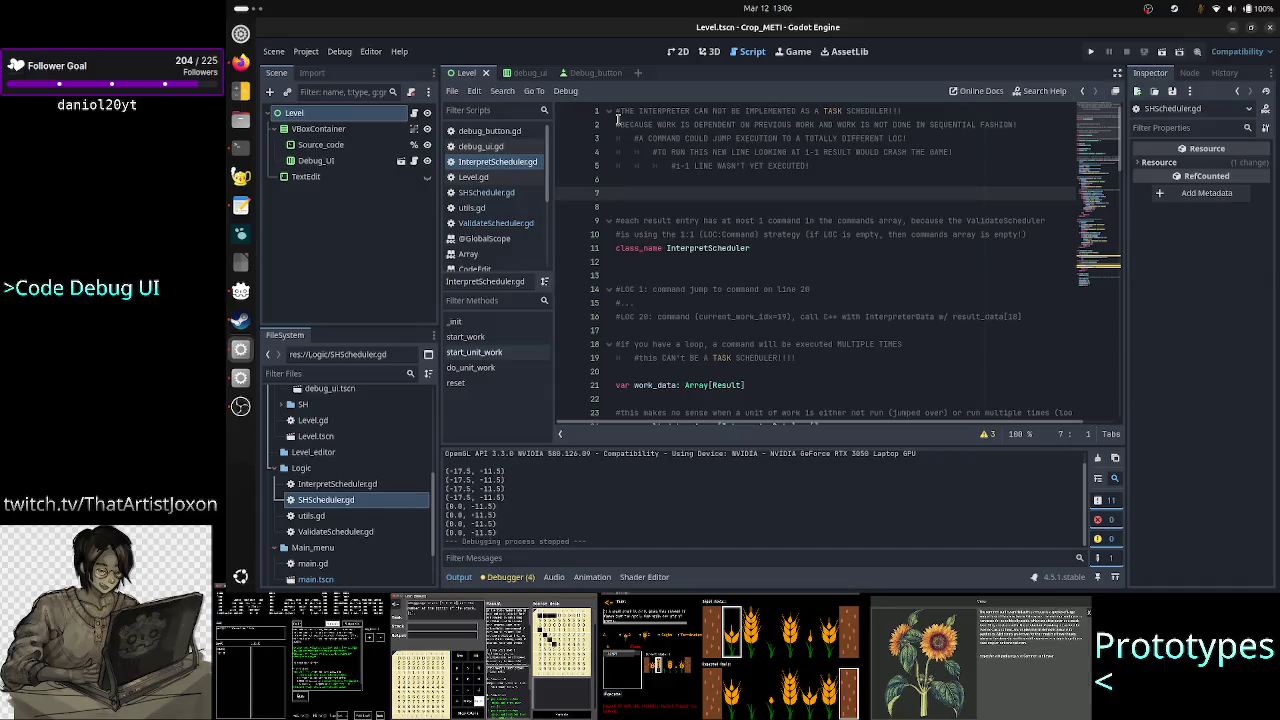
Show the Level scene in the 2D view and select the Source_code CodeEdit node in the Inspector
{"action": "left_click", "coordinate": [679, 52]}
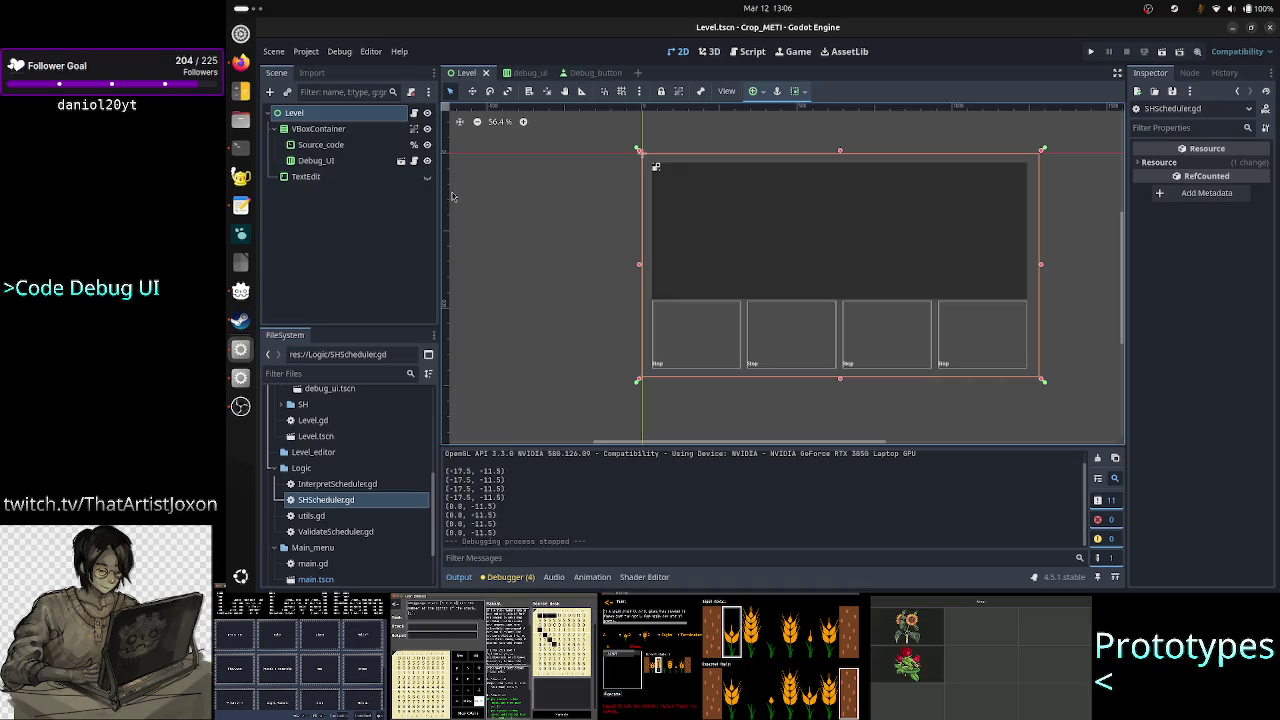
{"action": "left_click", "coordinate": [338, 147]}
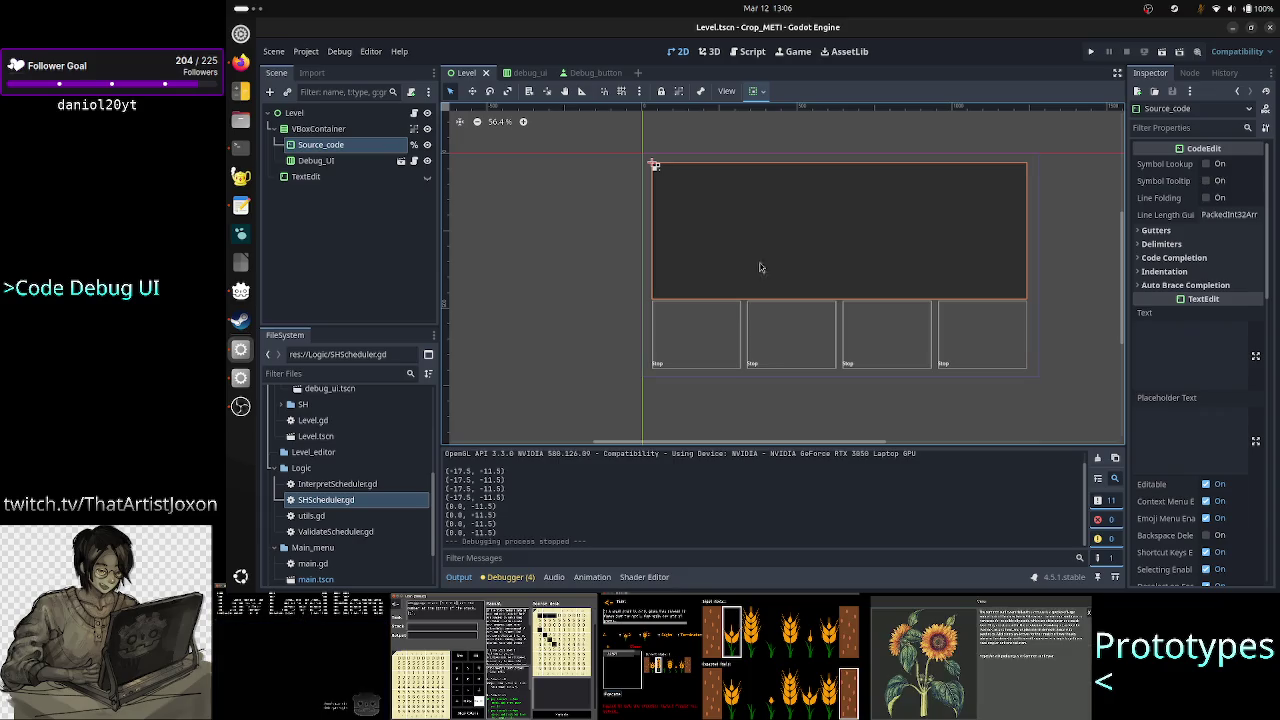
Attach a new script res://Level/sh.gd extending CodeEdit to the Source_code node
{"action": "right_click", "coordinate": [366, 150]}
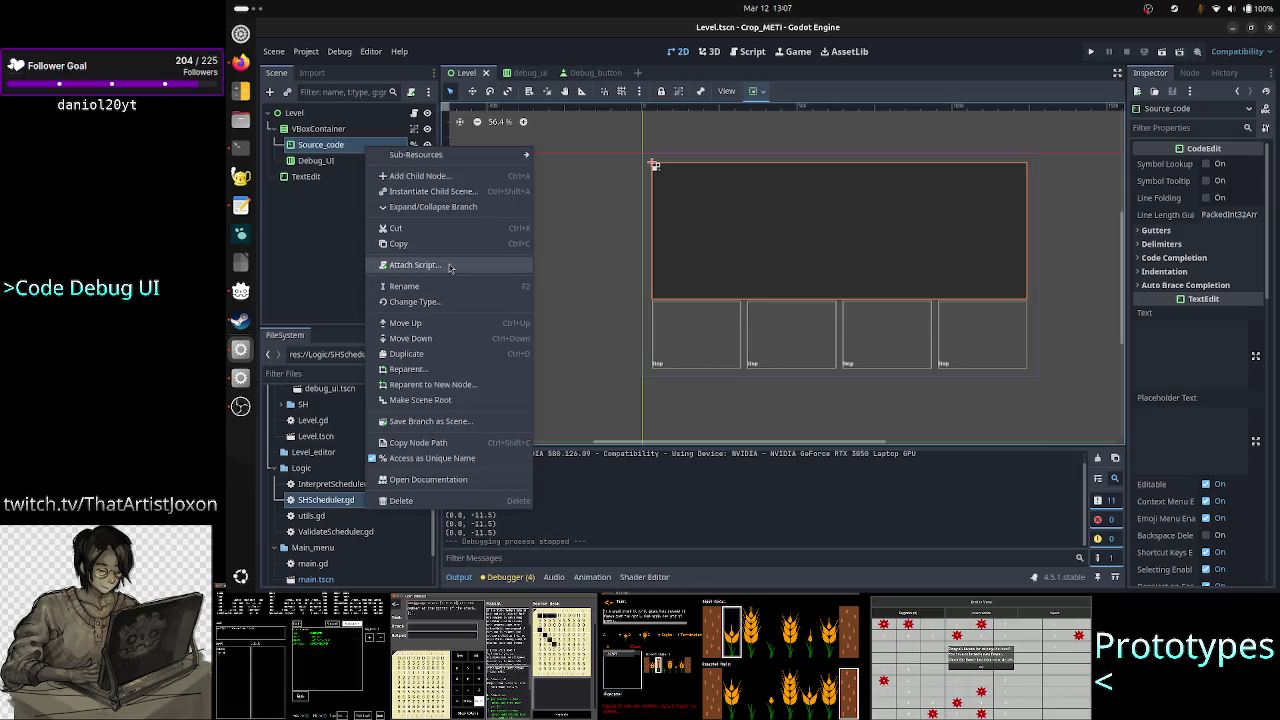
{"action": "left_click", "coordinate": [450, 266]}
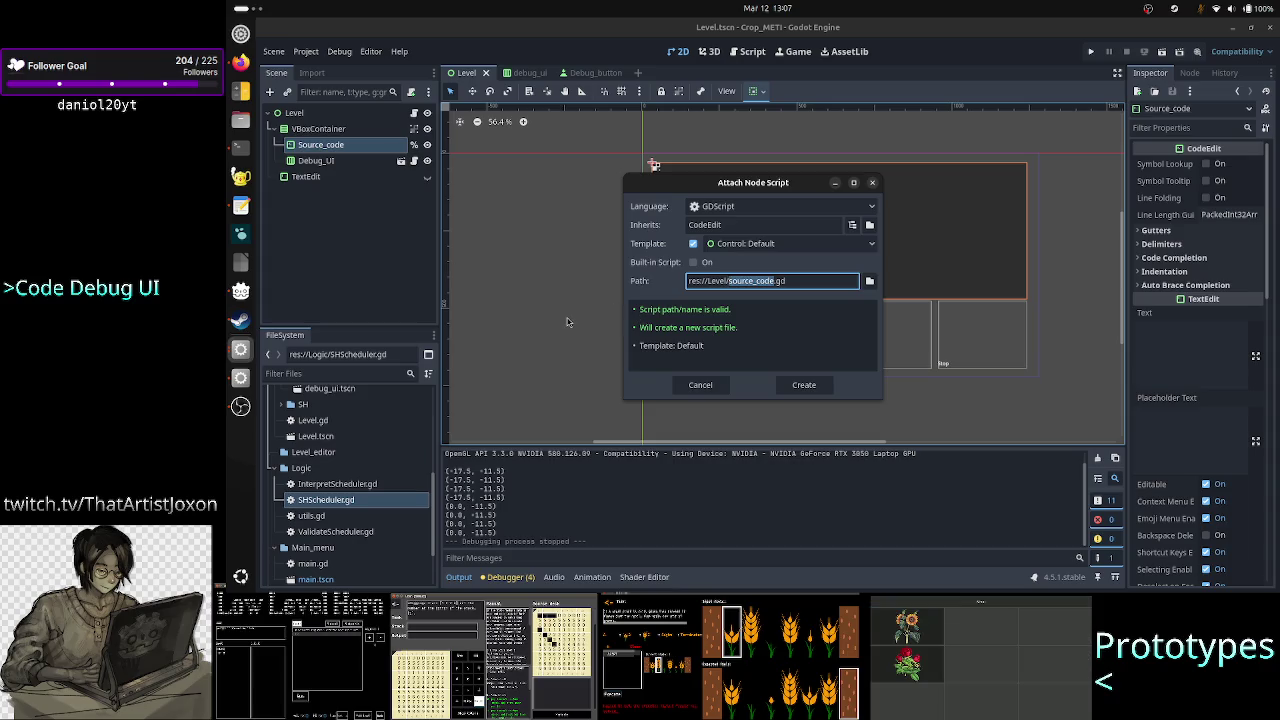
{"action": "key", "text": "Right"}
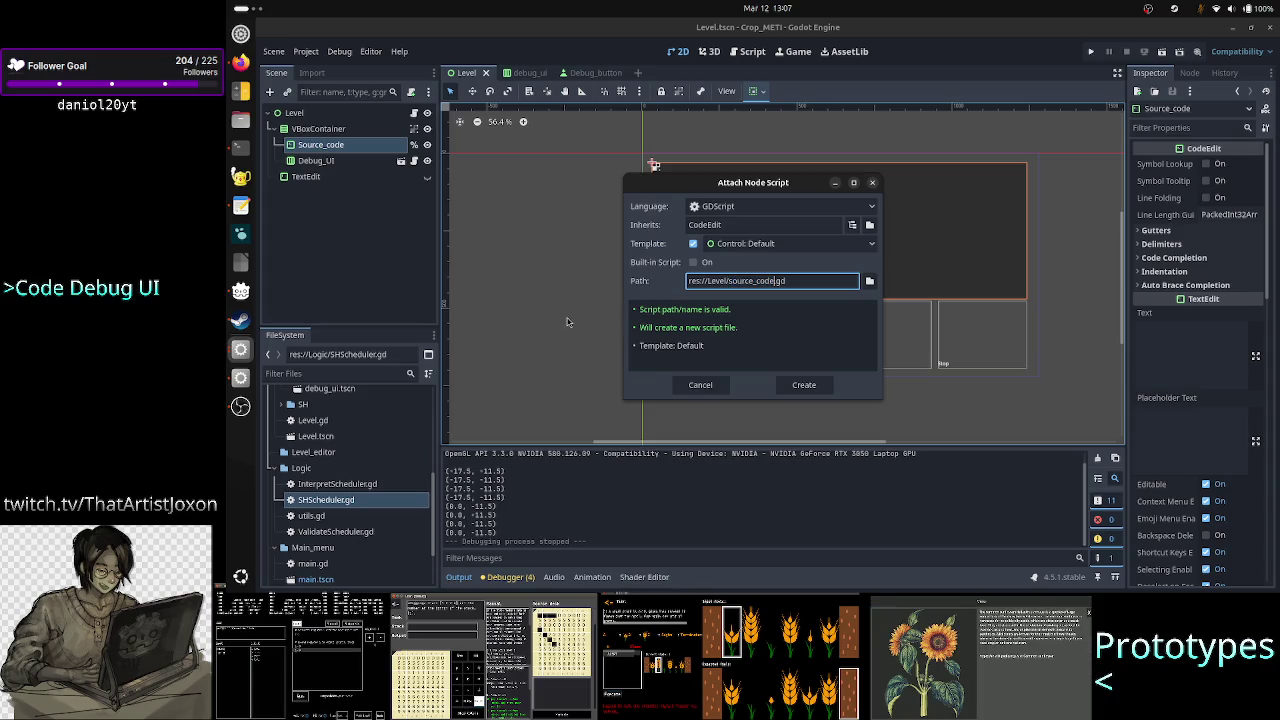
{"action": "key", "text": "BackSpace"}
{"action": "key", "text": "BackSpace"}
{"action": "key", "text": "BackSpace"}
{"action": "key", "text": "BackSpace"}
{"action": "key", "text": "BackSpace"}
{"action": "key", "text": "BackSpace"}
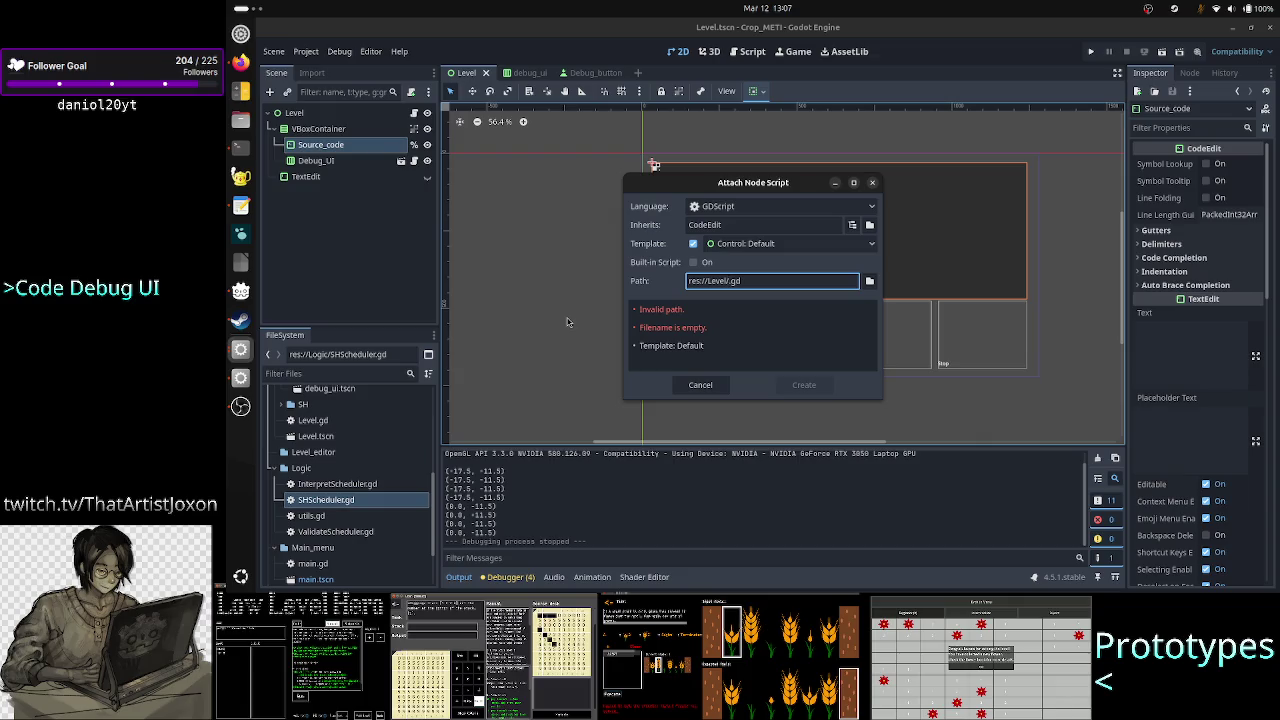
{"action": "type", "text": "sh"}
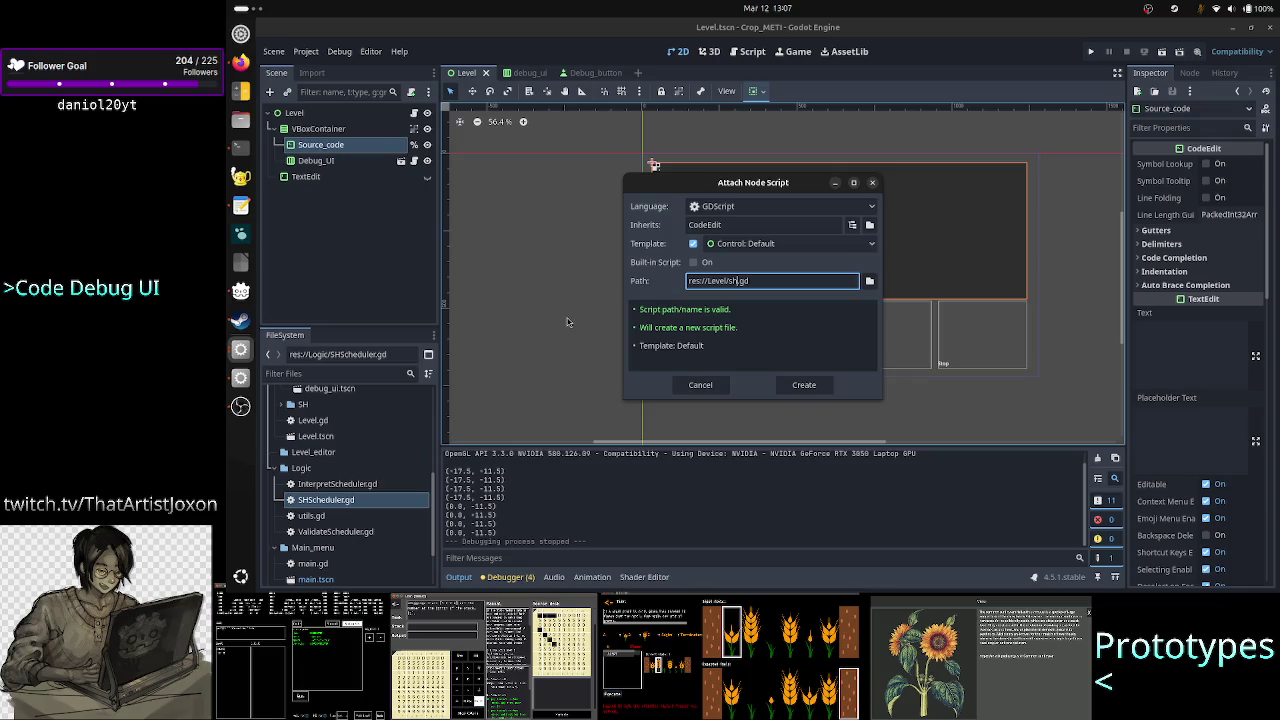
{"action": "left_click", "coordinate": [815, 392]}
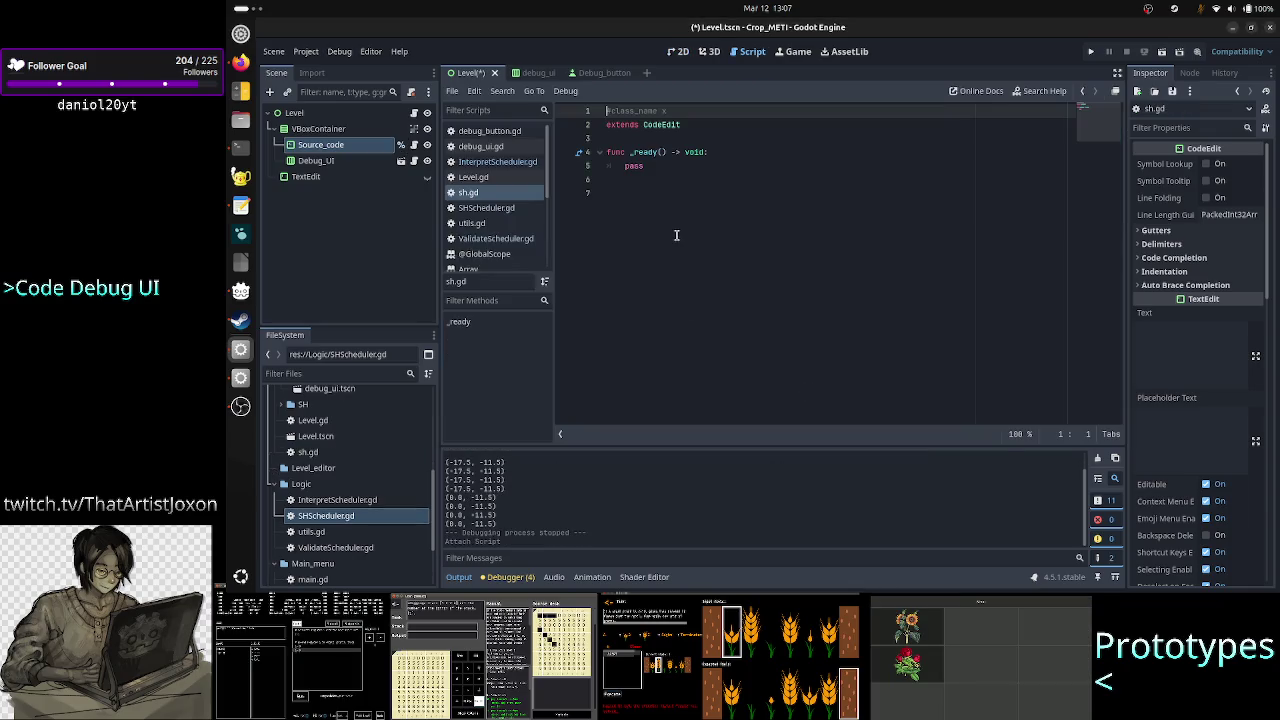
Delete the commented class_name line from sh.gd
{"action": "left_click", "coordinate": [685, 187]}
{"action": "key", "text": "Up"}
{"action": "key", "text": "Up"}
{"action": "key", "text": "Up"}
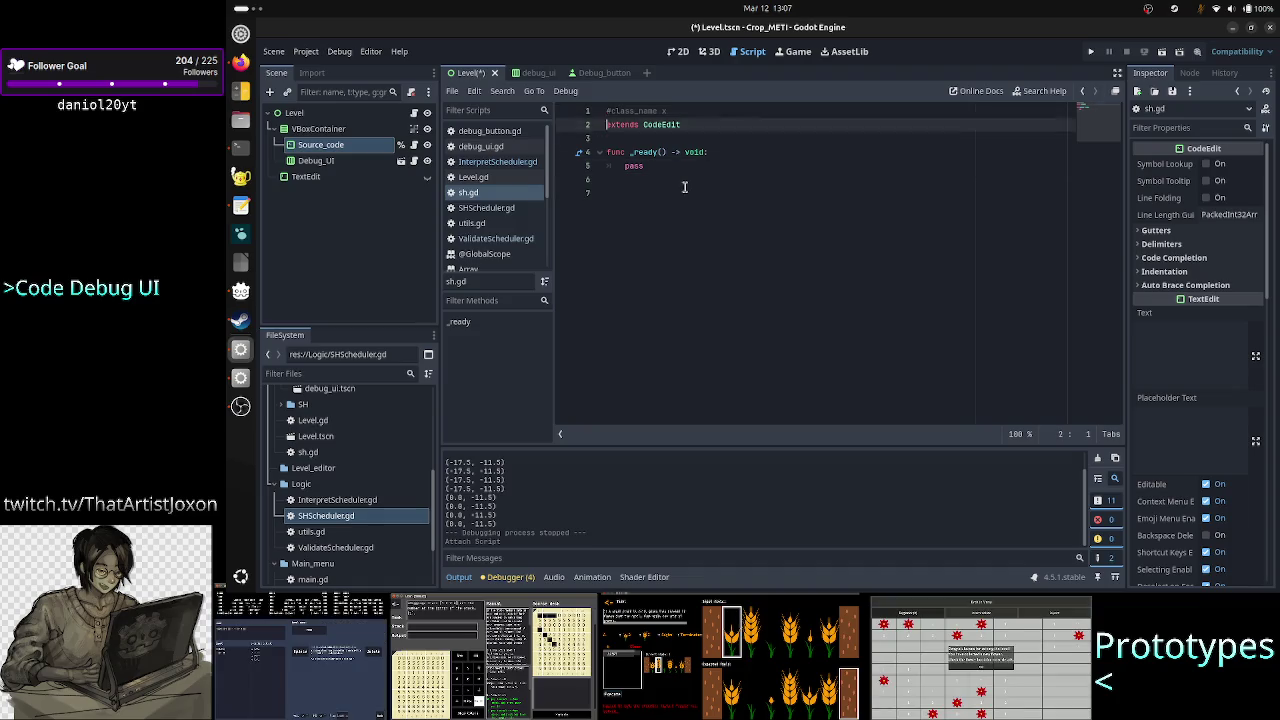
{"action": "key", "text": "shift+End"}
{"action": "key", "text": "BackSpace"}
{"action": "key", "text": "Delete"}
{"action": "key", "text": "Down"}
{"action": "key", "text": "Down"}
{"action": "key", "text": "Down"}
{"action": "key", "text": "Down"}
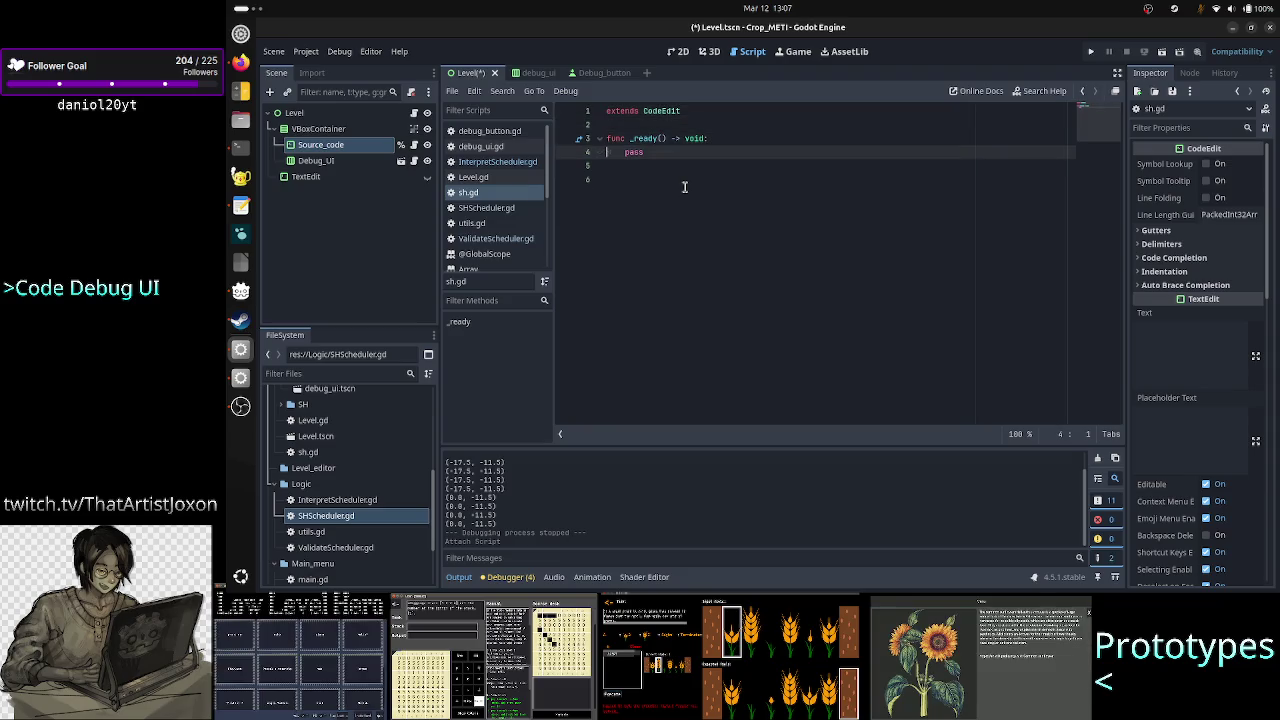
Remove the trailing empty line after _ready, save sh.gd, and bring up the Timer help page
{"action": "key", "text": "Up"}
{"action": "key", "text": "Up"}
{"action": "key", "text": "shift+Down"}
{"action": "key", "text": "shift+Down"}
{"action": "key", "text": "shift+Down"}
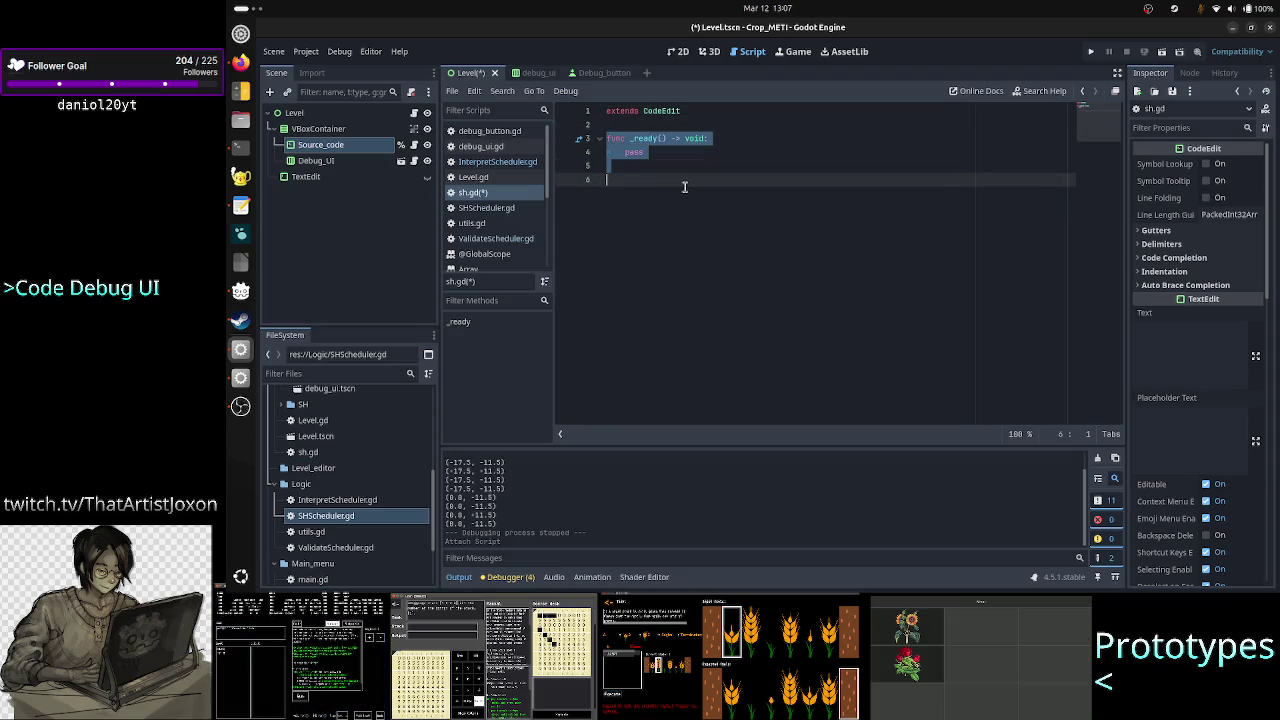
{"action": "left_click", "coordinate": [685, 187]}
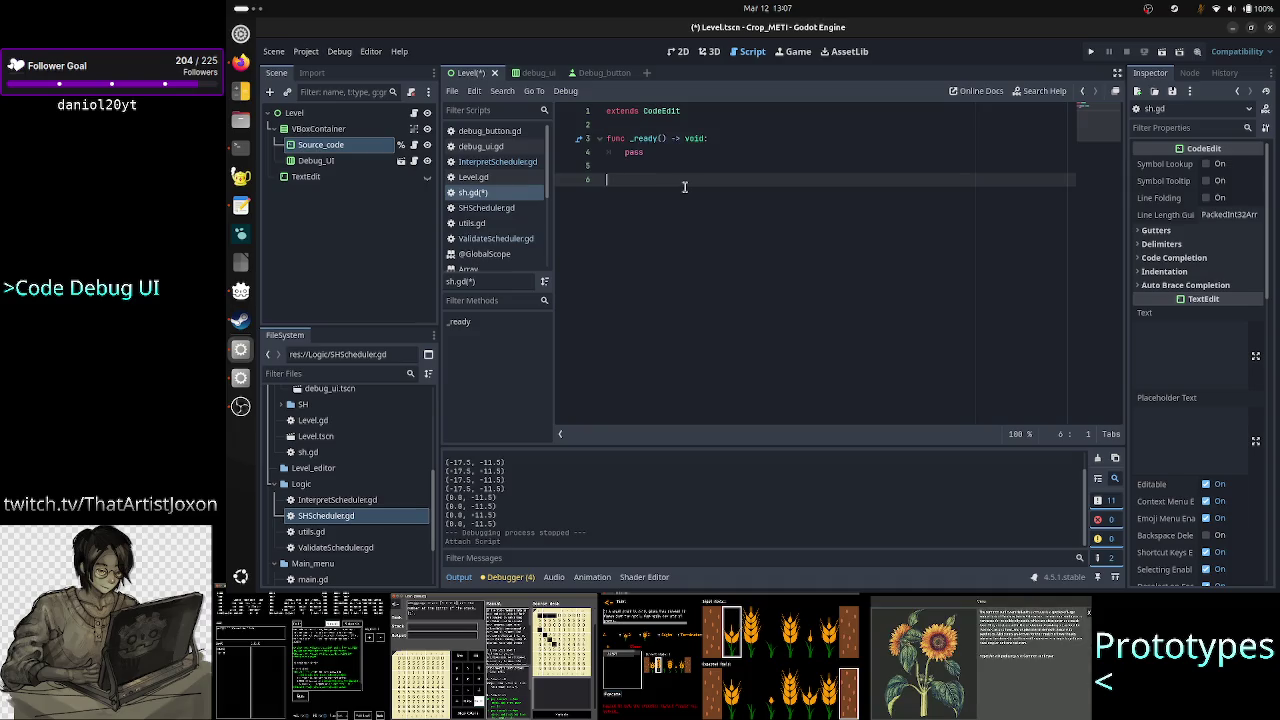
{"action": "key", "text": "BackSpace"}
{"action": "key", "text": "ctrl+s"}
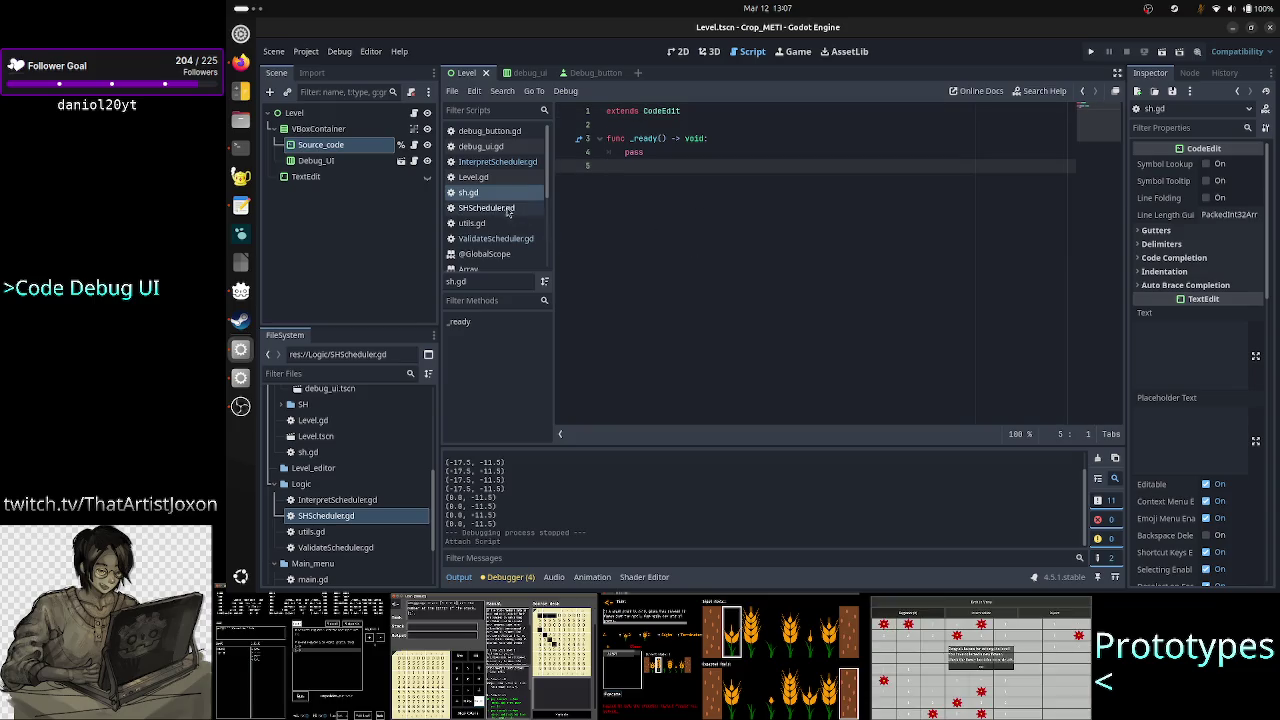
{"action": "scroll", "coordinate": [500, 220], "scroll_direction": "down", "scroll_amount": 5}
{"action": "left_click", "coordinate": [486, 262]}
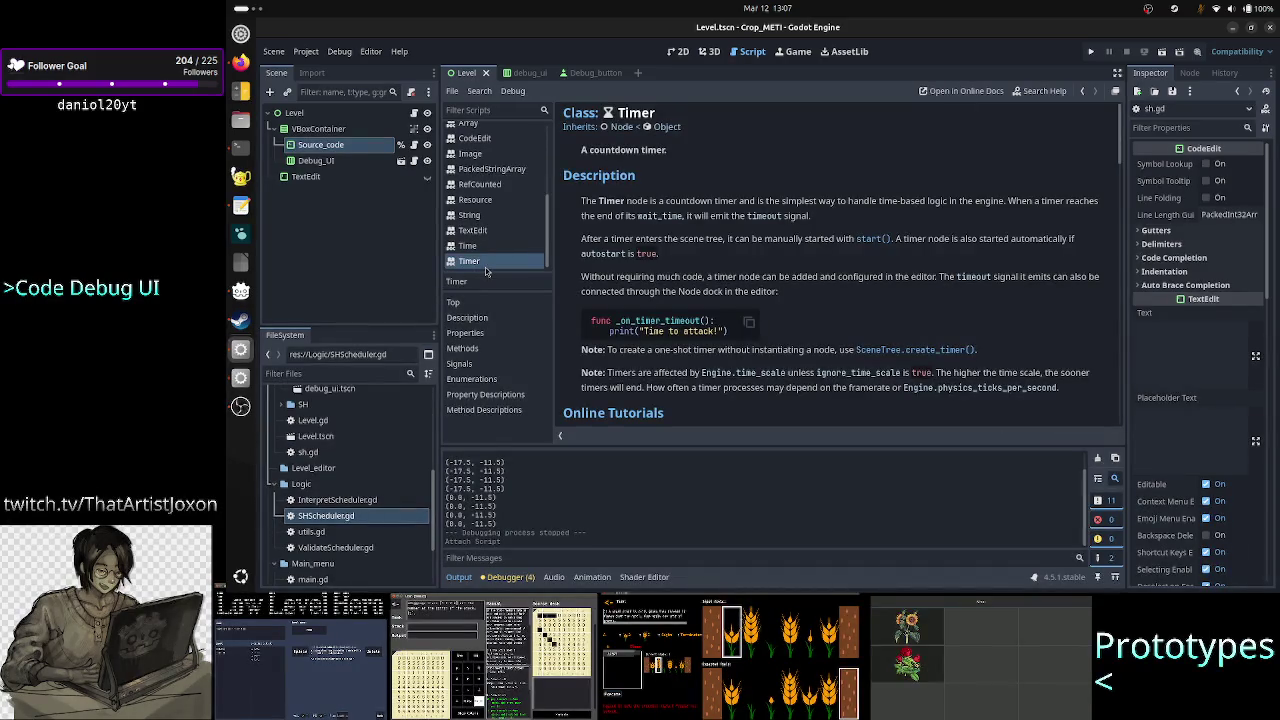
Close the Timer, Time, TextEdit, String, Resource and RefCounted help pages
{"action": "middle_click", "coordinate": [484, 262]}
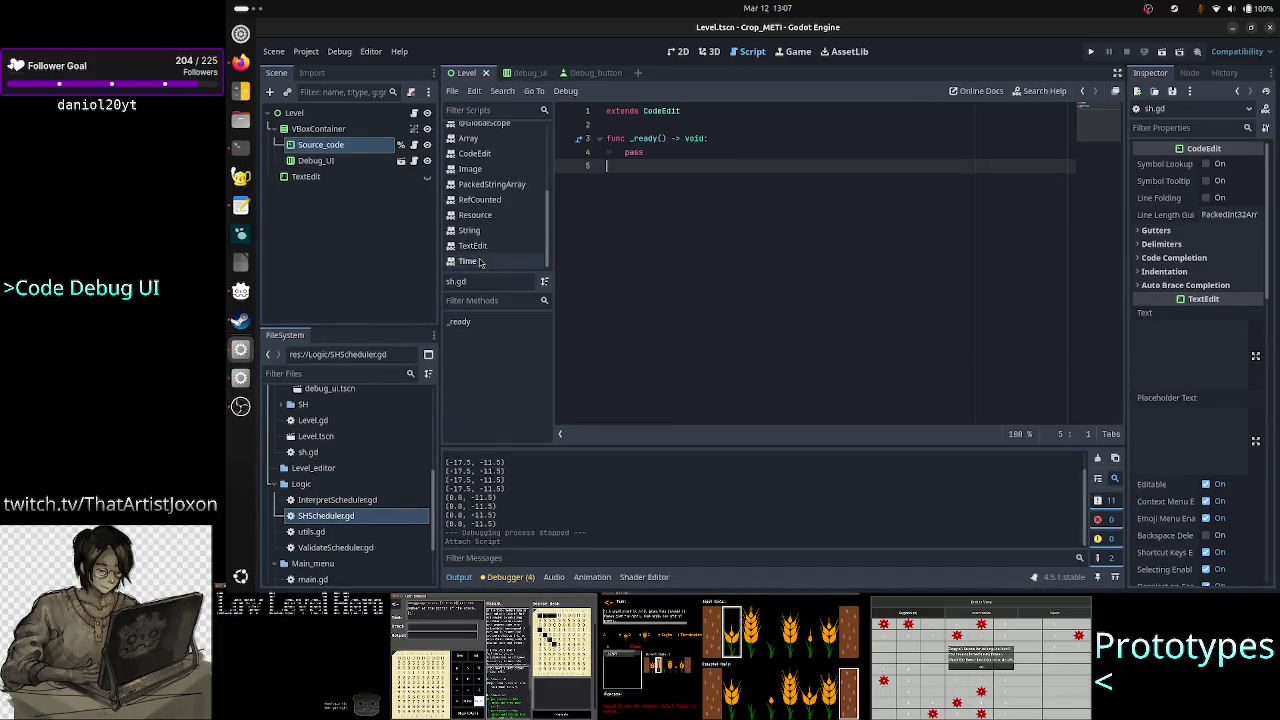
{"action": "left_click", "coordinate": [482, 262]}
{"action": "middle_click", "coordinate": [480, 262]}
{"action": "left_click", "coordinate": [481, 262]}
{"action": "middle_click", "coordinate": [481, 262]}
{"action": "middle_click", "coordinate": [481, 262]}
{"action": "left_click", "coordinate": [481, 262]}
{"action": "middle_click", "coordinate": [481, 262]}
{"action": "left_click", "coordinate": [481, 262]}
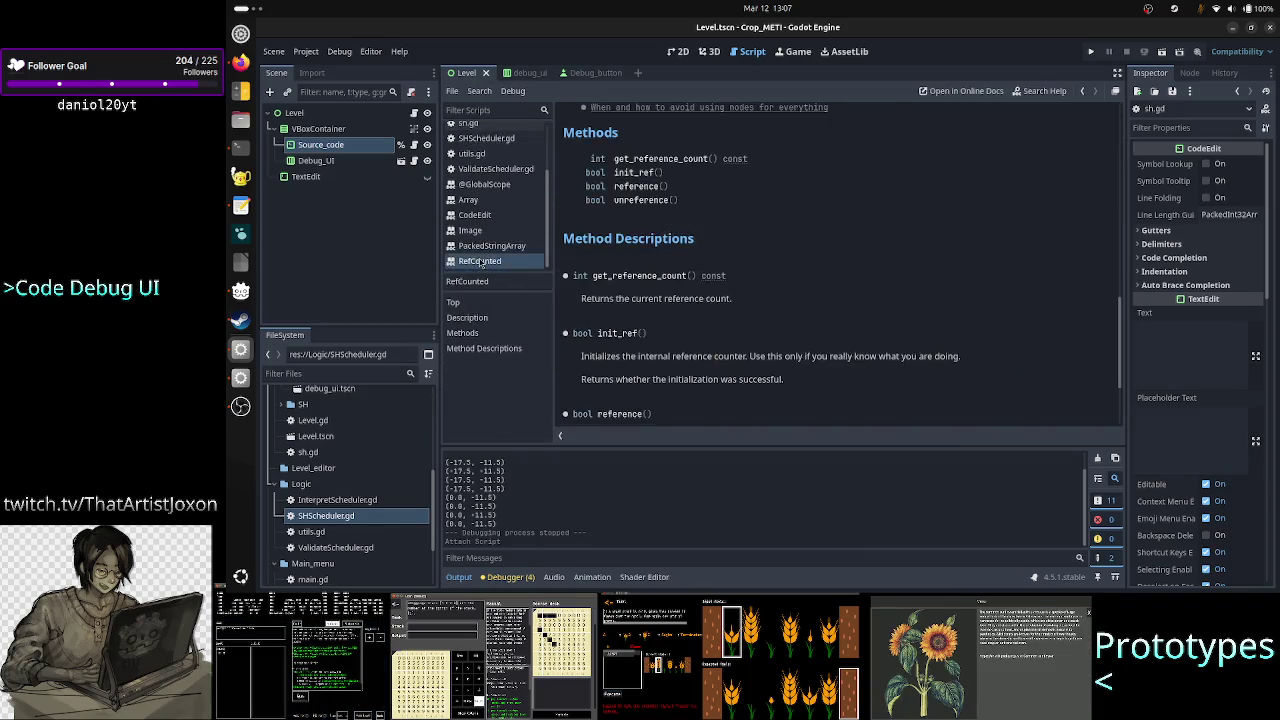
{"action": "middle_click", "coordinate": [481, 262]}
{"action": "middle_click", "coordinate": [481, 262]}
{"action": "middle_click", "coordinate": [481, 262]}
{"action": "middle_click", "coordinate": [481, 260]}
{"action": "left_click", "coordinate": [481, 247]}
{"action": "middle_click", "coordinate": [485, 249]}
{"action": "left_click", "coordinate": [488, 254]}
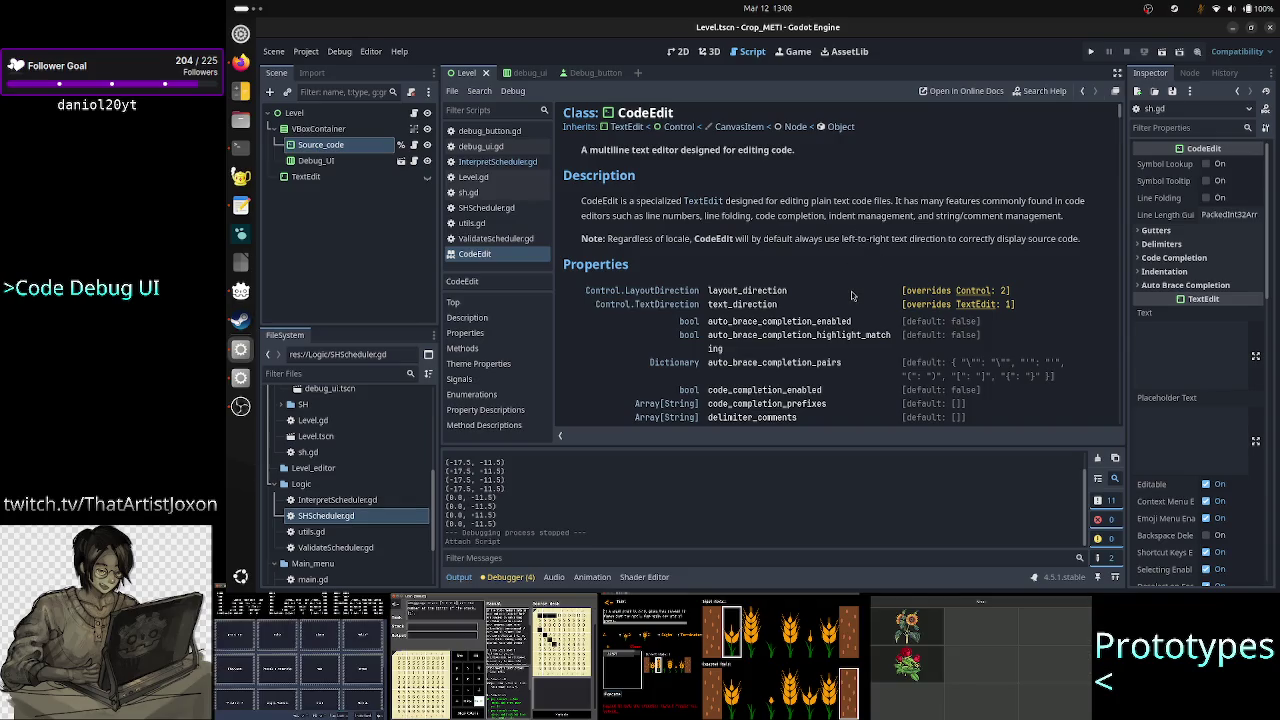
{"action": "left_click", "coordinate": [457, 580]}
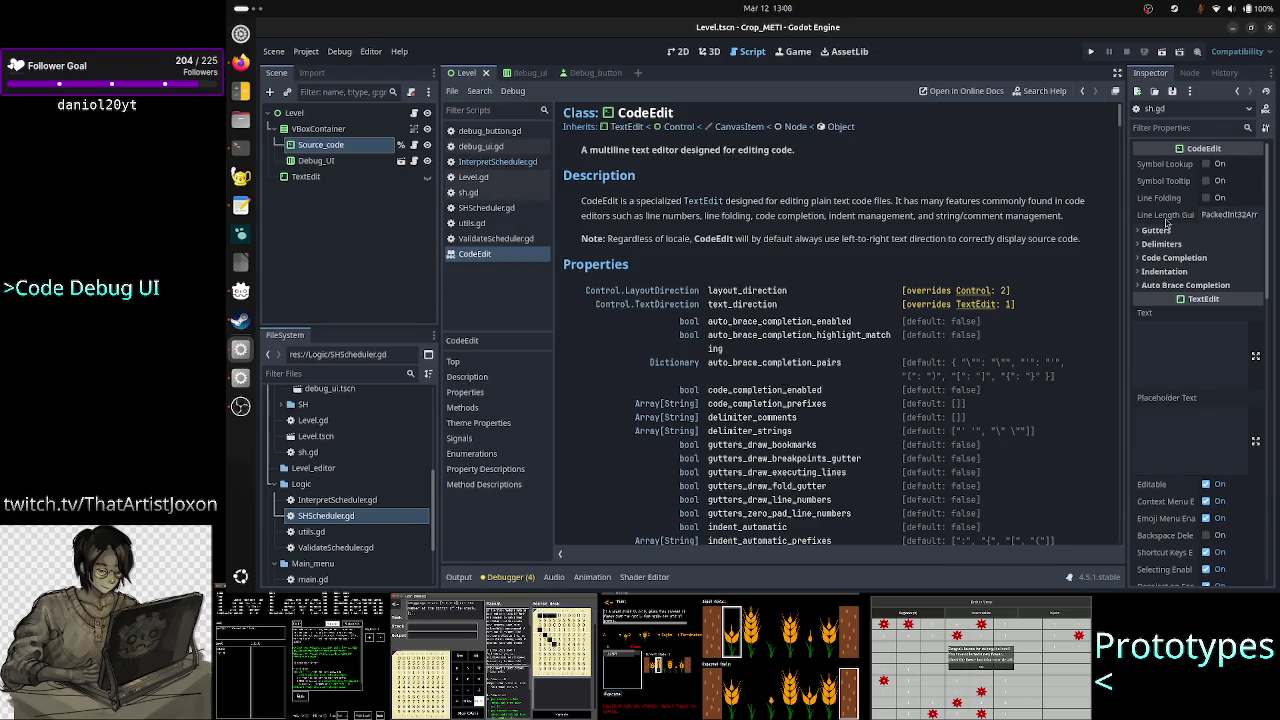
Hide the side docks and scroll the CodeEdit reference down to its Methods list
{"action": "left_click", "coordinate": [1118, 73]}
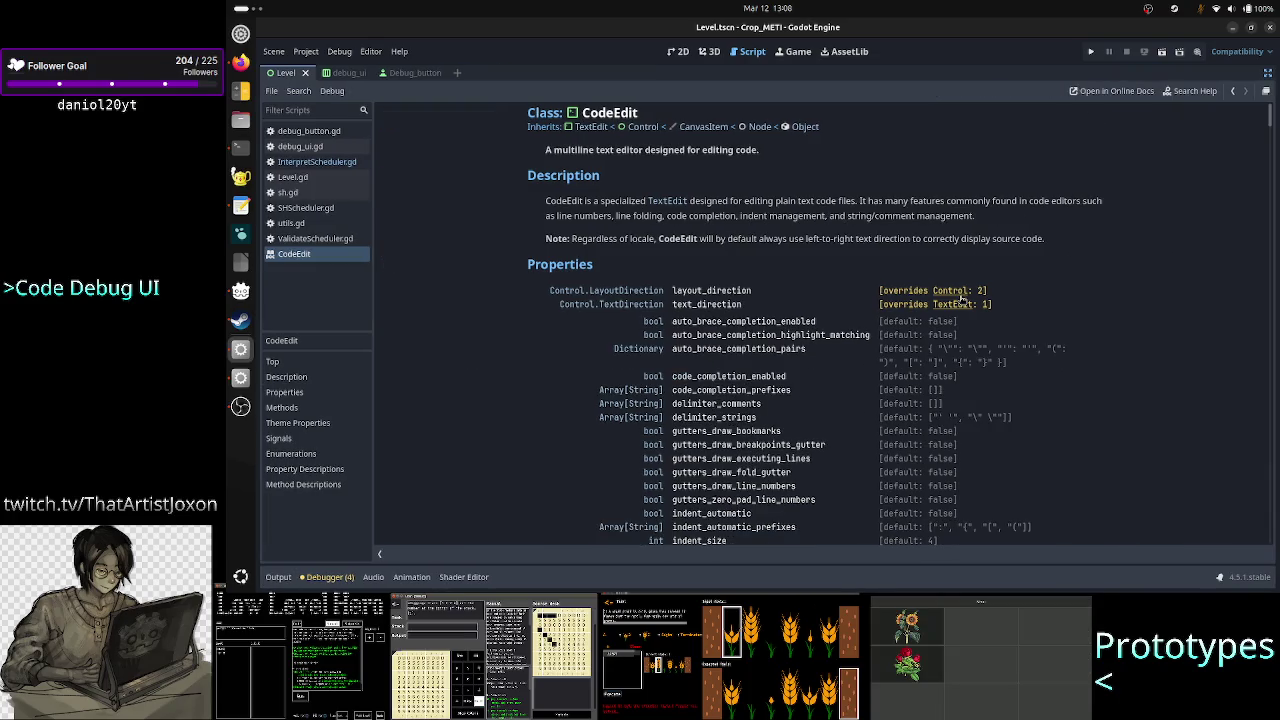
{"action": "scroll", "coordinate": [1139, 258], "scroll_direction": "down", "scroll_amount": 3}
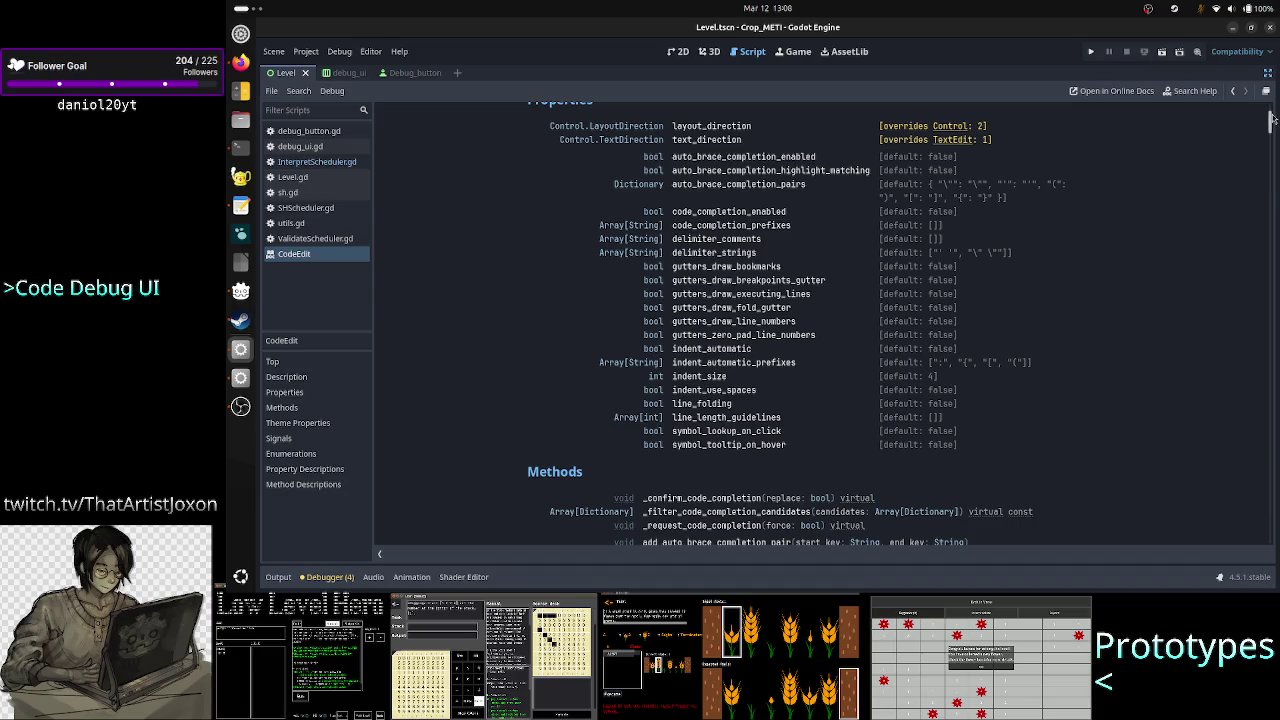
{"action": "scroll", "coordinate": [1271, 120], "scroll_direction": "down", "scroll_amount": 2}
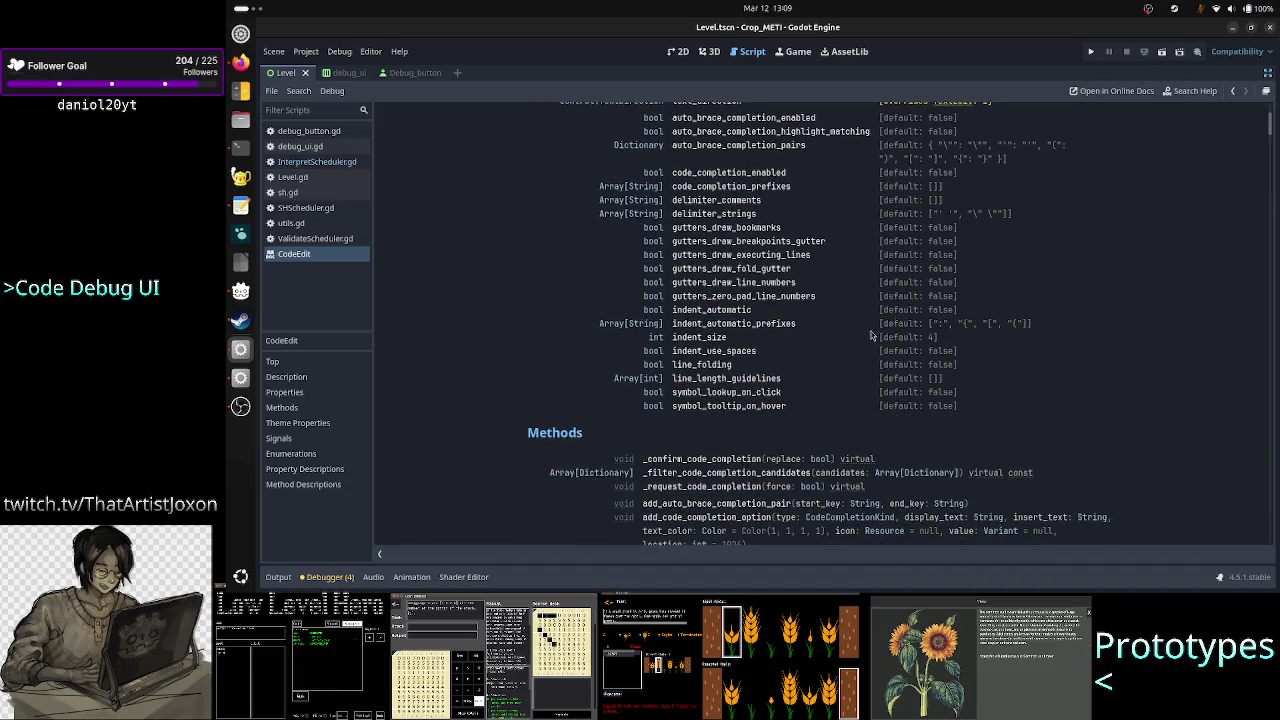
{"action": "scroll", "coordinate": [1221, 336], "scroll_direction": "down", "scroll_amount": 1}
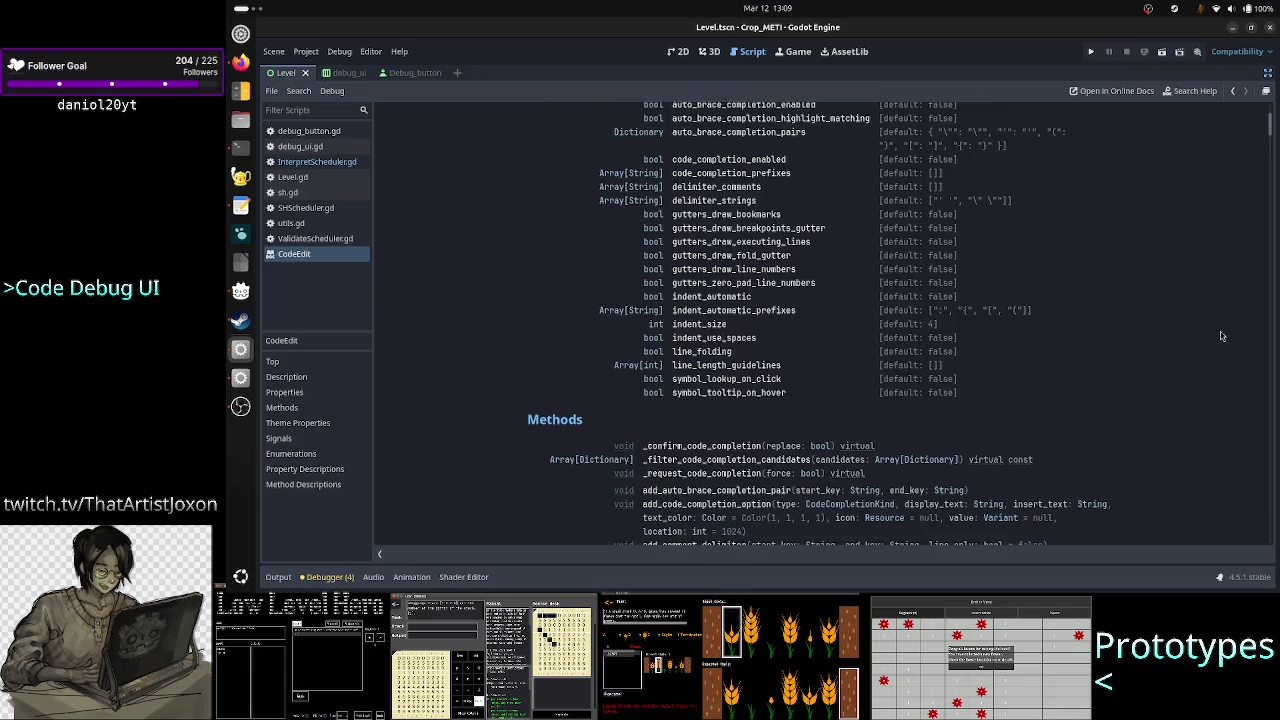
{"action": "scroll", "coordinate": [1221, 336], "scroll_direction": "down", "scroll_amount": 3}
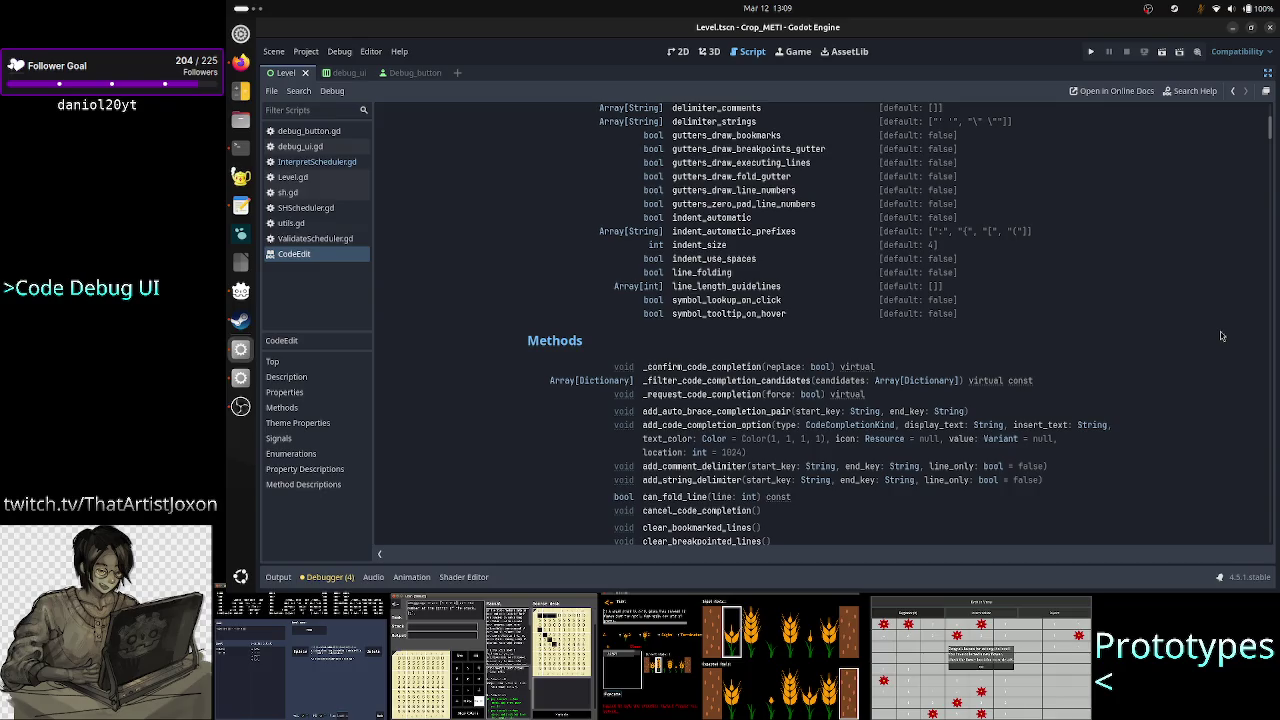
{"action": "scroll", "coordinate": [1221, 336], "scroll_direction": "down", "scroll_amount": 8}
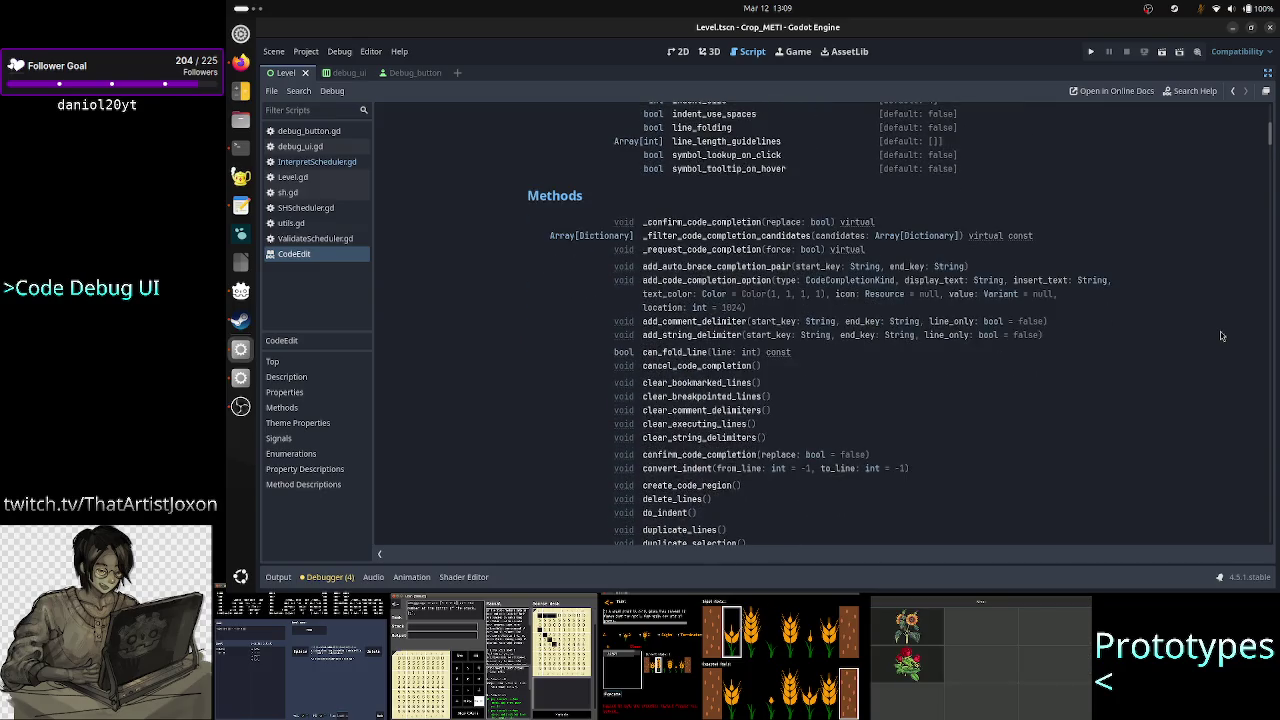
{"action": "scroll", "coordinate": [1221, 336], "scroll_direction": "down", "scroll_amount": 1}
{"action": "scroll", "coordinate": [1221, 336], "scroll_direction": "down", "scroll_amount": 4}
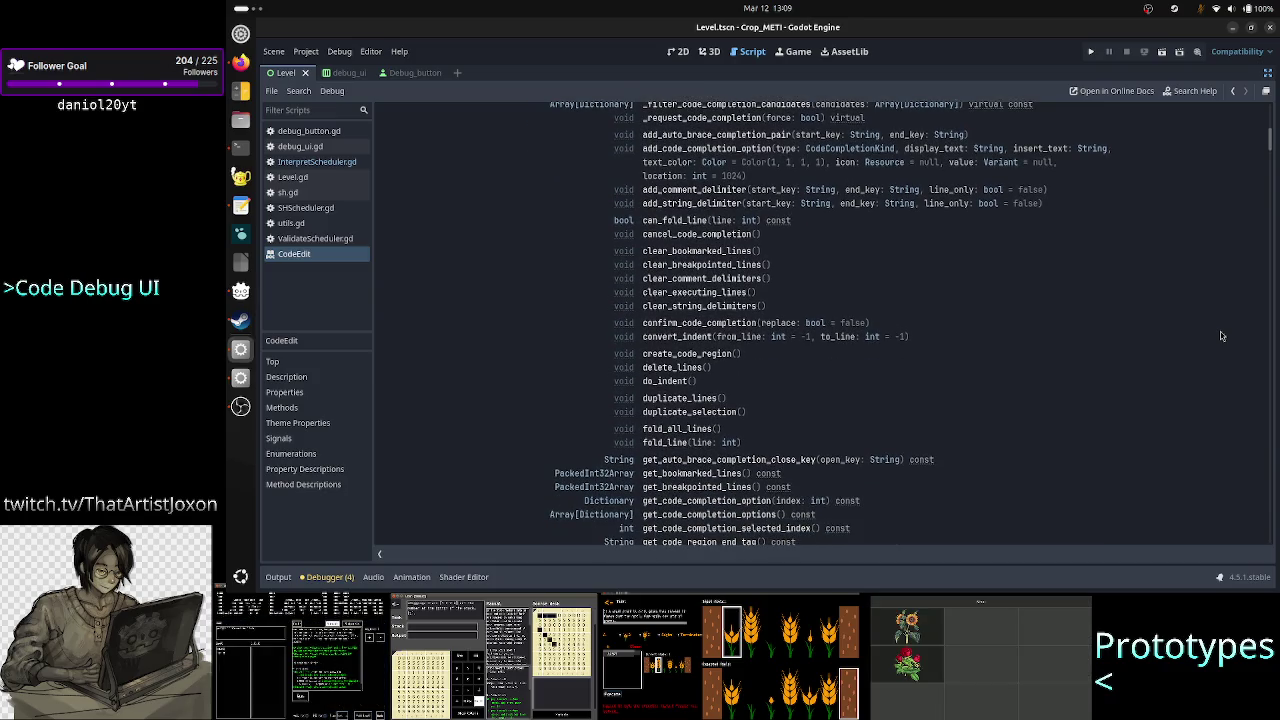
{"action": "scroll", "coordinate": [1221, 336], "scroll_direction": "down", "scroll_amount": 1}
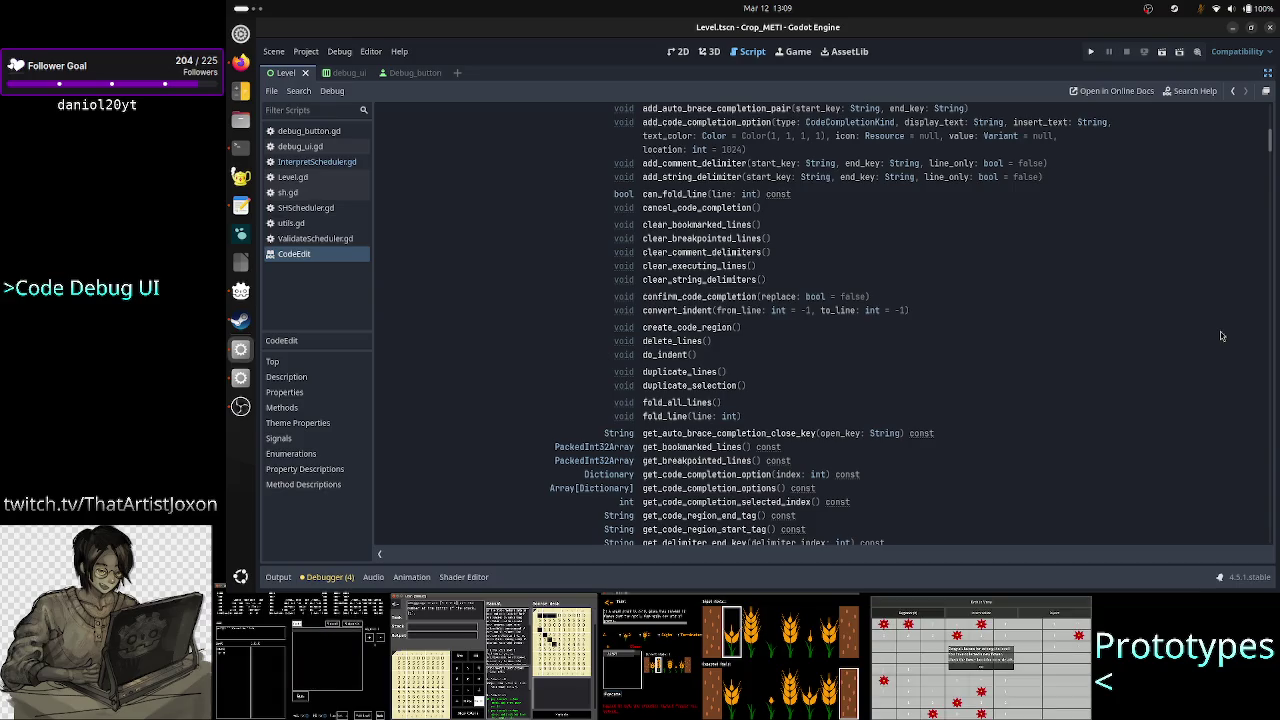
{"action": "scroll", "coordinate": [1221, 336], "scroll_direction": "down", "scroll_amount": 2}
{"action": "scroll", "coordinate": [1221, 336], "scroll_direction": "down", "scroll_amount": 5}
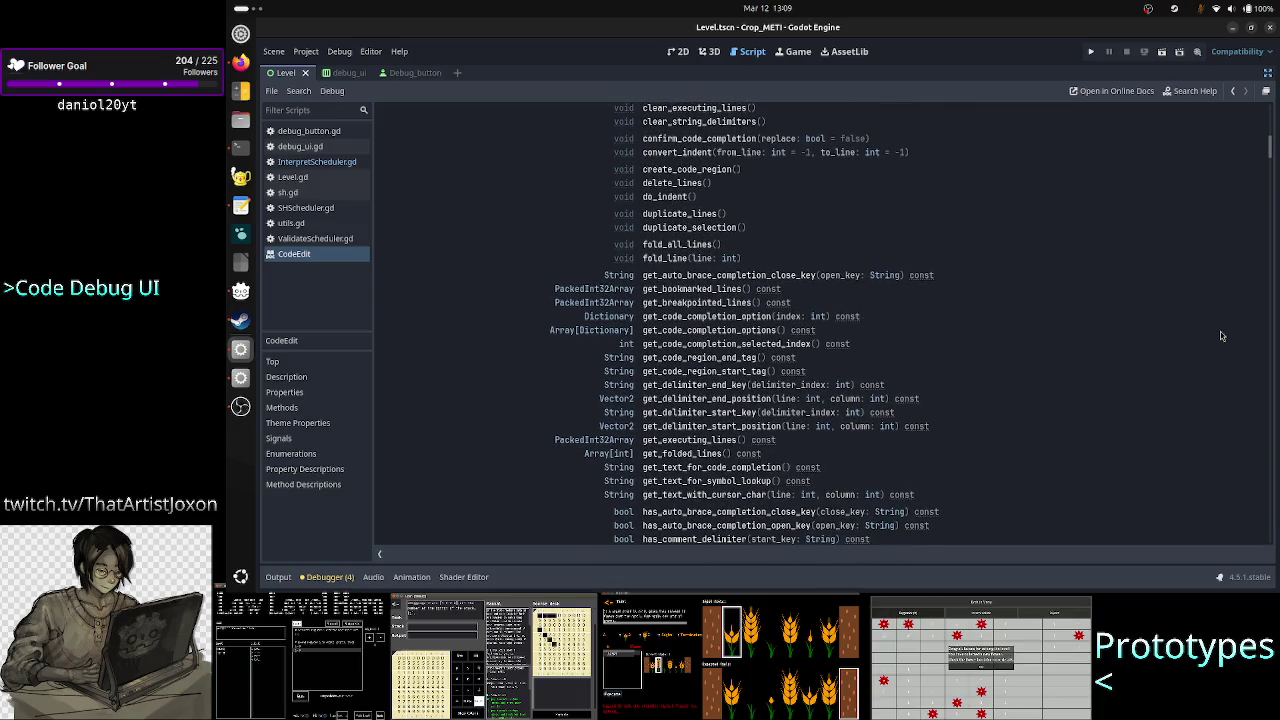
{"action": "scroll", "coordinate": [1221, 336], "scroll_direction": "down", "scroll_amount": 3}
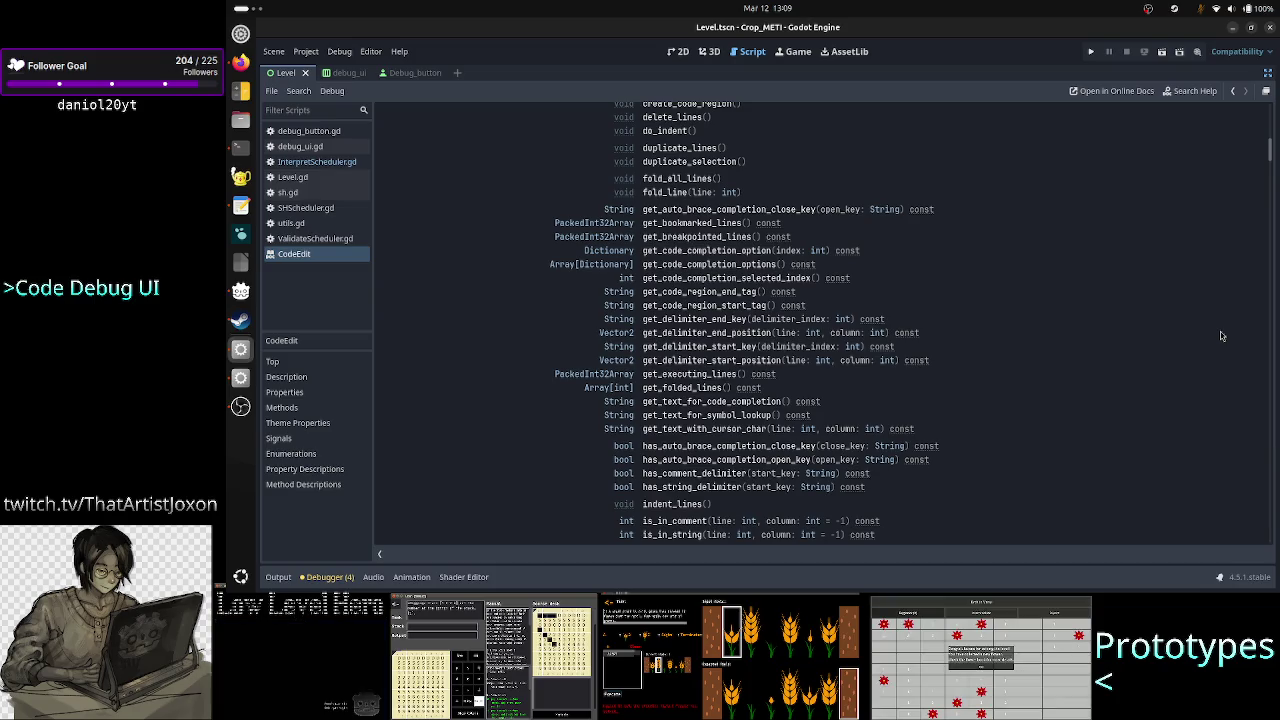
{"action": "scroll", "coordinate": [1221, 336], "scroll_direction": "down", "scroll_amount": 2}
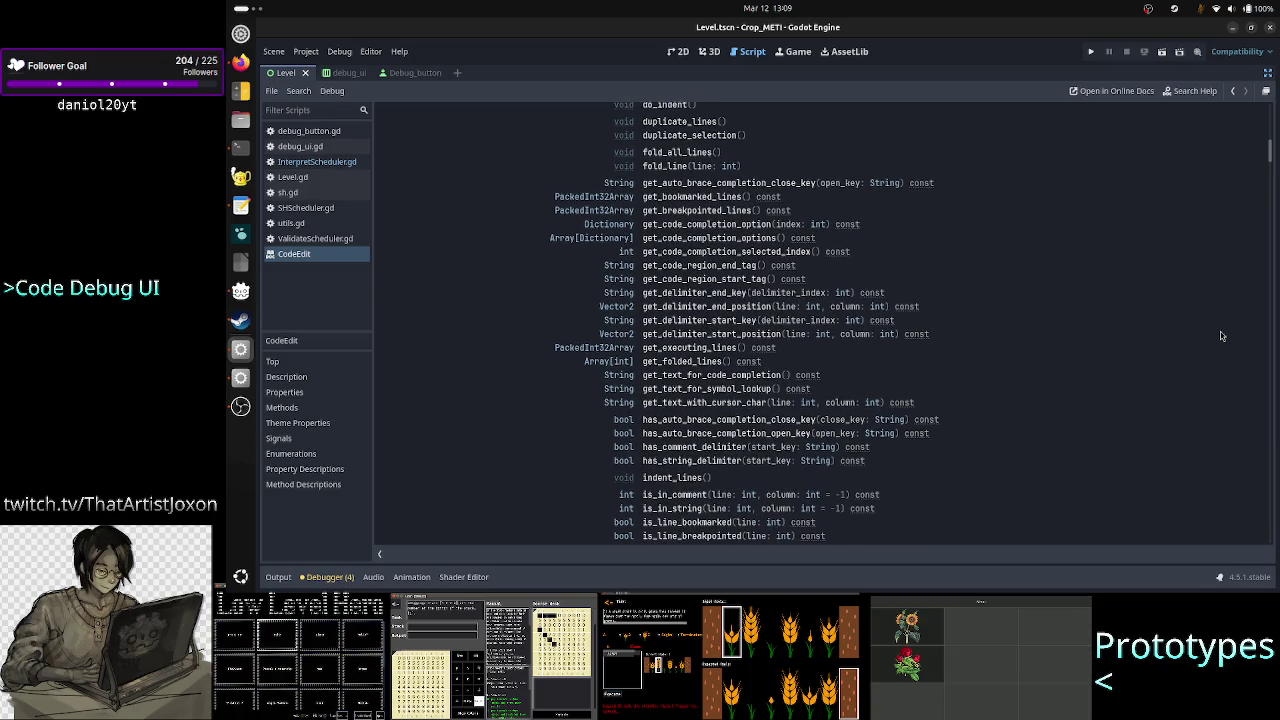
{"action": "scroll", "coordinate": [1221, 336], "scroll_direction": "down", "scroll_amount": 4}
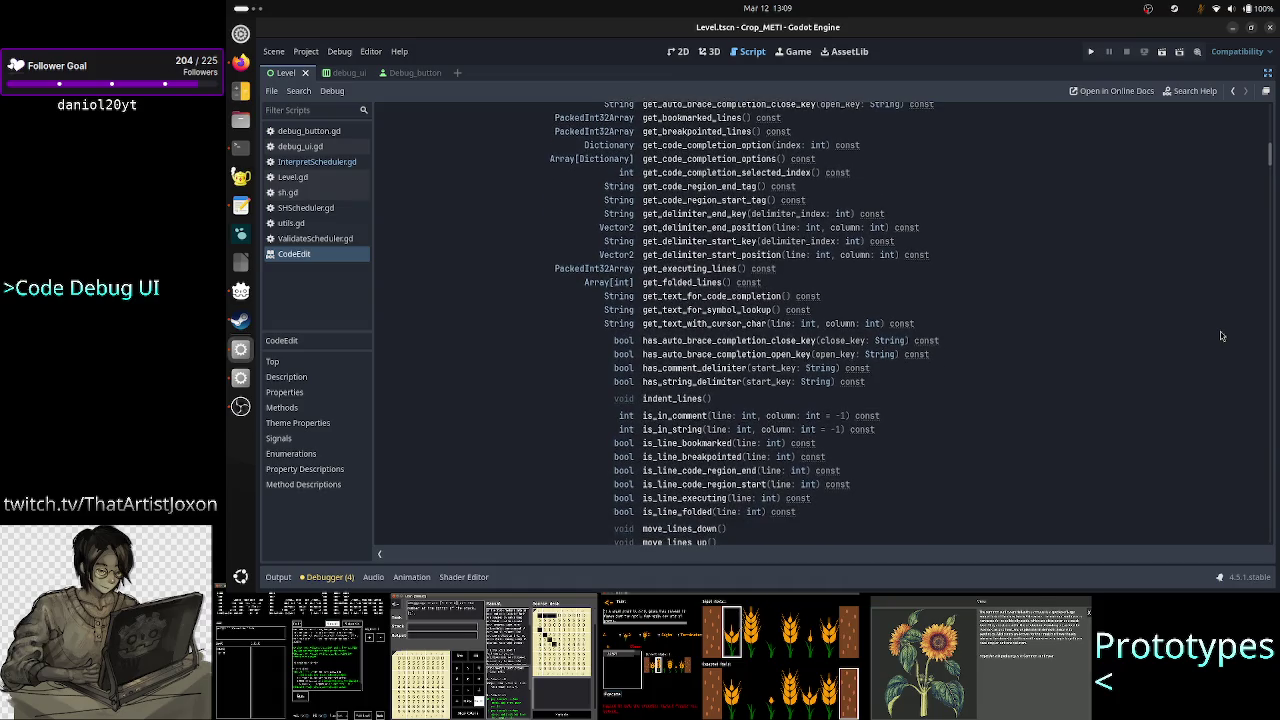
{"action": "scroll", "coordinate": [1221, 336], "scroll_direction": "down", "scroll_amount": 2}
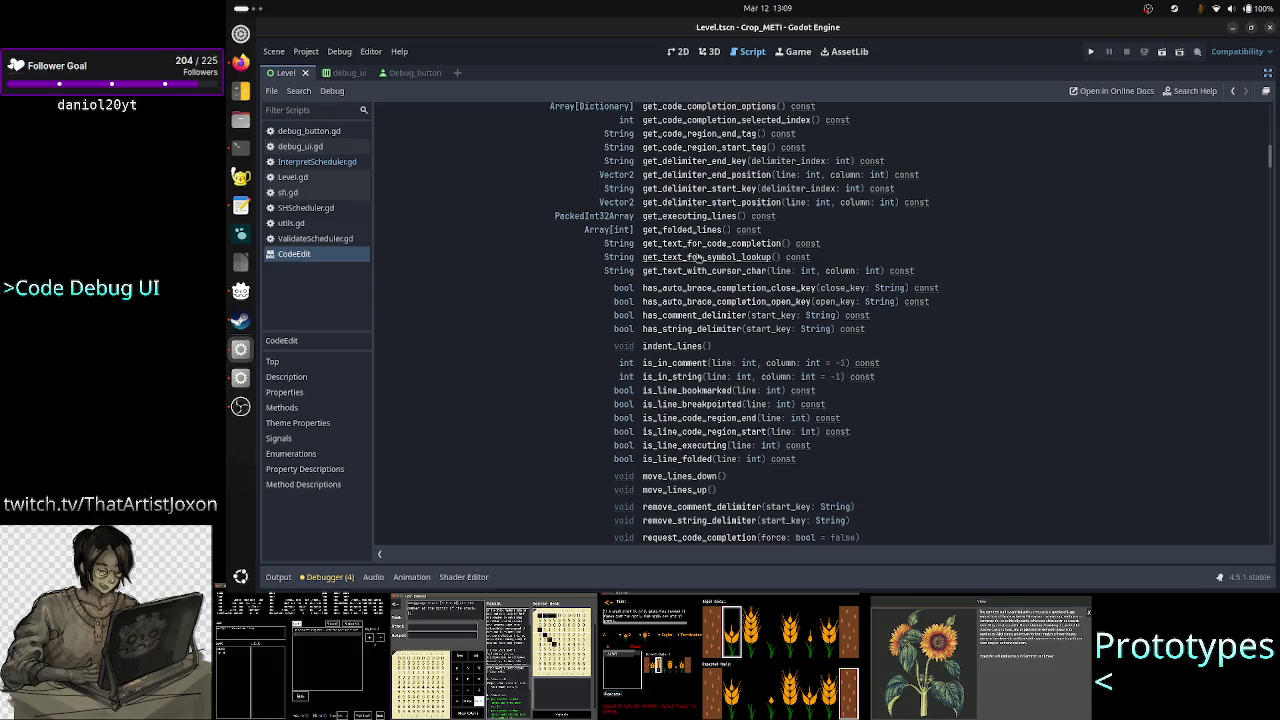
Read the get_executing_lines method description
{"action": "left_click", "coordinate": [714, 216]}
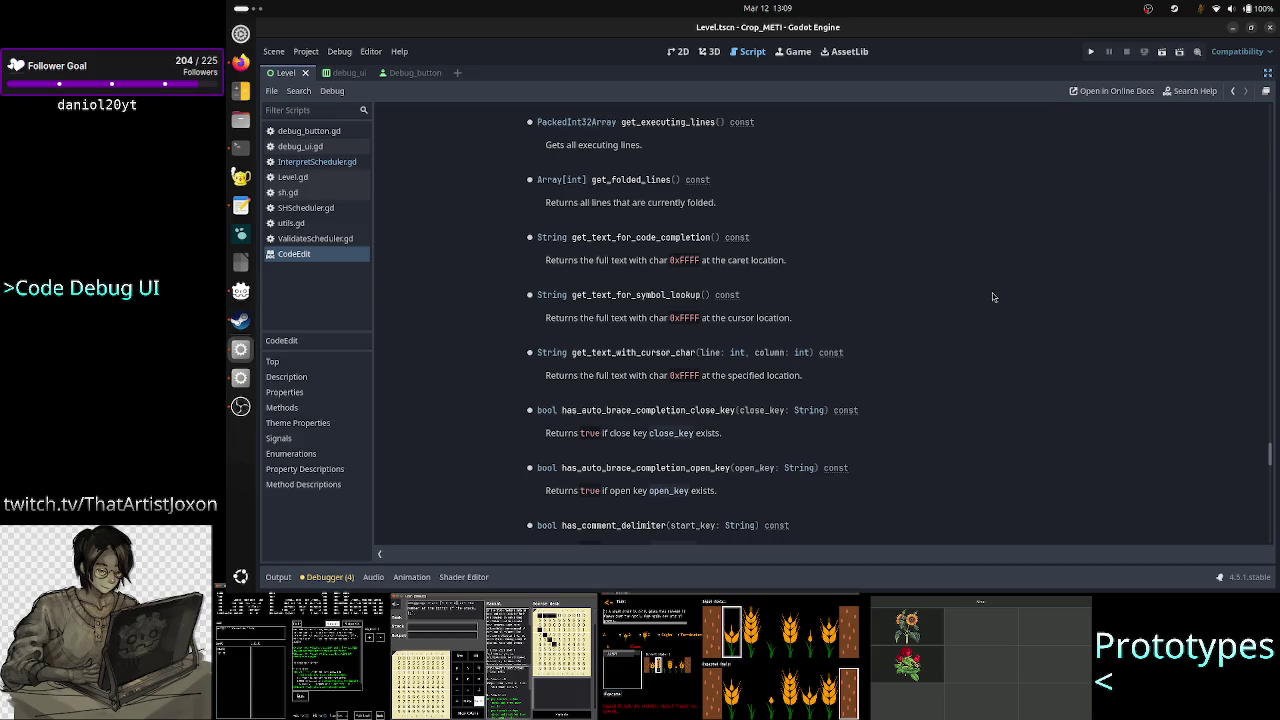
{"action": "scroll", "coordinate": [993, 297], "scroll_direction": "down", "scroll_amount": 10}
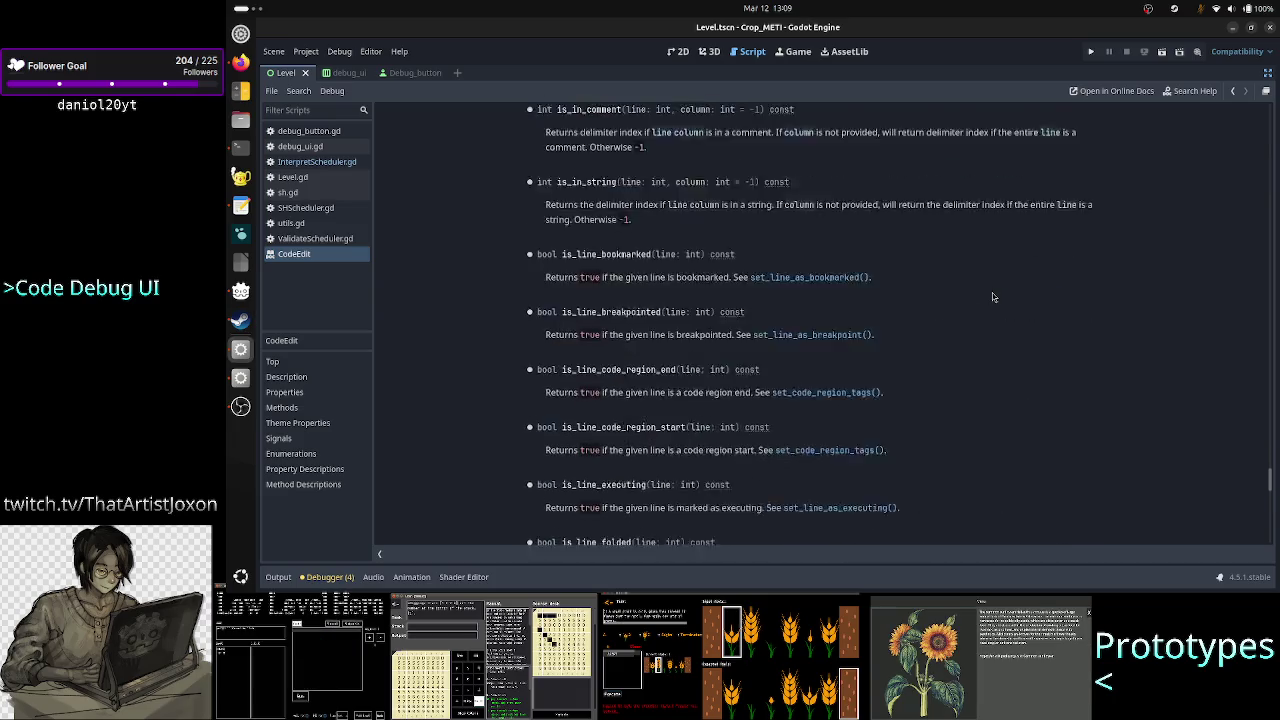
{"action": "scroll", "coordinate": [993, 297], "scroll_direction": "down", "scroll_amount": 3}
{"action": "scroll", "coordinate": [993, 297], "scroll_direction": "up", "scroll_amount": 1}
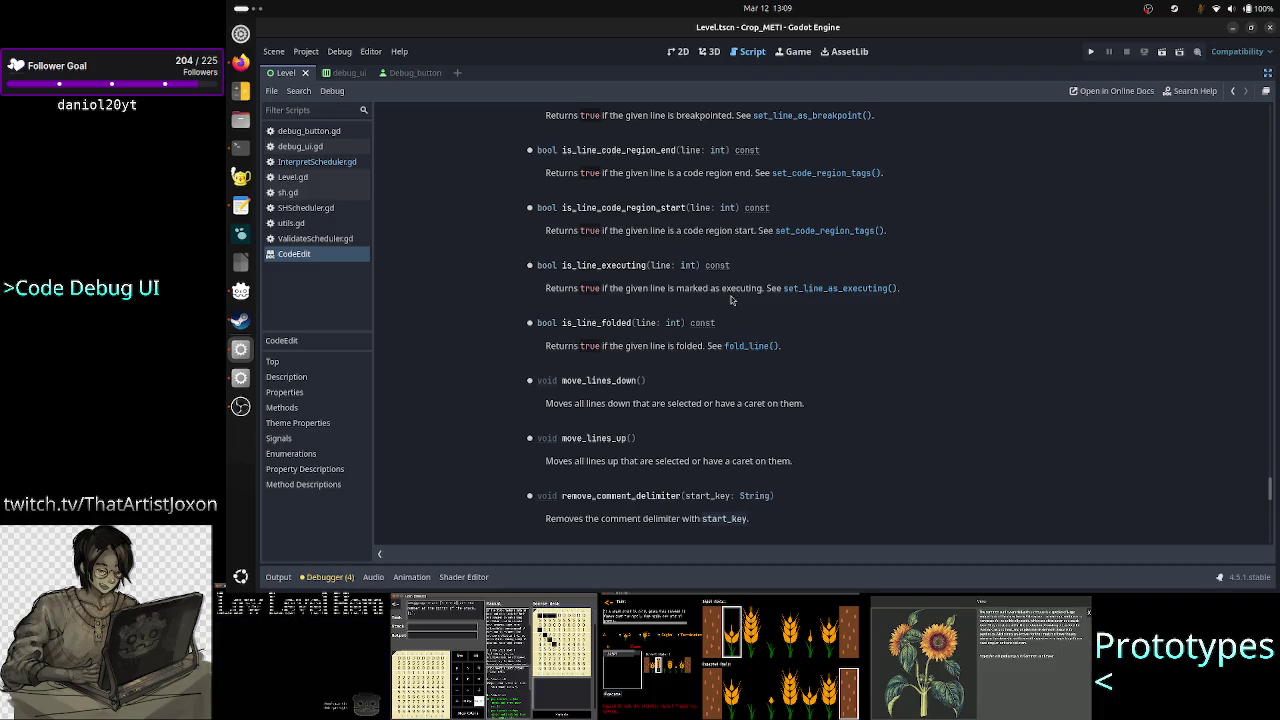
Read set_line_as_executing, skim the Theme Properties and Signals, and start an in-page search
{"action": "left_click", "coordinate": [822, 289]}
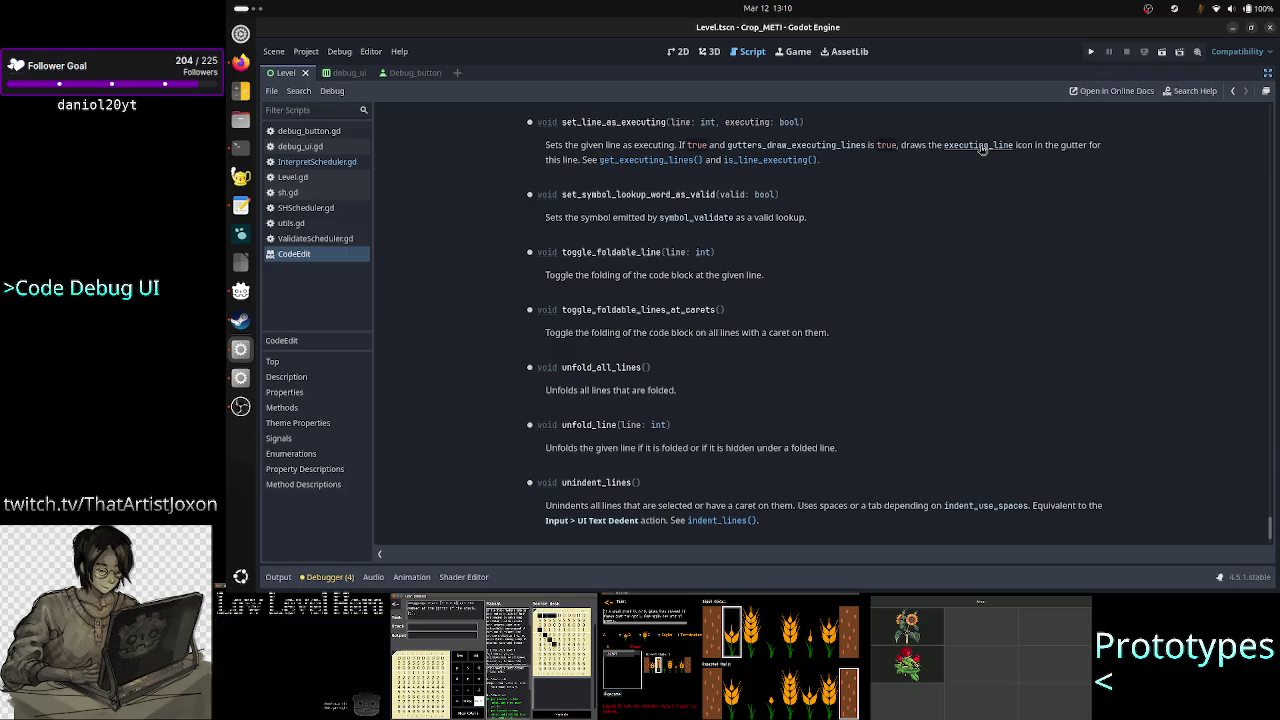
{"action": "scroll", "coordinate": [983, 147], "scroll_direction": "up", "scroll_amount": 15}
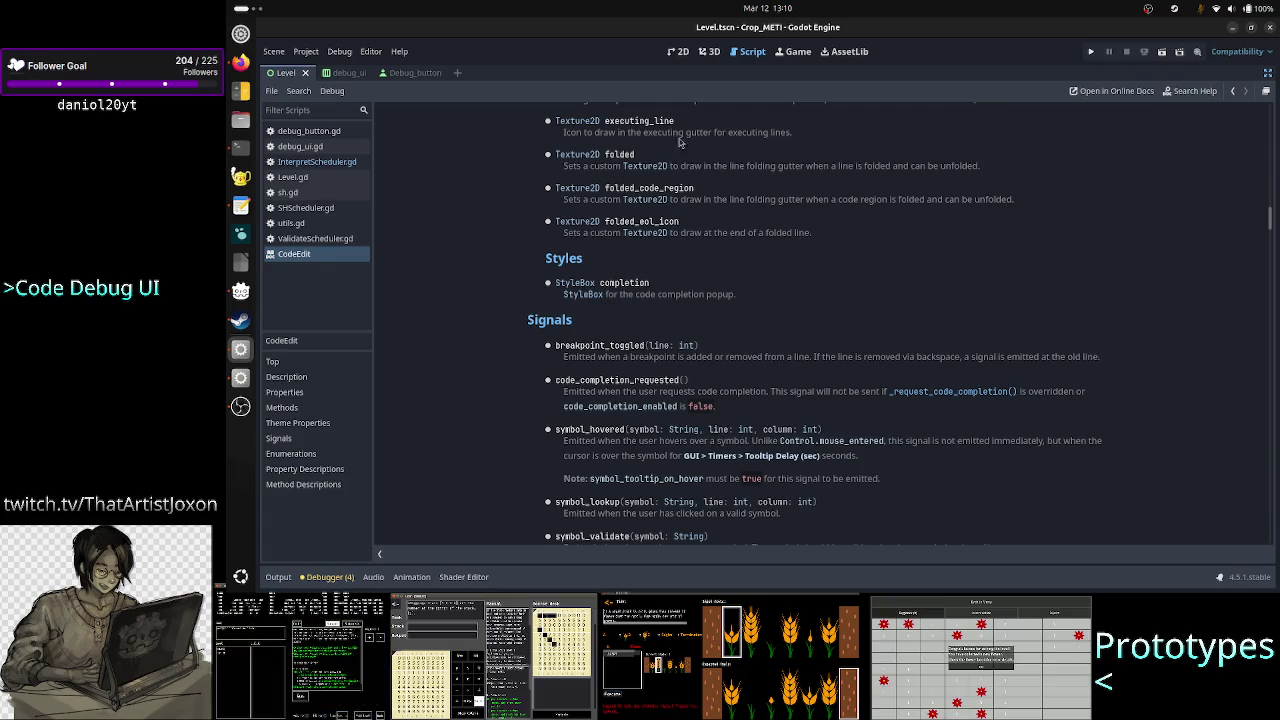
{"action": "scroll", "coordinate": [775, 179], "scroll_direction": "up", "scroll_amount": 2}
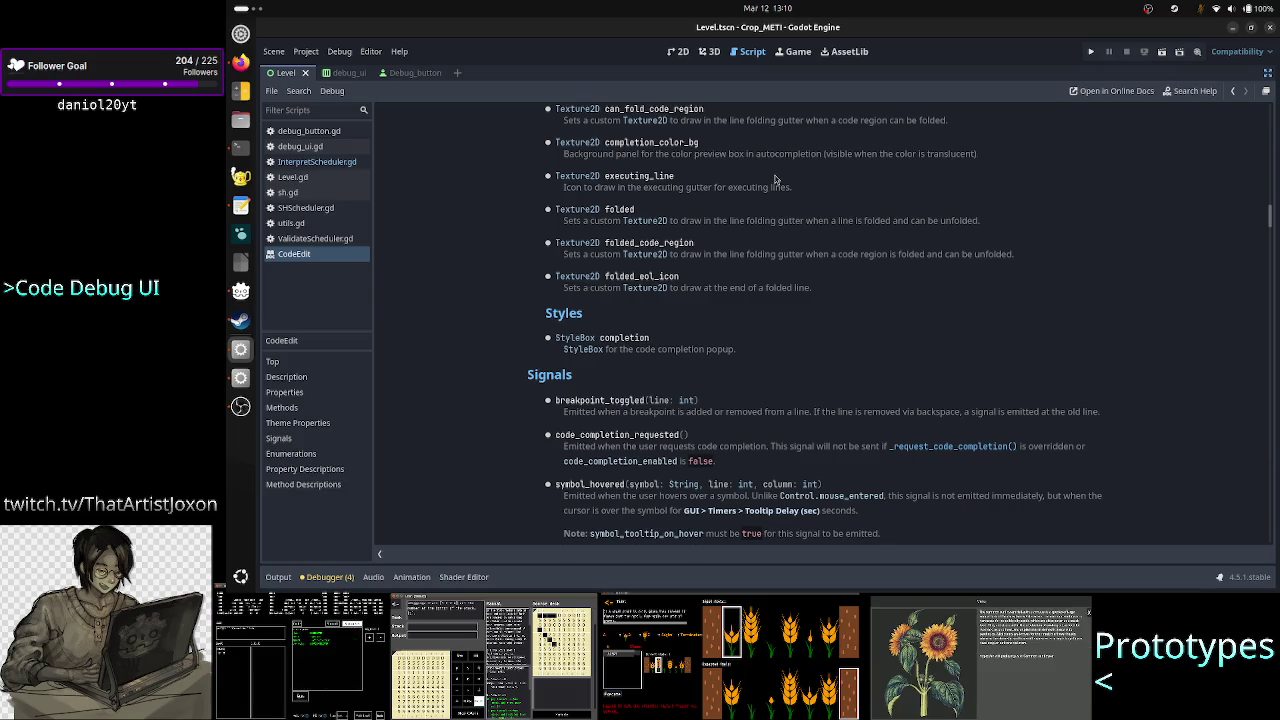
{"action": "scroll", "coordinate": [775, 179], "scroll_direction": "up", "scroll_amount": 2}
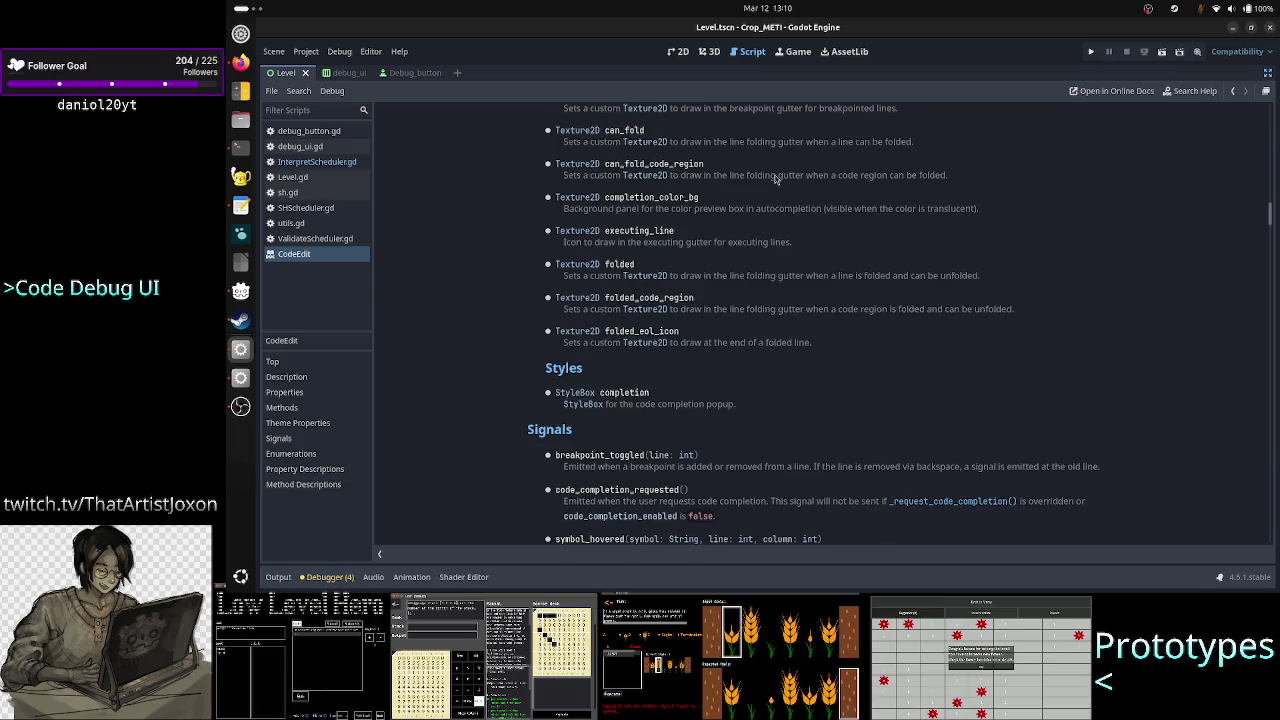
{"action": "scroll", "coordinate": [742, 237], "scroll_direction": "down", "scroll_amount": 10}
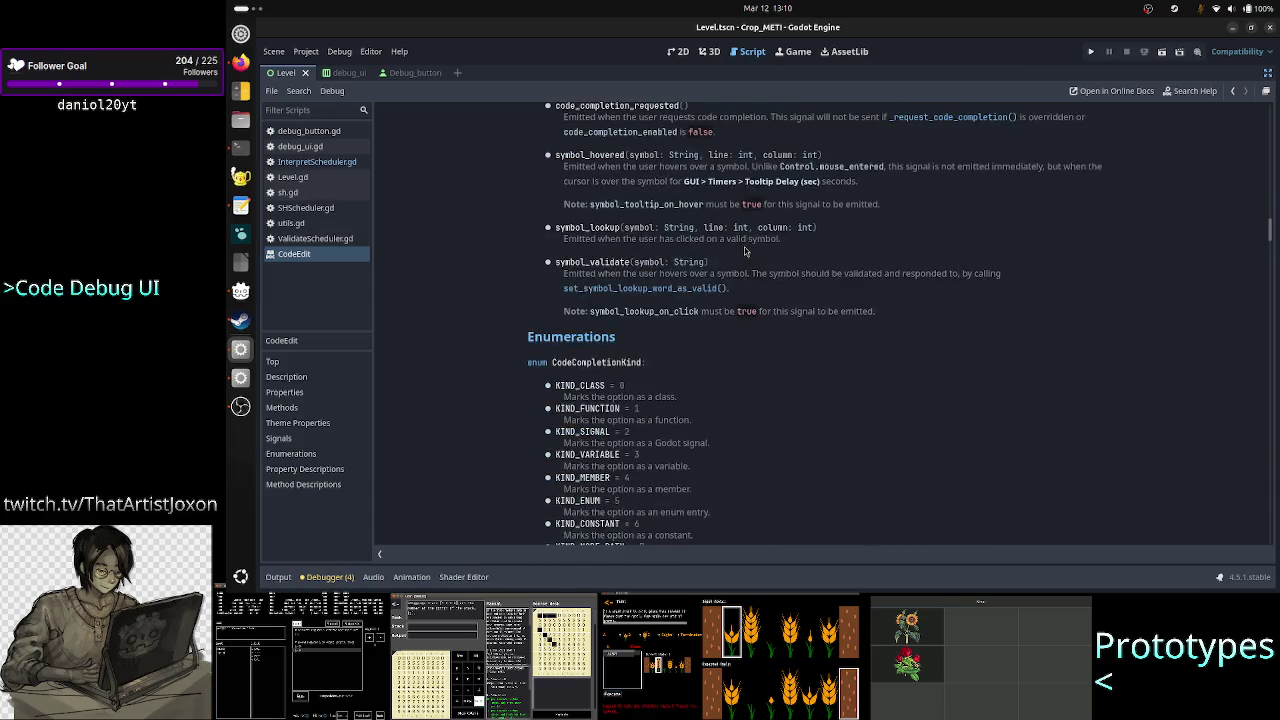
{"action": "scroll", "coordinate": [744, 251], "scroll_direction": "down", "scroll_amount": 5}
{"action": "scroll", "coordinate": [745, 251], "scroll_direction": "down", "scroll_amount": 2}
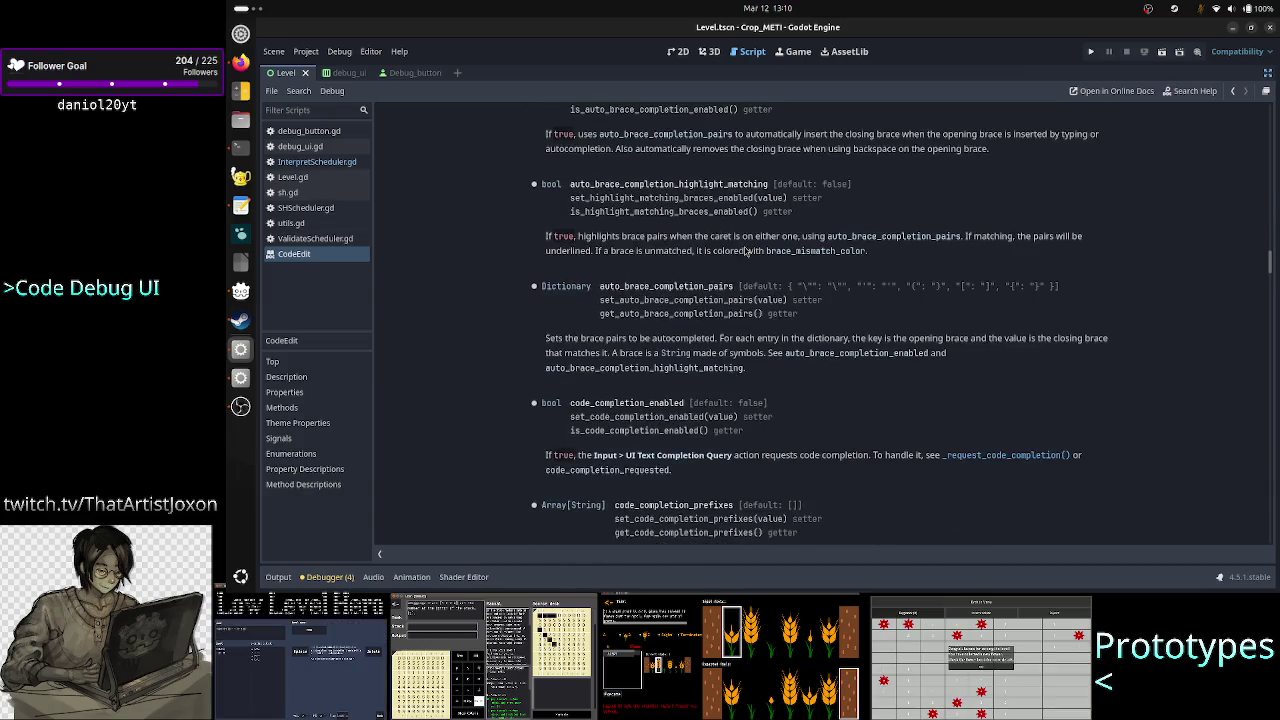
{"action": "key", "text": "ctrl+f"}
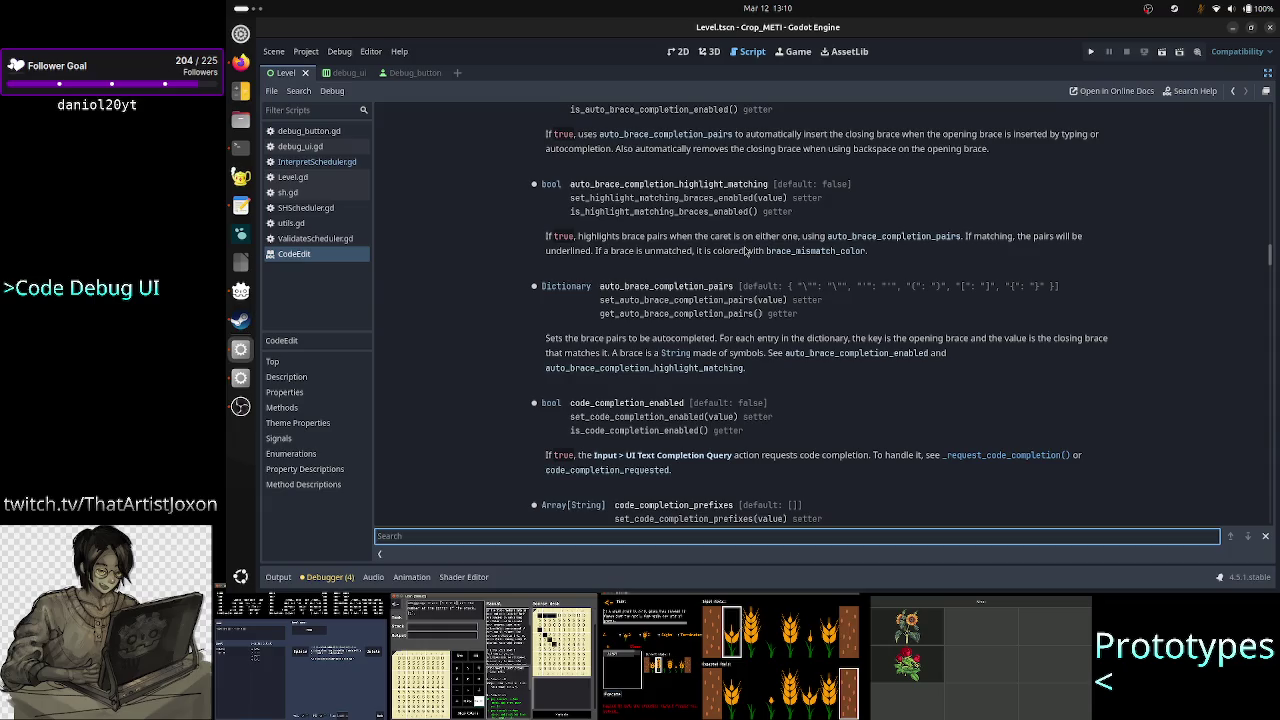
Search the CodeEdit docs for 'color' and step through matches into the theme Colors
{"action": "type", "text": "color"}
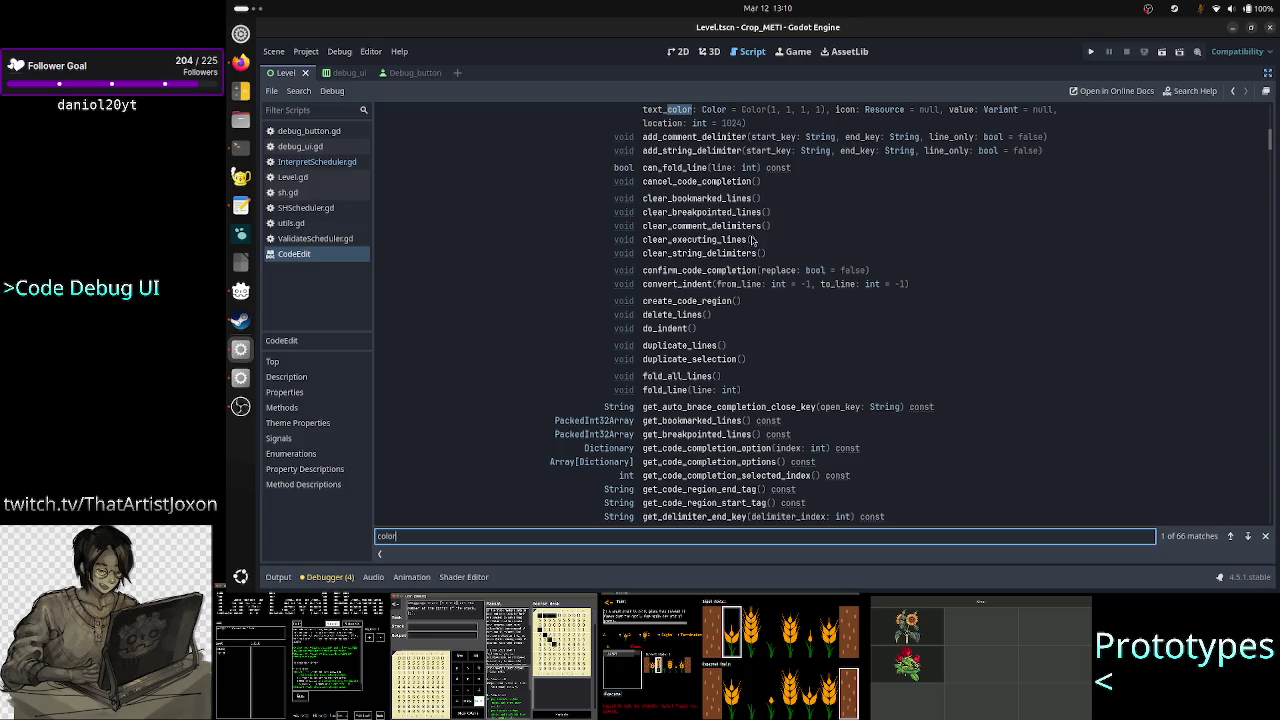
{"action": "scroll", "coordinate": [935, 235], "scroll_direction": "up", "scroll_amount": 3}
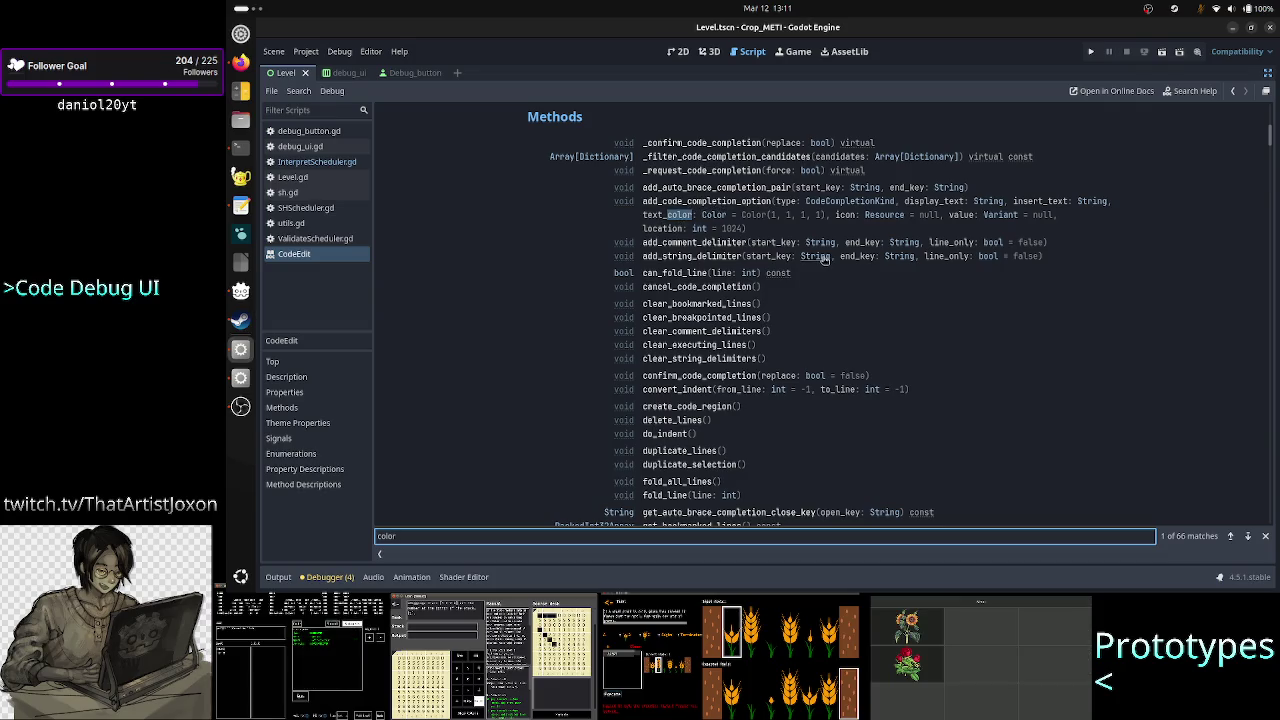
{"action": "left_click", "coordinate": [1248, 536]}
{"action": "left_click", "coordinate": [1248, 537]}
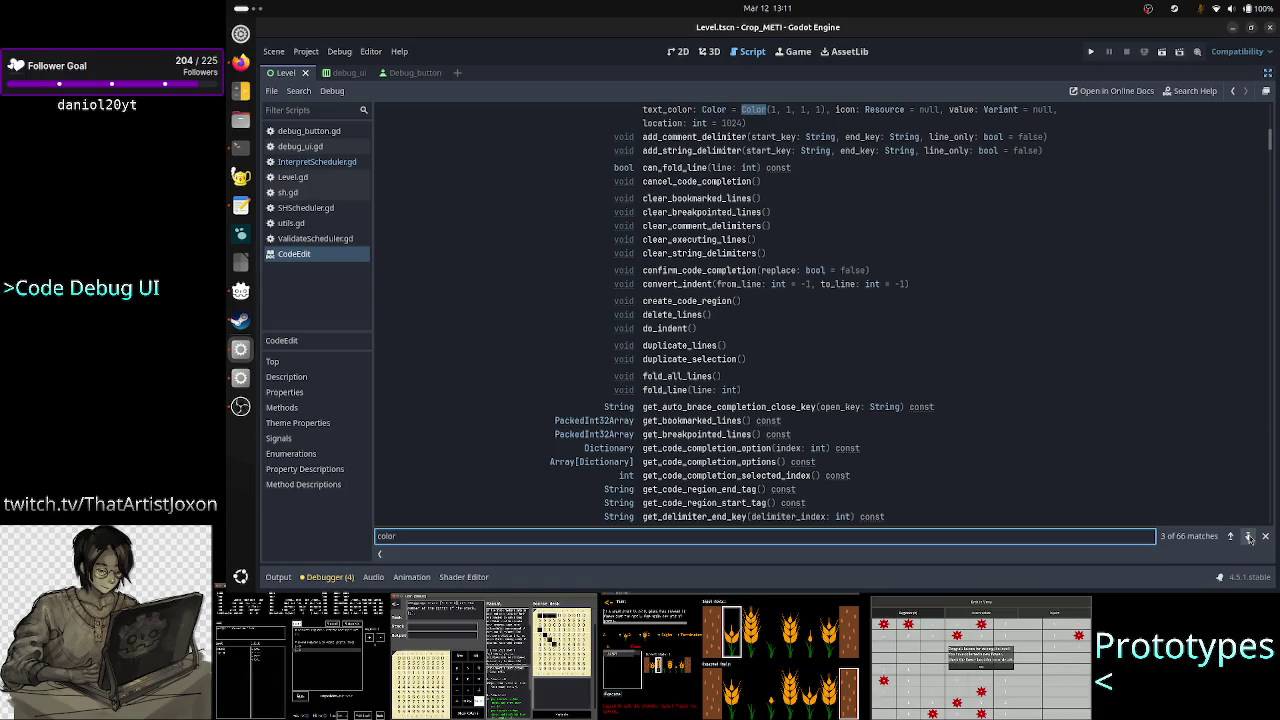
{"action": "left_click", "coordinate": [1248, 537]}
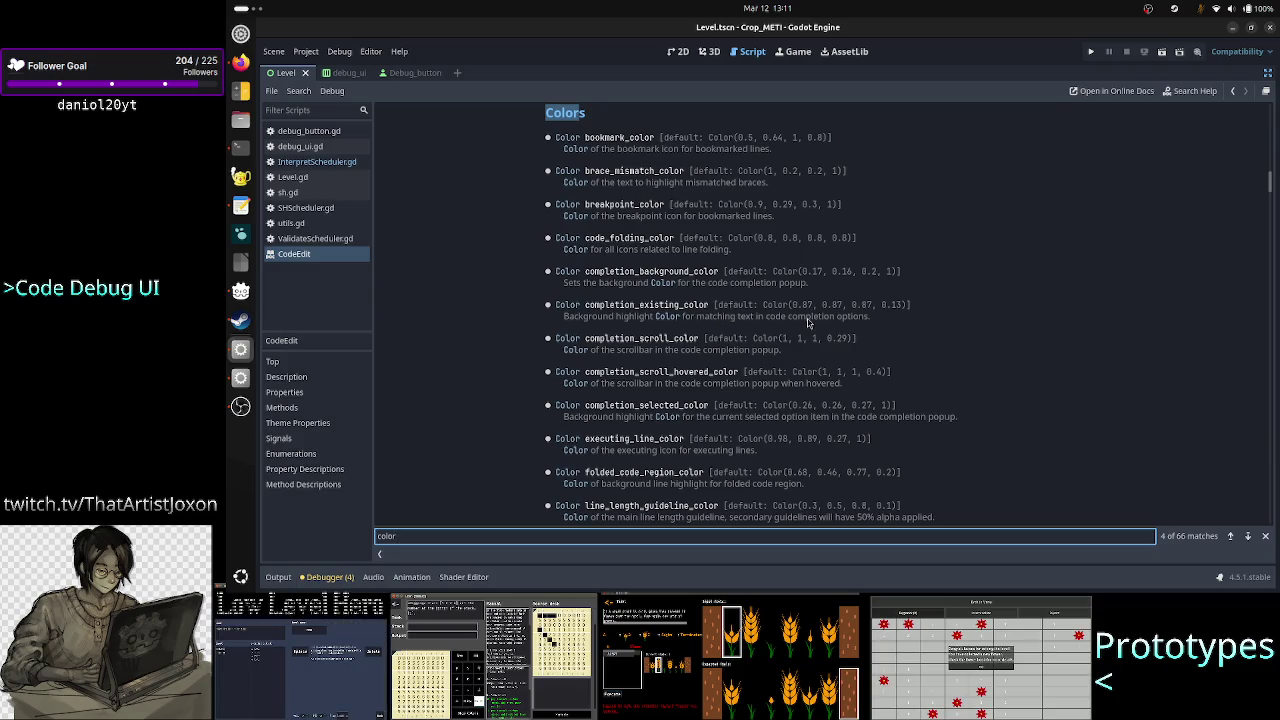
{"action": "left_click", "coordinate": [1248, 536]}
{"action": "left_click", "coordinate": [1248, 536]}
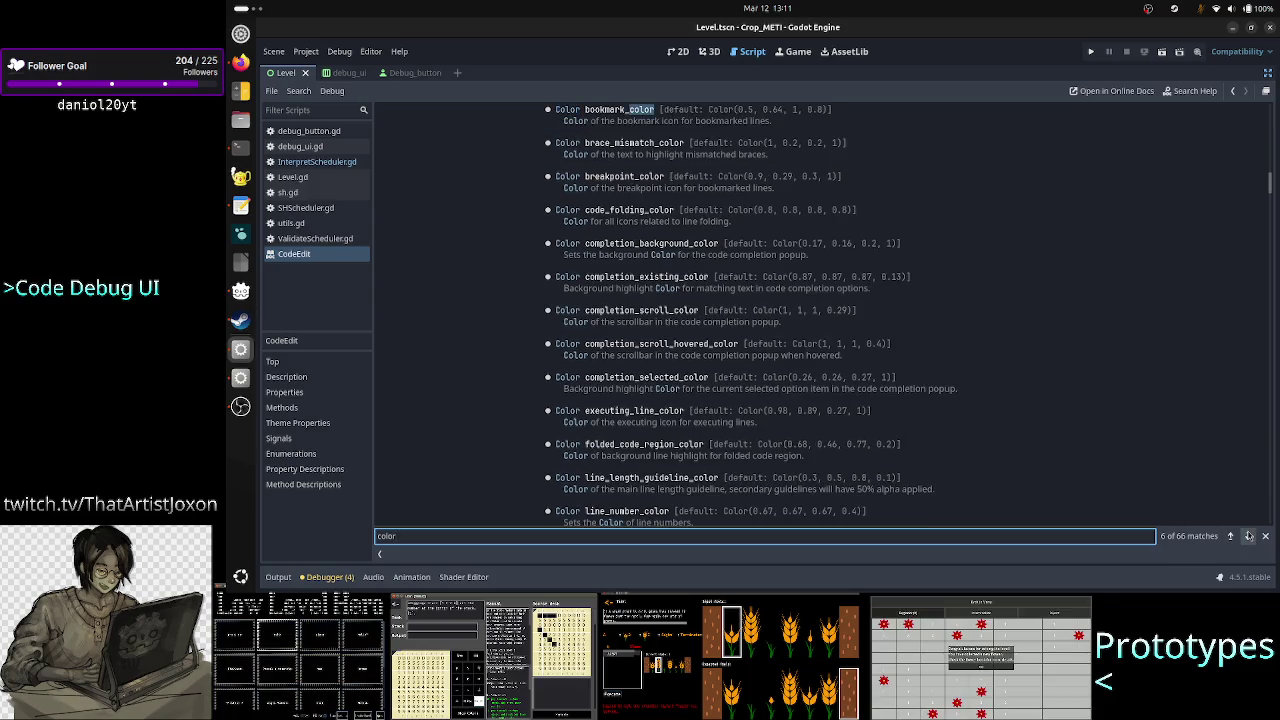
{"action": "scroll", "coordinate": [1122, 463], "scroll_direction": "down", "scroll_amount": 10}
{"action": "scroll", "coordinate": [1122, 463], "scroll_direction": "down", "scroll_amount": 1}
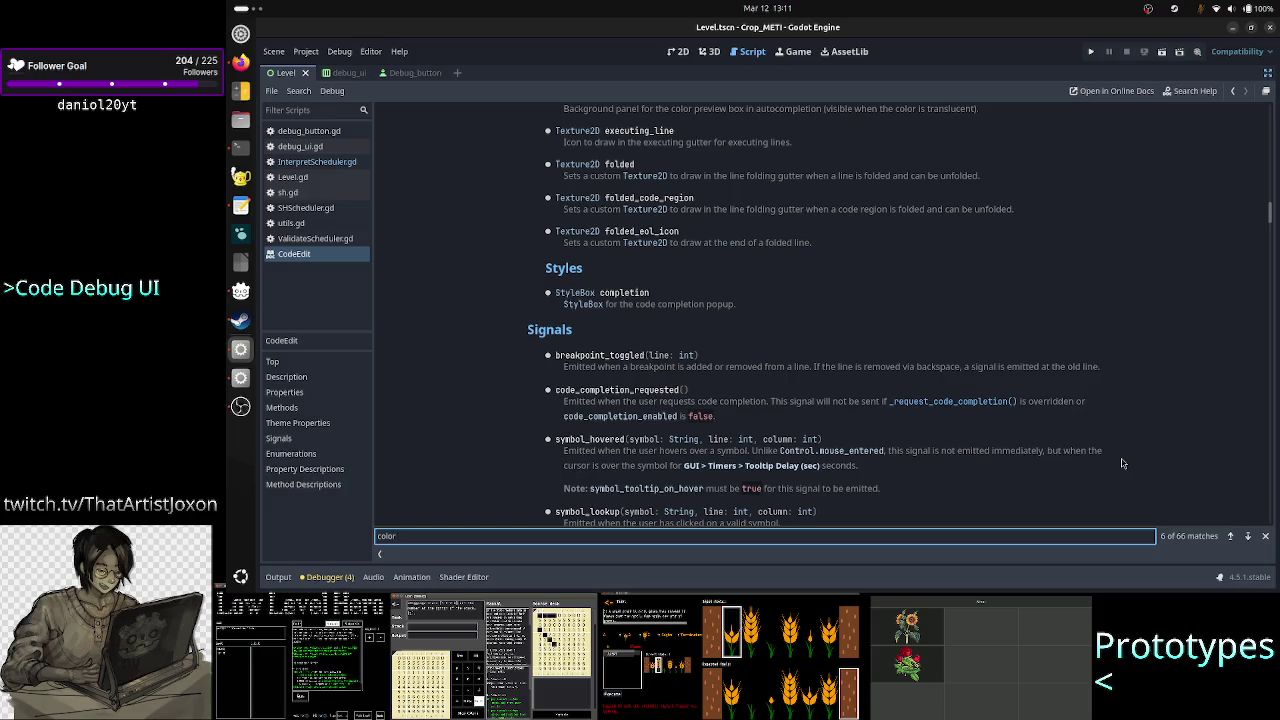
Try searching 'syntax', clear the search field, and return to the top of the page
{"action": "key", "text": "ctrl+f"}
{"action": "type", "text": "s"}
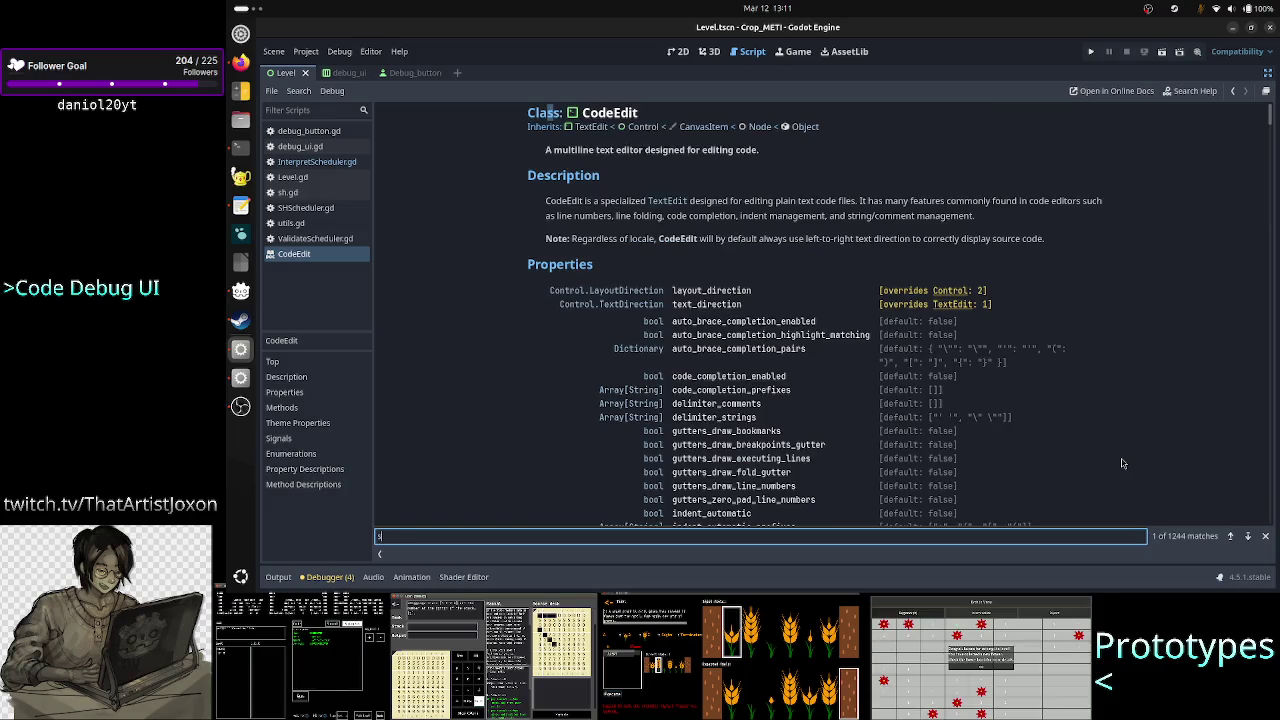
{"action": "type", "text": "yntax"}
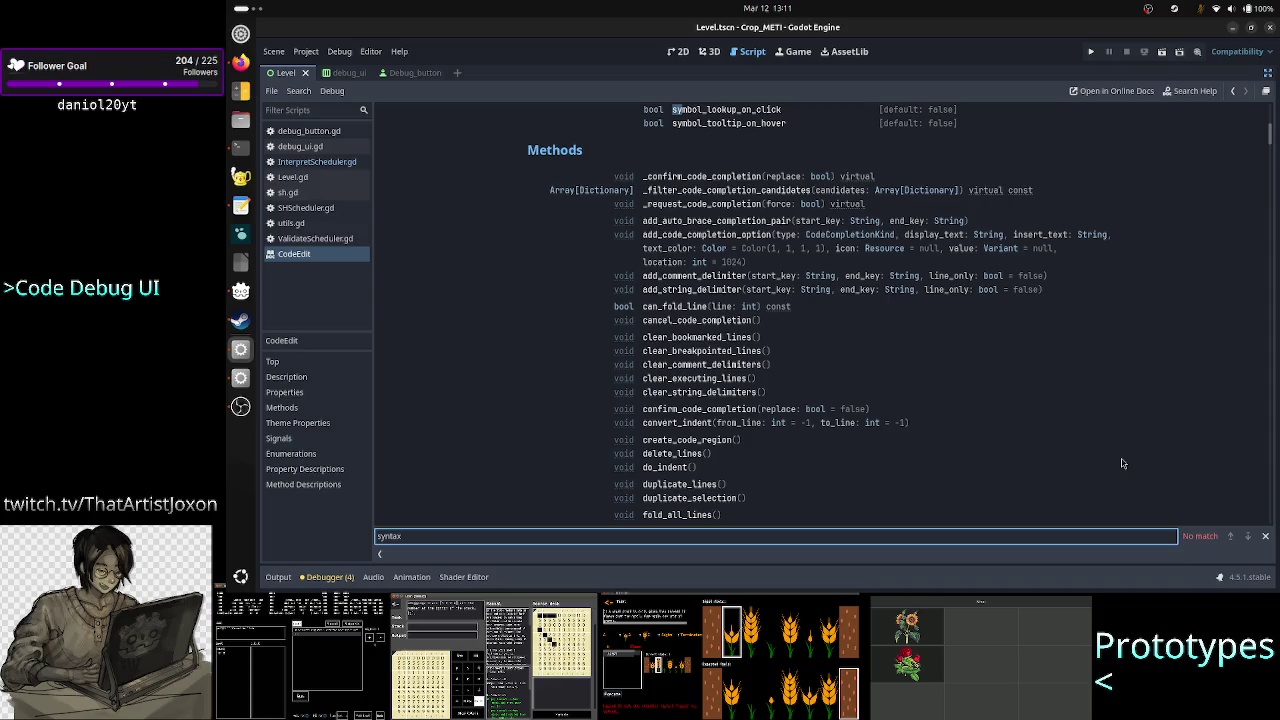
{"action": "key", "text": "ctrl+a"}
{"action": "key", "text": "BackSpace"}
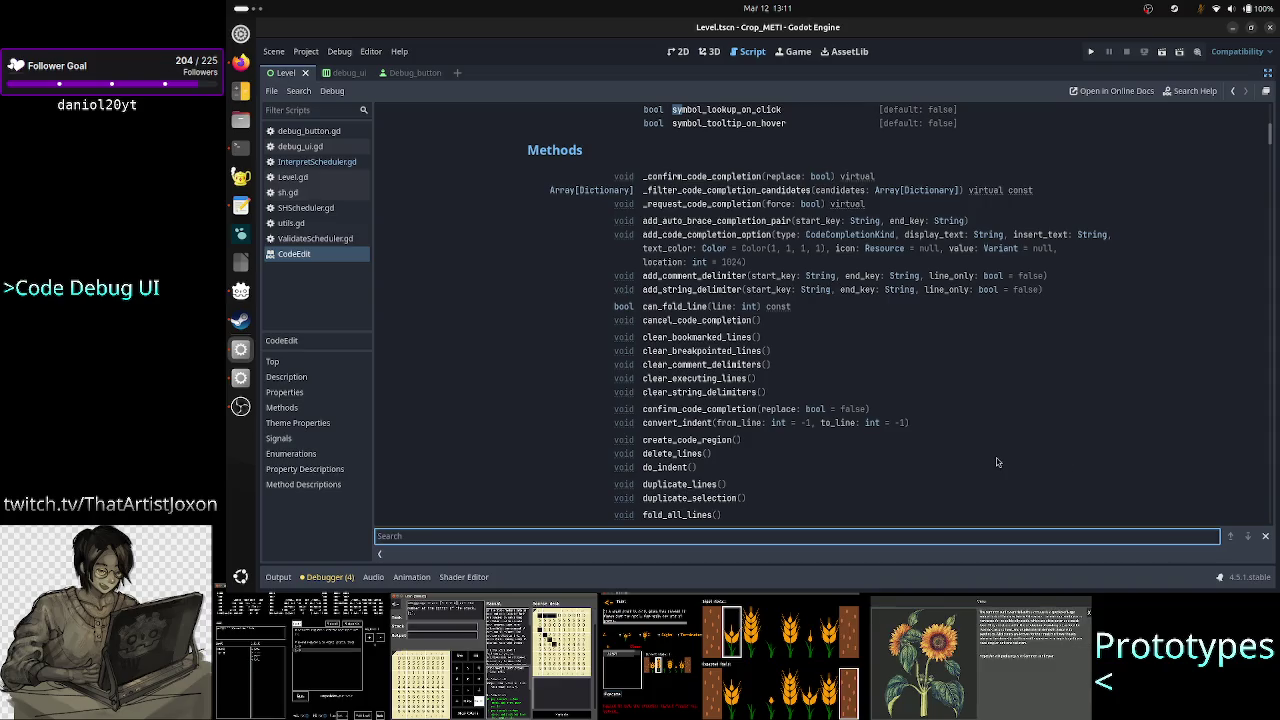
{"action": "scroll", "coordinate": [740, 303], "scroll_direction": "up", "scroll_amount": 10}
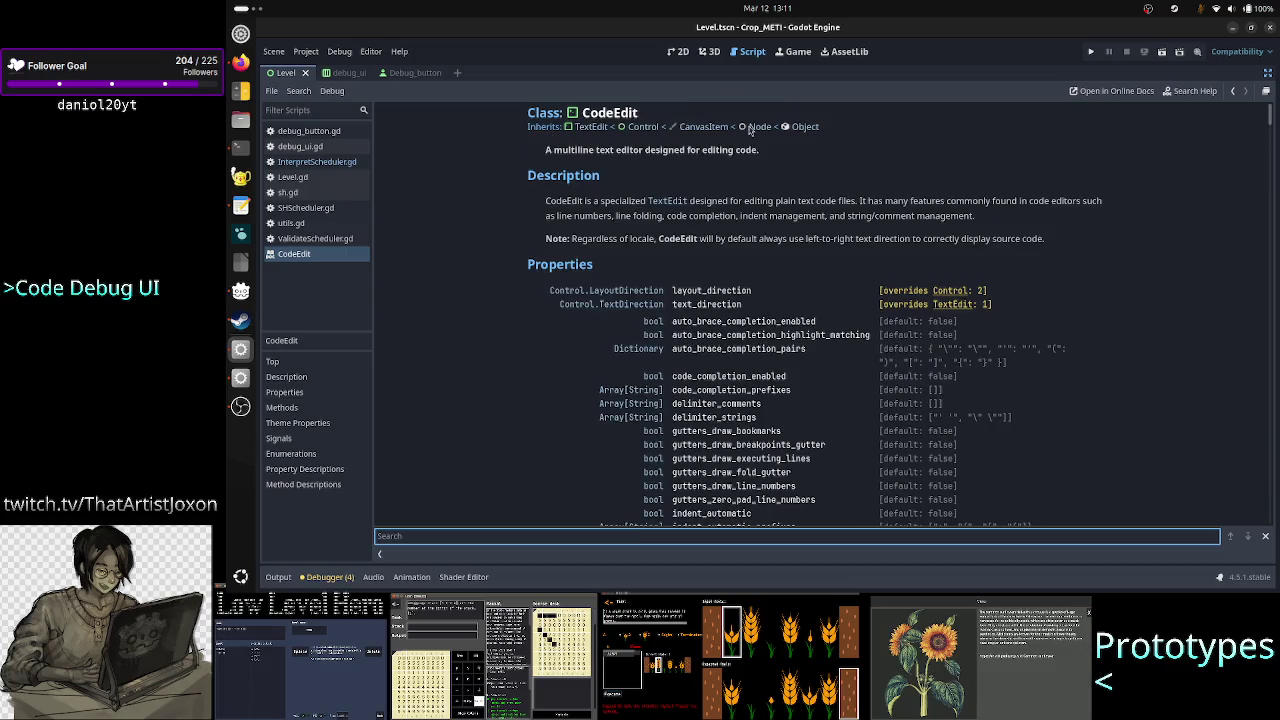
Open the parent TextEdit class reference and scroll through its Properties list
{"action": "left_click", "coordinate": [596, 128]}
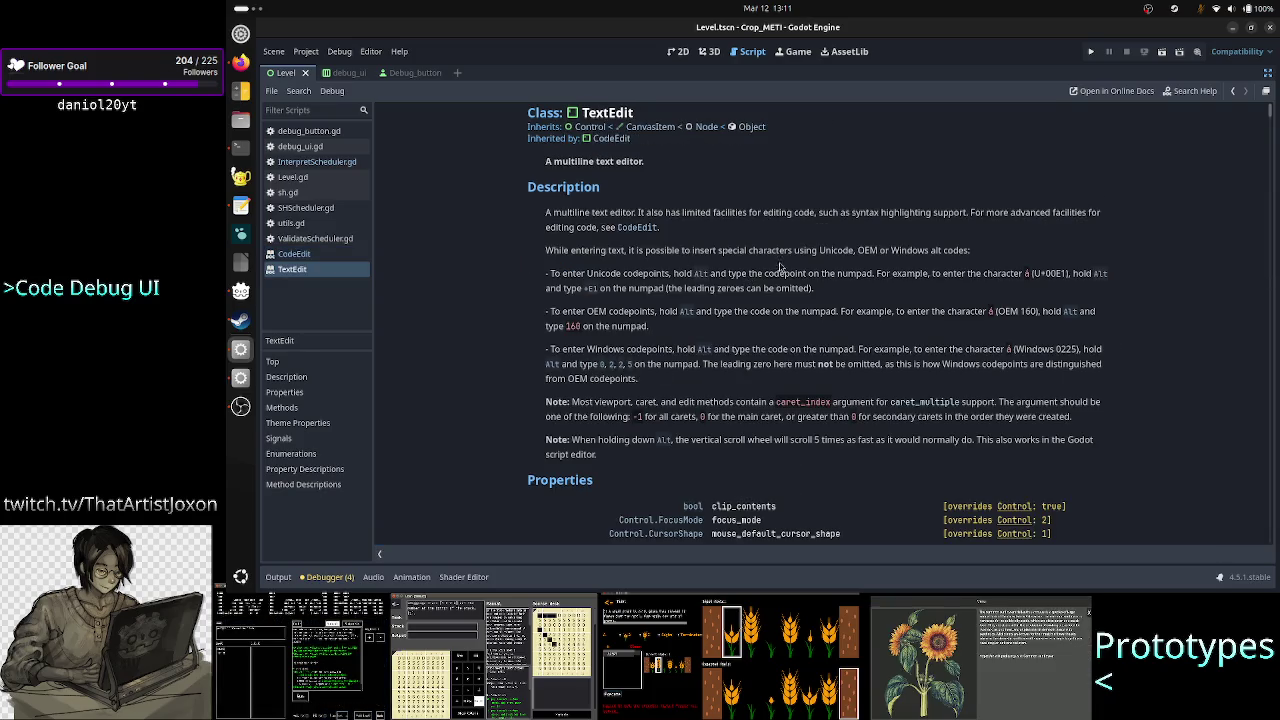
{"action": "scroll", "coordinate": [789, 271], "scroll_direction": "down", "scroll_amount": 5}
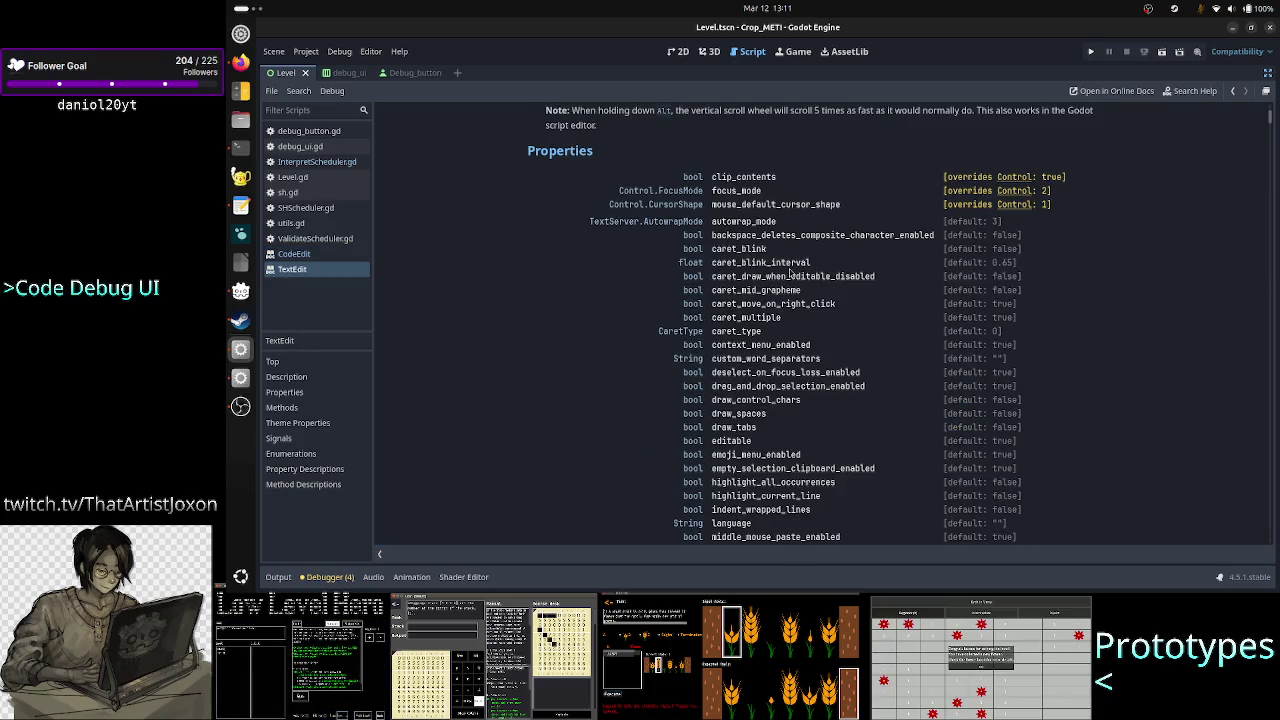
{"action": "scroll", "coordinate": [910, 322], "scroll_direction": "down", "scroll_amount": 1}
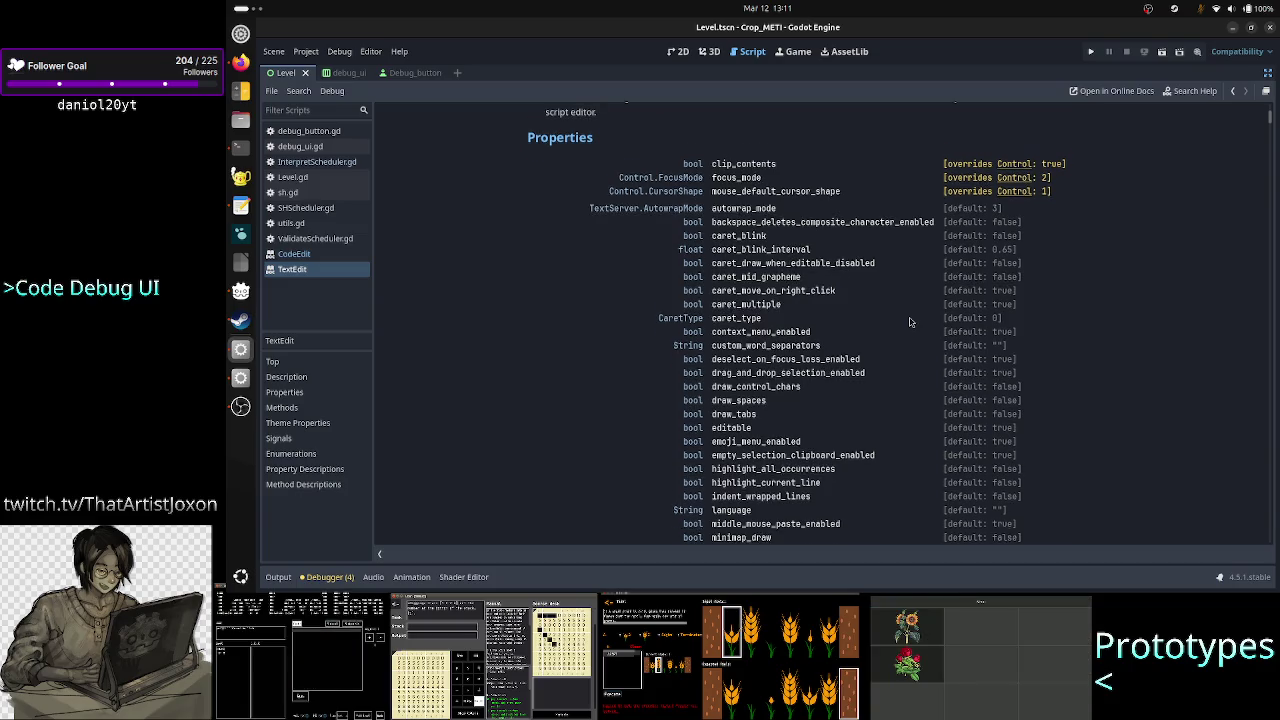
{"action": "scroll", "coordinate": [910, 322], "scroll_direction": "down", "scroll_amount": 2}
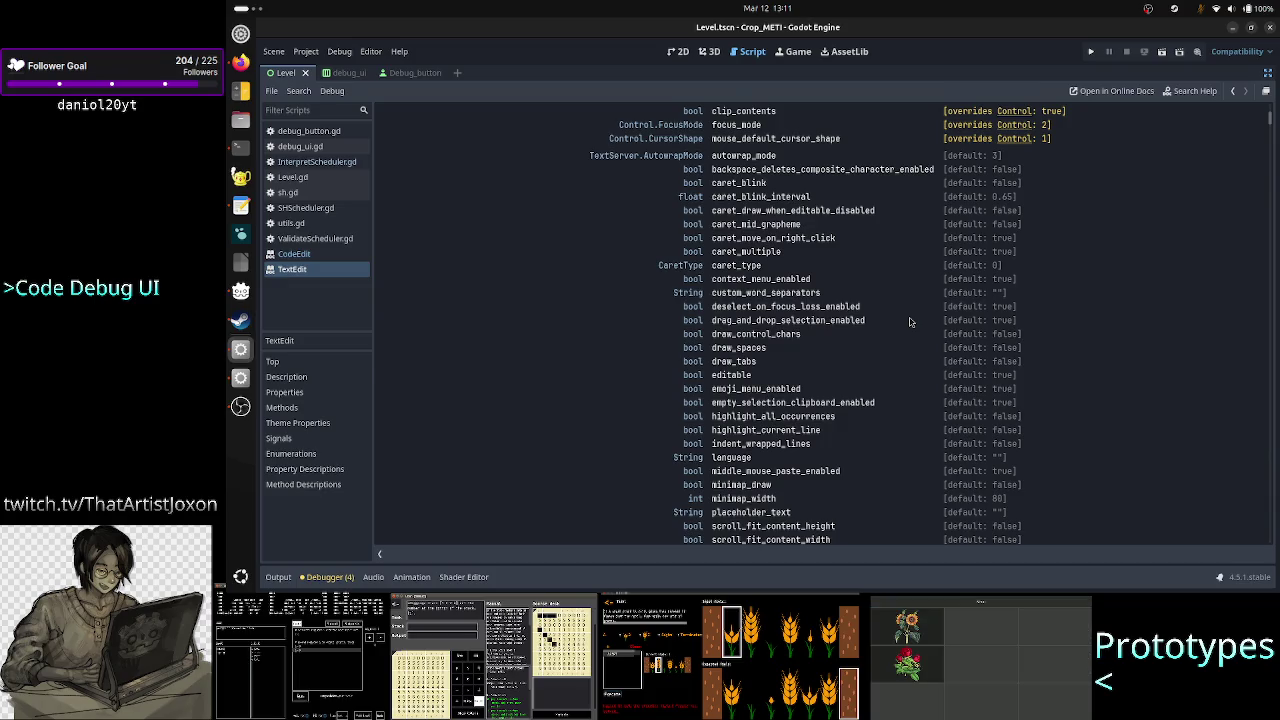
{"action": "scroll", "coordinate": [910, 322], "scroll_direction": "down", "scroll_amount": 4}
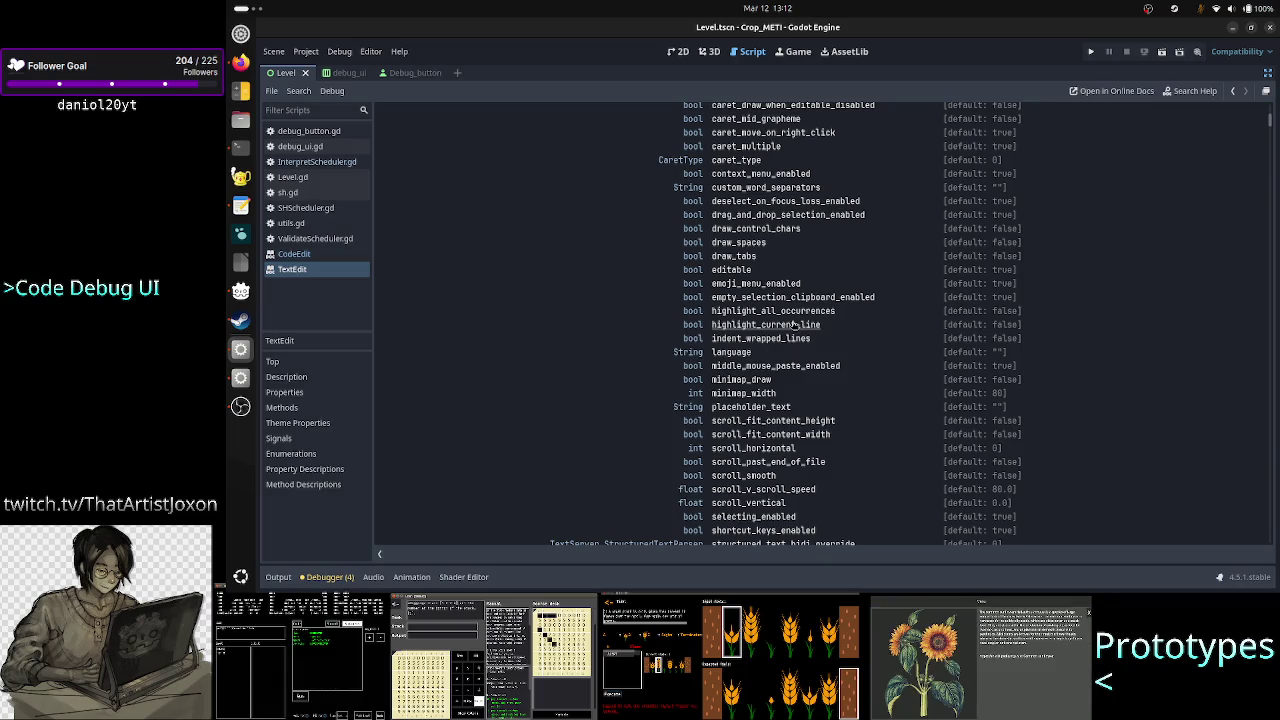
Read the highlight_current_line description, marking 'cursor is highlighted', then search the page for 'syntax'
{"action": "left_click", "coordinate": [793, 325]}
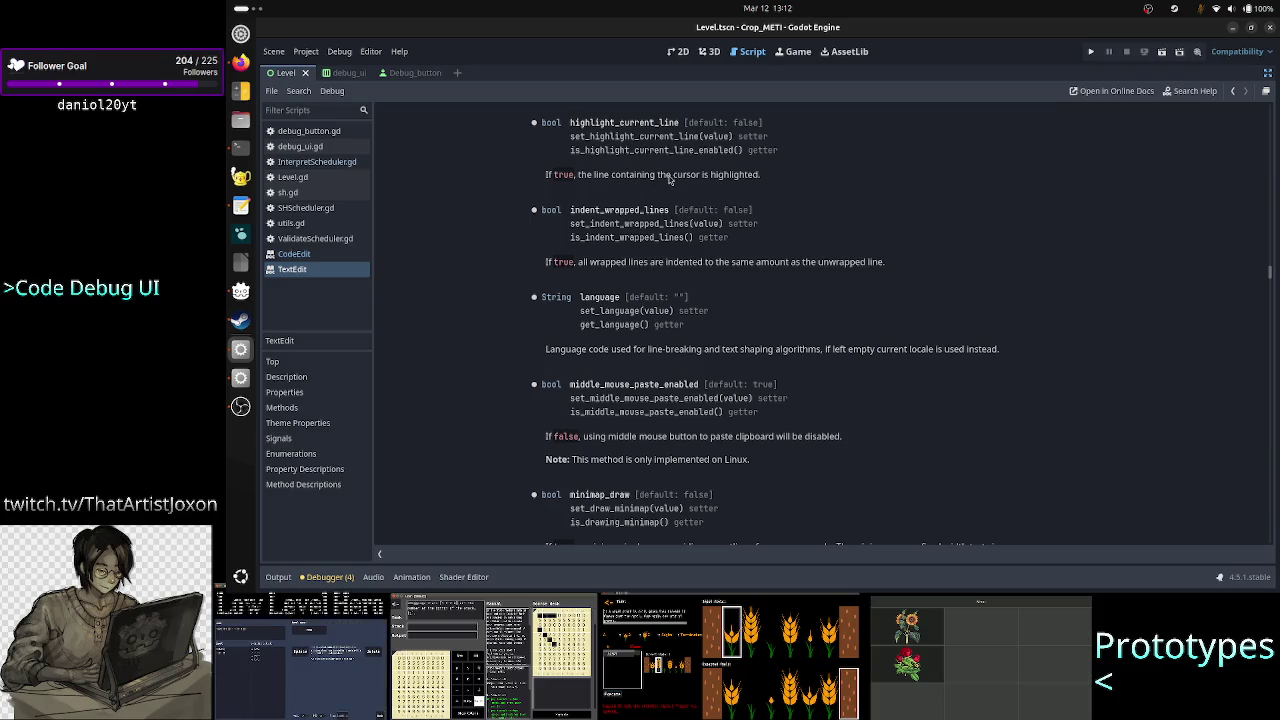
{"action": "left_click_drag", "start_coordinate": [671, 176], "coordinate": [766, 180]}
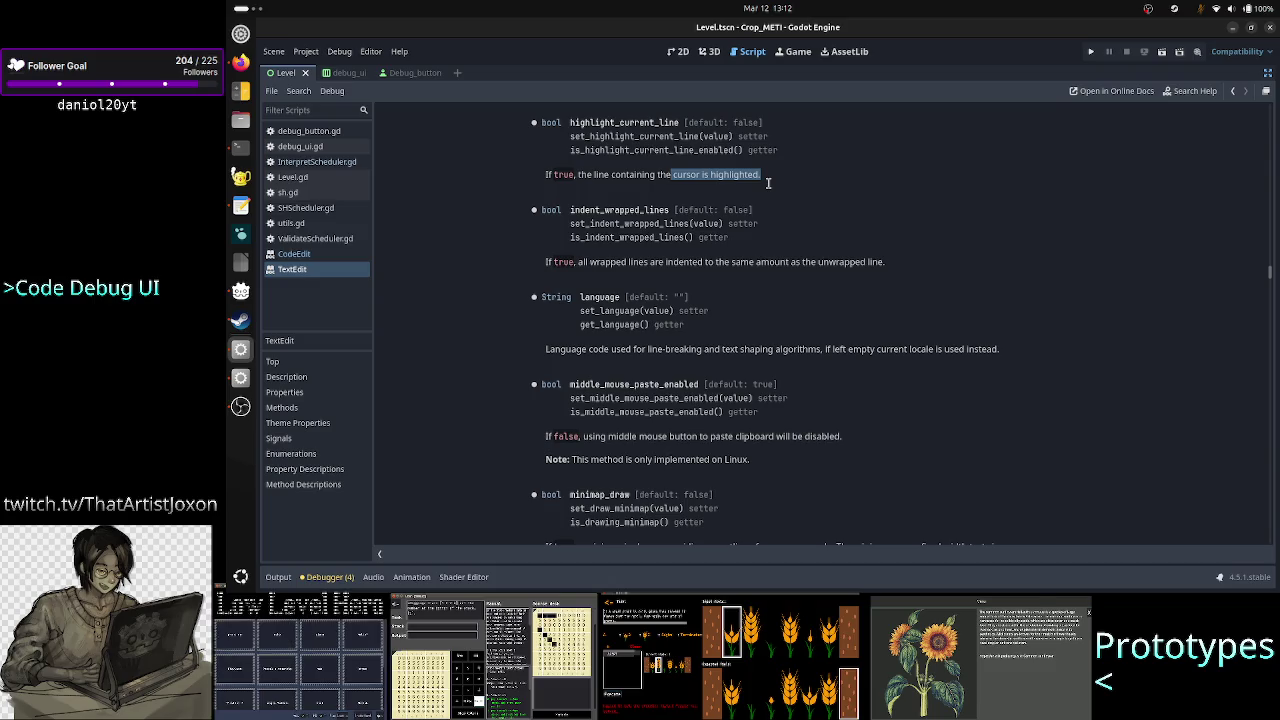
{"action": "left_click", "coordinate": [767, 181]}
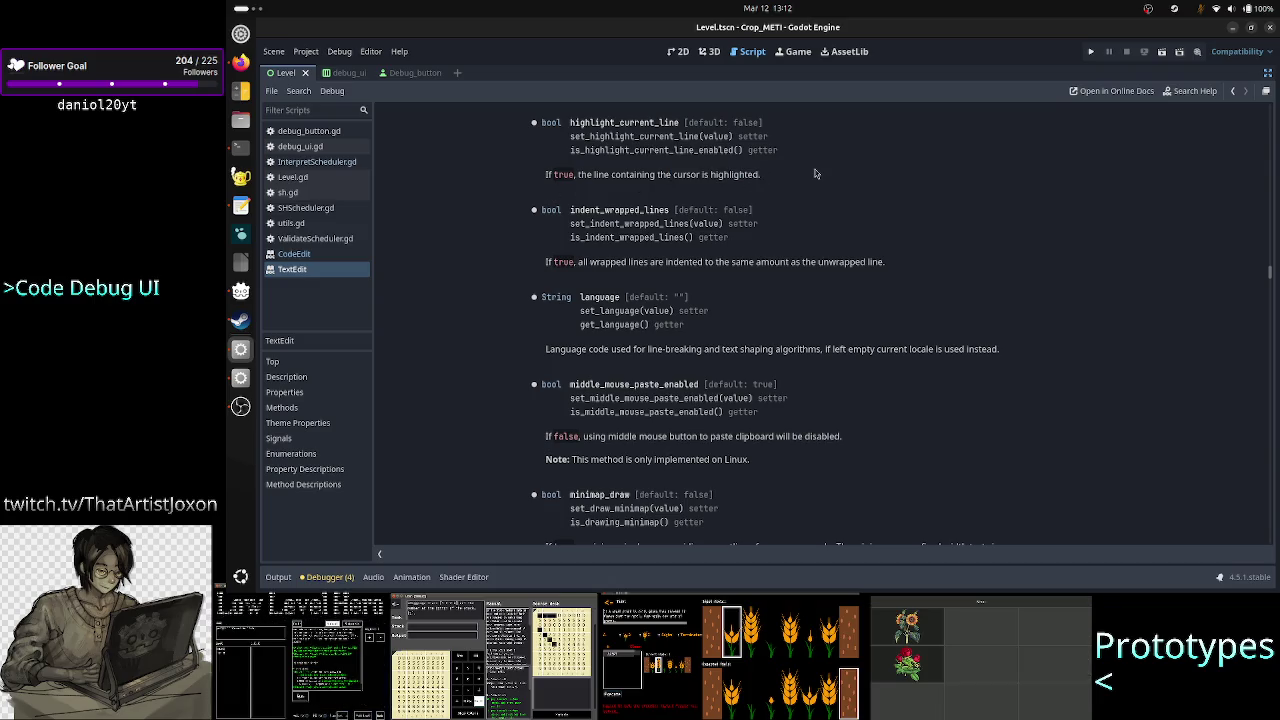
{"action": "scroll", "coordinate": [815, 174], "scroll_direction": "up", "scroll_amount": 3}
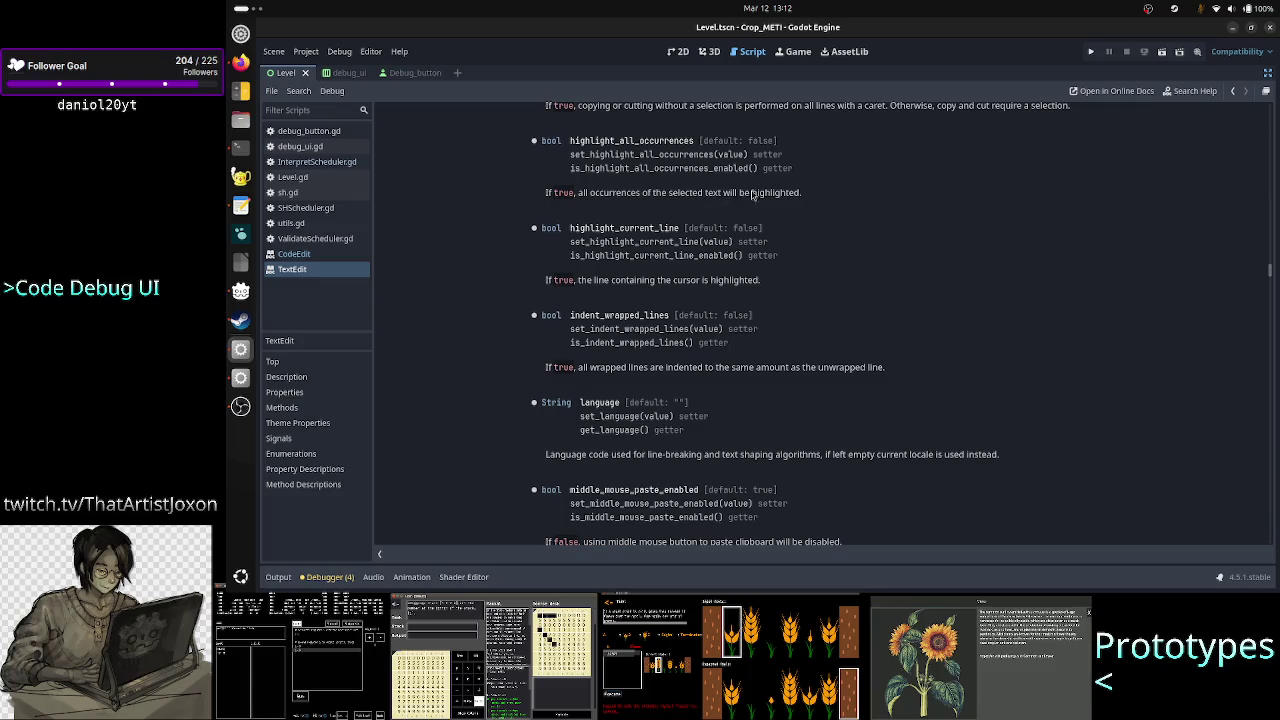
{"action": "scroll", "coordinate": [873, 350], "scroll_direction": "down", "scroll_amount": 4}
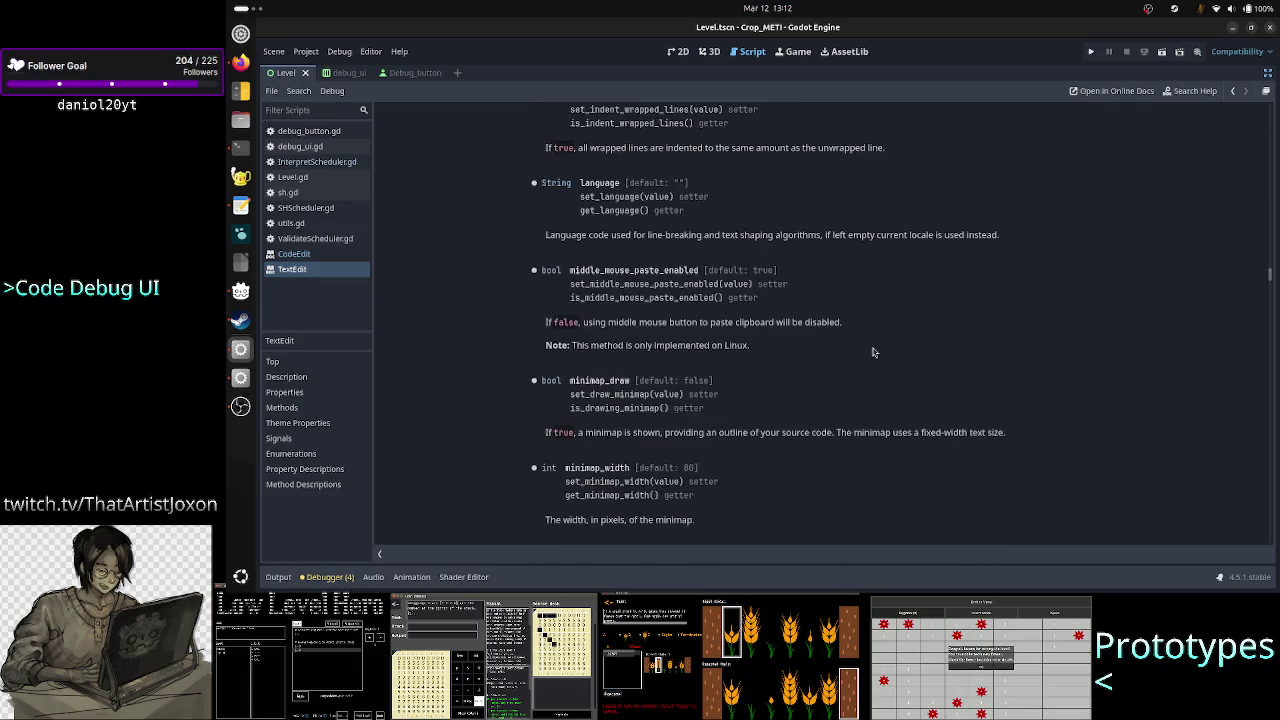
{"action": "key", "text": "ctrl+f"}
{"action": "type", "text": "s"}
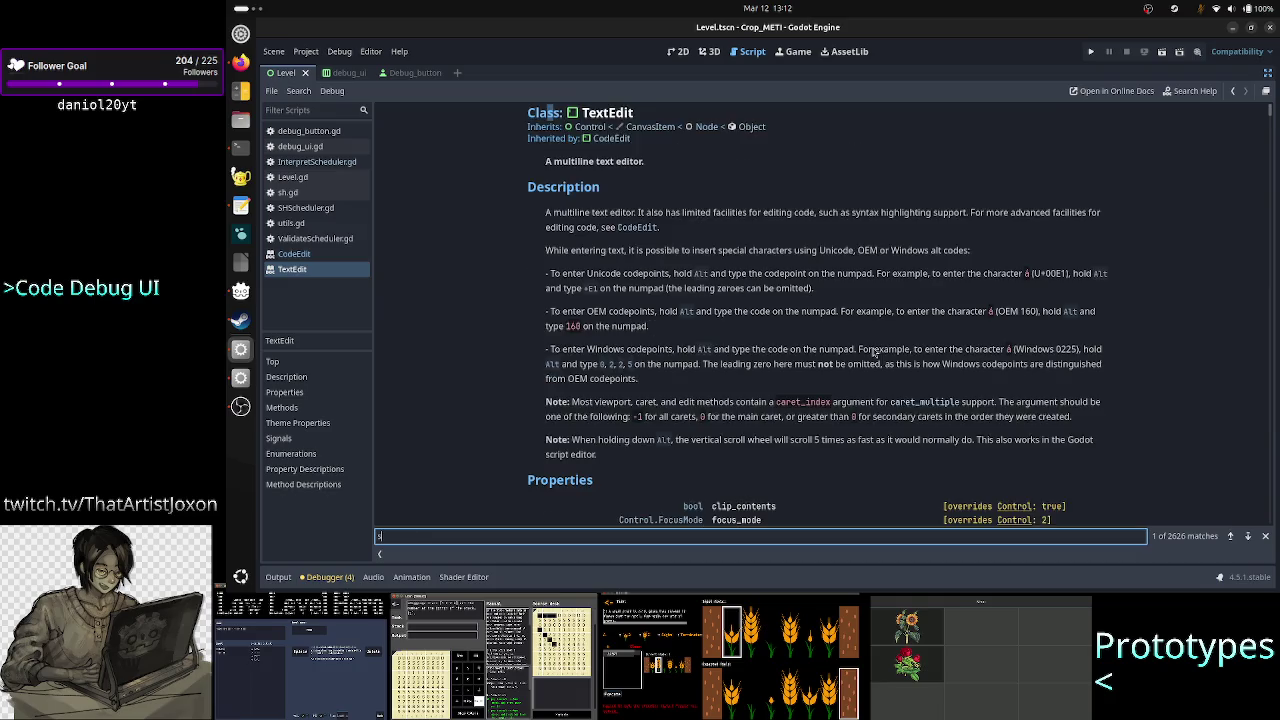
{"action": "type", "text": "yntax"}
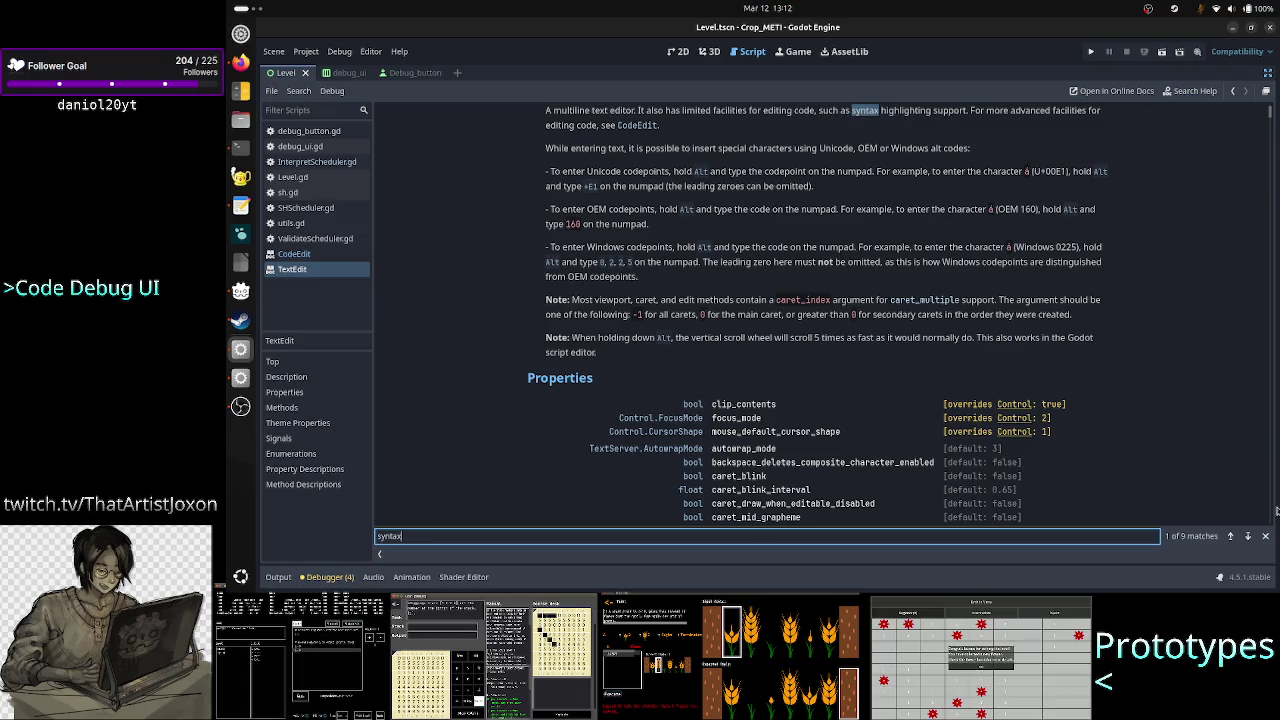
Jump to the syntax_highlighter property match and open the SyntaxHighlighter class reference from it
{"action": "left_click", "coordinate": [1247, 536]}
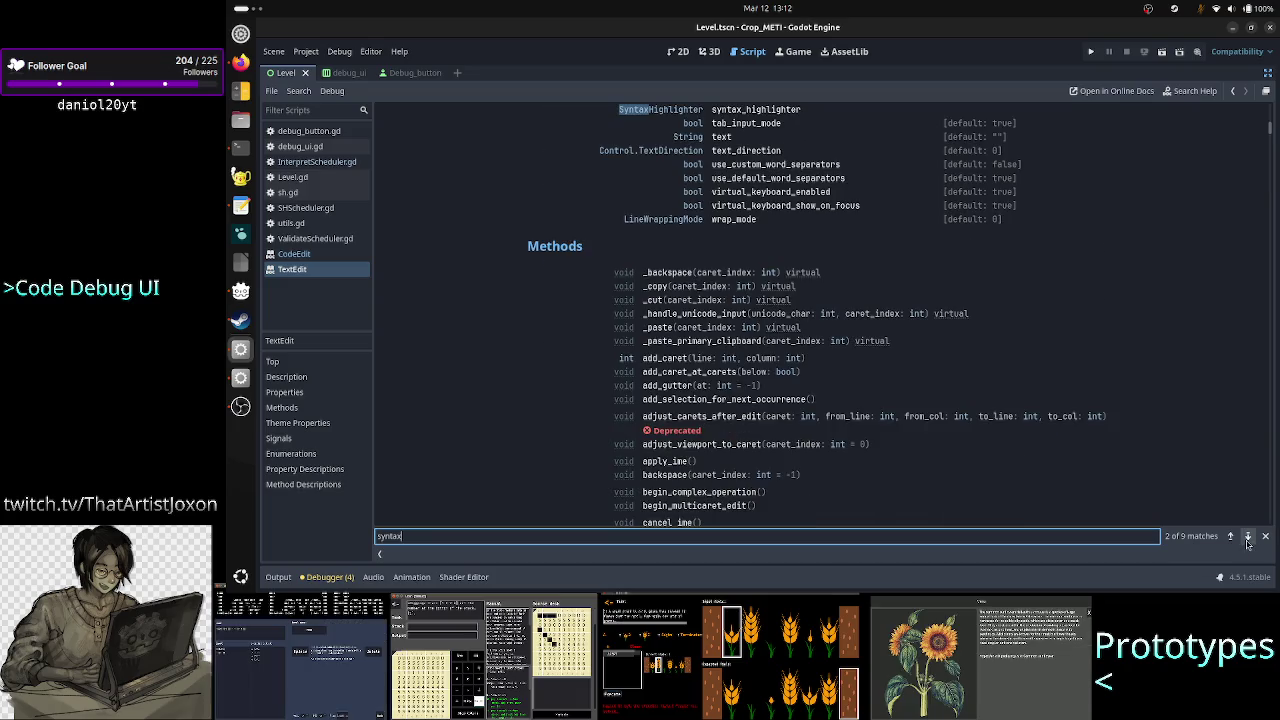
{"action": "scroll", "coordinate": [893, 276], "scroll_direction": "up", "scroll_amount": 3}
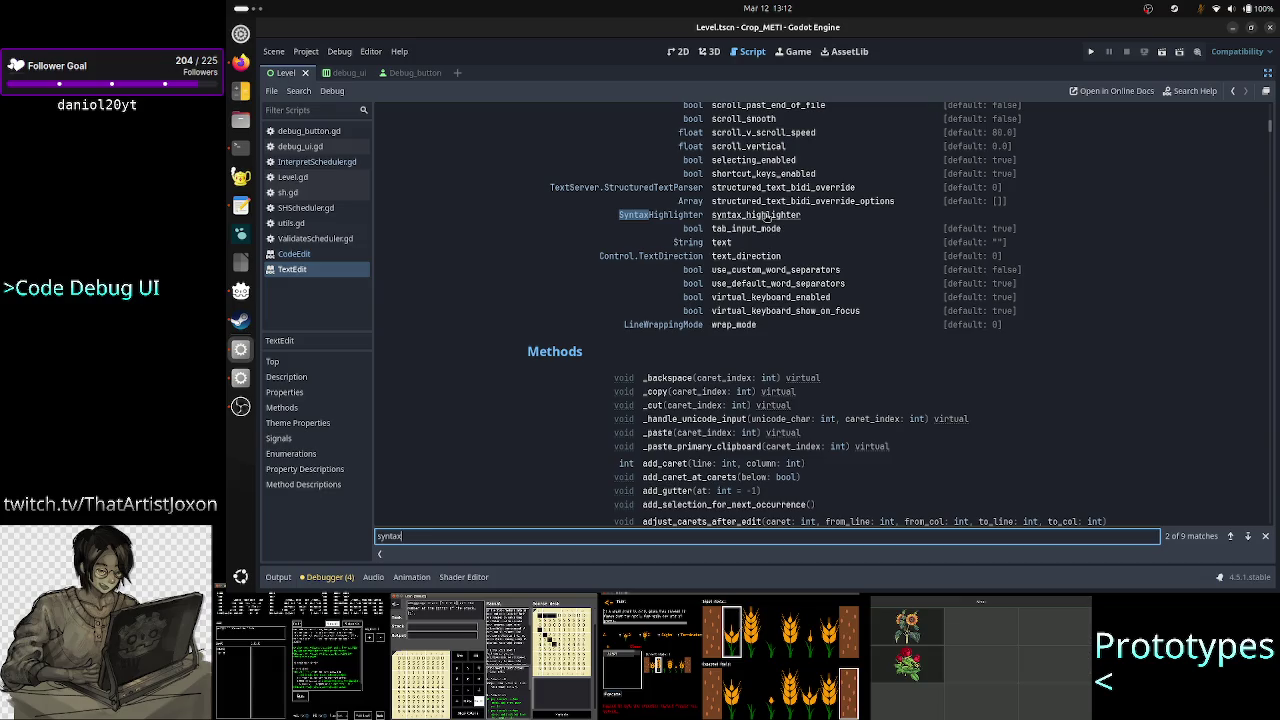
{"action": "scroll", "coordinate": [770, 216], "scroll_direction": "up", "scroll_amount": 5}
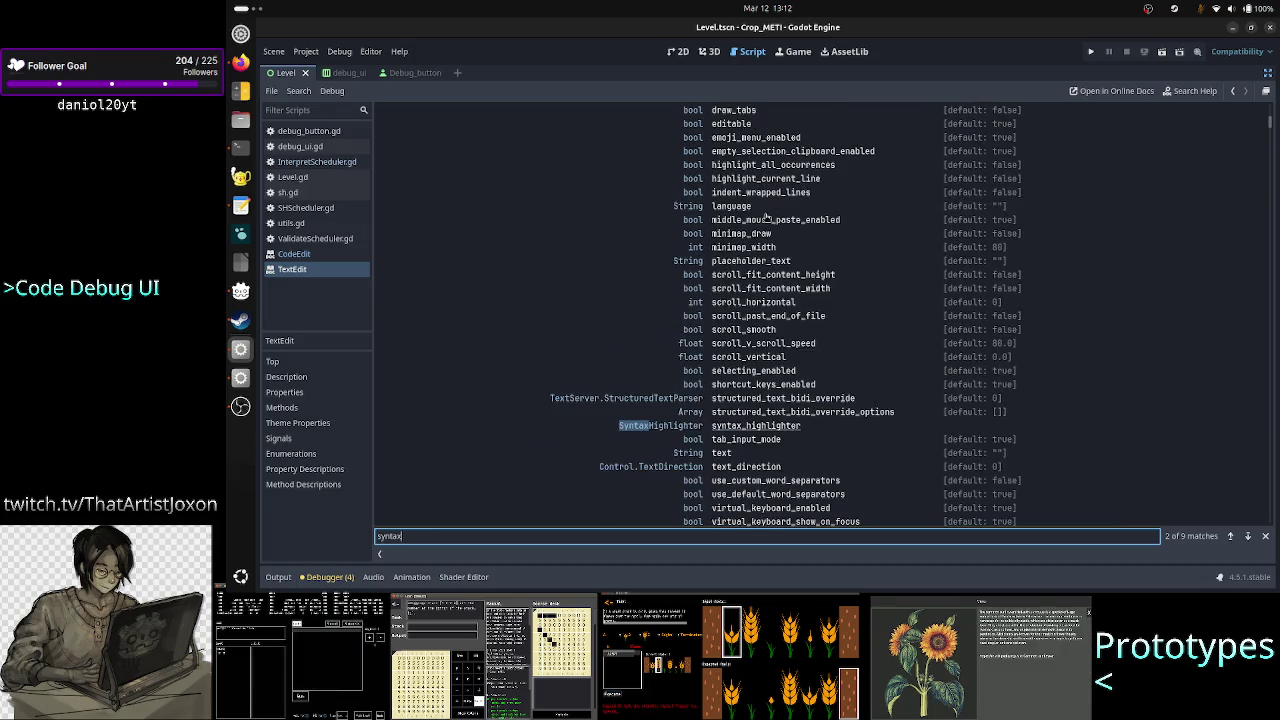
{"action": "scroll", "coordinate": [767, 215], "scroll_direction": "up", "scroll_amount": 4}
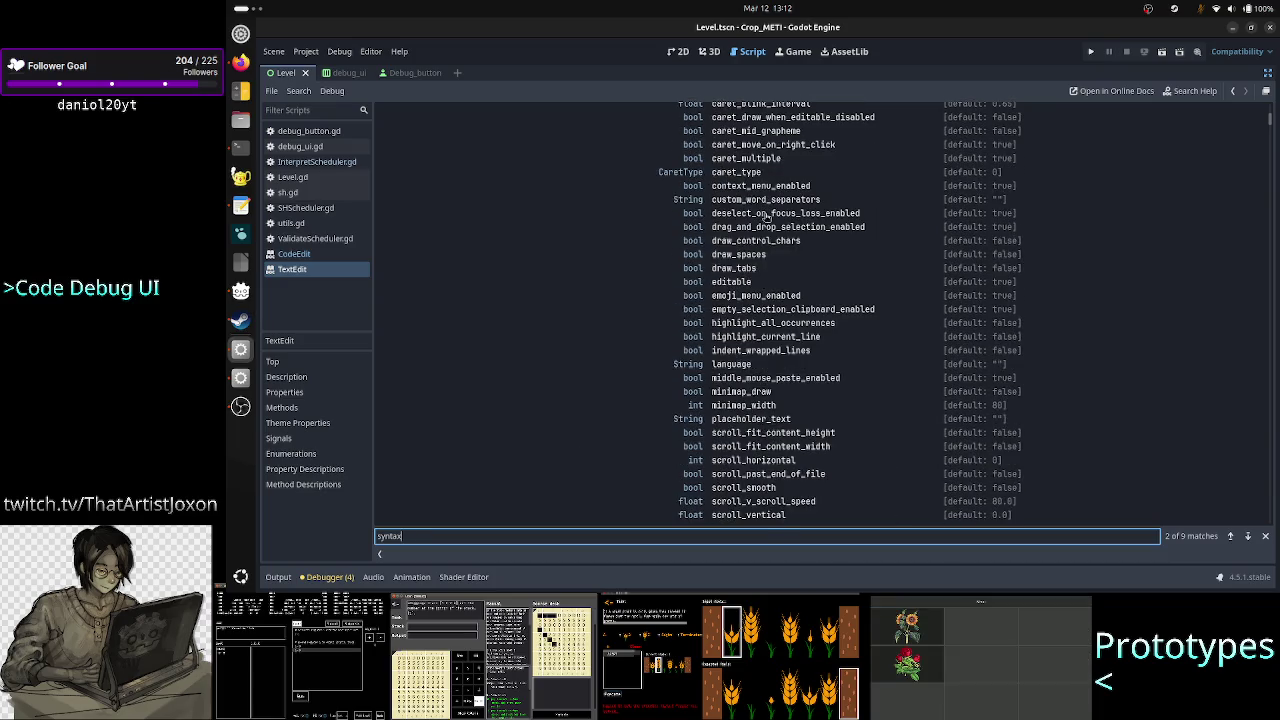
{"action": "scroll", "coordinate": [767, 215], "scroll_direction": "up", "scroll_amount": 4}
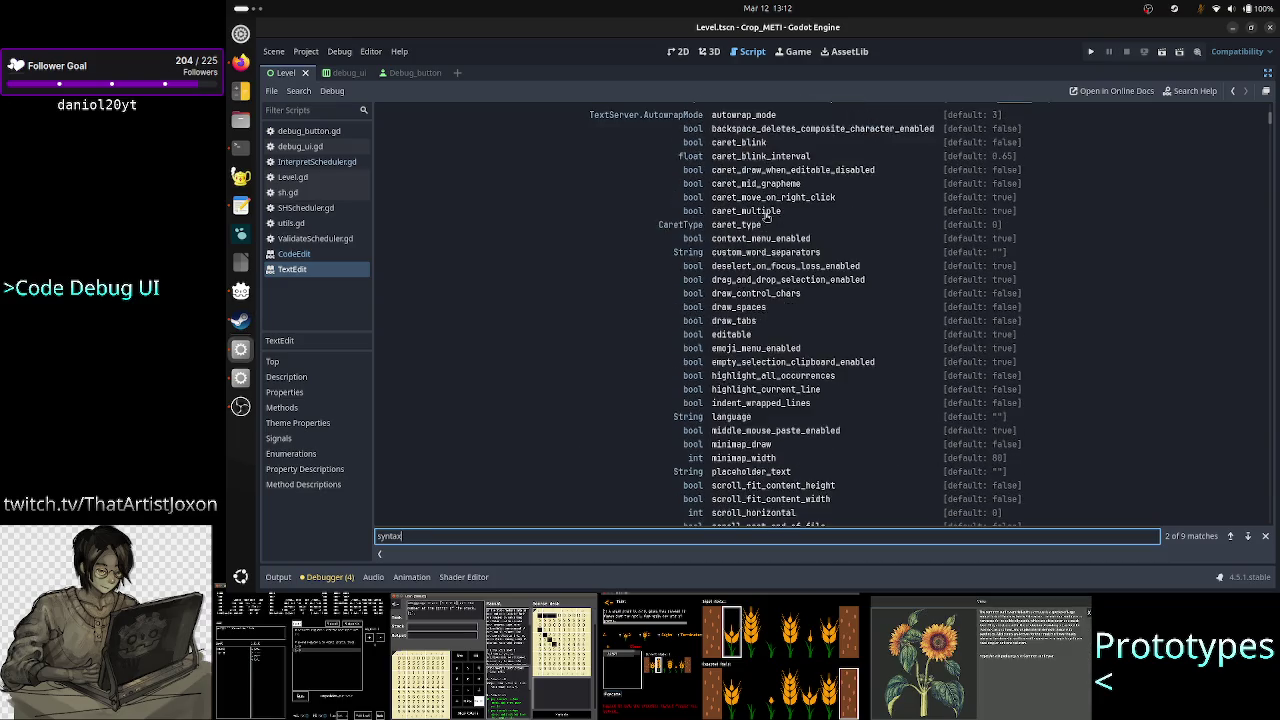
{"action": "scroll", "coordinate": [767, 216], "scroll_direction": "up", "scroll_amount": 1}
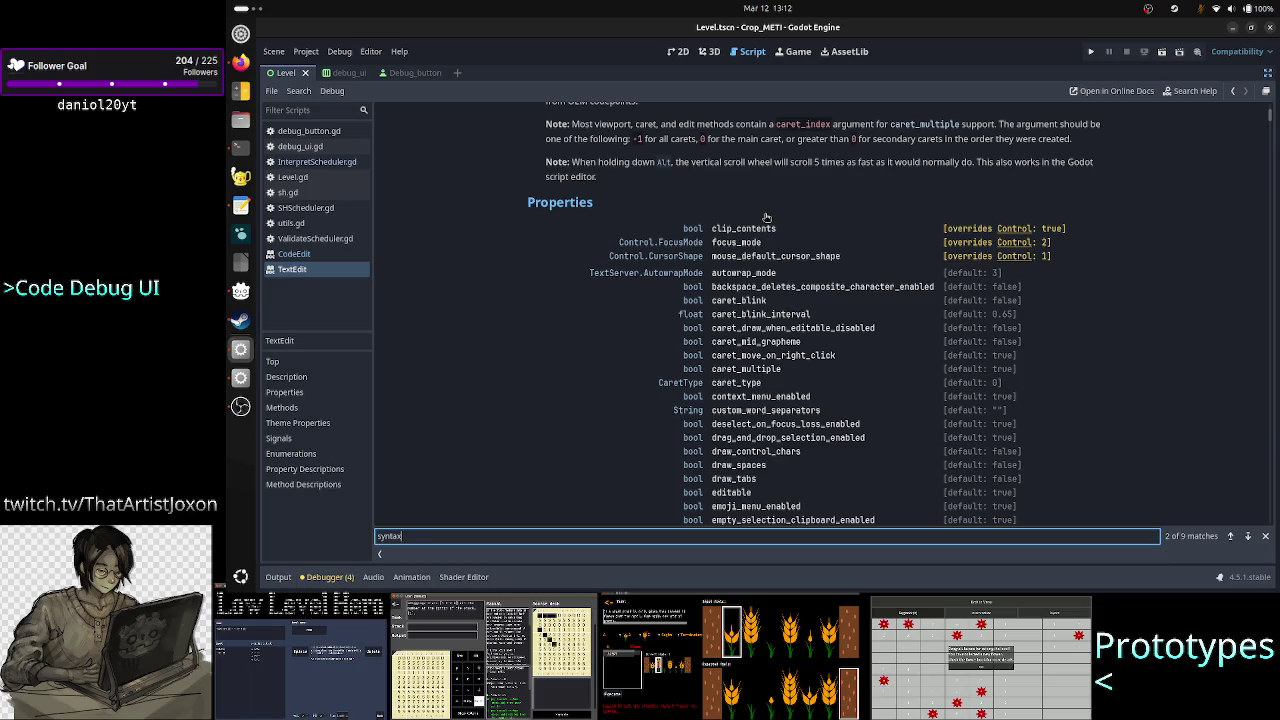
{"action": "scroll", "coordinate": [767, 218], "scroll_direction": "down", "scroll_amount": 12}
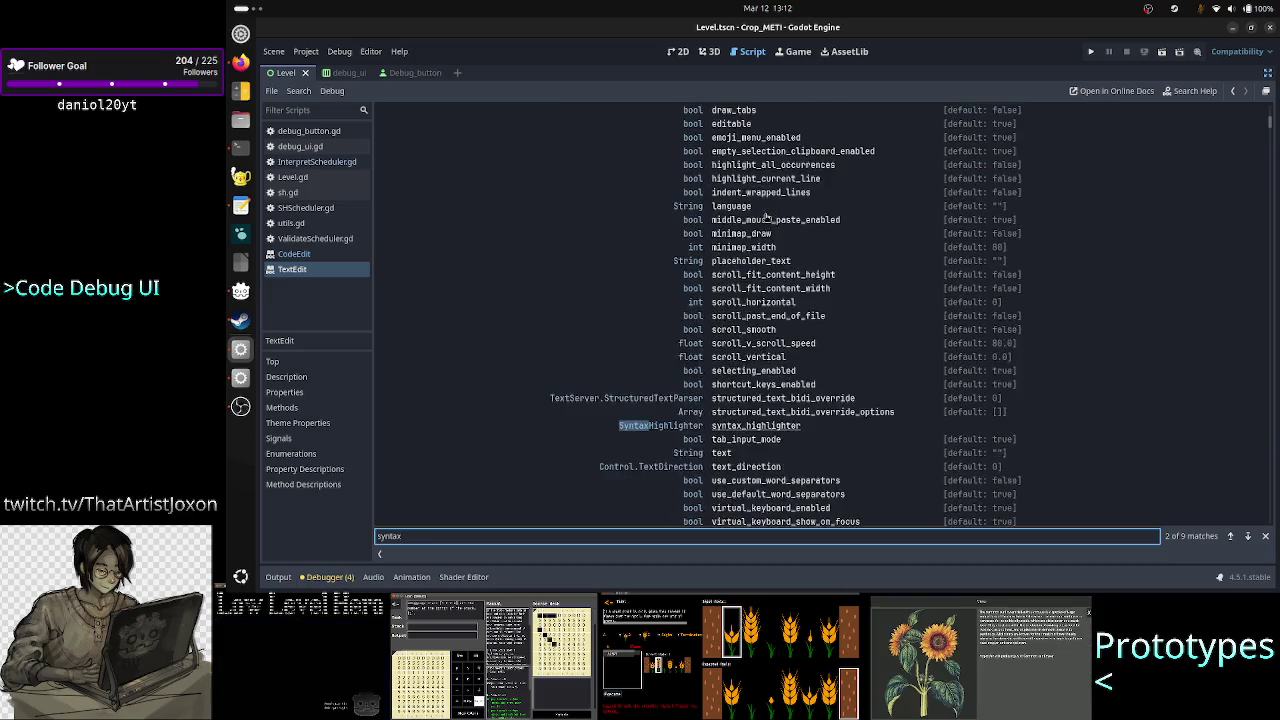
{"action": "left_click", "coordinate": [651, 267]}
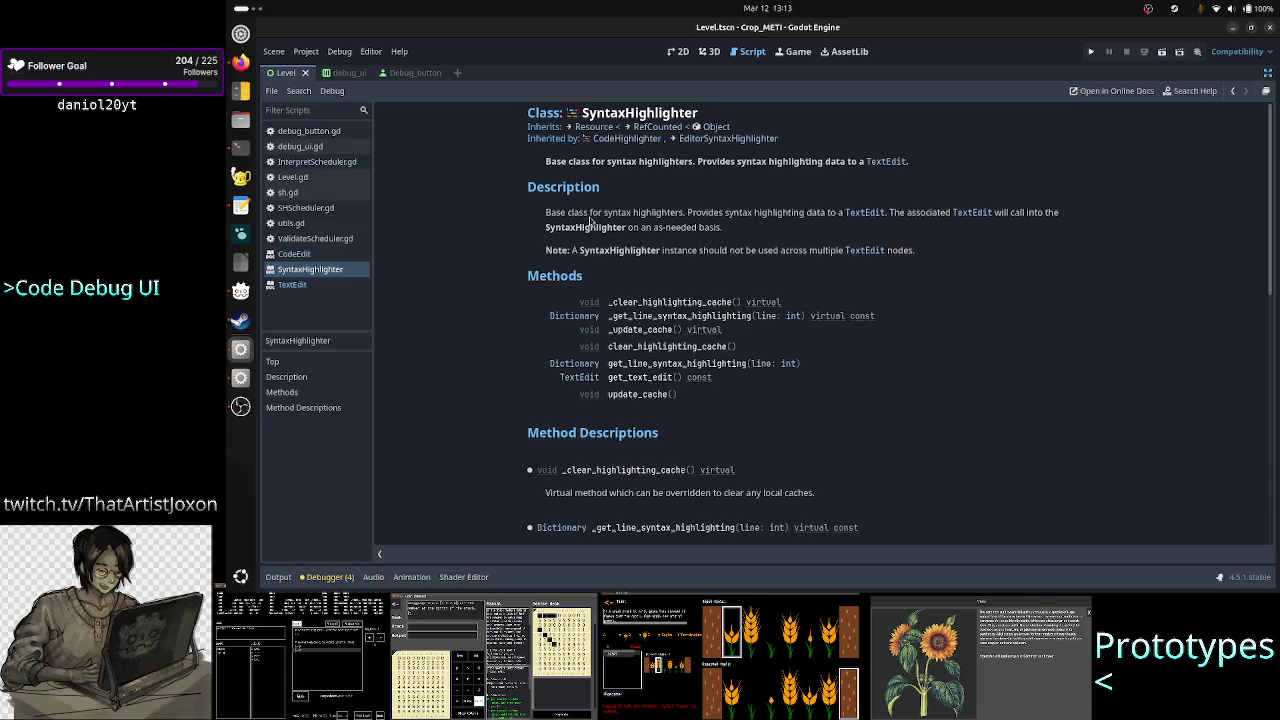
Read the SyntaxHighlighter description, including its note on sharing instances across multiple TextEdit nodes
{"action": "left_click_drag", "start_coordinate": [588, 214], "coordinate": [542, 213]}
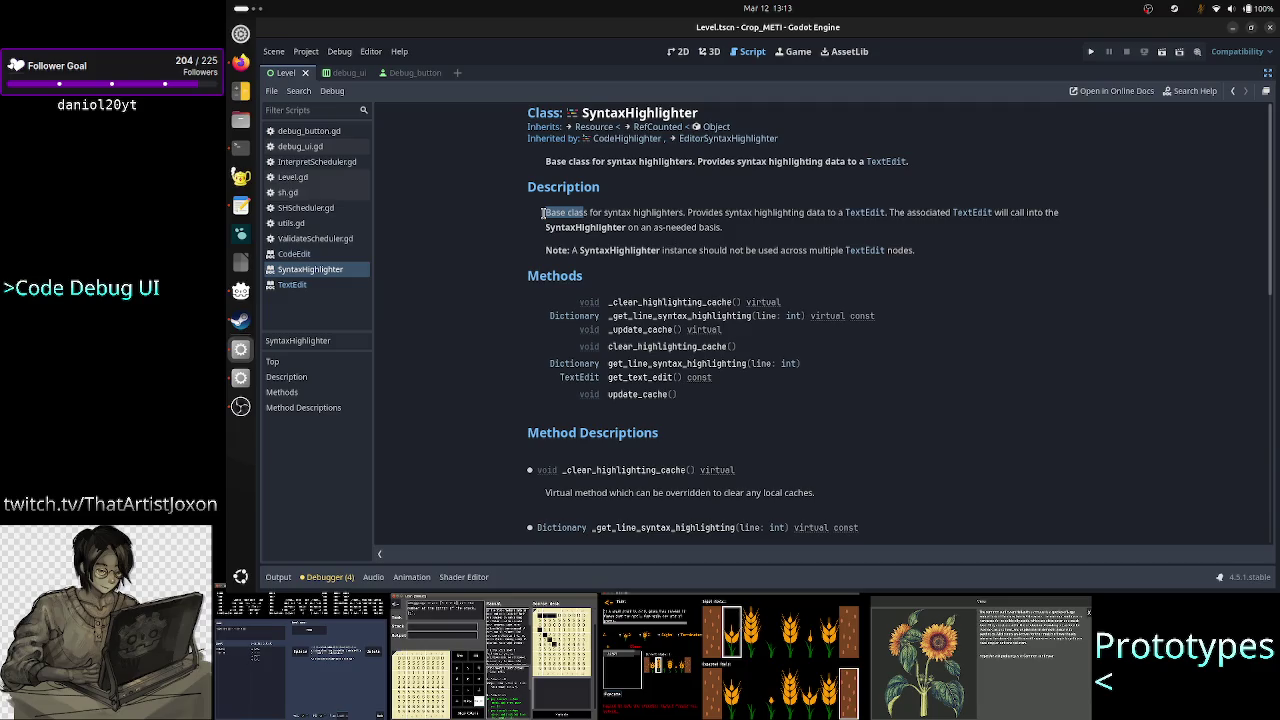
{"action": "left_click", "coordinate": [632, 219]}
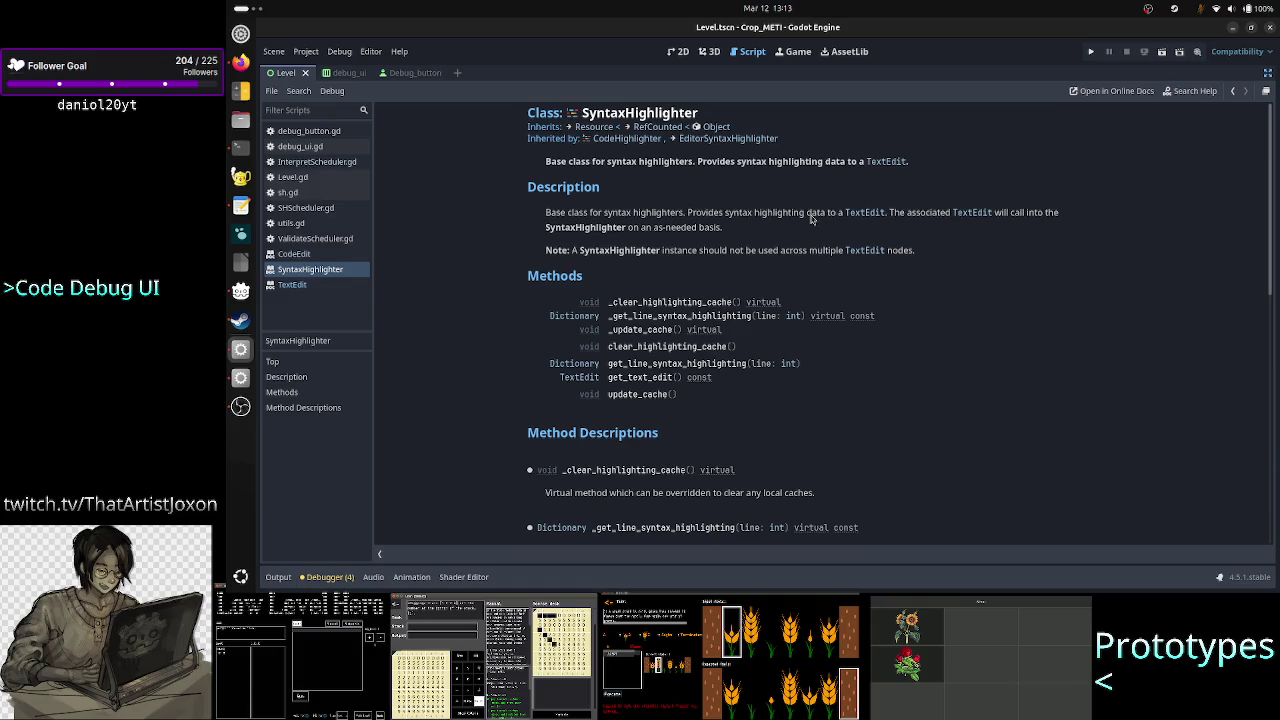
{"action": "left_click_drag", "start_coordinate": [812, 219], "coordinate": [886, 214]}
{"action": "left_click", "coordinate": [913, 219]}
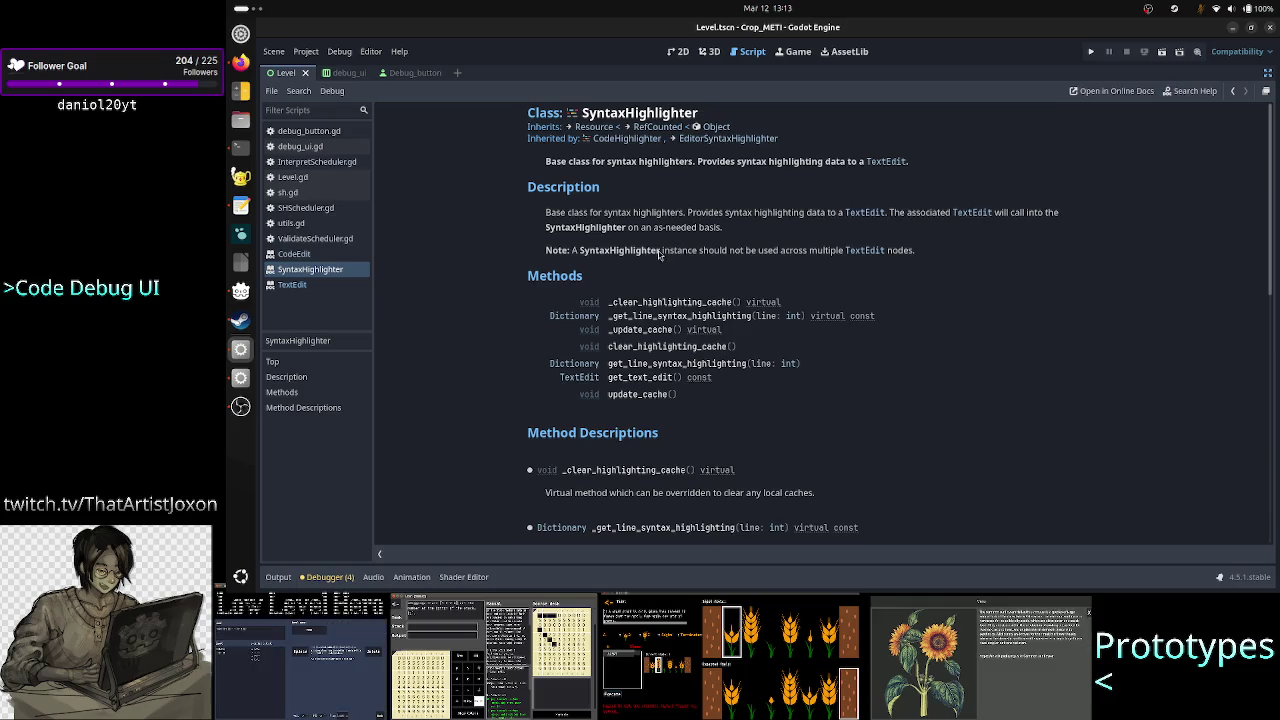
{"action": "left_click_drag", "start_coordinate": [619, 220], "coordinate": [723, 234]}
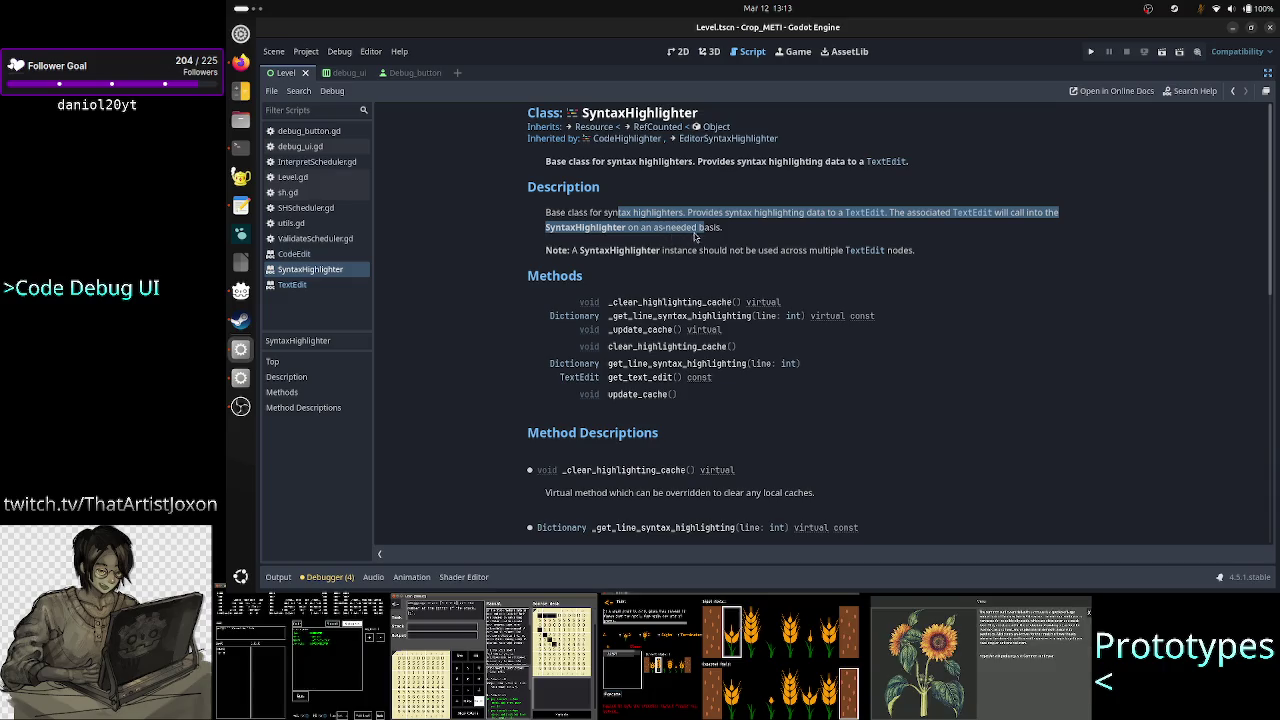
{"action": "left_click_drag", "start_coordinate": [723, 230], "coordinate": [614, 230]}
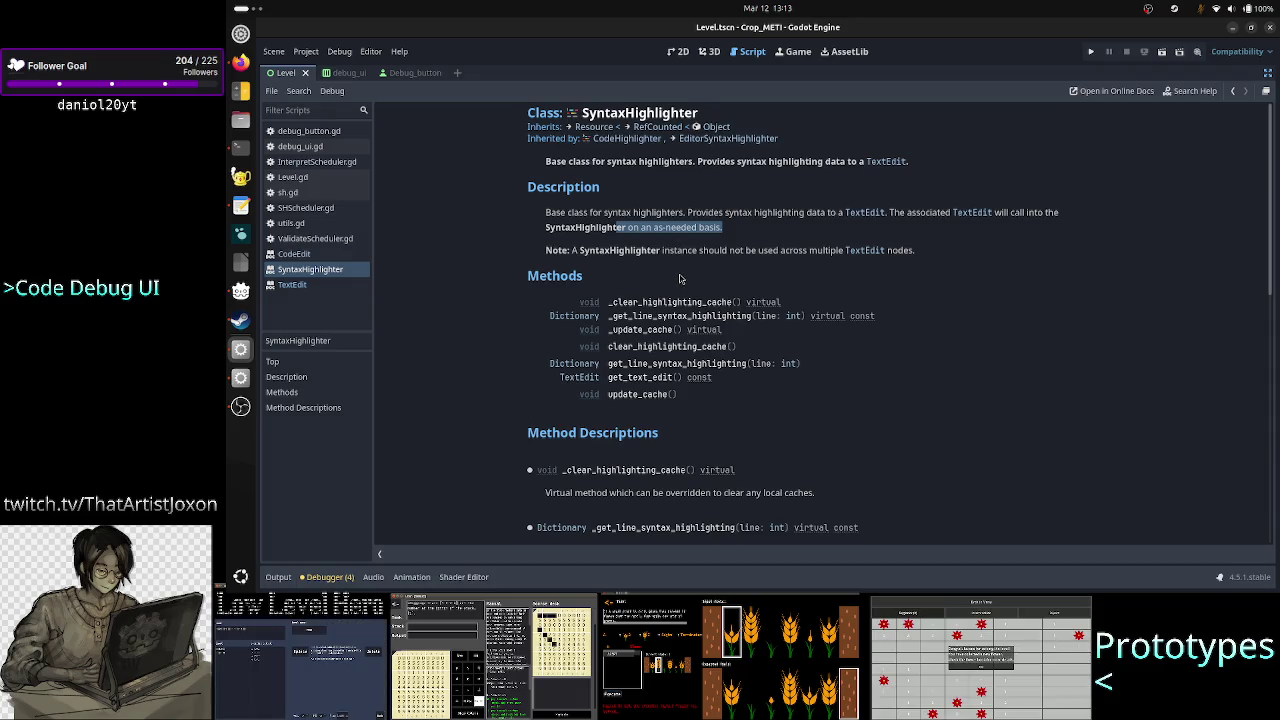
{"action": "left_click_drag", "start_coordinate": [619, 250], "coordinate": [760, 252]}
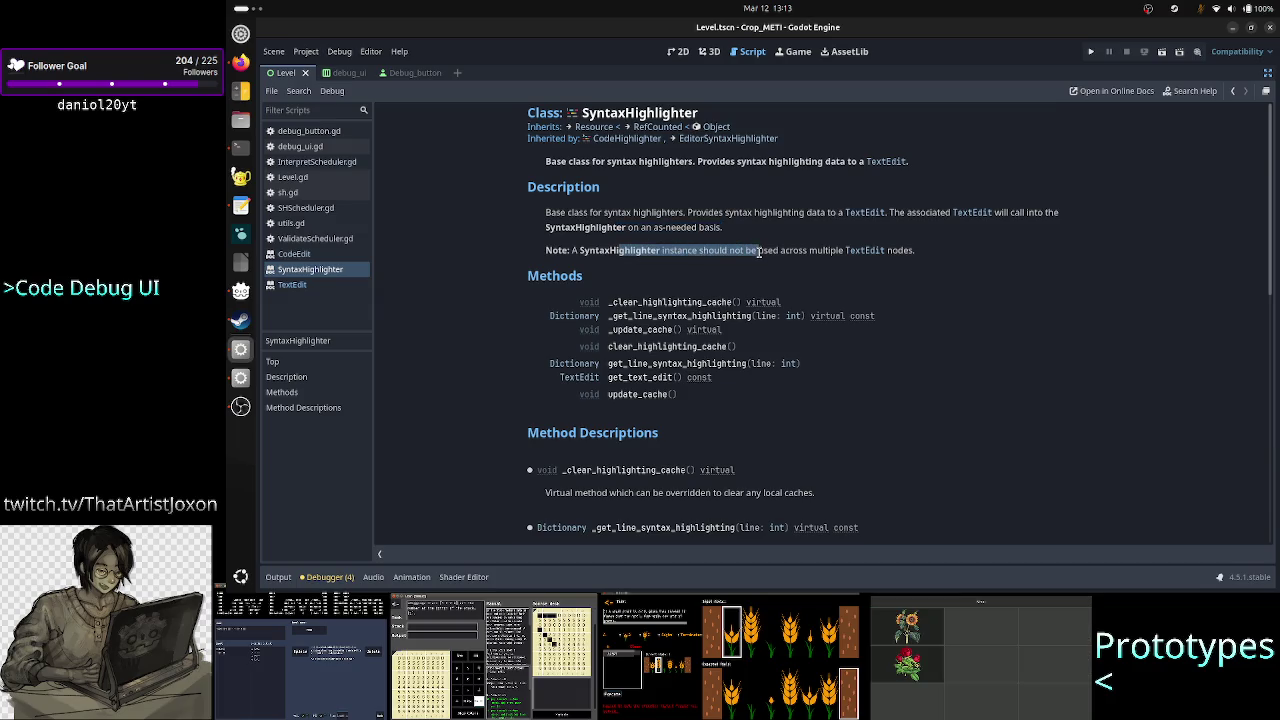
{"action": "left_click_drag", "start_coordinate": [546, 250], "coordinate": [782, 252]}
{"action": "left_click", "coordinate": [782, 252]}
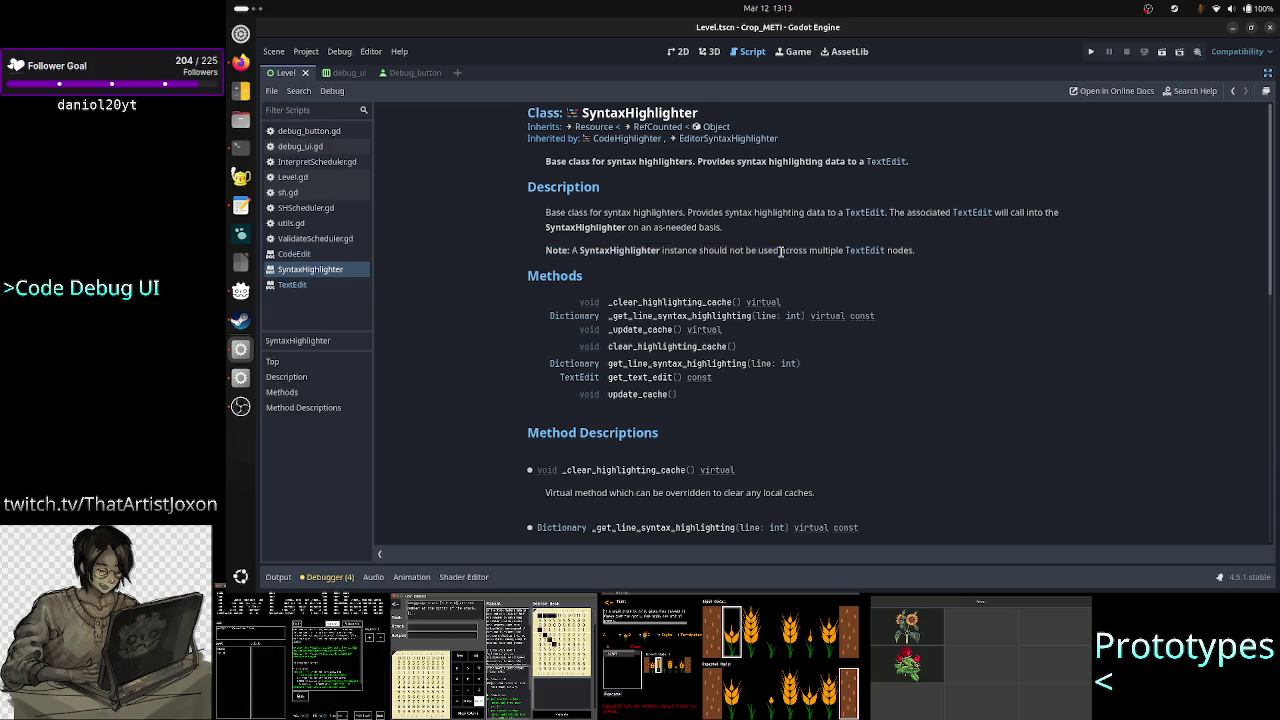
{"action": "mouse_move", "coordinate": [898, 251]}
{"action": "left_mouse_down"}
{"action": "mouse_move", "coordinate": [914, 251]}
{"action": "mouse_move", "coordinate": [824, 254]}
{"action": "left_mouse_up"}
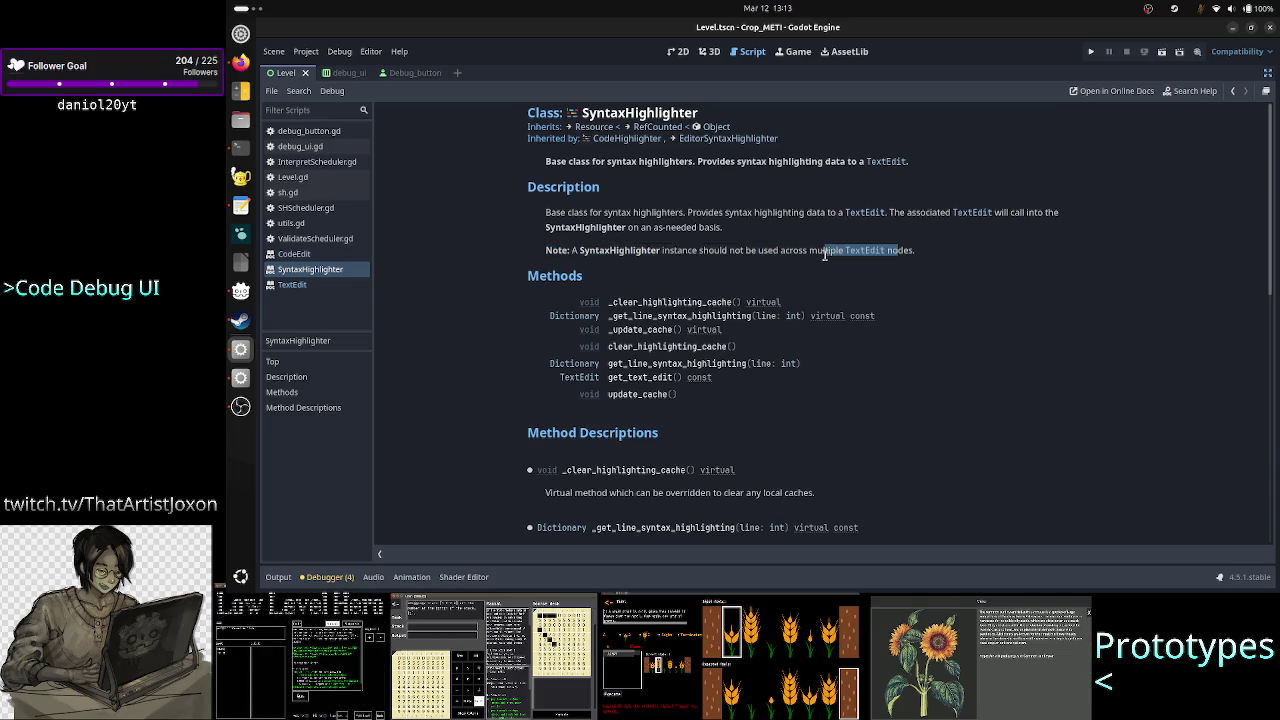
{"action": "left_click", "coordinate": [824, 254]}
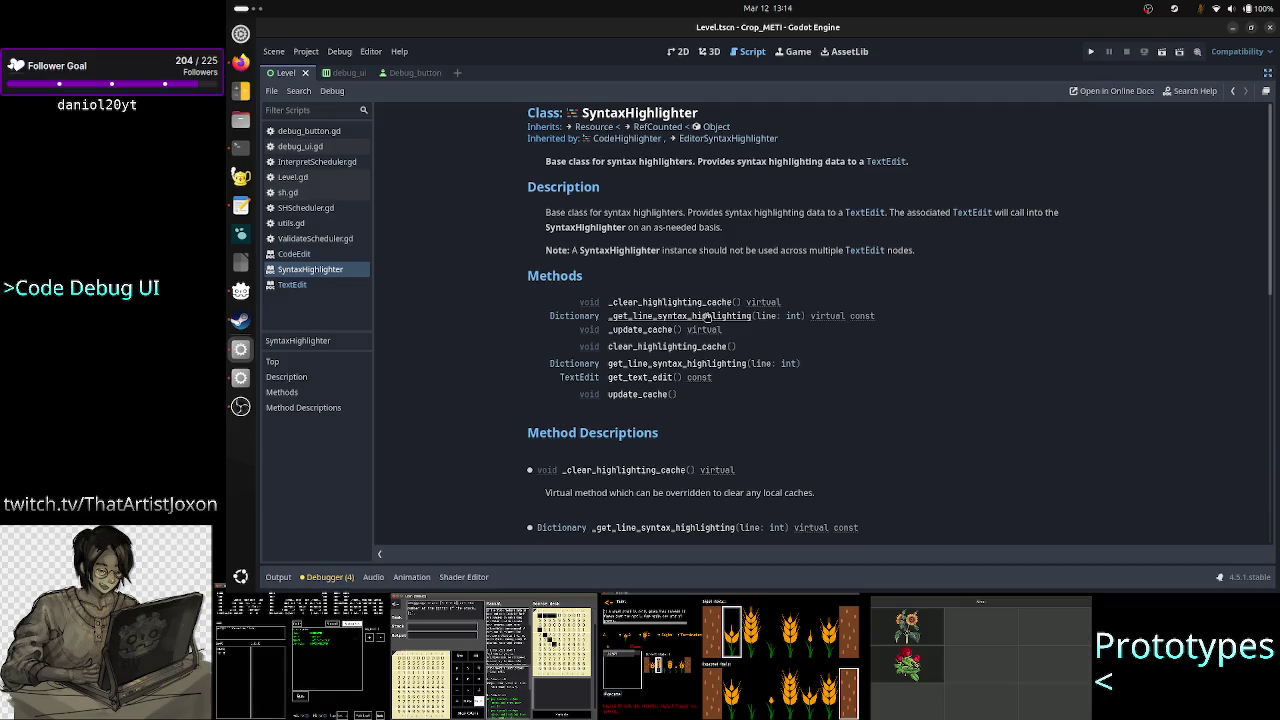
Jump to _clear_highlighting_cache and read down through the method descriptions to get_line_syntax_highlighting
{"action": "left_click", "coordinate": [711, 305]}
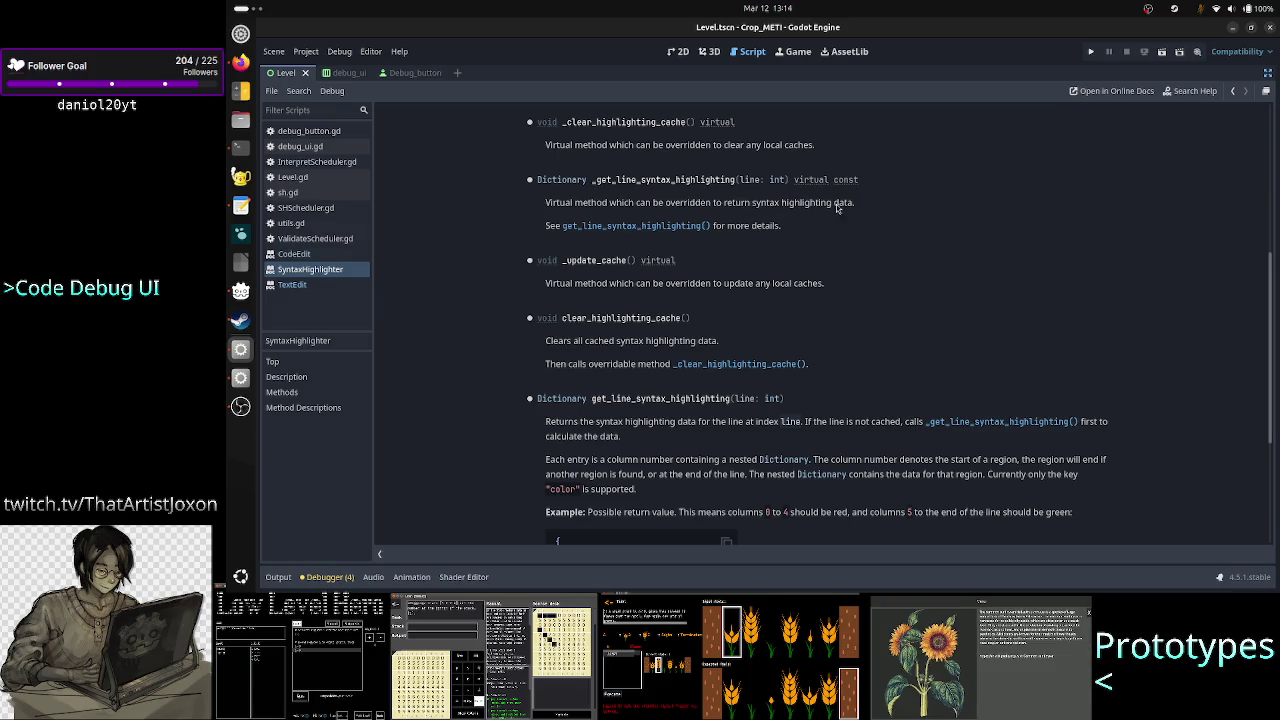
{"action": "left_click_drag", "start_coordinate": [851, 203], "coordinate": [746, 200]}
{"action": "left_click", "coordinate": [746, 201]}
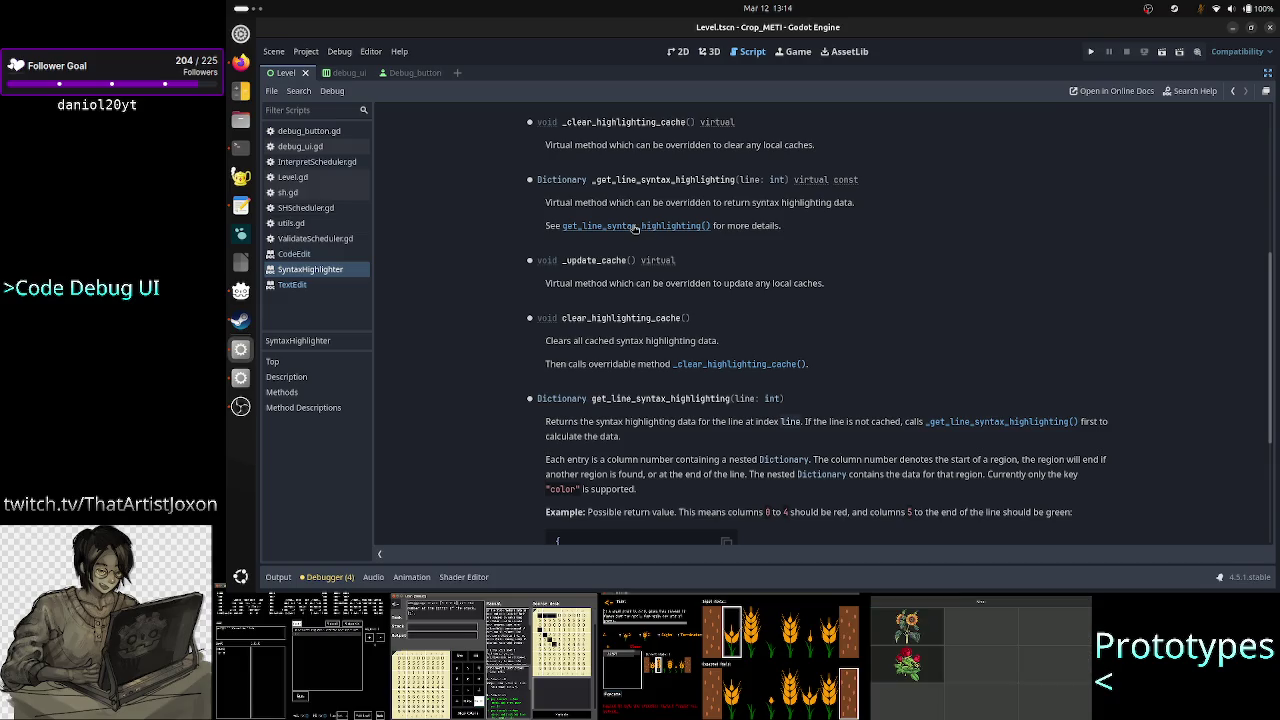
{"action": "scroll", "coordinate": [634, 228], "scroll_direction": "down", "scroll_amount": 3}
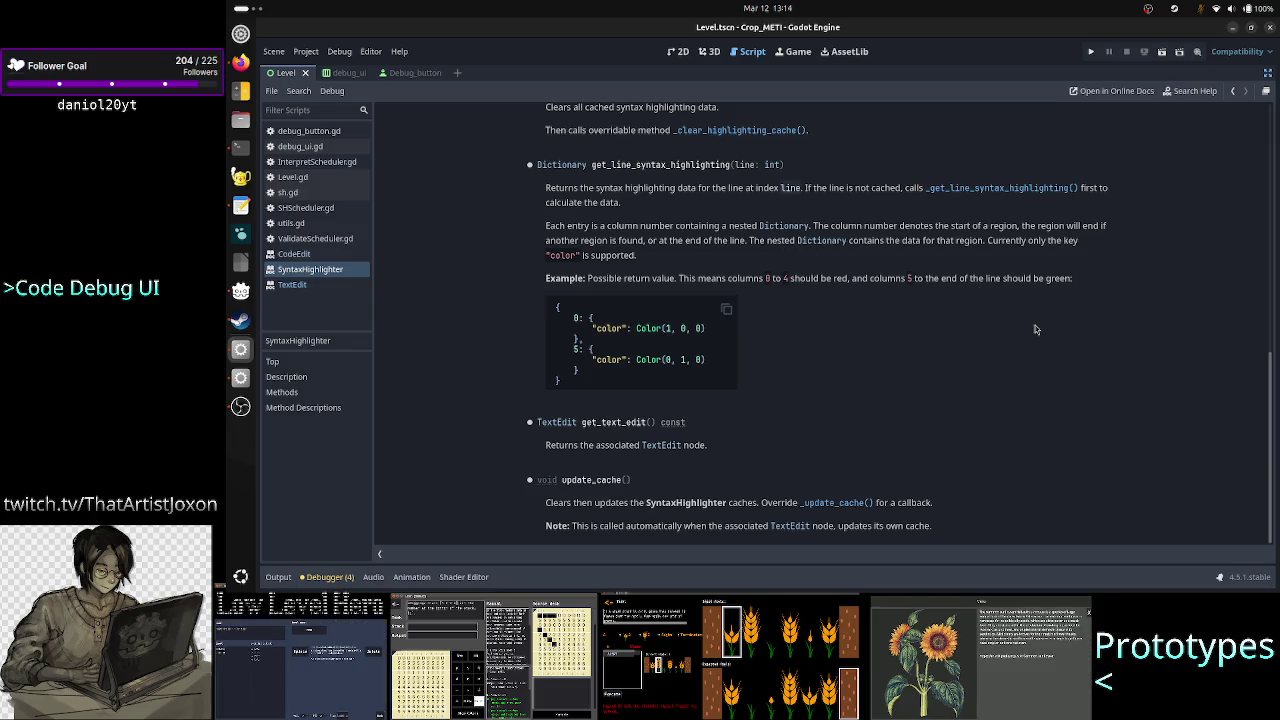
{"action": "scroll", "coordinate": [1037, 330], "scroll_direction": "up", "scroll_amount": 3}
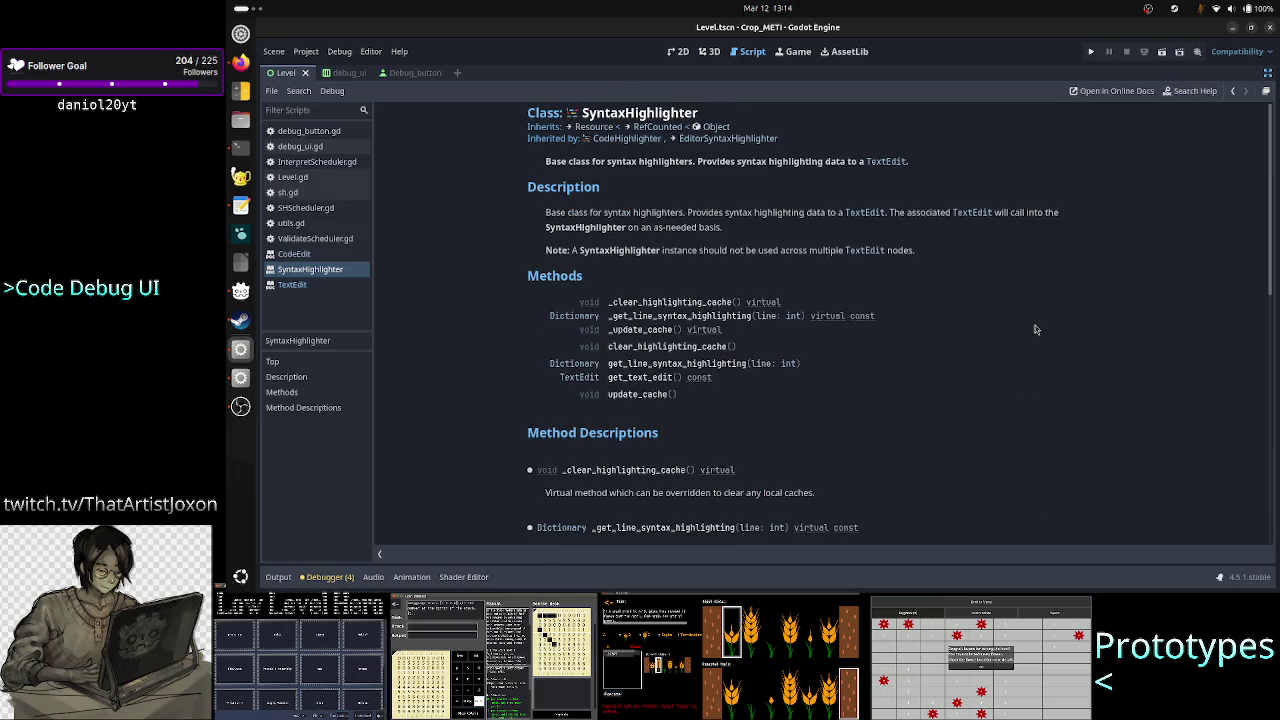
{"action": "scroll", "coordinate": [1037, 330], "scroll_direction": "down", "scroll_amount": 3}
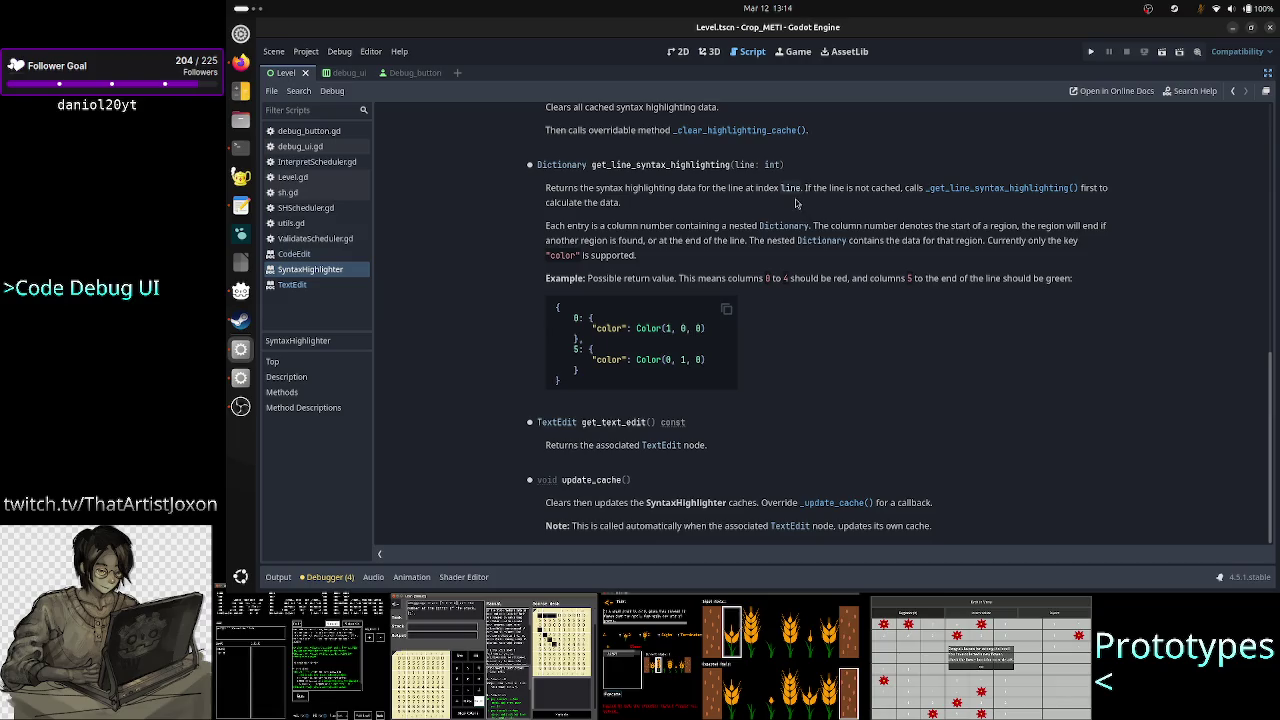
{"action": "scroll", "coordinate": [796, 203], "scroll_direction": "up", "scroll_amount": 3}
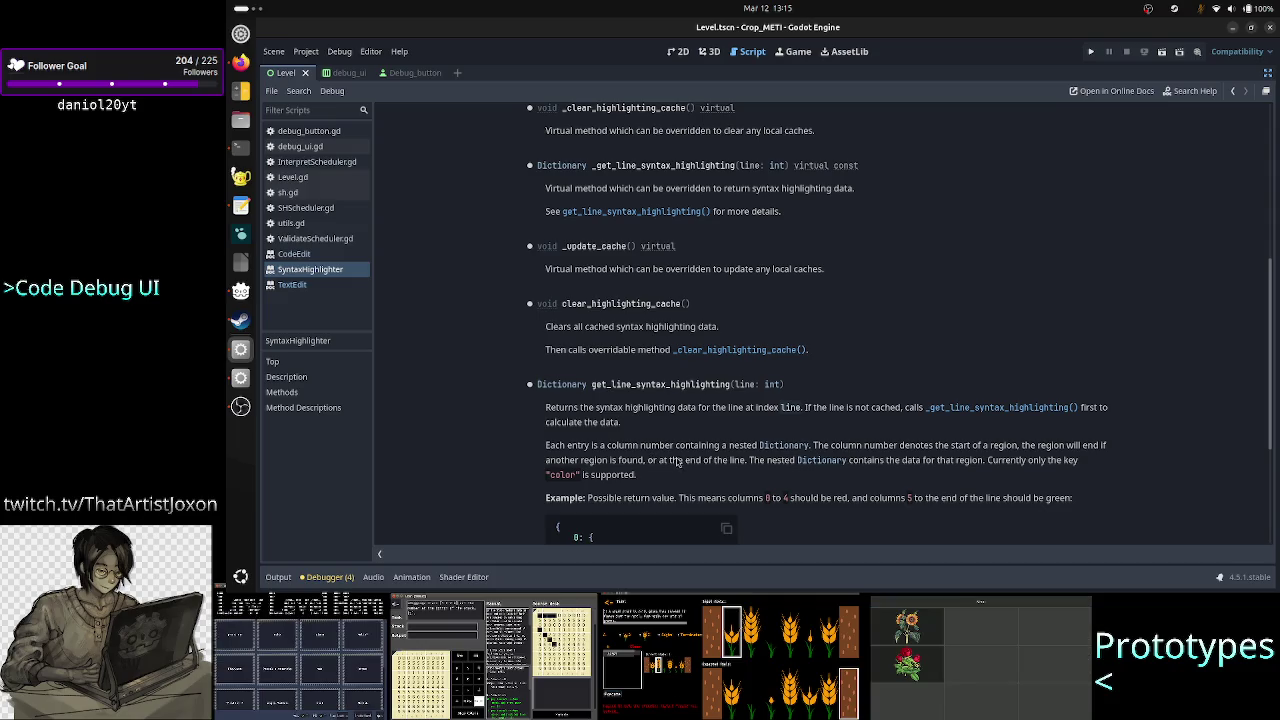
{"action": "left_click_drag", "start_coordinate": [744, 465], "coordinate": [712, 459]}
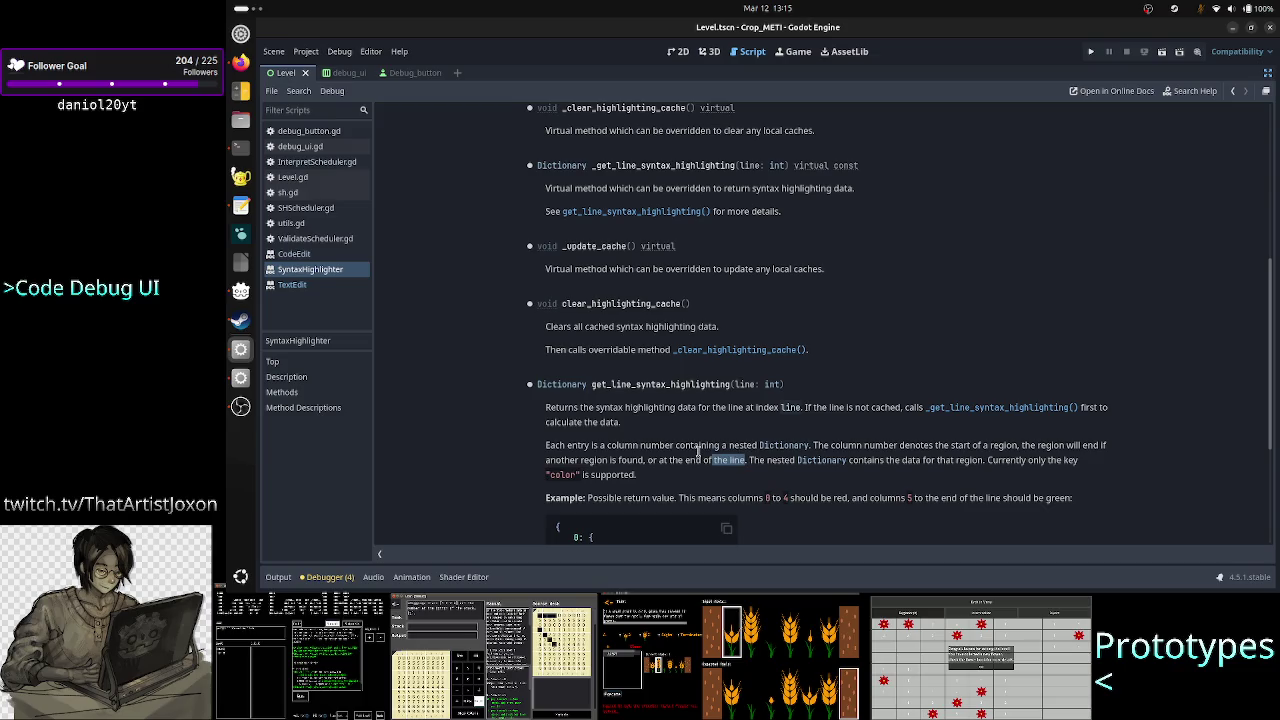
{"action": "scroll", "coordinate": [880, 458], "scroll_direction": "down", "scroll_amount": 3}
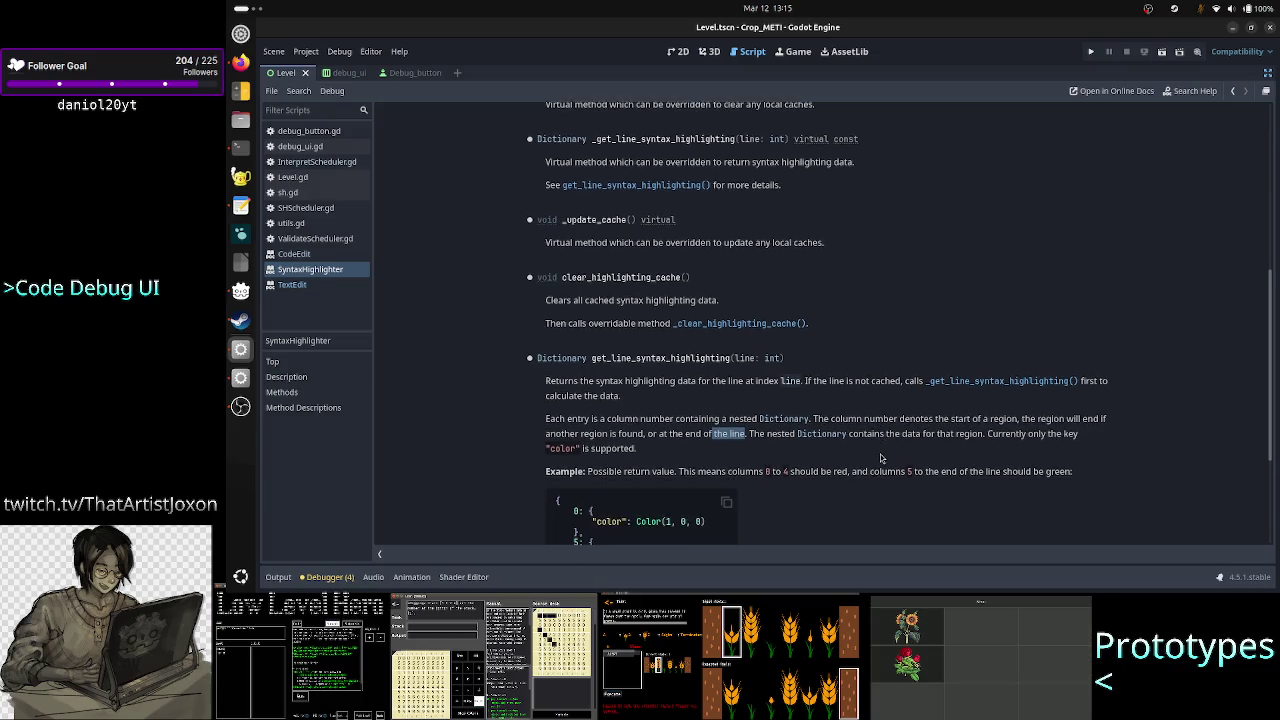
{"action": "scroll", "coordinate": [881, 458], "scroll_direction": "down", "scroll_amount": 1}
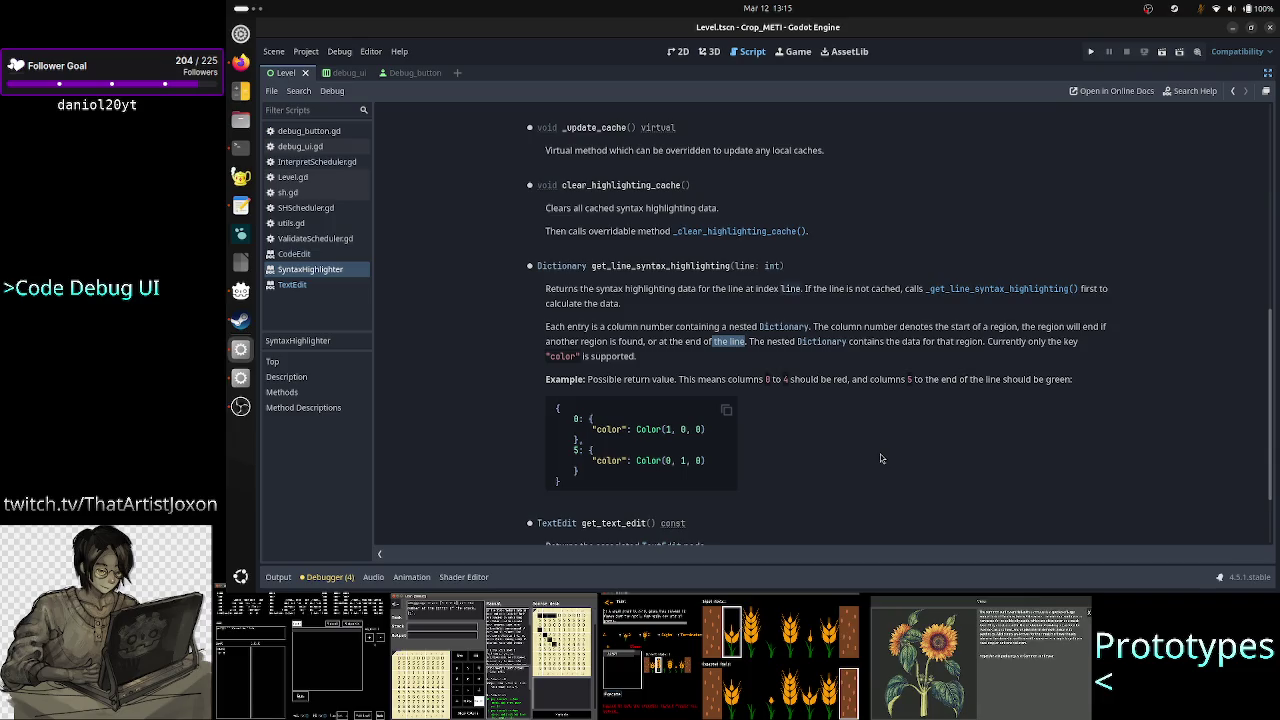
{"action": "left_click_drag", "start_coordinate": [573, 418], "coordinate": [582, 420]}
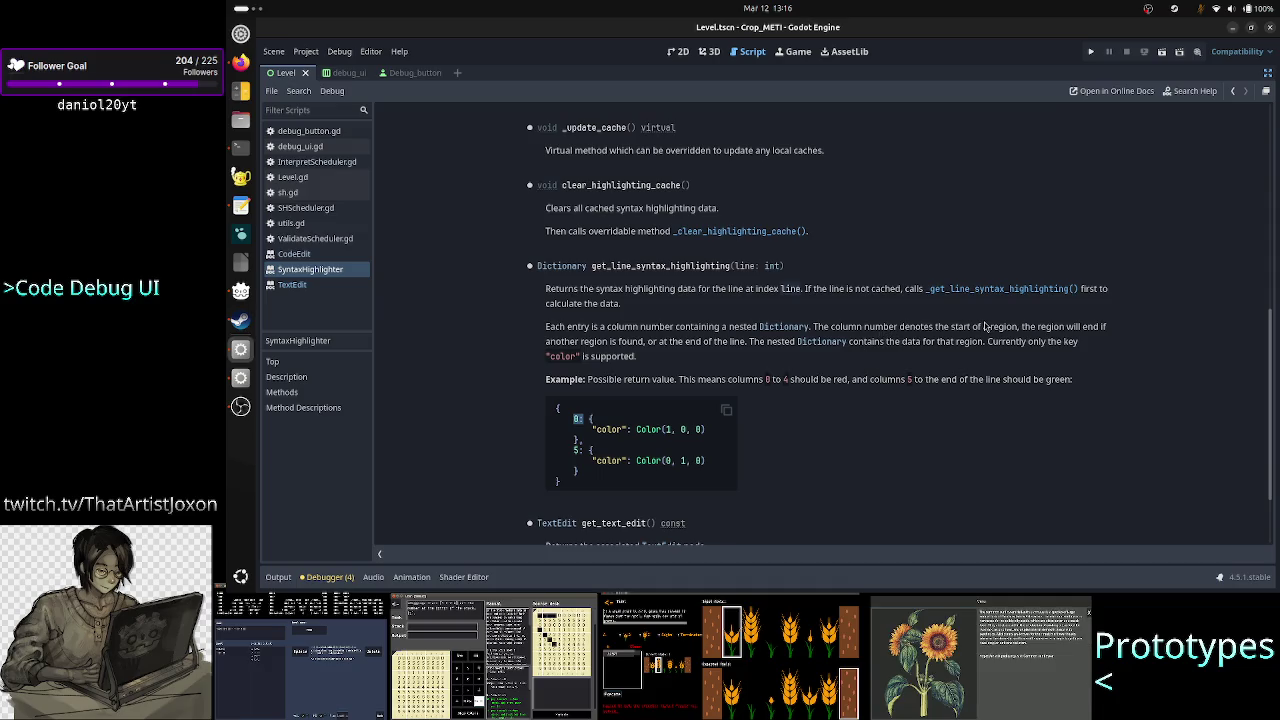
{"action": "left_click_drag", "start_coordinate": [884, 330], "coordinate": [1015, 328]}
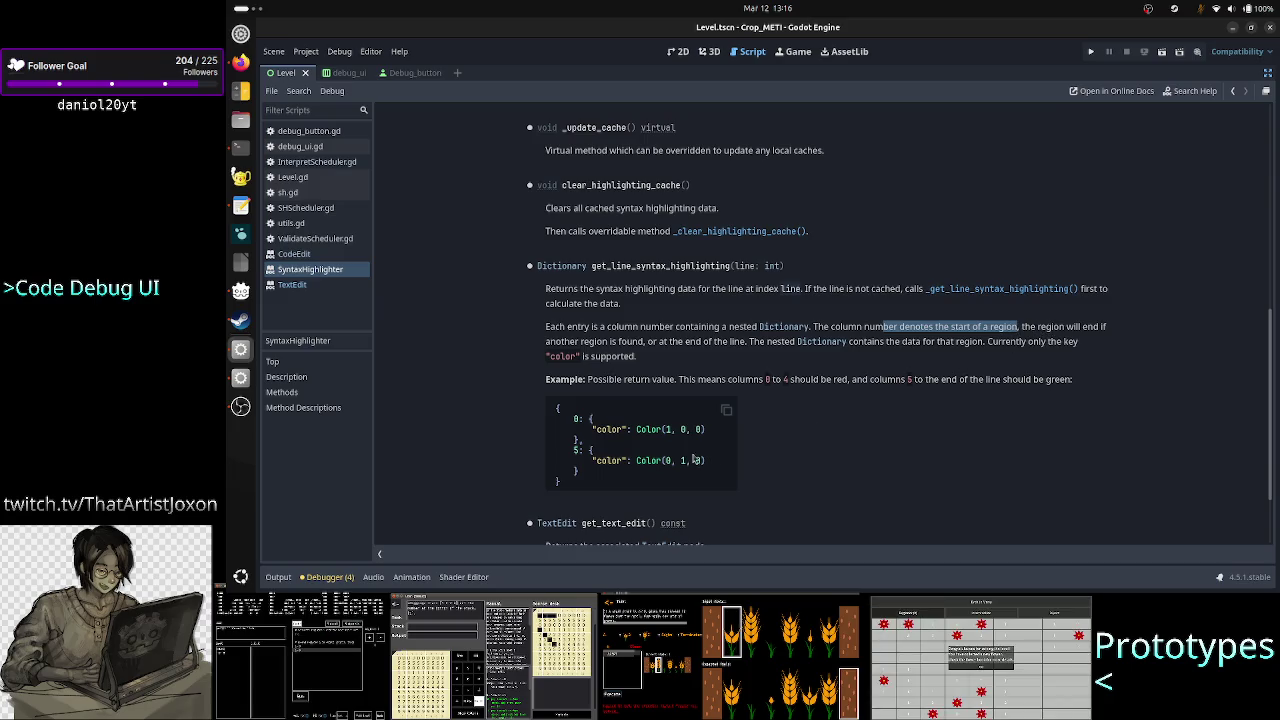
{"action": "left_click_drag", "start_coordinate": [578, 431], "coordinate": [565, 420]}
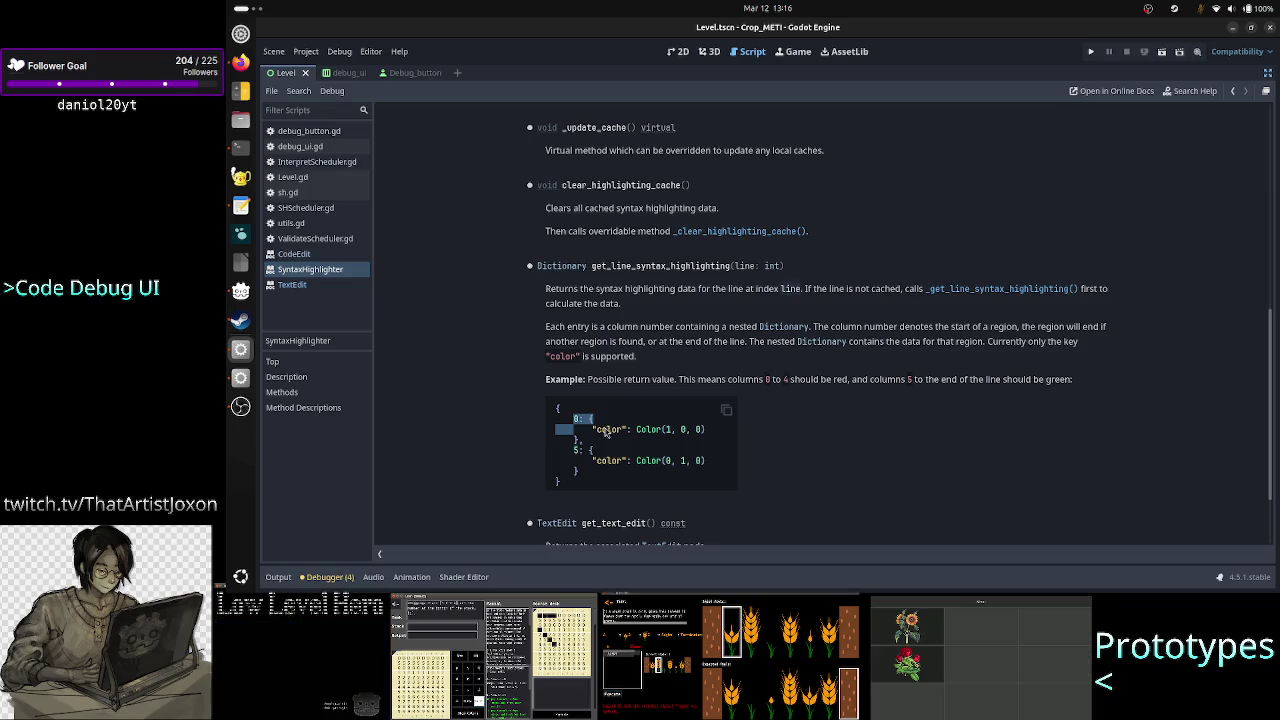
{"action": "left_click_drag", "start_coordinate": [572, 449], "coordinate": [580, 476]}
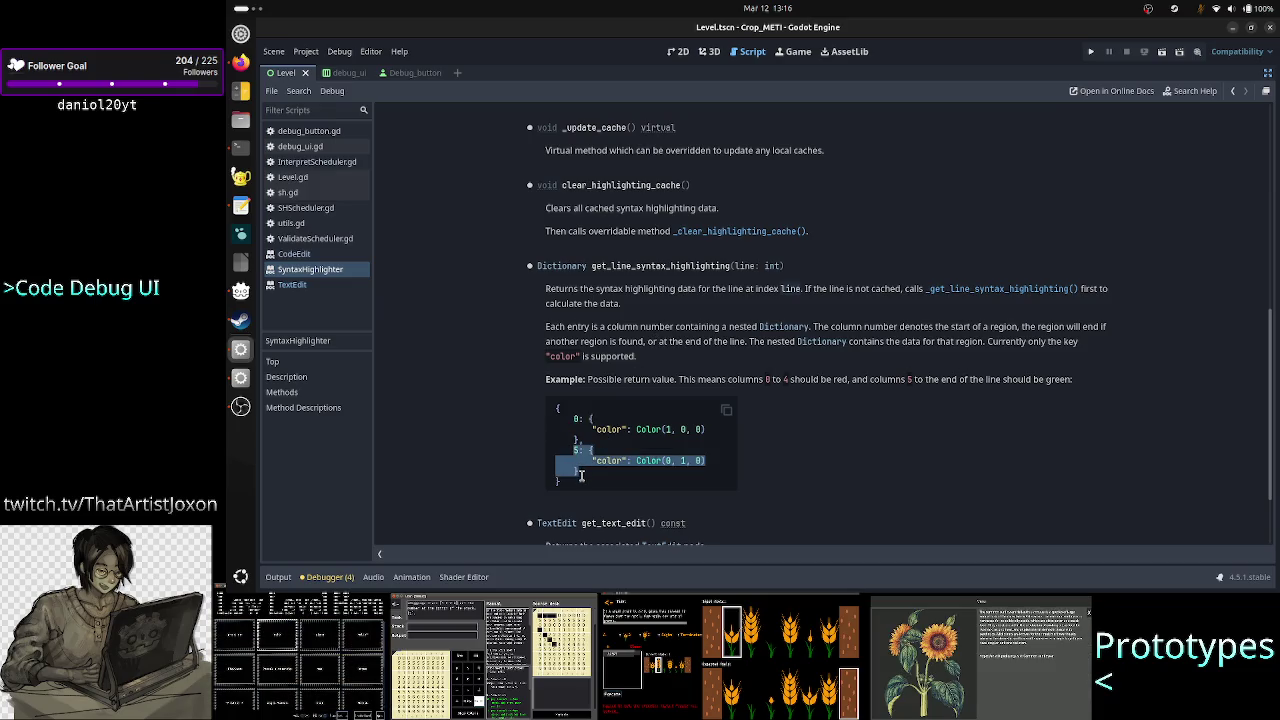
{"action": "left_click_drag", "start_coordinate": [582, 441], "coordinate": [567, 418]}
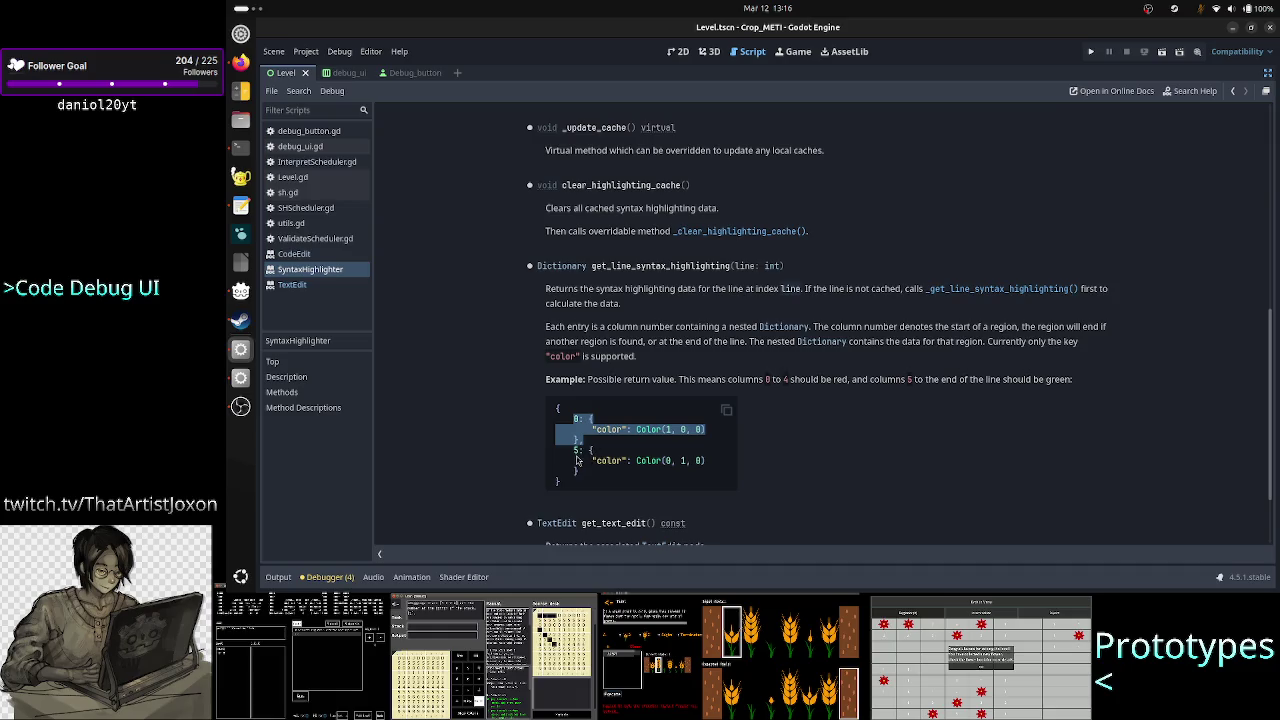
{"action": "mouse_move", "coordinate": [573, 450]}
{"action": "left_mouse_down"}
{"action": "mouse_move", "coordinate": [594, 475]}
{"action": "mouse_move", "coordinate": [585, 440]}
{"action": "mouse_move", "coordinate": [566, 431]}
{"action": "mouse_move", "coordinate": [573, 419]}
{"action": "left_mouse_up"}
{"action": "left_click_drag", "start_coordinate": [680, 343], "coordinate": [714, 343]}
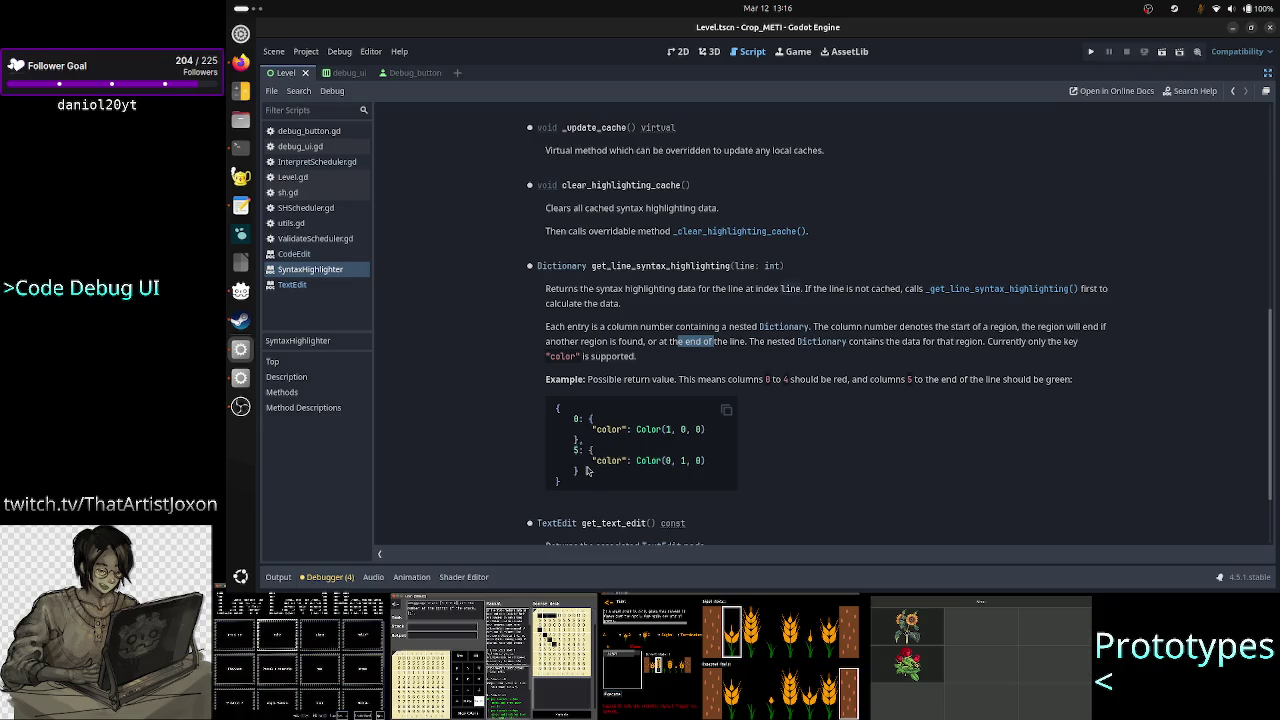
{"action": "mouse_move", "coordinate": [574, 419]}
{"action": "left_mouse_down"}
{"action": "mouse_move", "coordinate": [585, 440]}
{"action": "mouse_move", "coordinate": [615, 436]}
{"action": "left_mouse_up"}
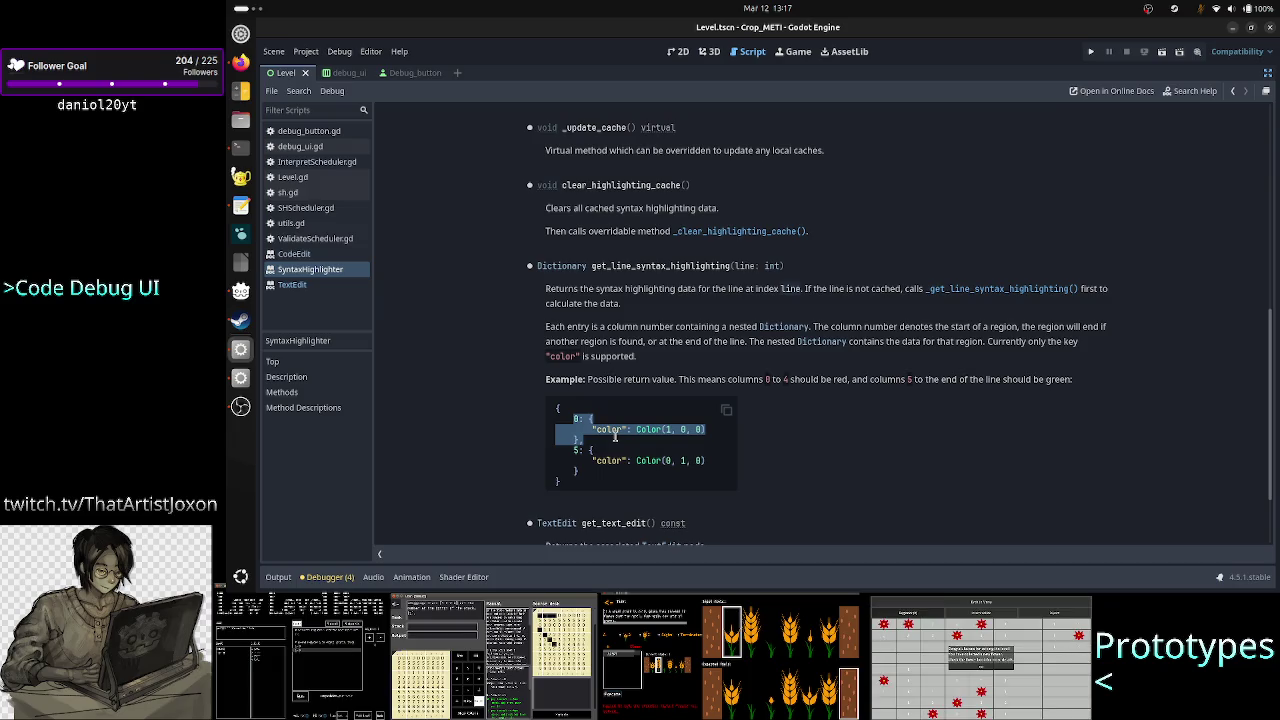
{"action": "left_click", "coordinate": [611, 433]}
{"action": "double_click", "coordinate": [611, 433]}
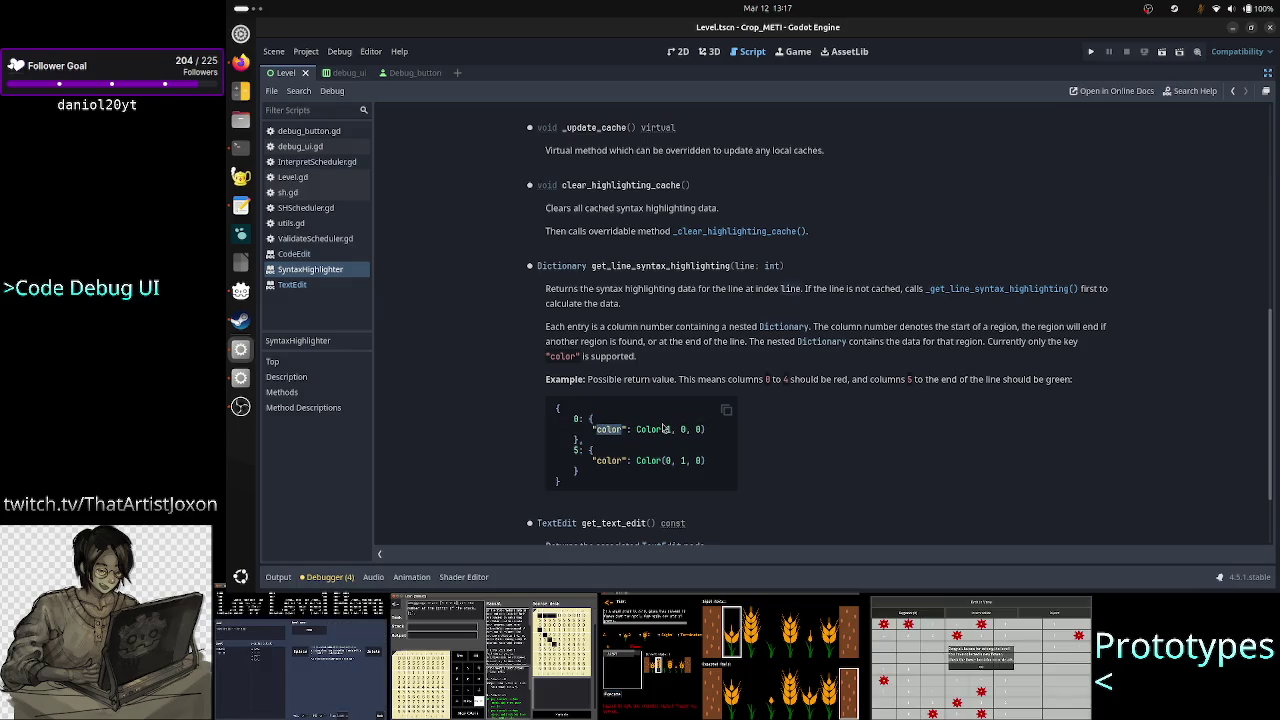
{"action": "mouse_move", "coordinate": [573, 419]}
{"action": "left_mouse_down"}
{"action": "mouse_move", "coordinate": [592, 420]}
{"action": "mouse_move", "coordinate": [584, 440]}
{"action": "left_mouse_up"}
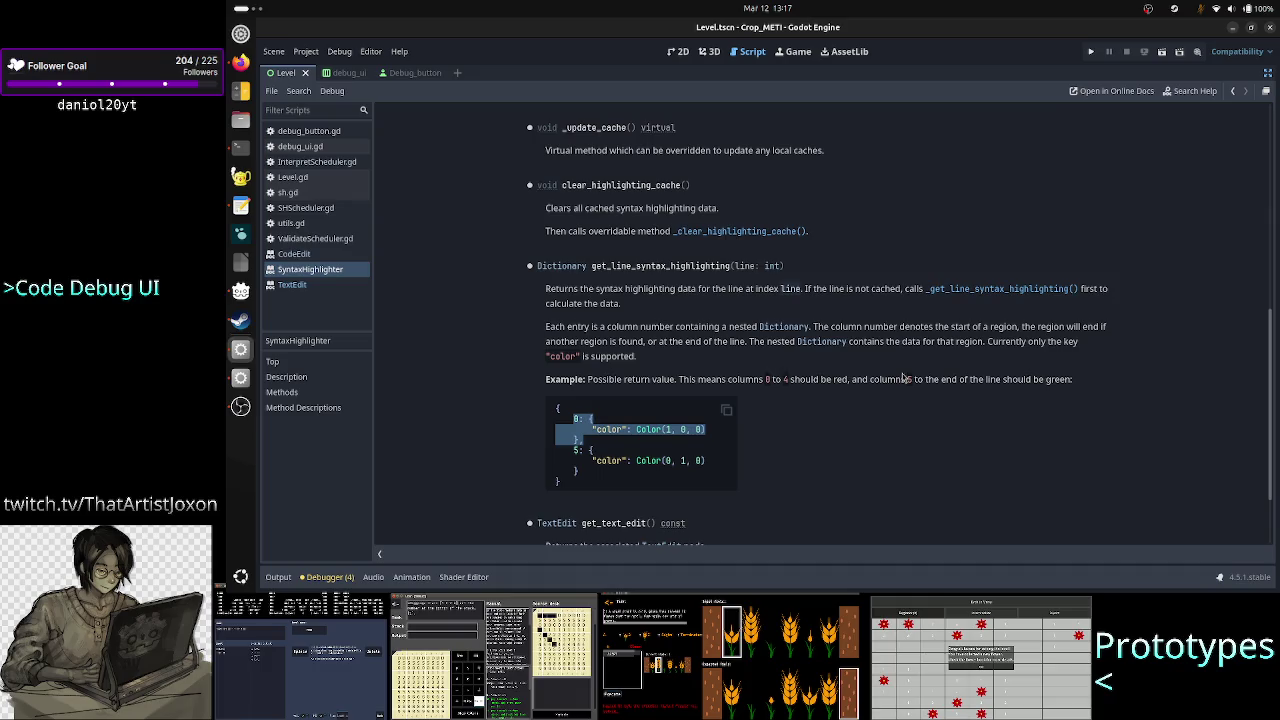
{"action": "left_click_drag", "start_coordinate": [716, 380], "coordinate": [845, 379]}
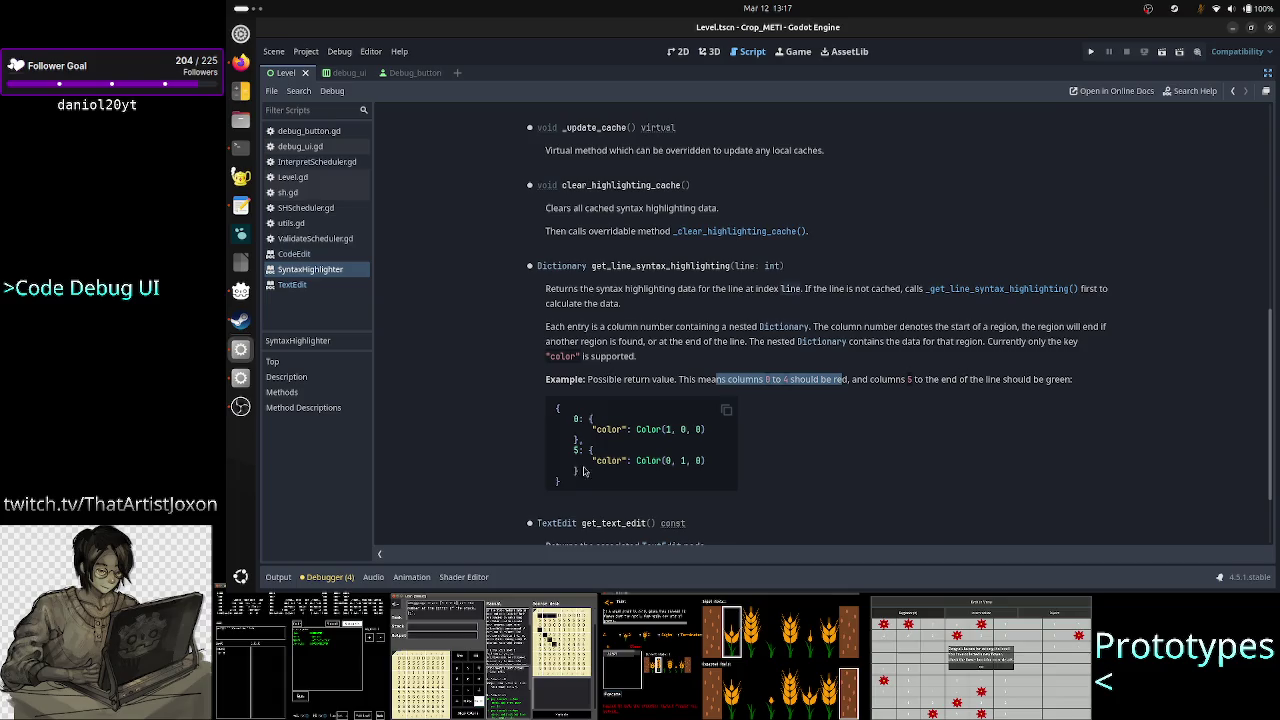
{"action": "left_click", "coordinate": [1054, 380]}
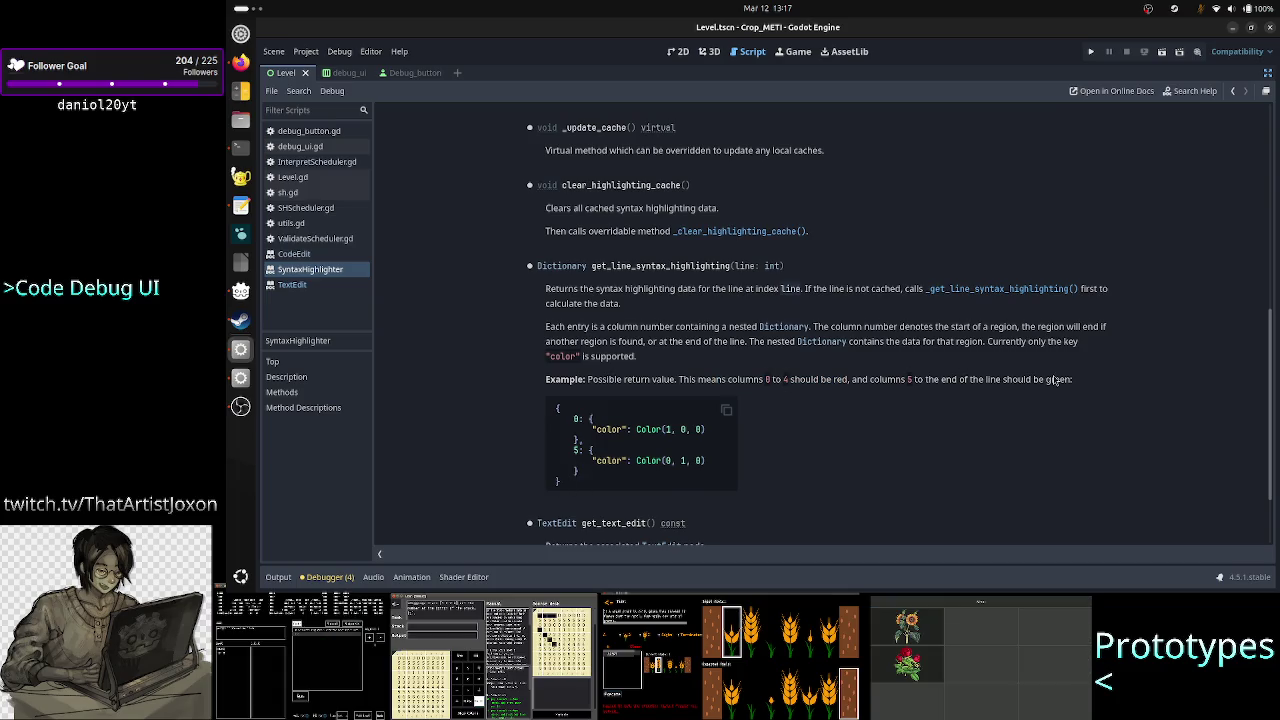
{"action": "left_click_drag", "start_coordinate": [646, 460], "coordinate": [756, 467]}
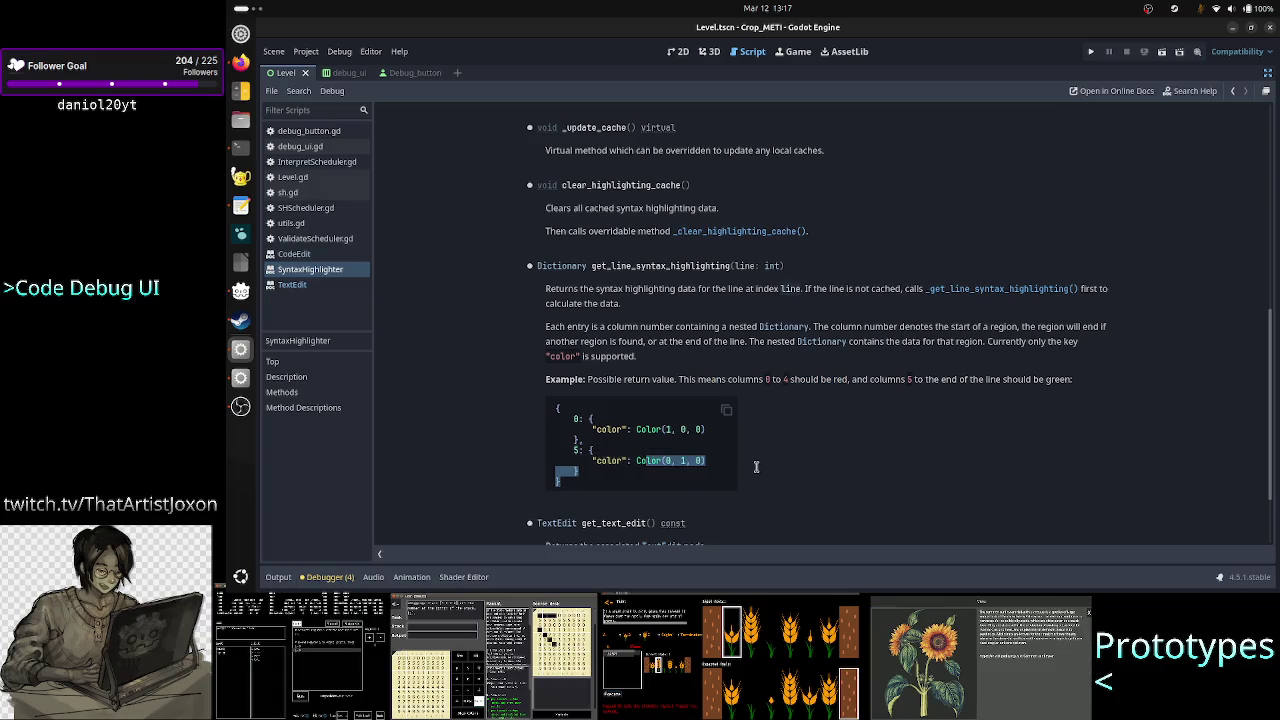
{"action": "left_click", "coordinate": [681, 465]}
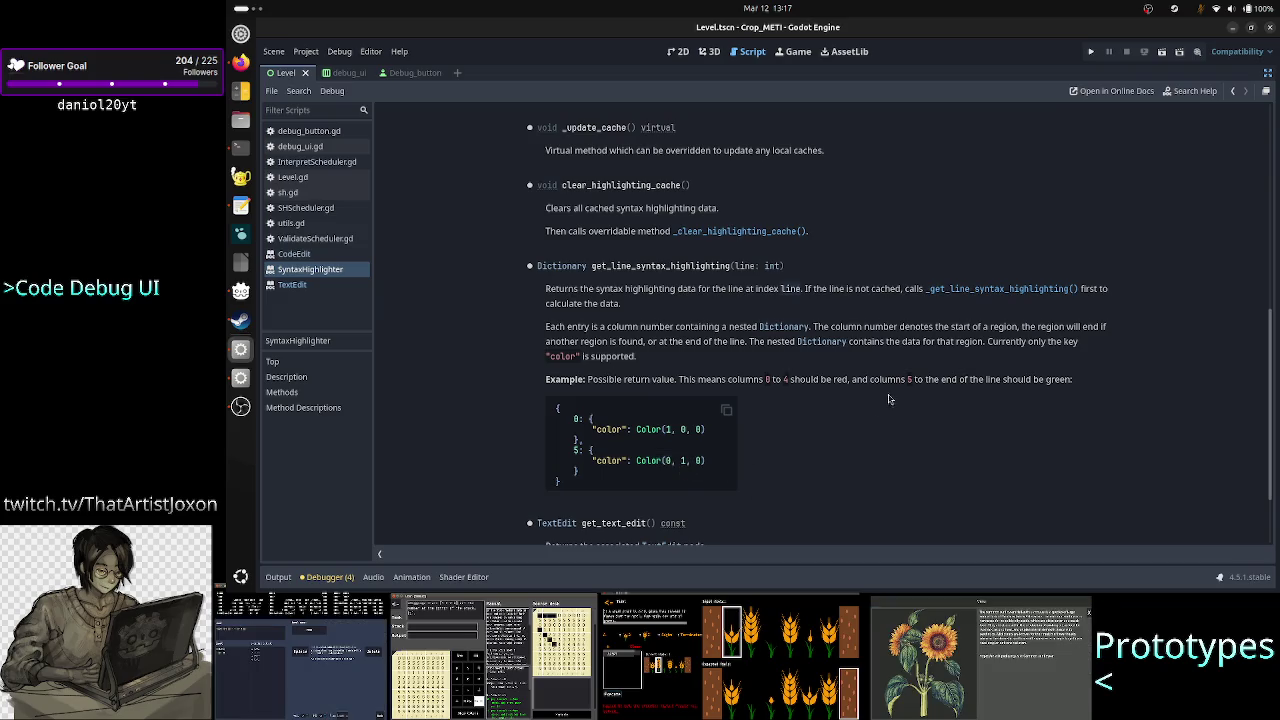
{"action": "scroll", "coordinate": [897, 392], "scroll_direction": "down", "scroll_amount": 1}
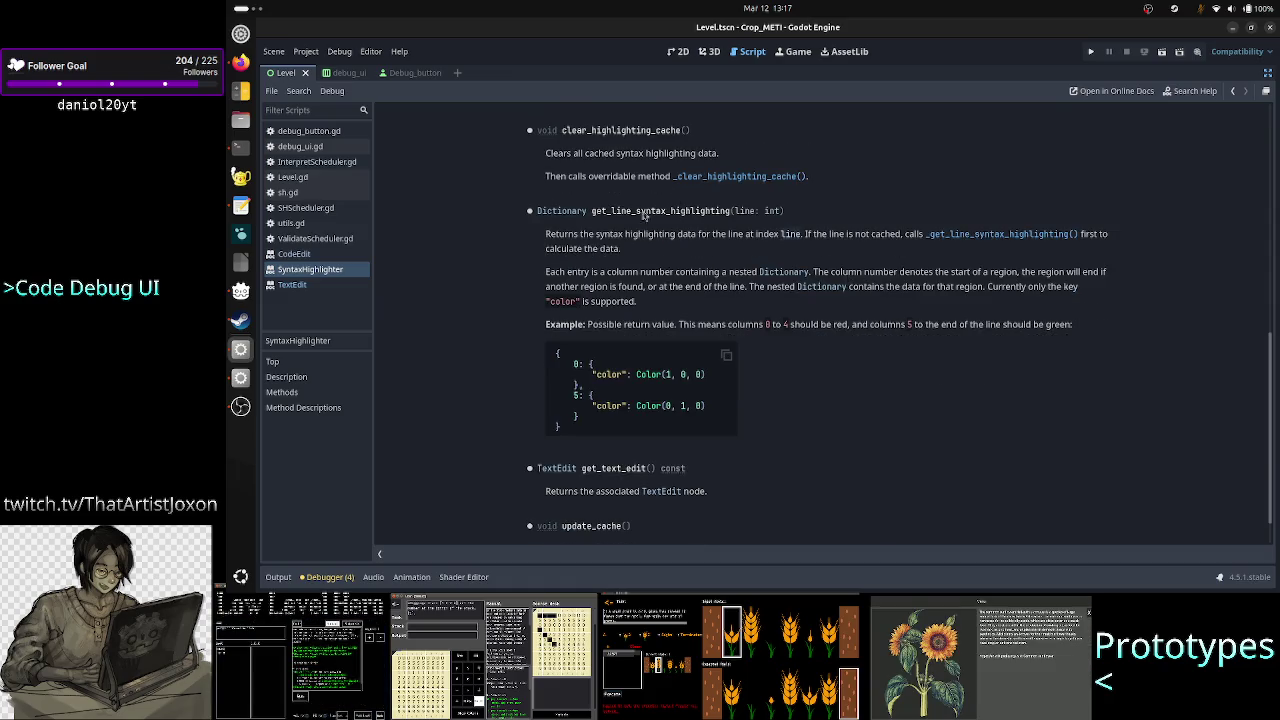
{"action": "double_click", "coordinate": [644, 212]}
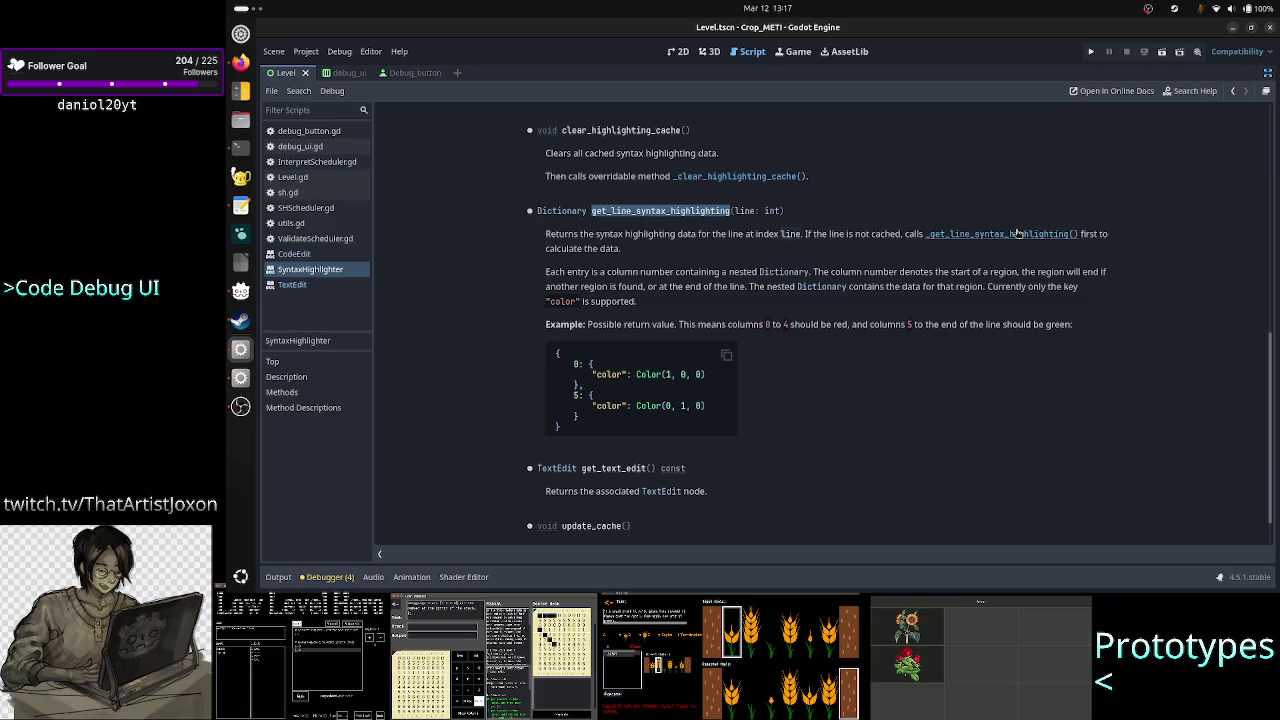
{"action": "scroll", "coordinate": [938, 329], "scroll_direction": "down", "scroll_amount": 1}
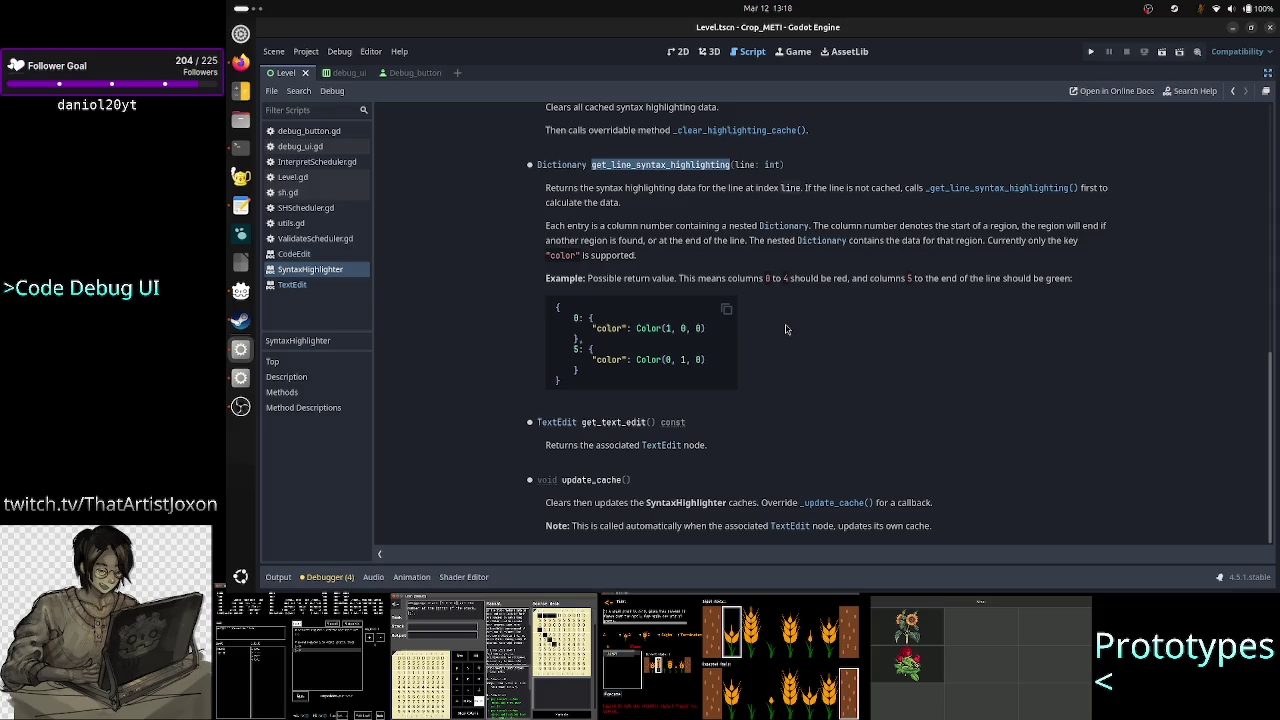
{"action": "left_click", "coordinate": [786, 328]}
{"action": "scroll", "coordinate": [786, 328], "scroll_direction": "up", "scroll_amount": 3}
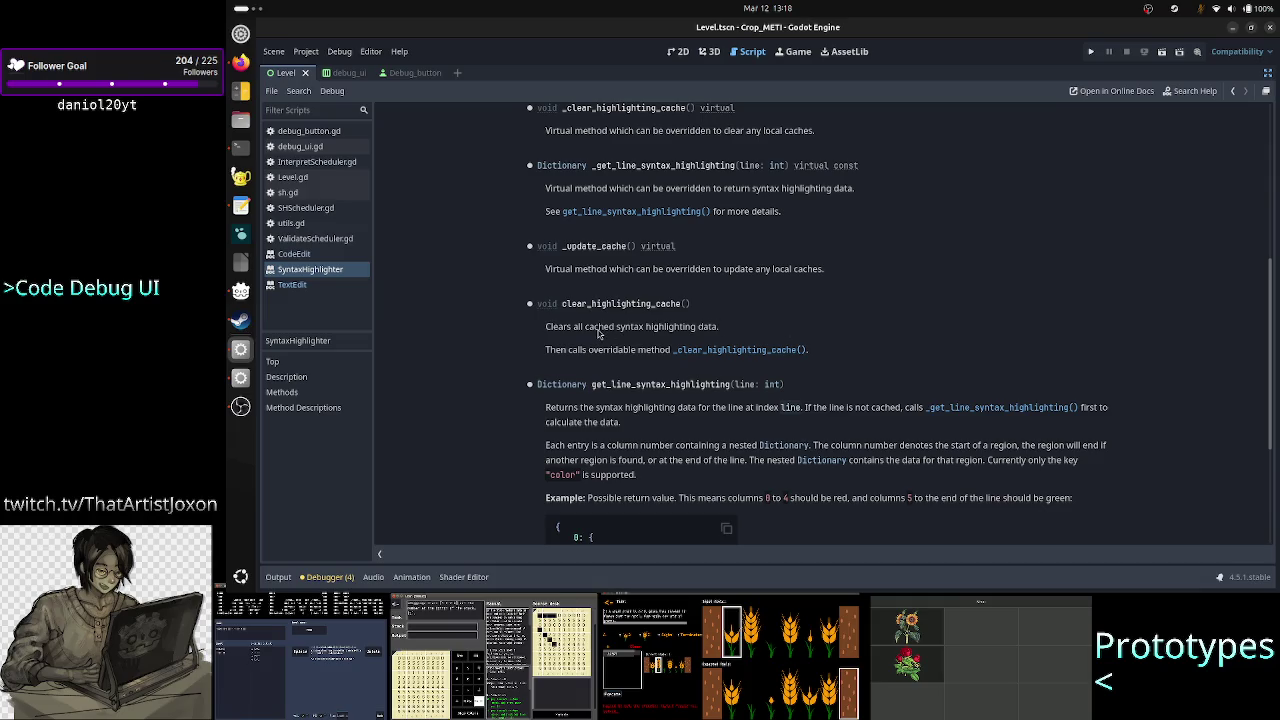
{"action": "left_click_drag", "start_coordinate": [602, 269], "coordinate": [790, 269]}
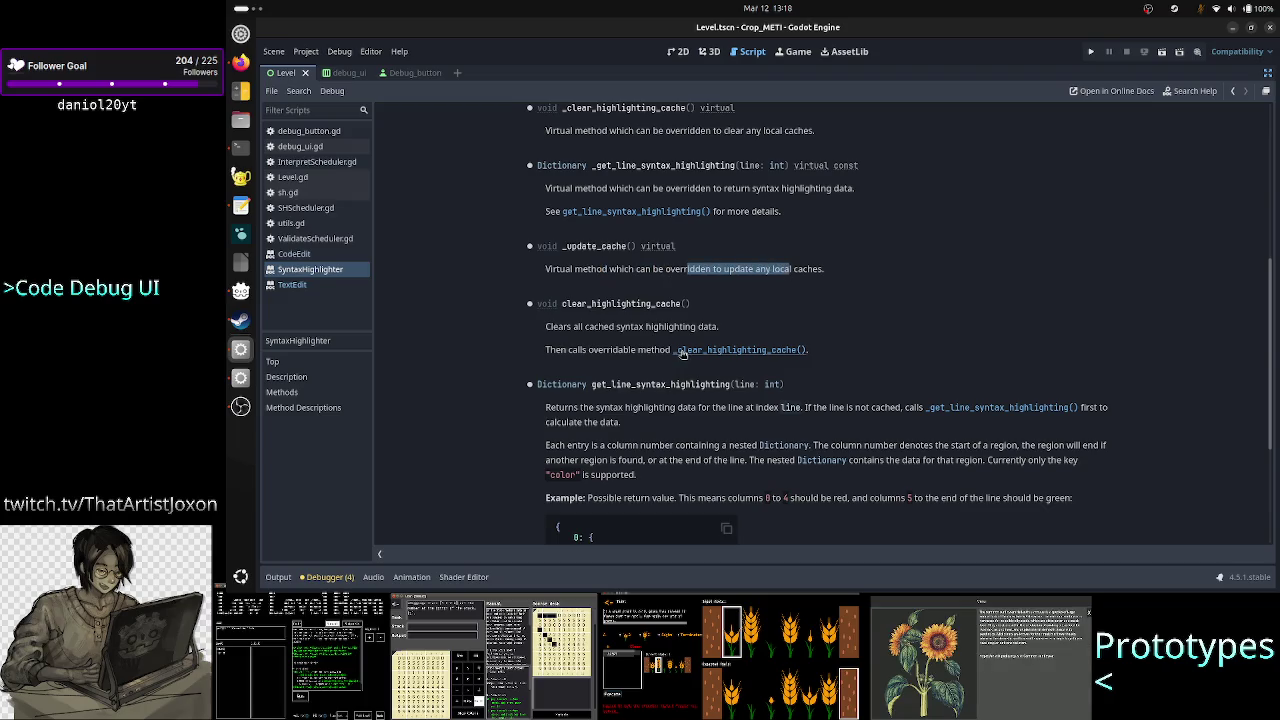
{"action": "scroll", "coordinate": [740, 320], "scroll_direction": "down", "scroll_amount": 5}
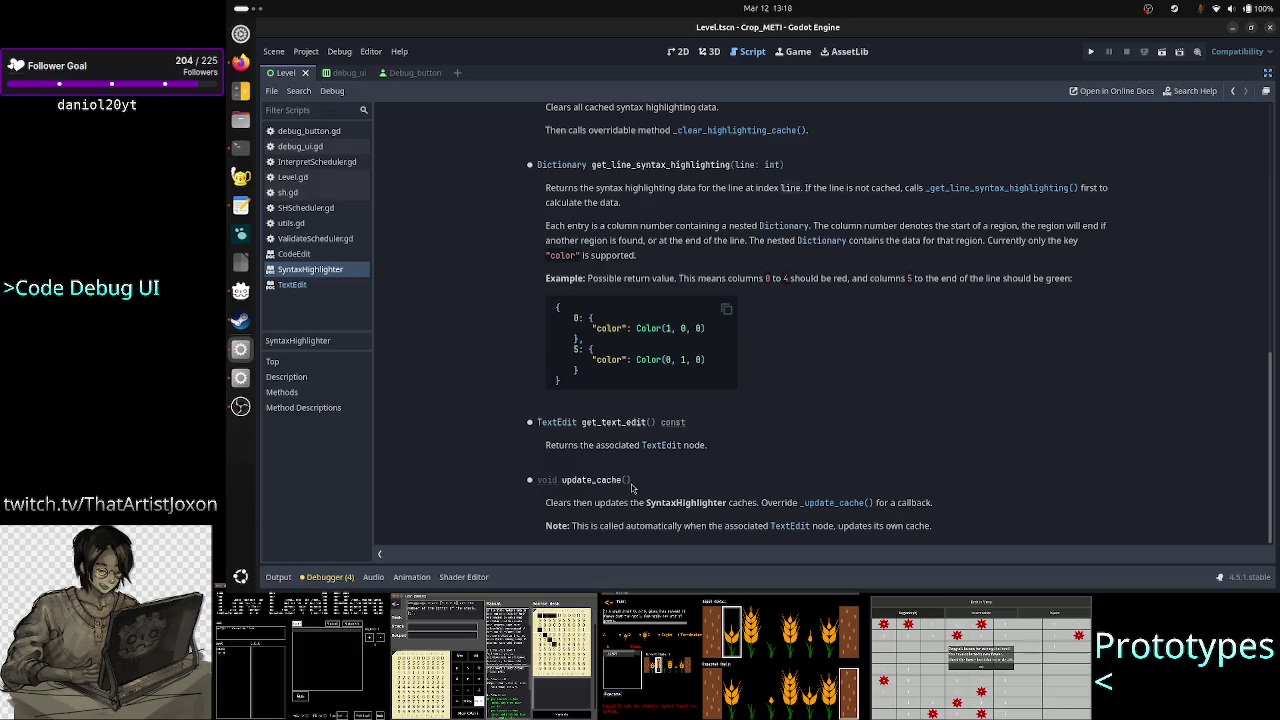
{"action": "left_click_drag", "start_coordinate": [631, 480], "coordinate": [557, 481]}
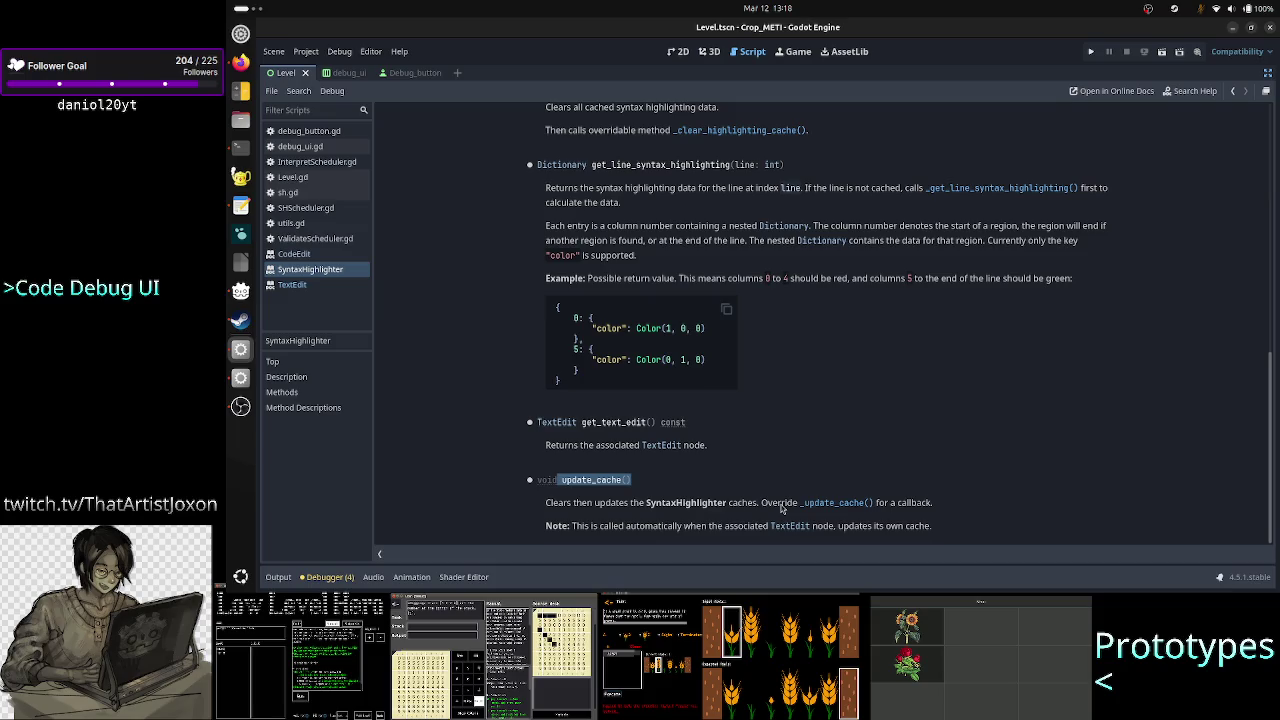
{"action": "left_click", "coordinate": [677, 525]}
{"action": "left_click_drag", "start_coordinate": [677, 525], "coordinate": [838, 528]}
{"action": "left_click", "coordinate": [836, 530]}
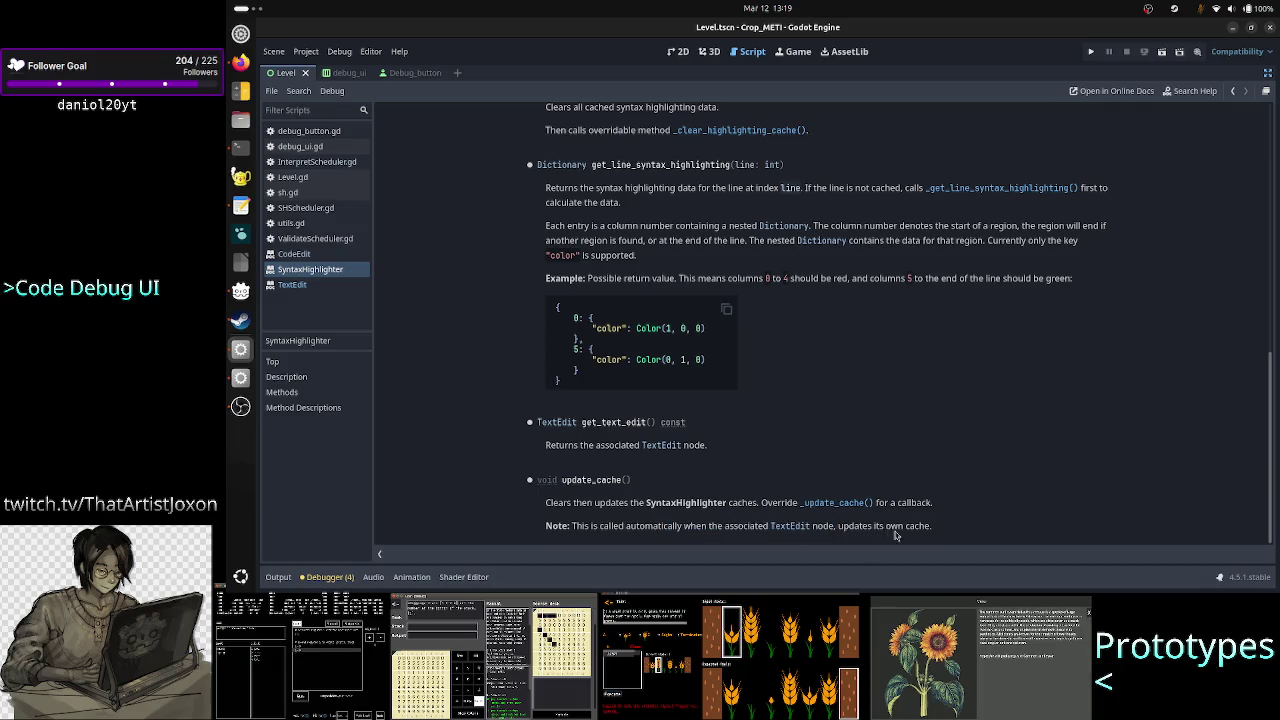
{"action": "left_click", "coordinate": [797, 528]}
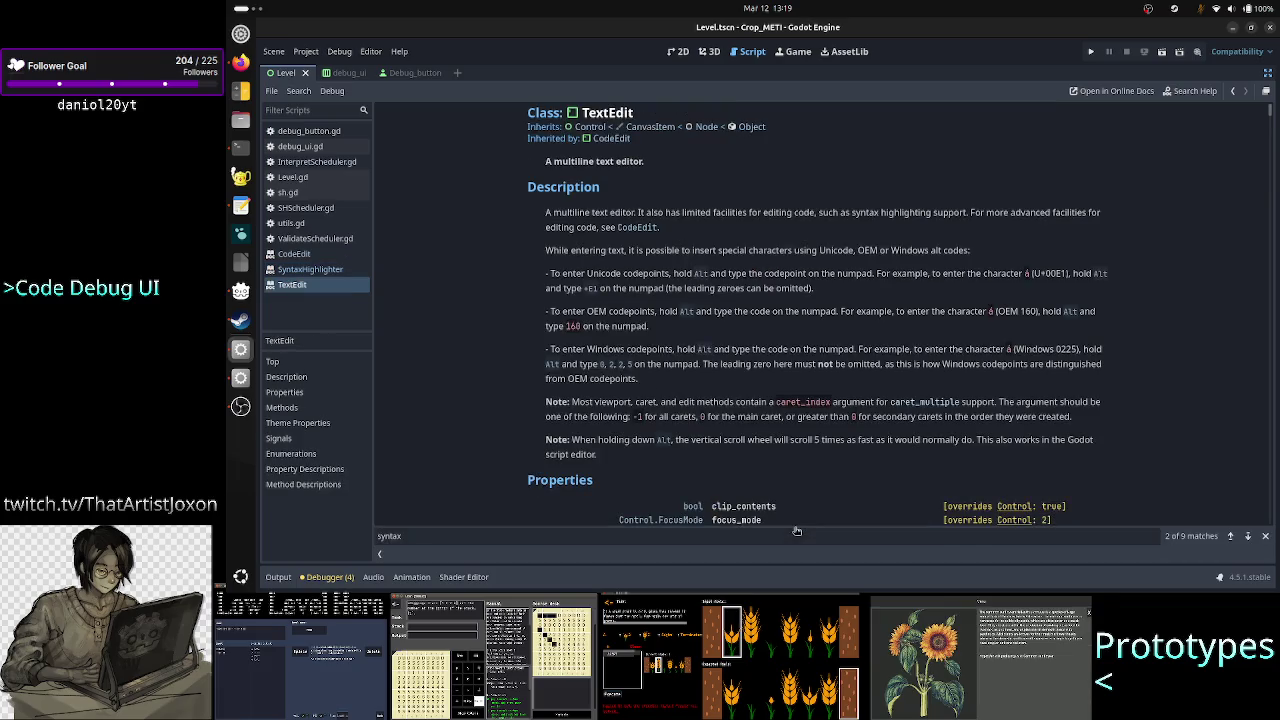
{"action": "key", "text": "ctrl+f"}
{"action": "type", "text": "cache"}
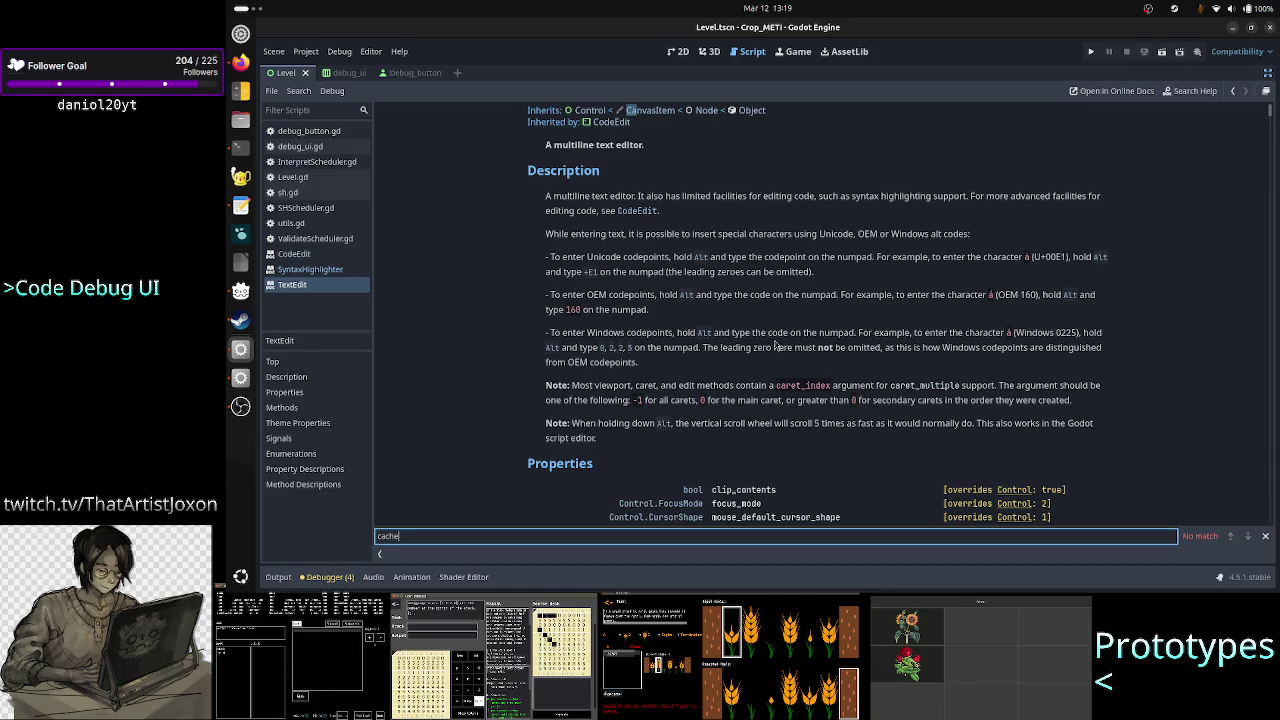
{"action": "left_click", "coordinate": [310, 269]}
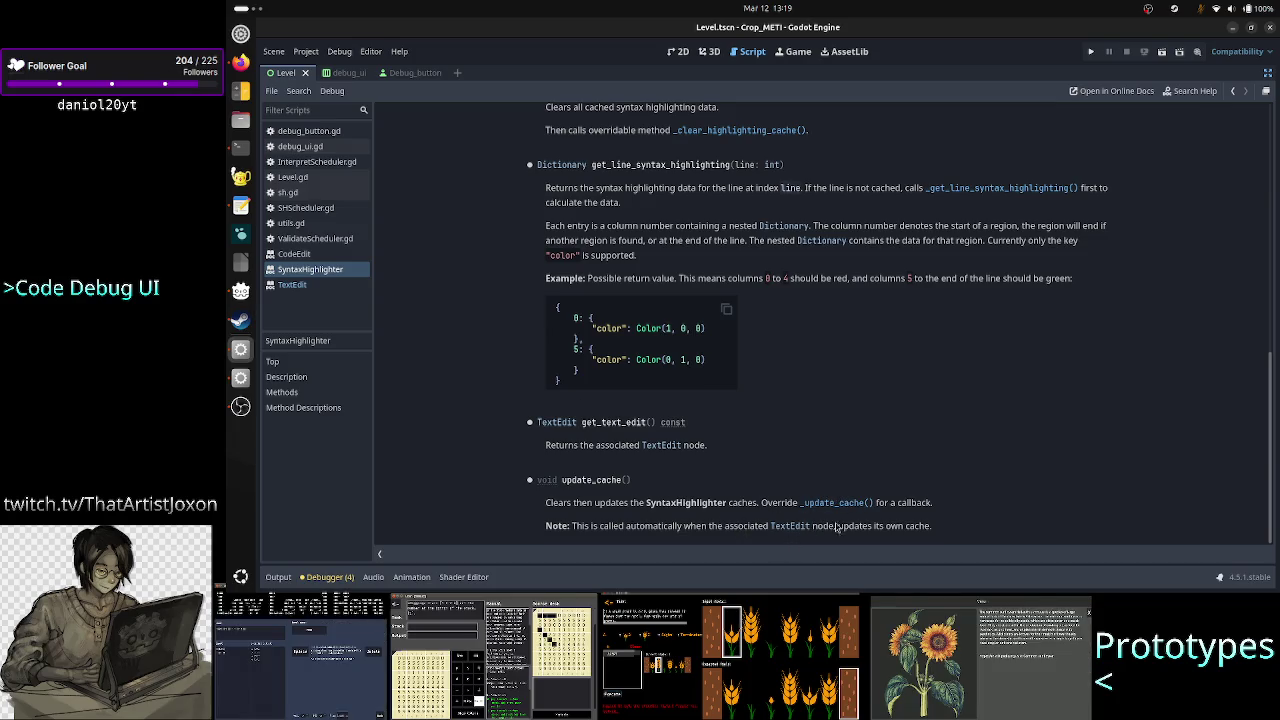
{"action": "scroll", "coordinate": [875, 378], "scroll_direction": "up", "scroll_amount": 3}
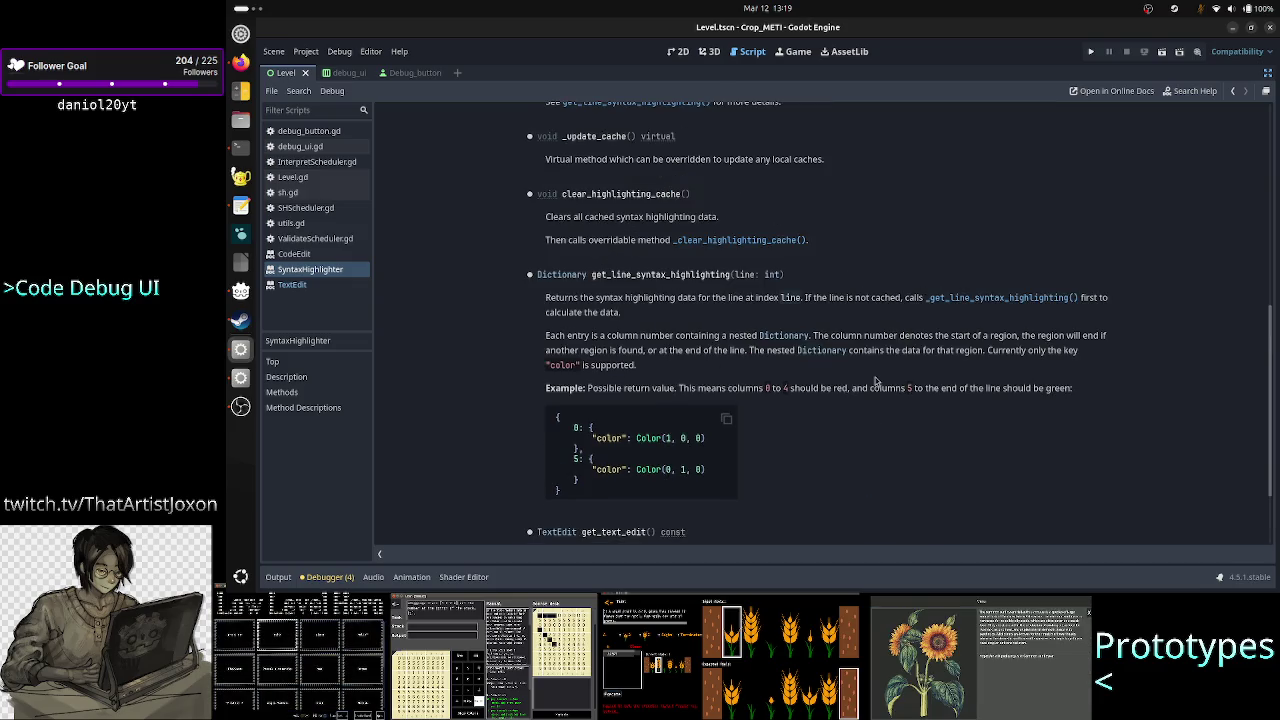
{"action": "scroll", "coordinate": [875, 381], "scroll_direction": "up", "scroll_amount": 3}
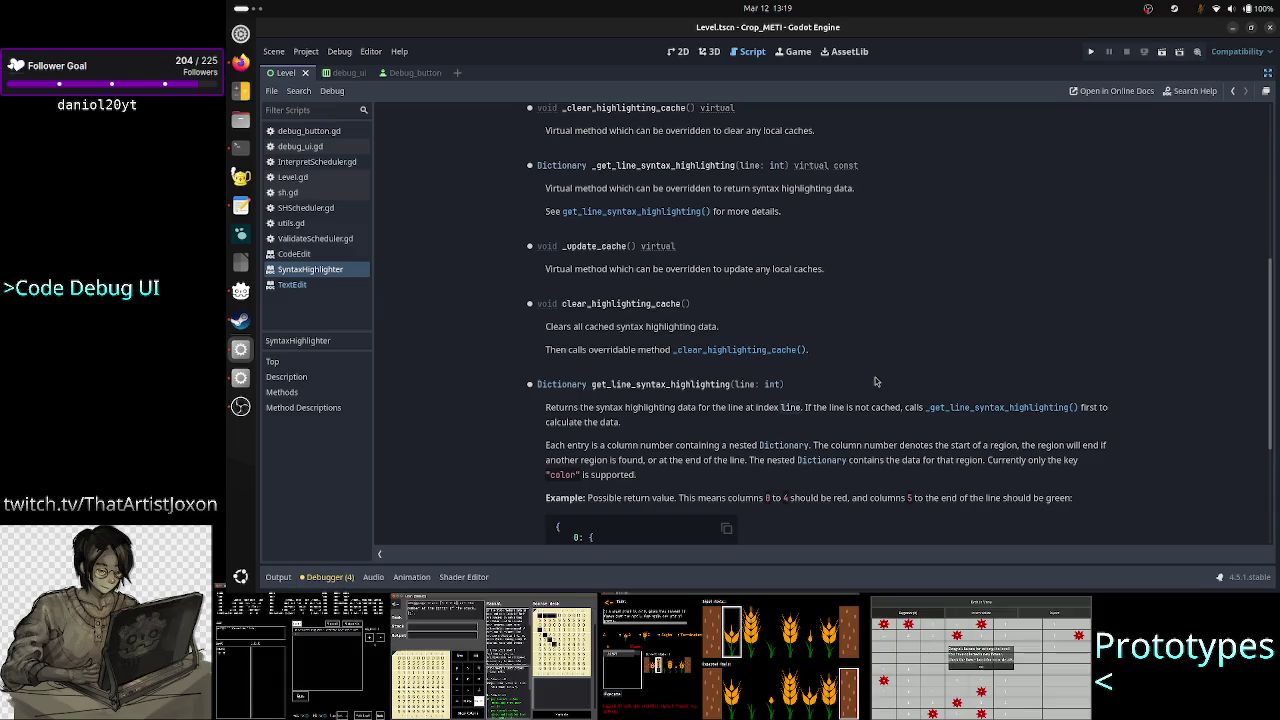
{"action": "scroll", "coordinate": [875, 381], "scroll_direction": "up", "scroll_amount": 1}
{"action": "scroll", "coordinate": [875, 381], "scroll_direction": "up", "scroll_amount": 1}
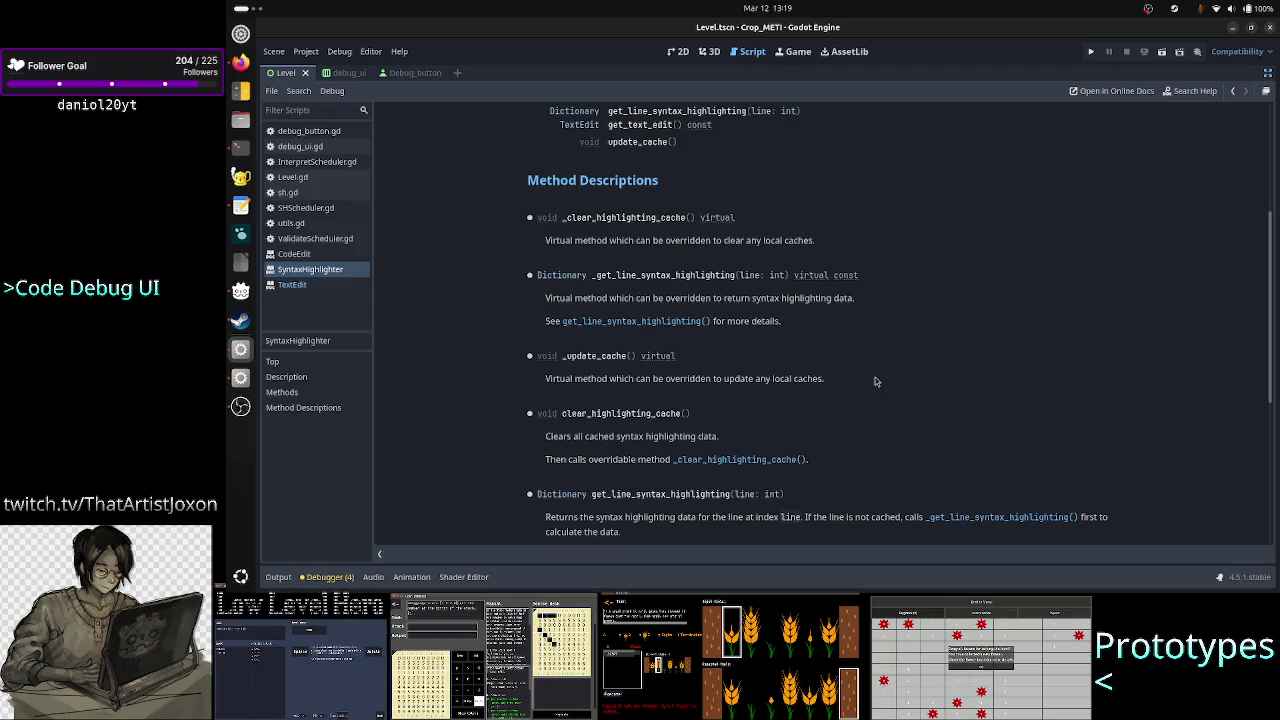
{"action": "scroll", "coordinate": [875, 381], "scroll_direction": "up", "scroll_amount": 3}
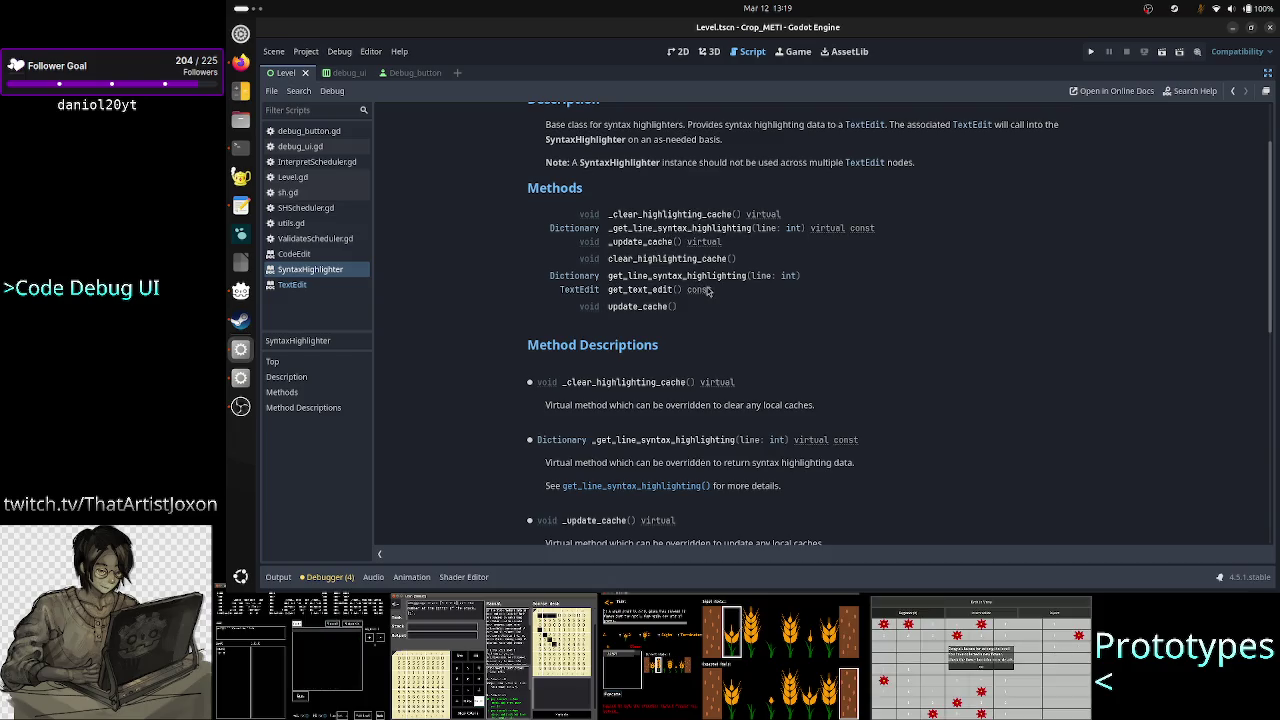
{"action": "mouse_move", "coordinate": [707, 290]}
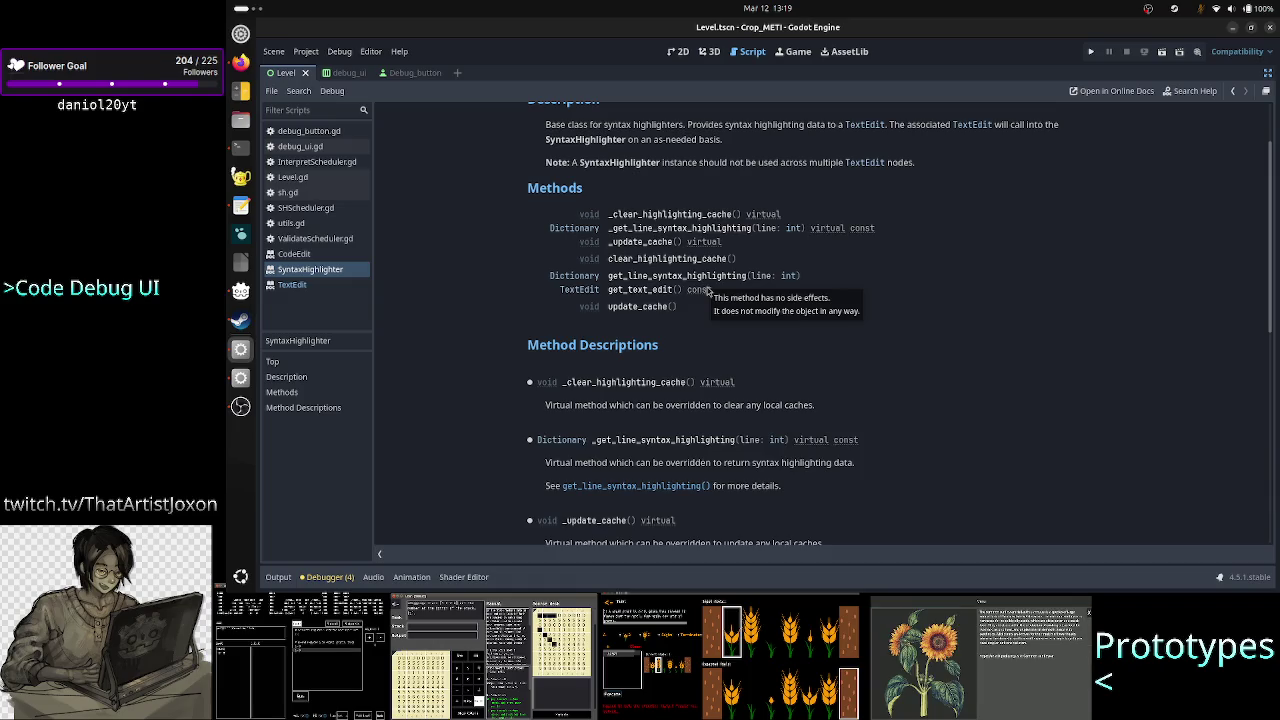
{"action": "scroll", "coordinate": [707, 290], "scroll_direction": "down", "scroll_amount": 6}
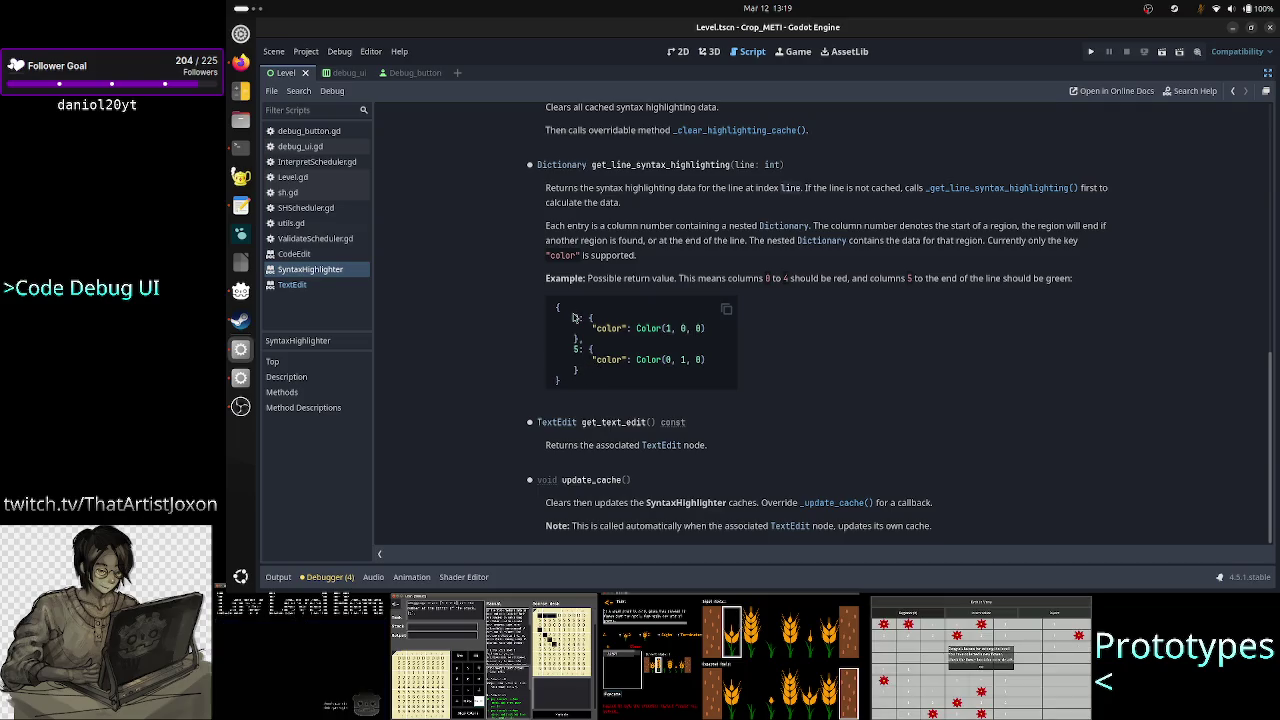
{"action": "left_click_drag", "start_coordinate": [557, 307], "coordinate": [562, 380]}
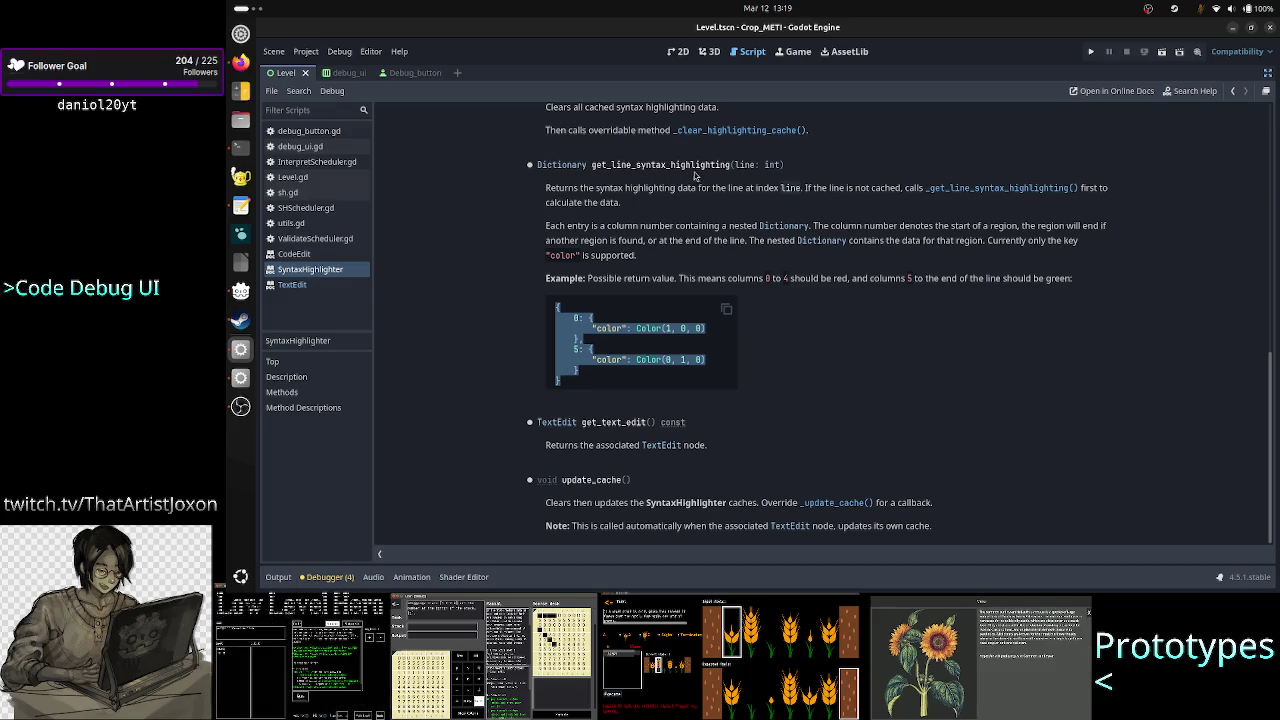
{"action": "left_click_drag", "start_coordinate": [736, 165], "coordinate": [793, 164]}
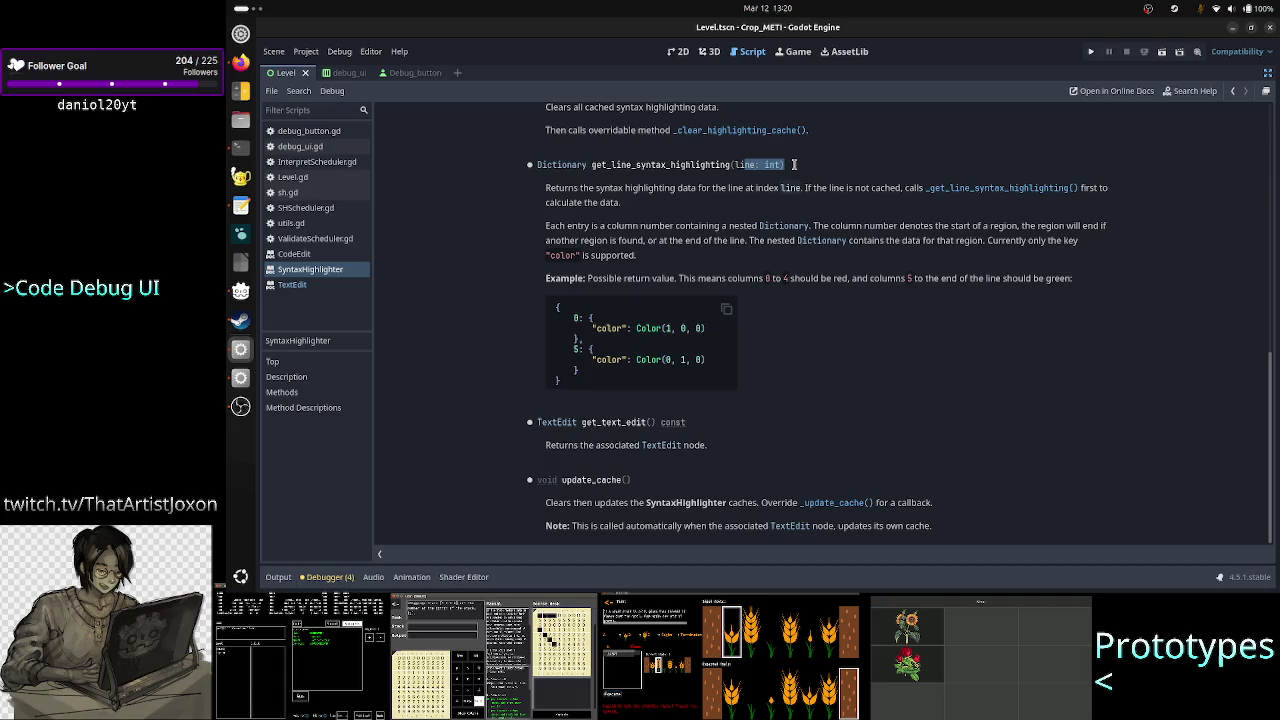
{"action": "left_click", "coordinate": [793, 165]}
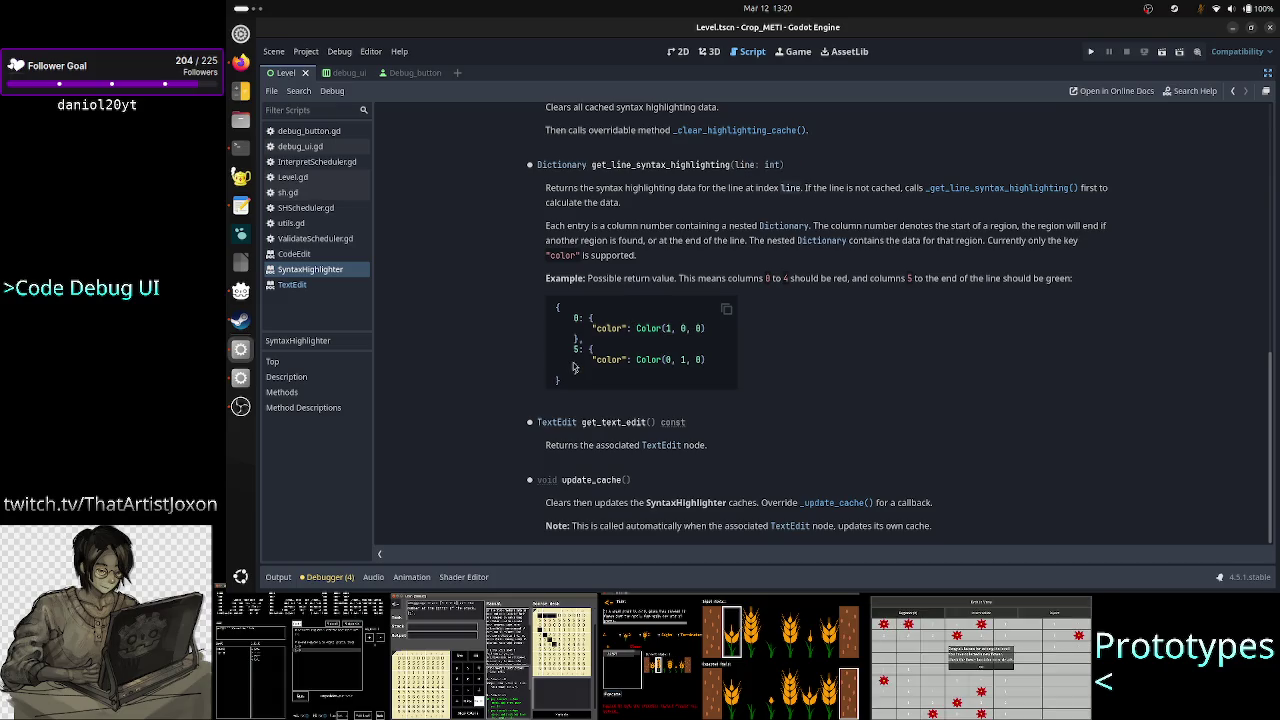
{"action": "mouse_move", "coordinate": [557, 308]}
{"action": "left_mouse_down"}
{"action": "mouse_move", "coordinate": [575, 366]}
{"action": "mouse_move", "coordinate": [564, 376]}
{"action": "left_mouse_up"}
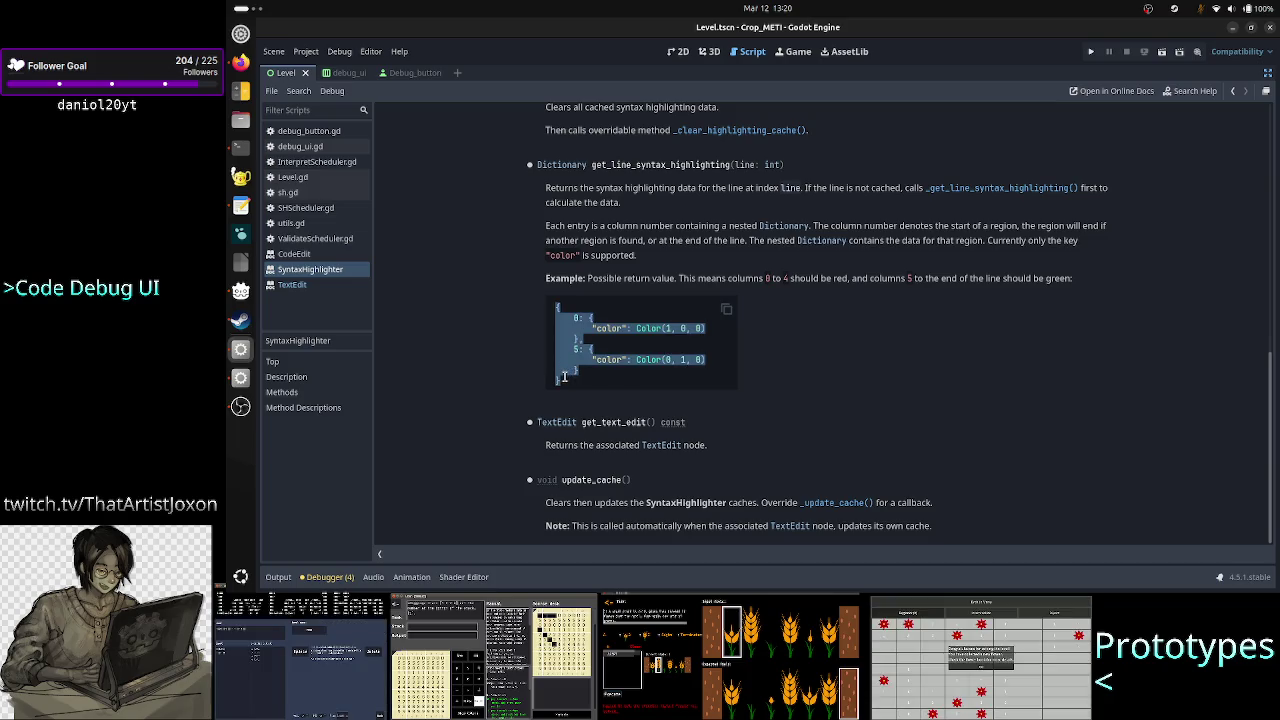
{"action": "left_click", "coordinate": [522, 380]}
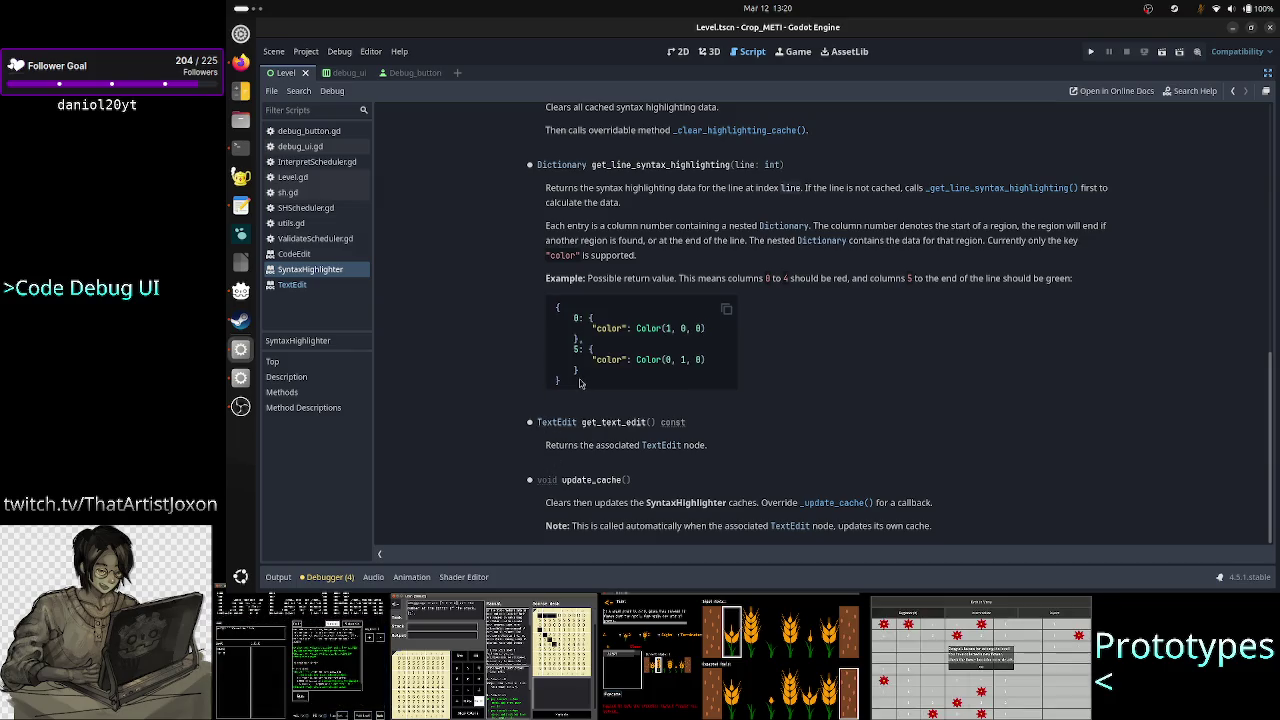
{"action": "scroll", "coordinate": [565, 370], "scroll_direction": "up", "scroll_amount": 4}
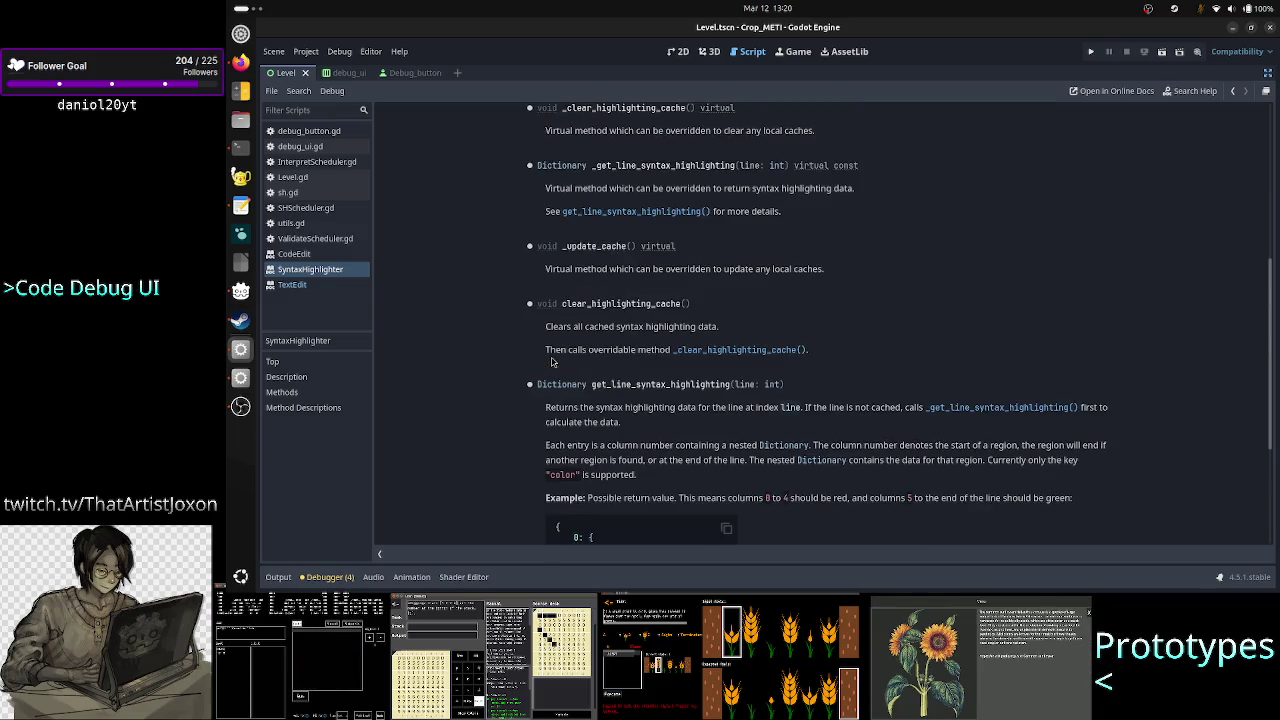
{"action": "scroll", "coordinate": [551, 362], "scroll_direction": "up", "scroll_amount": 3}
{"action": "scroll", "coordinate": [551, 362], "scroll_direction": "up", "scroll_amount": 2}
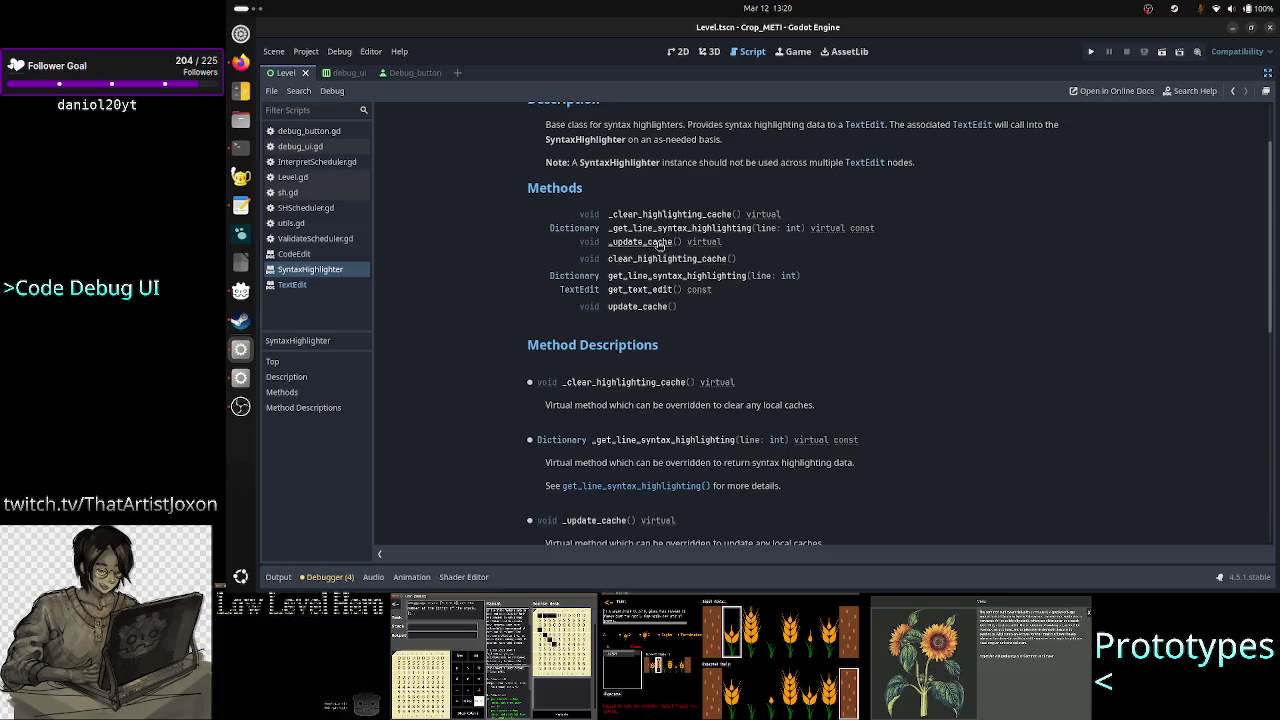
{"action": "left_click", "coordinate": [659, 242]}
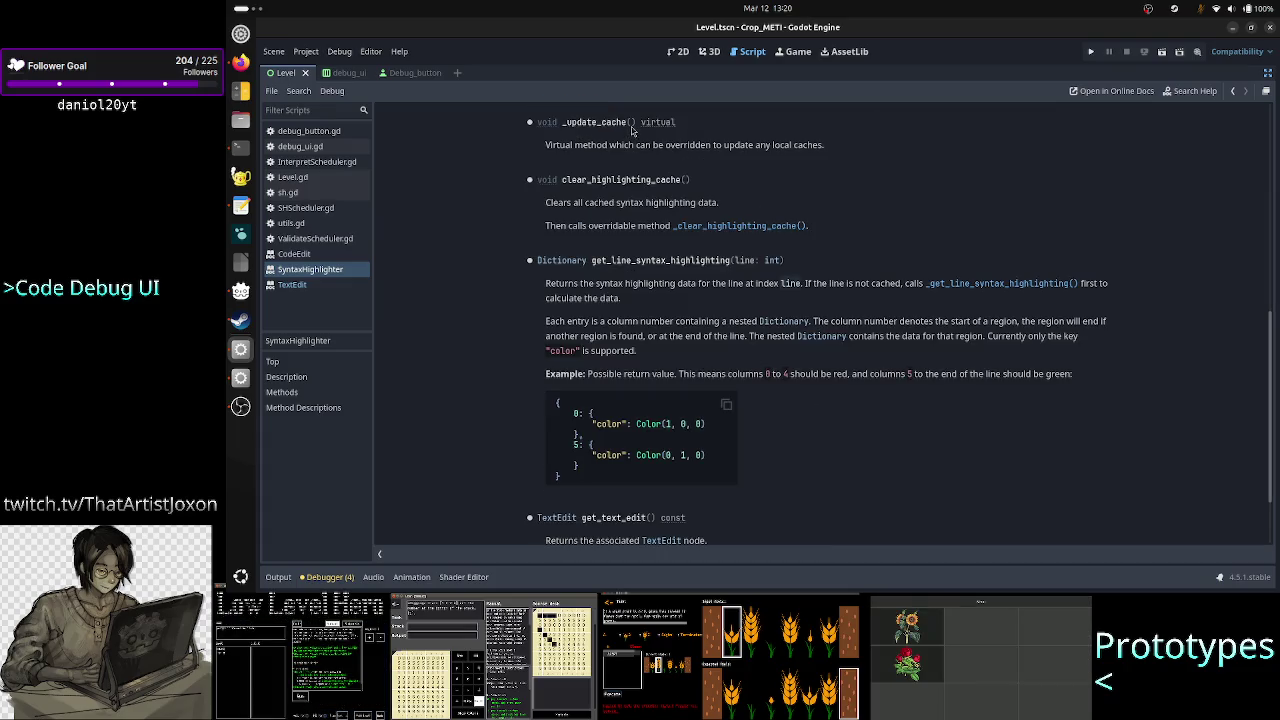
{"action": "scroll", "coordinate": [705, 315], "scroll_direction": "down", "scroll_amount": 2}
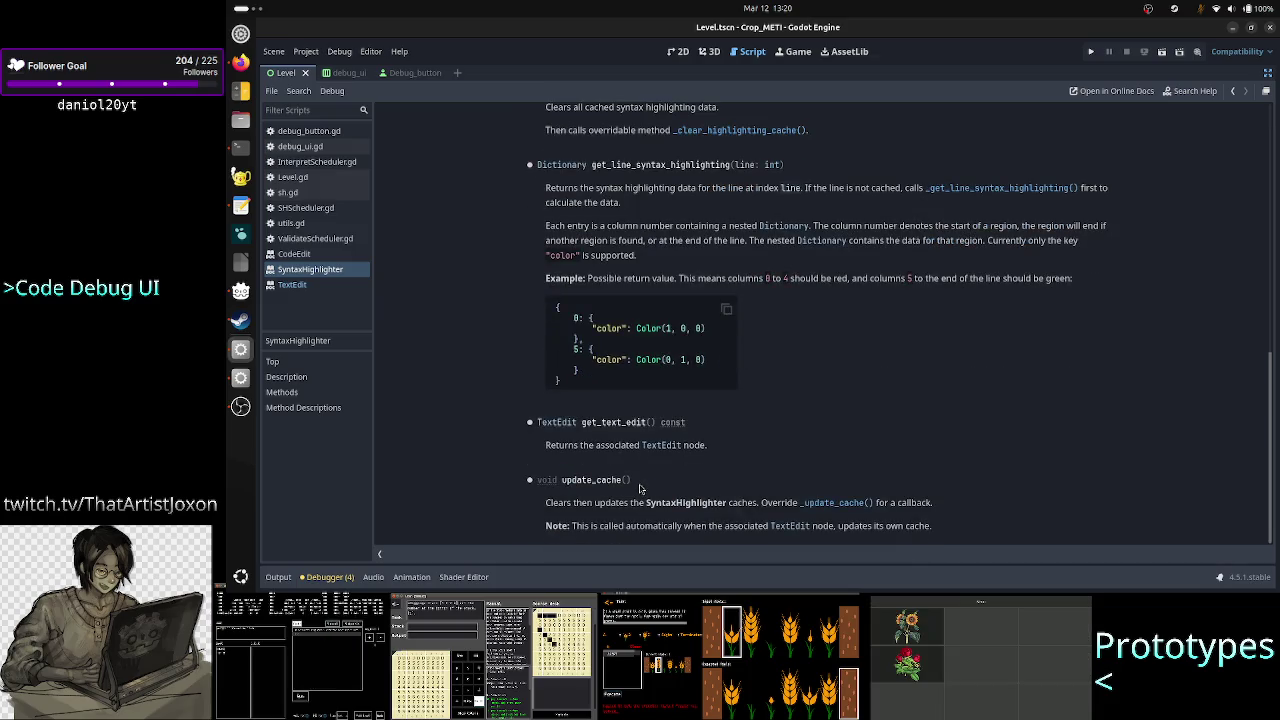
{"action": "left_click_drag", "start_coordinate": [640, 484], "coordinate": [530, 483]}
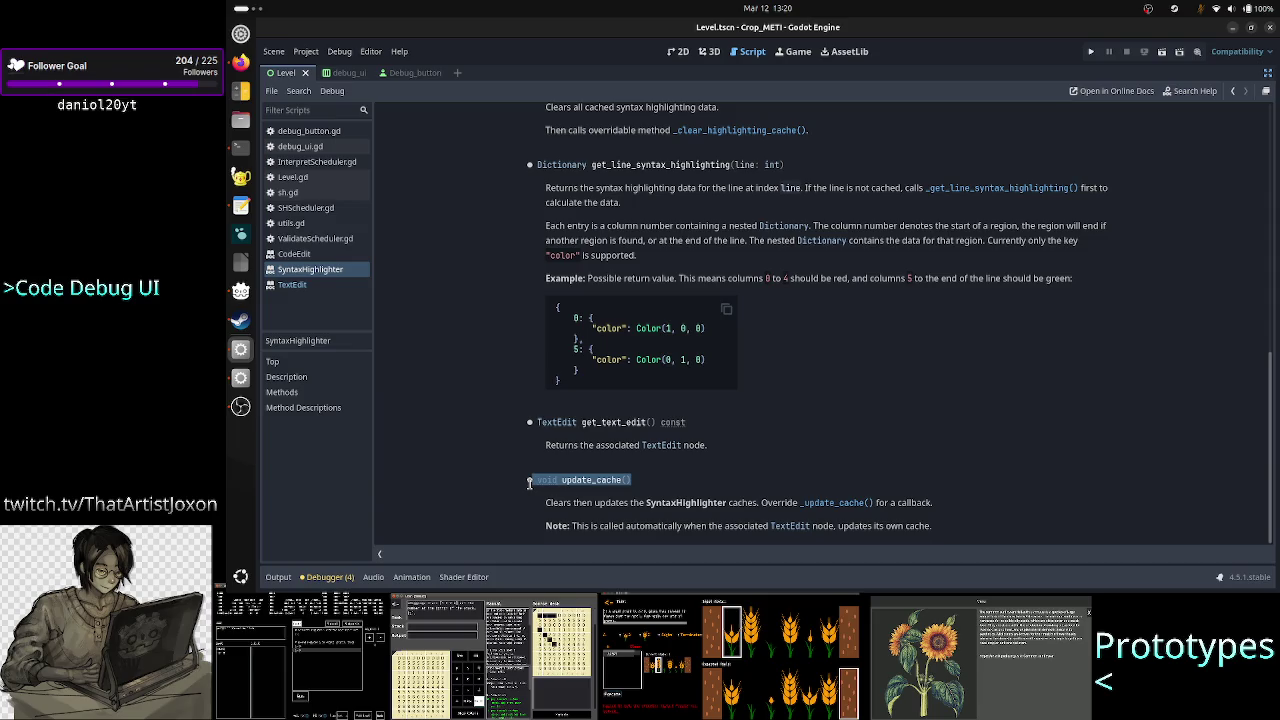
{"action": "left_click", "coordinate": [679, 490]}
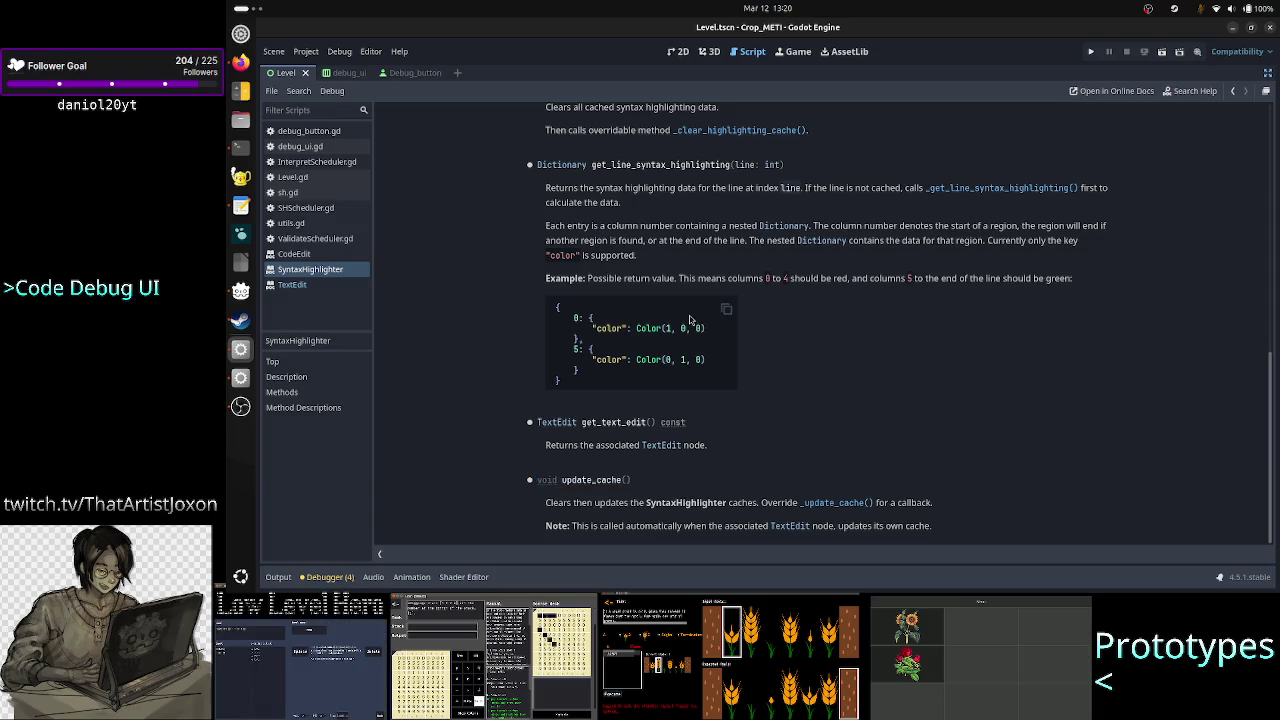
{"action": "scroll", "coordinate": [689, 319], "scroll_direction": "up", "scroll_amount": 2}
{"action": "scroll", "coordinate": [689, 319], "scroll_direction": "up", "scroll_amount": 1}
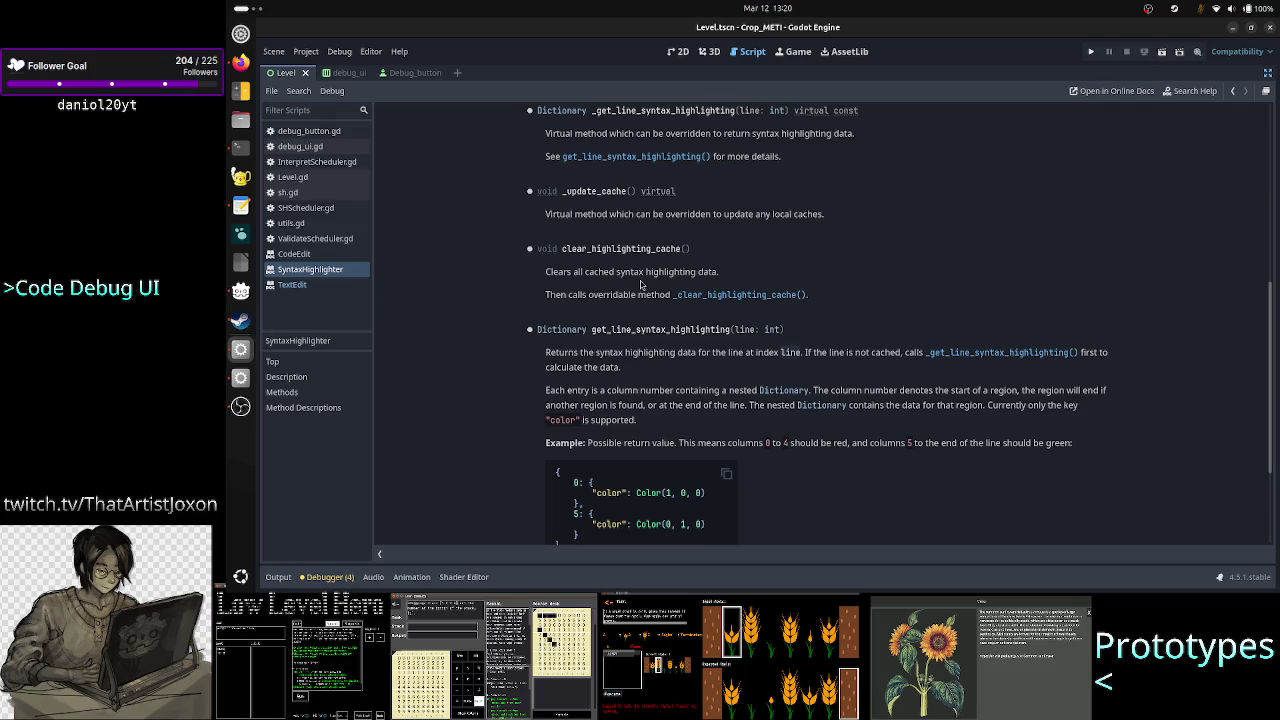
{"action": "scroll", "coordinate": [641, 285], "scroll_direction": "up", "scroll_amount": 3}
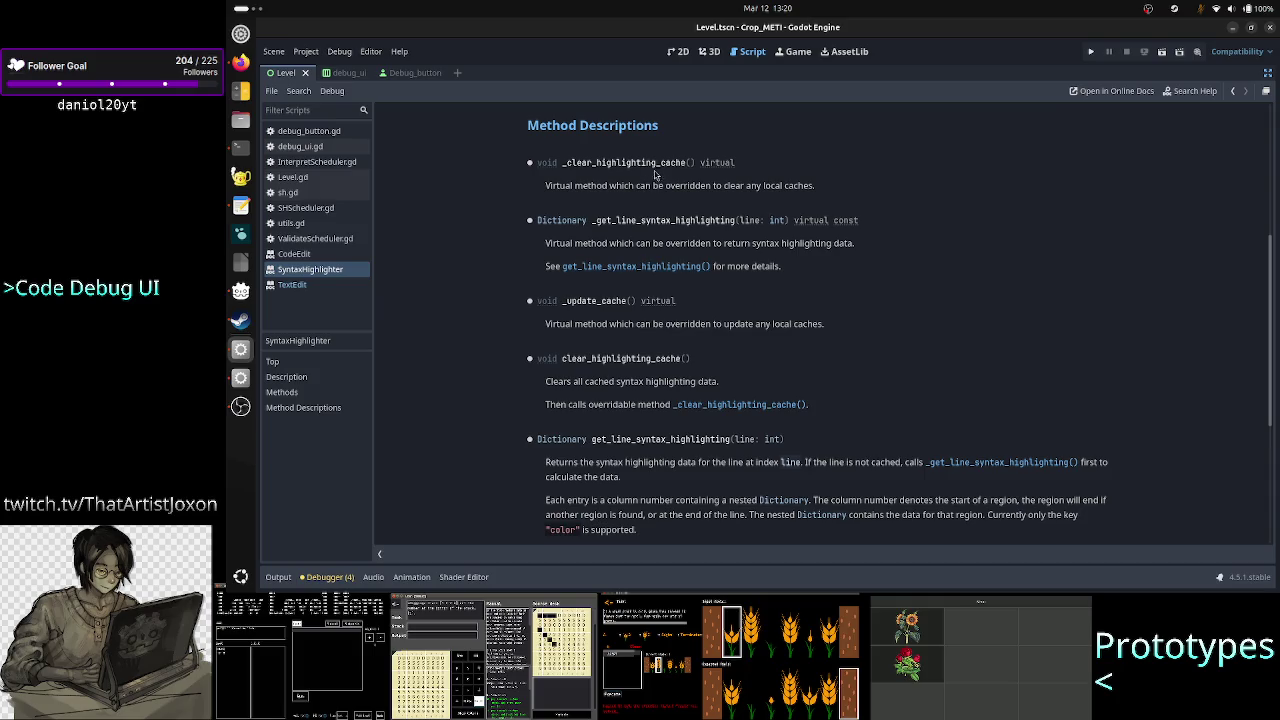
{"action": "scroll", "coordinate": [660, 254], "scroll_direction": "up", "scroll_amount": 2}
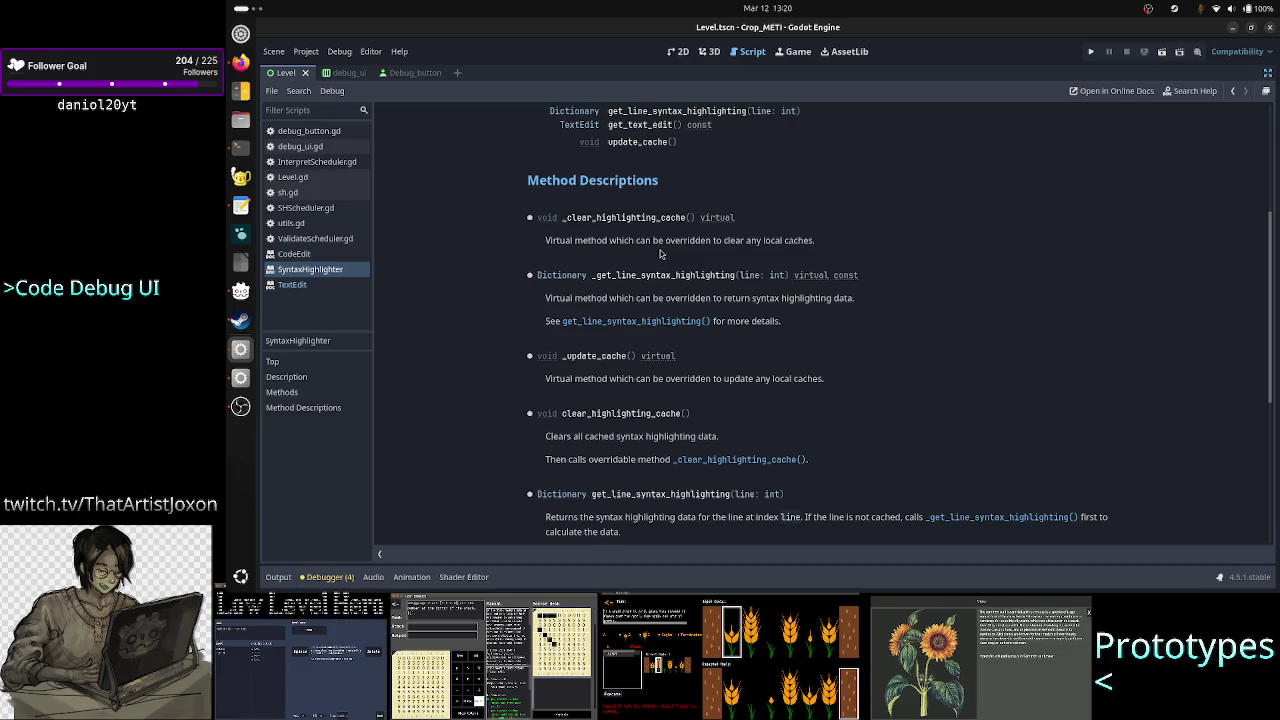
{"action": "scroll", "coordinate": [660, 254], "scroll_direction": "down", "scroll_amount": 1}
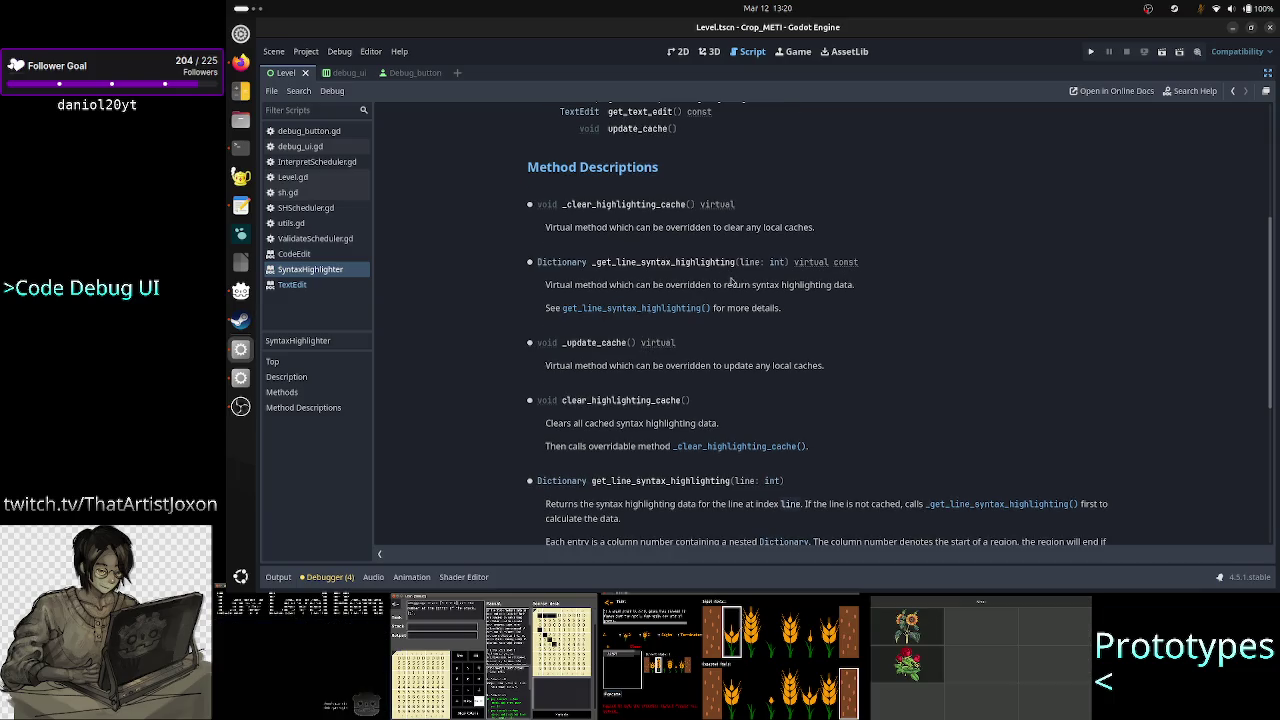
{"action": "scroll", "coordinate": [725, 245], "scroll_direction": "up", "scroll_amount": 3}
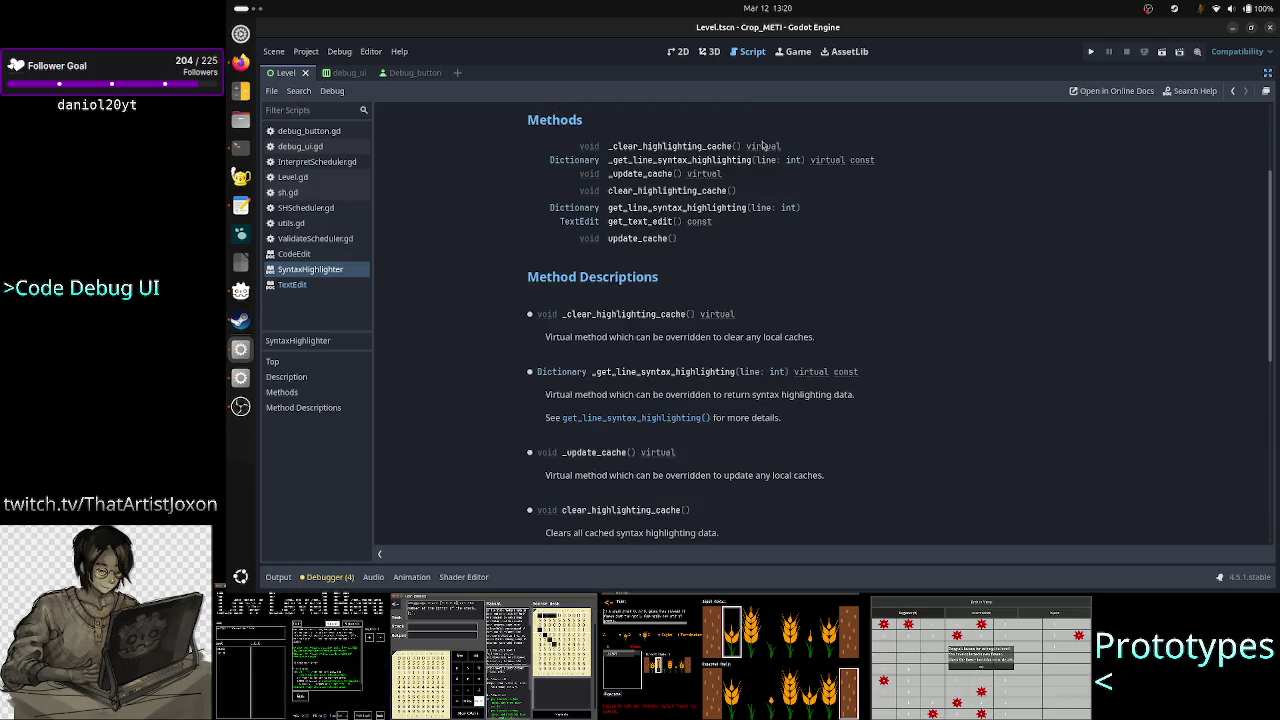
{"action": "left_click", "coordinate": [748, 160]}
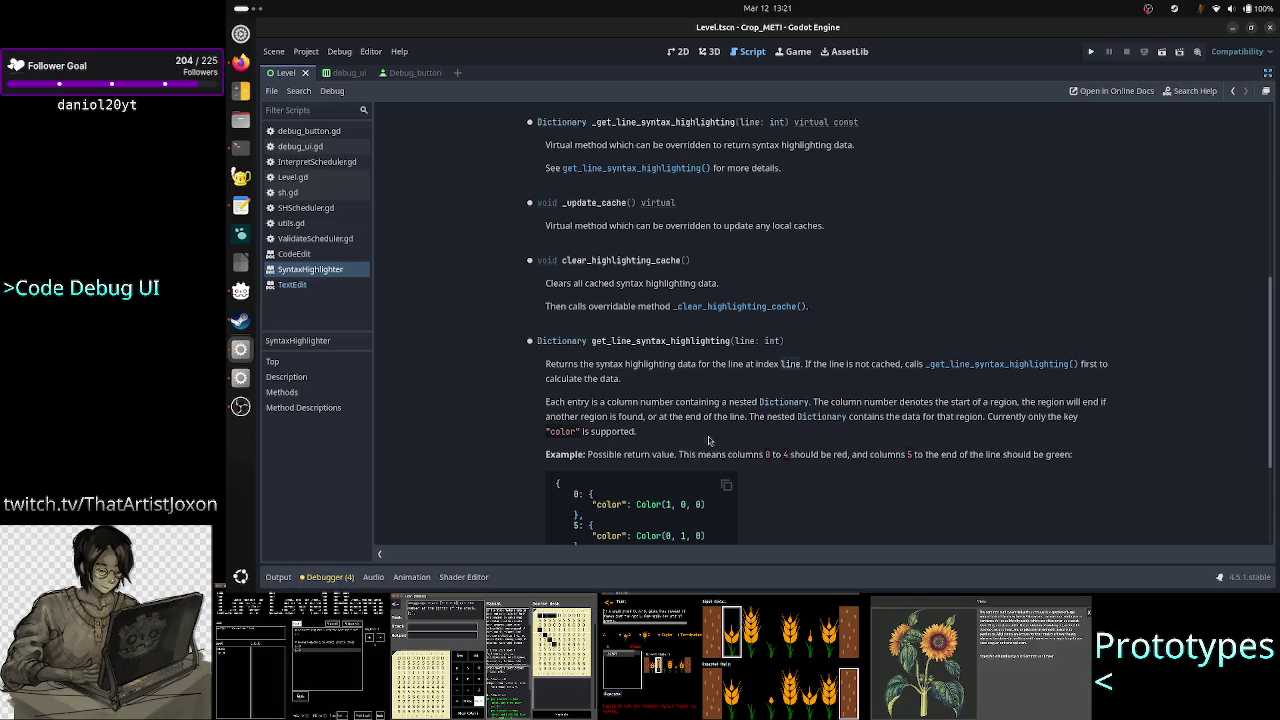
{"action": "scroll", "coordinate": [709, 449], "scroll_direction": "down", "scroll_amount": 2}
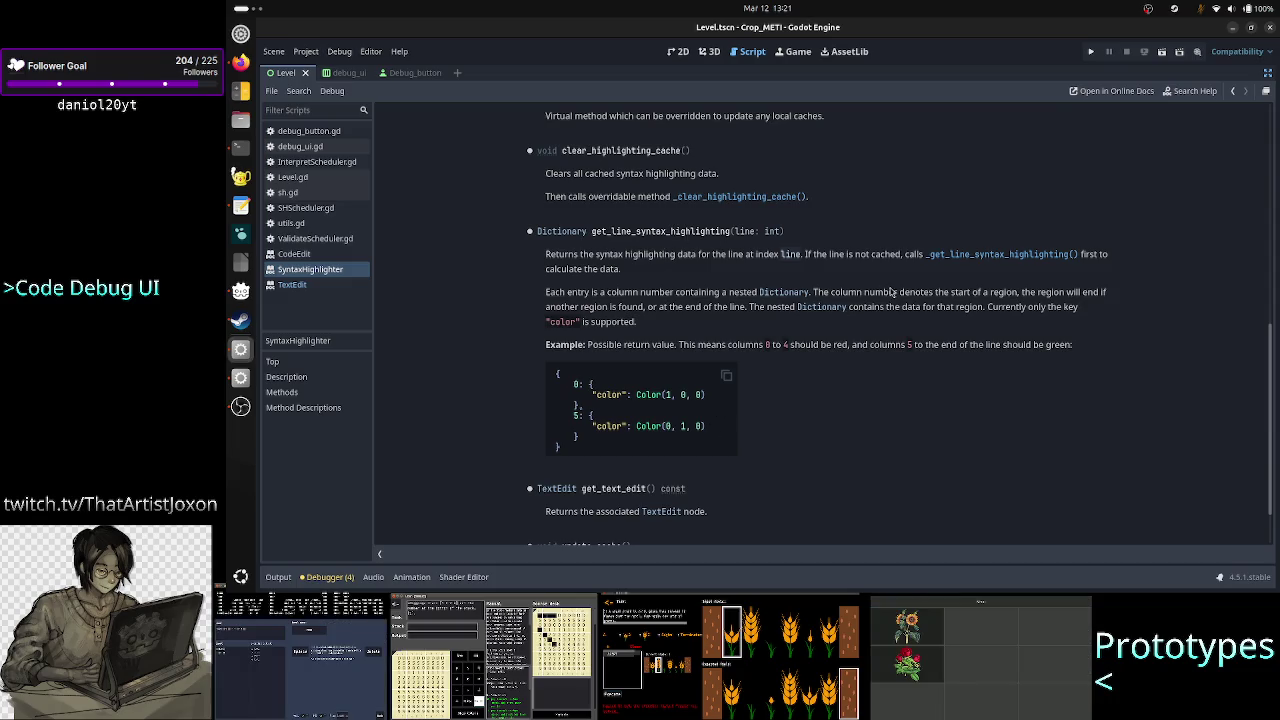
{"action": "scroll", "coordinate": [890, 292], "scroll_direction": "up", "scroll_amount": 12}
{"action": "left_click_drag", "start_coordinate": [546, 212], "coordinate": [682, 212]}
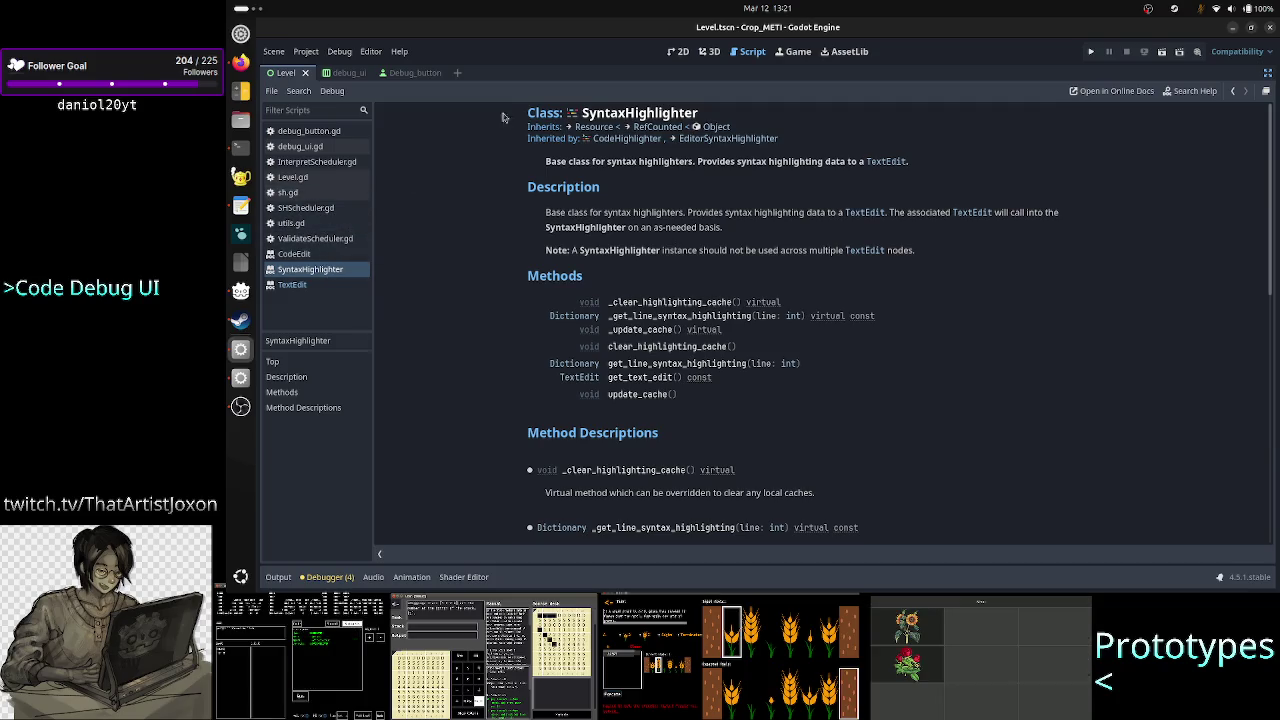
Restore the editor docks, close sh.gd, and detach the script from the Source_code node
{"action": "left_click", "coordinate": [1267, 73]}
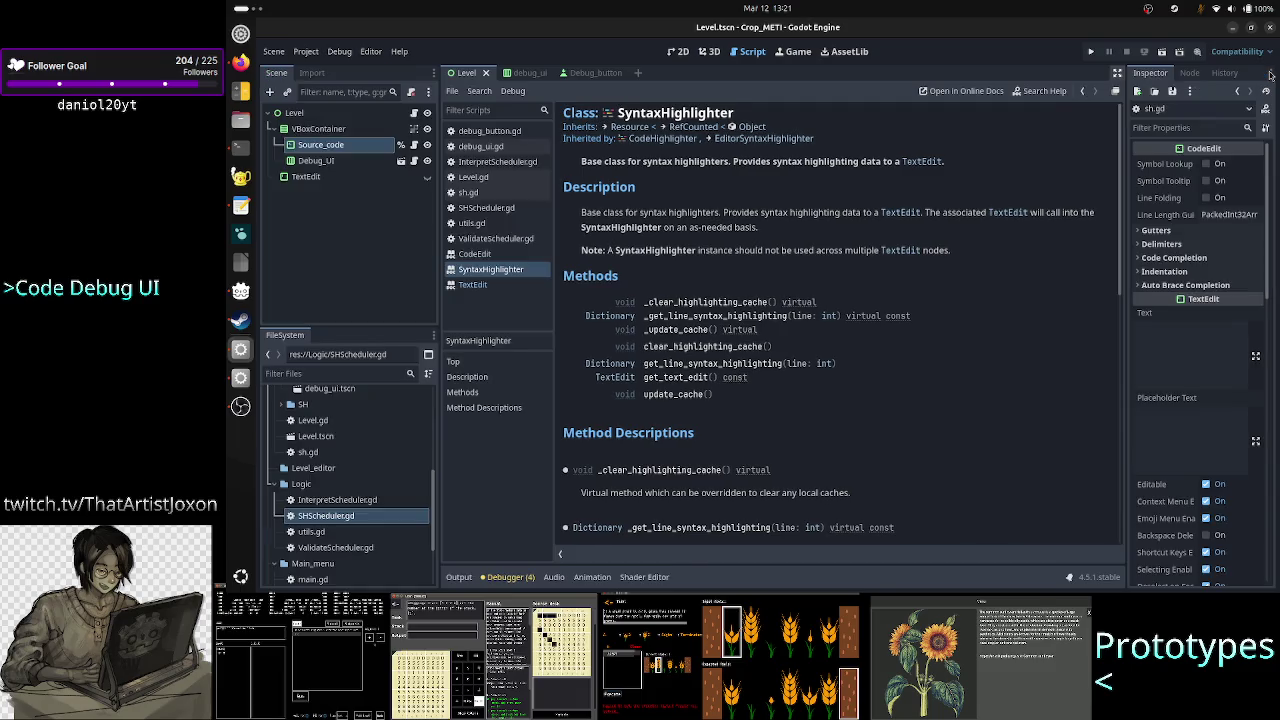
{"action": "left_click", "coordinate": [499, 196]}
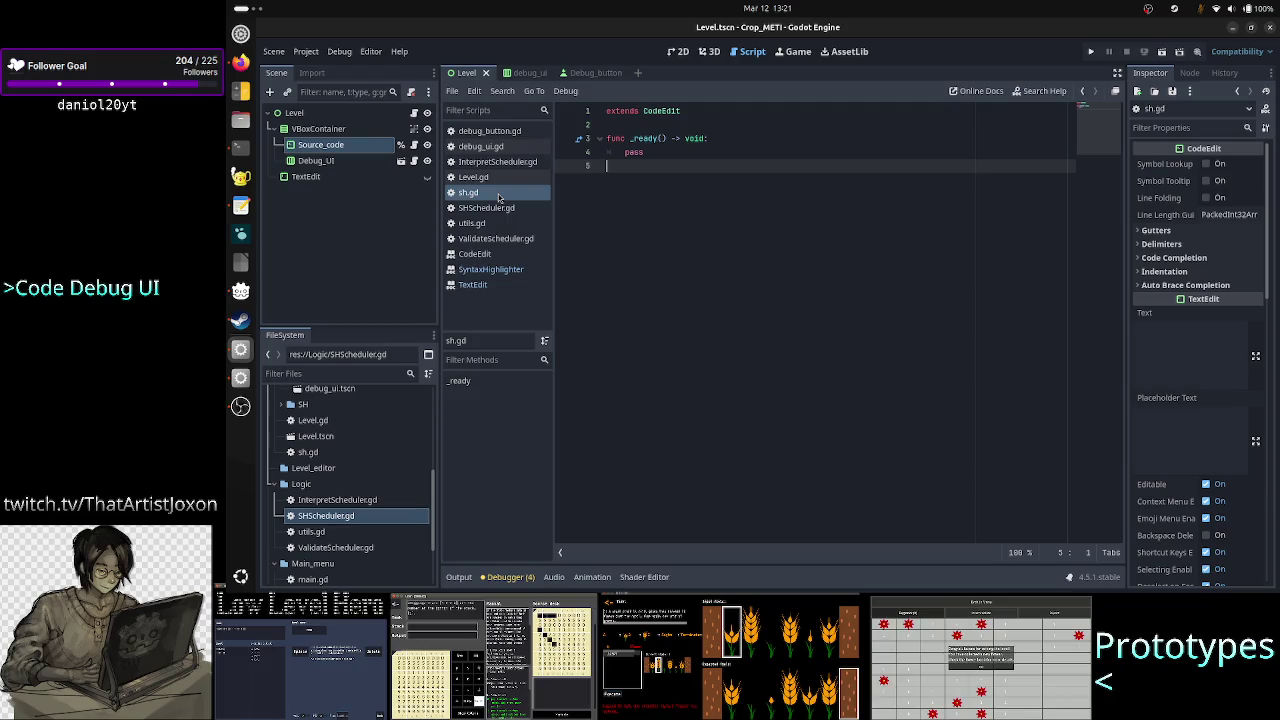
{"action": "right_click", "coordinate": [499, 196]}
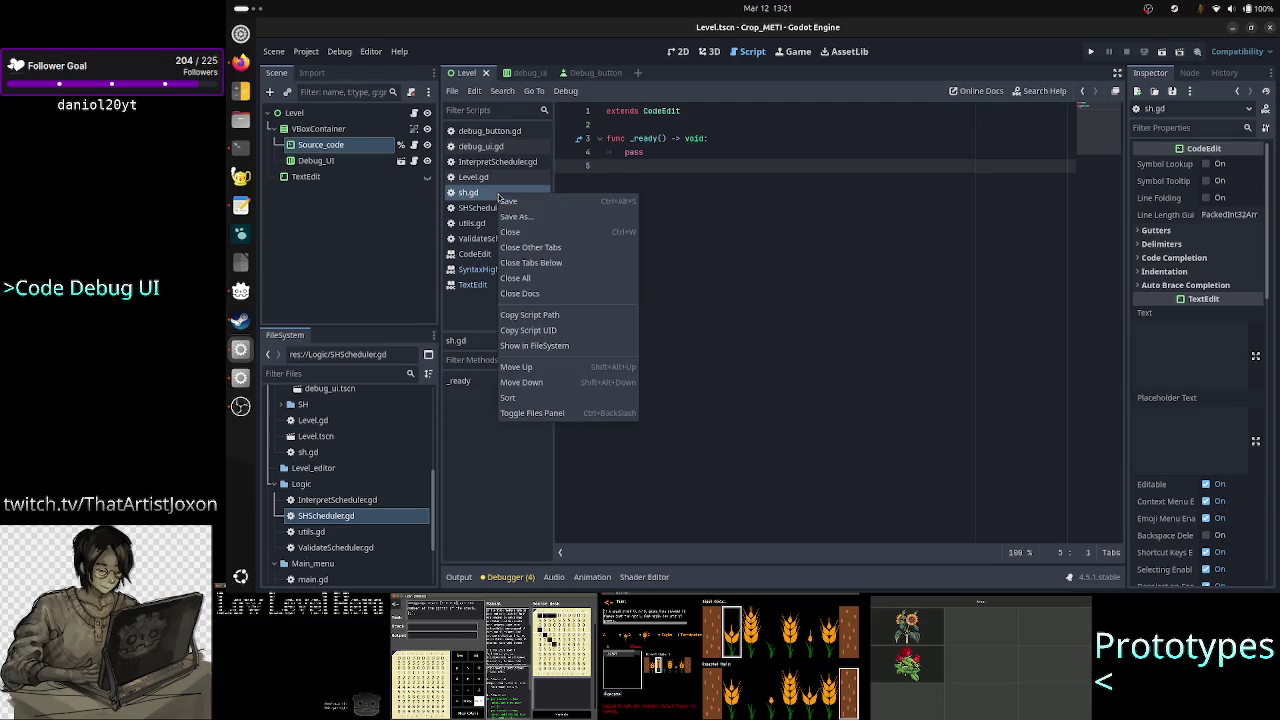
{"action": "left_click", "coordinate": [530, 236]}
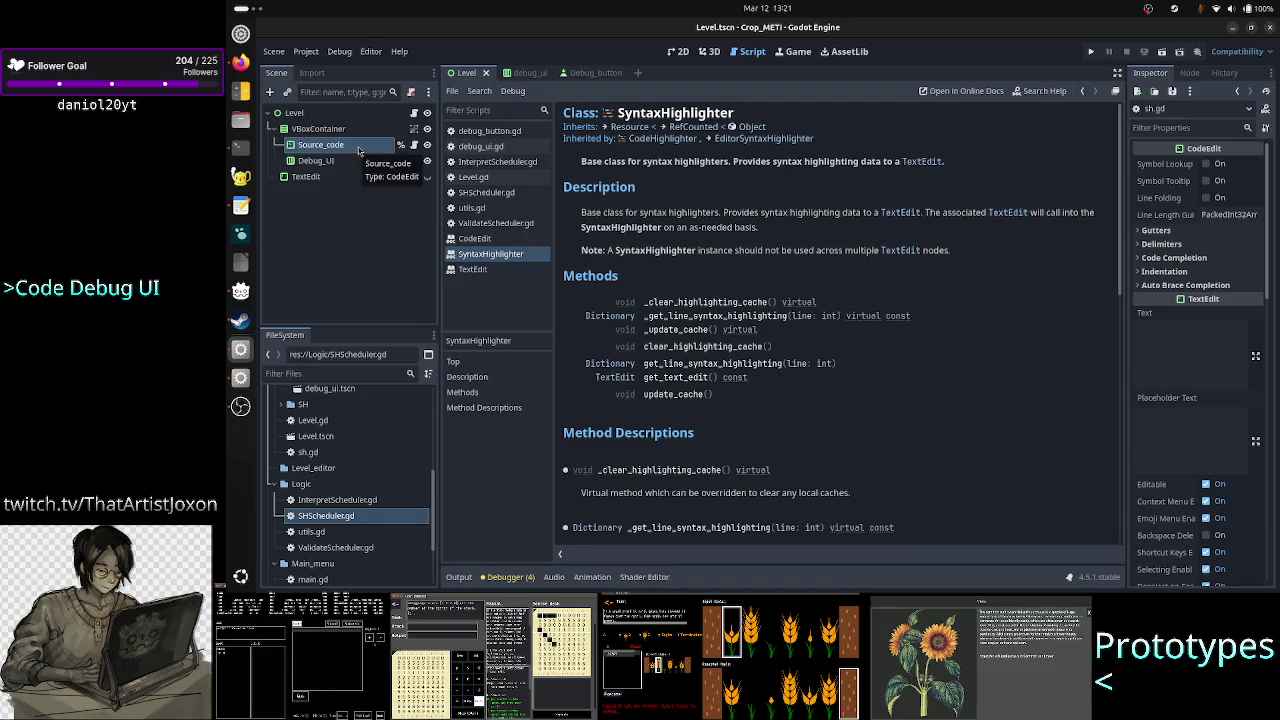
{"action": "right_click", "coordinate": [358, 149]}
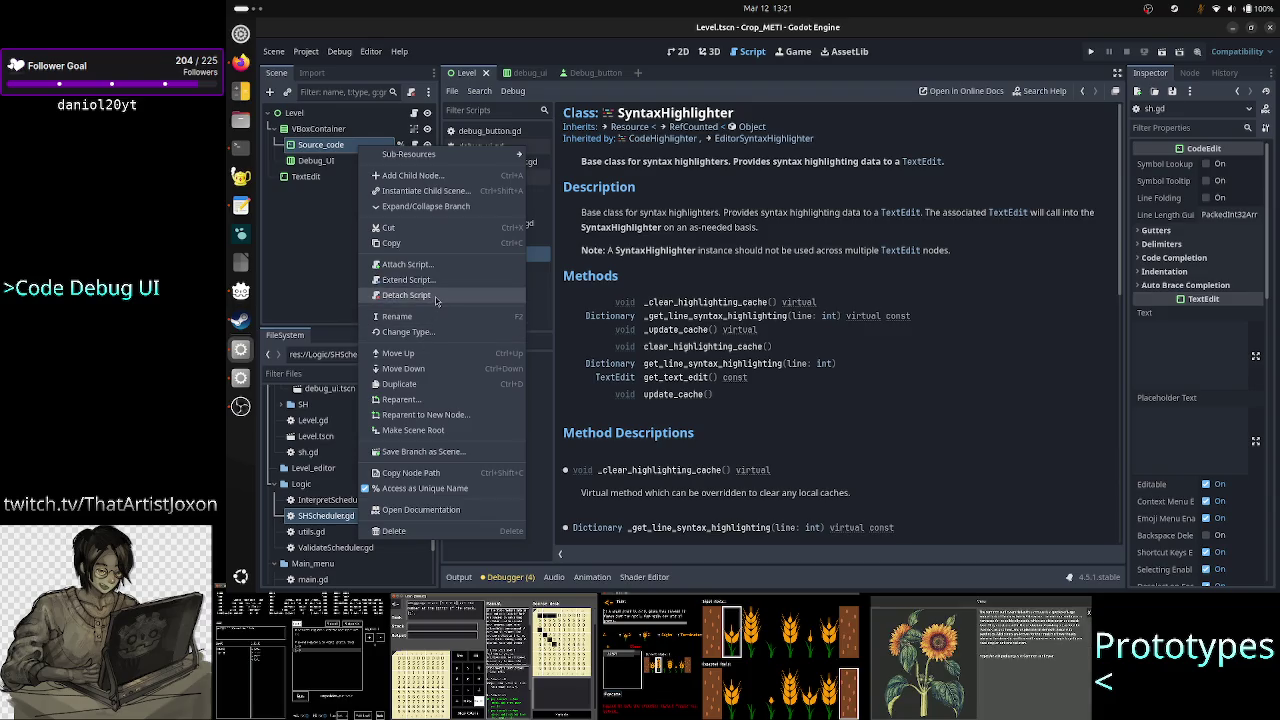
{"action": "left_click", "coordinate": [430, 296]}
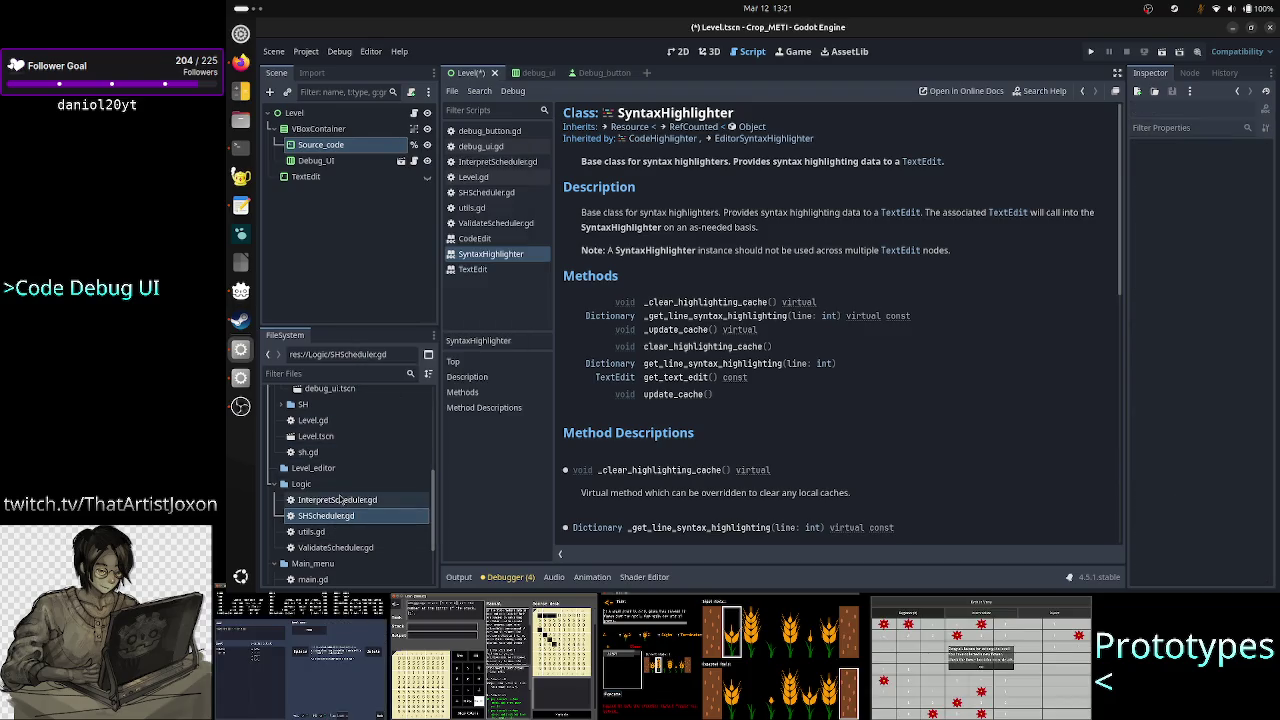
Move sh.gd from the Level folder into Level/SH using Move/Duplicate To
{"action": "left_click", "coordinate": [340, 455]}
{"action": "right_click", "coordinate": [341, 455]}
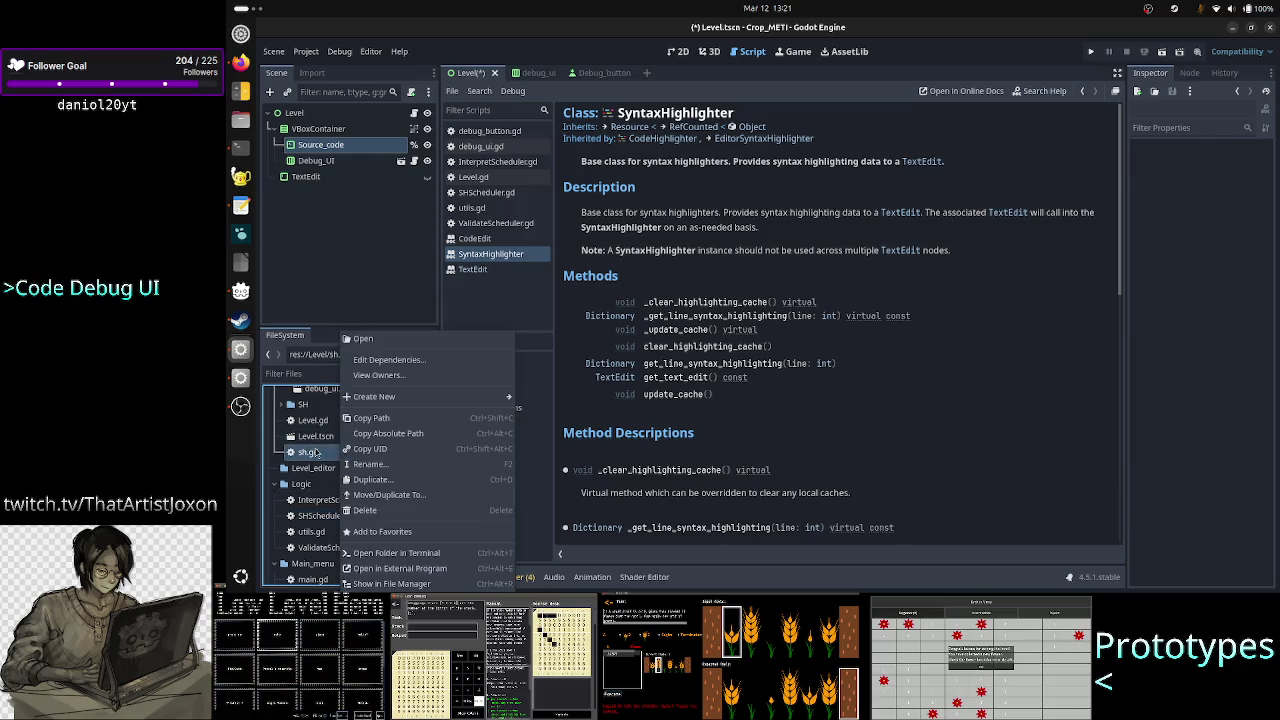
{"action": "left_click", "coordinate": [316, 452]}
{"action": "scroll", "coordinate": [320, 450], "scroll_direction": "up", "scroll_amount": 4}
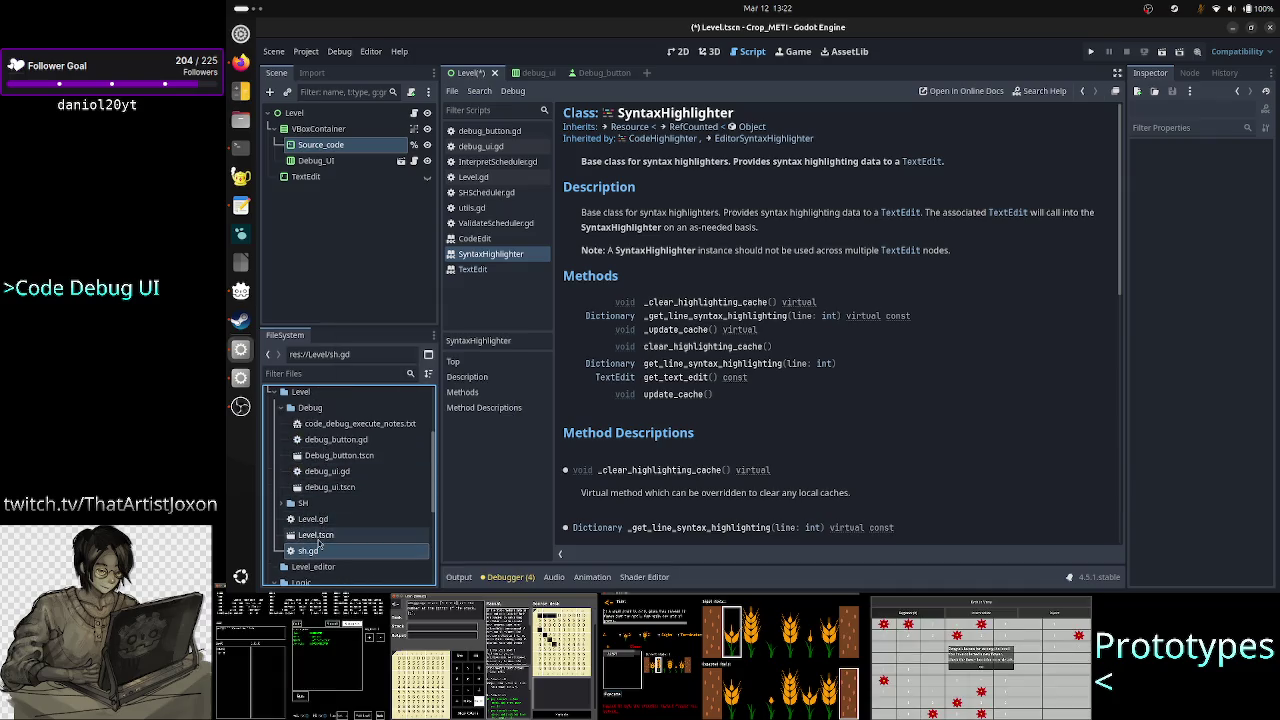
{"action": "left_click", "coordinate": [284, 409]}
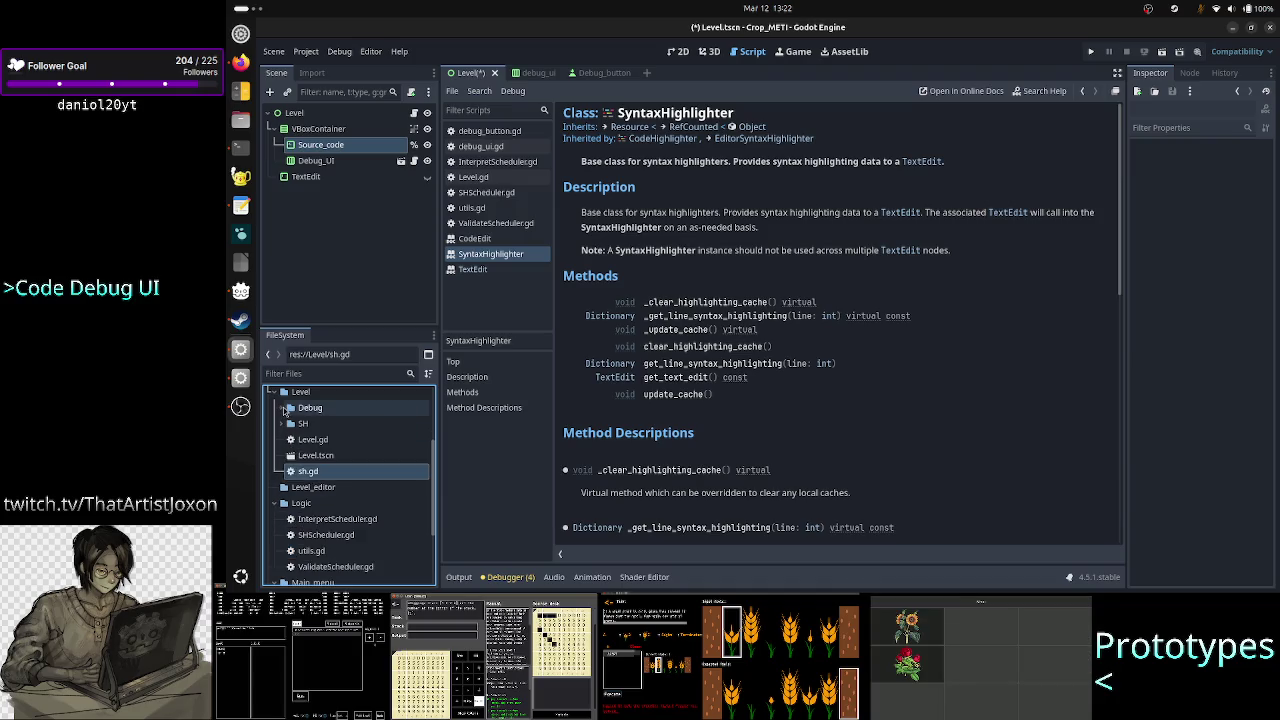
{"action": "right_click", "coordinate": [328, 473]}
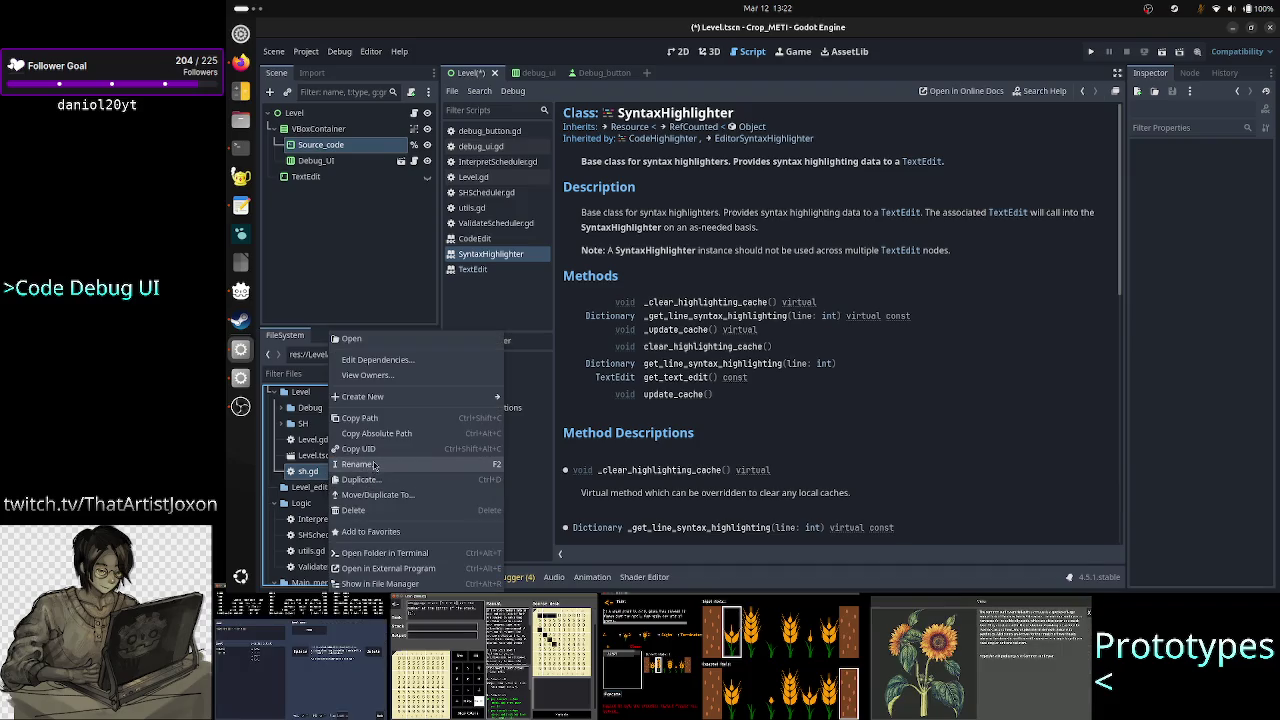
{"action": "left_click", "coordinate": [395, 496]}
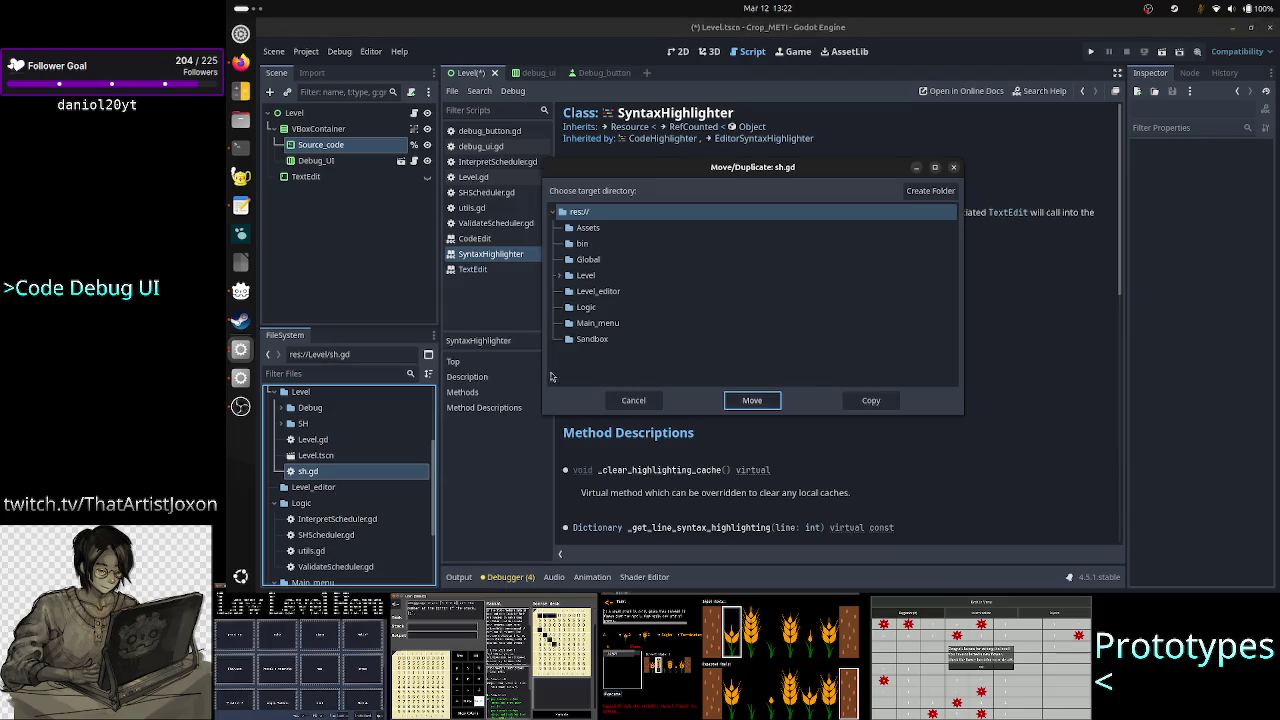
{"action": "double_click", "coordinate": [590, 276]}
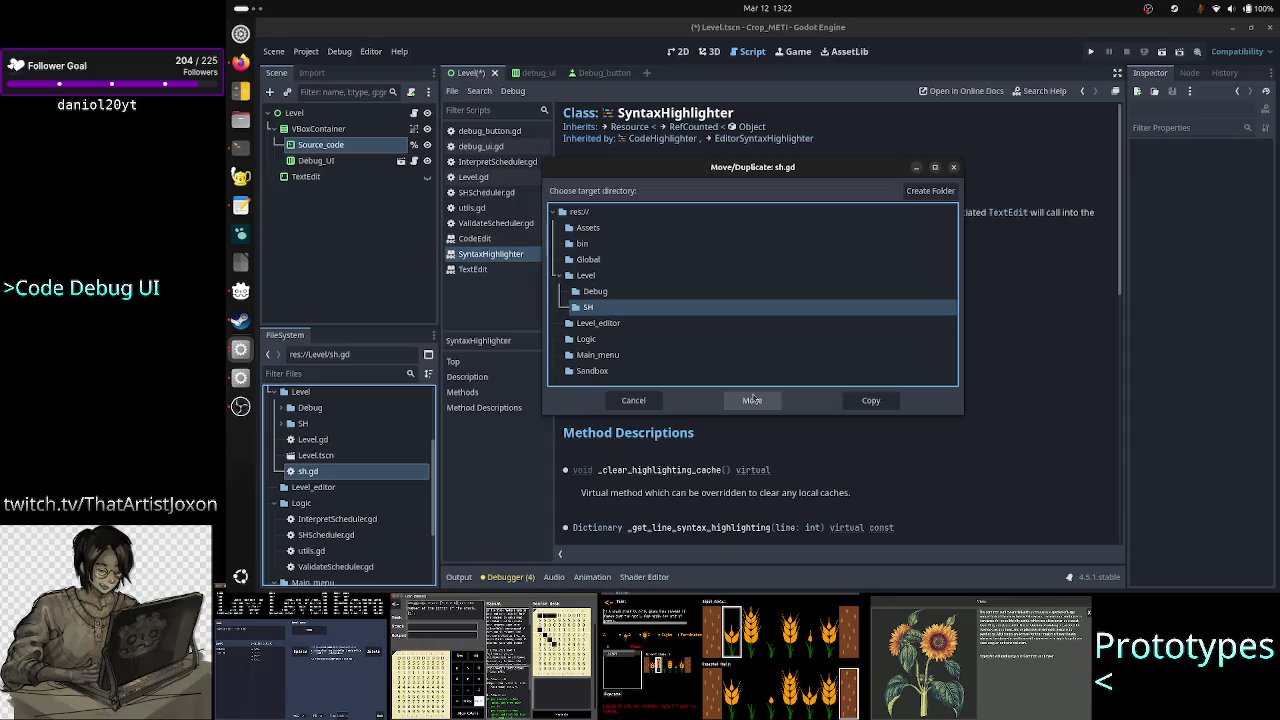
{"action": "left_click", "coordinate": [590, 307]}
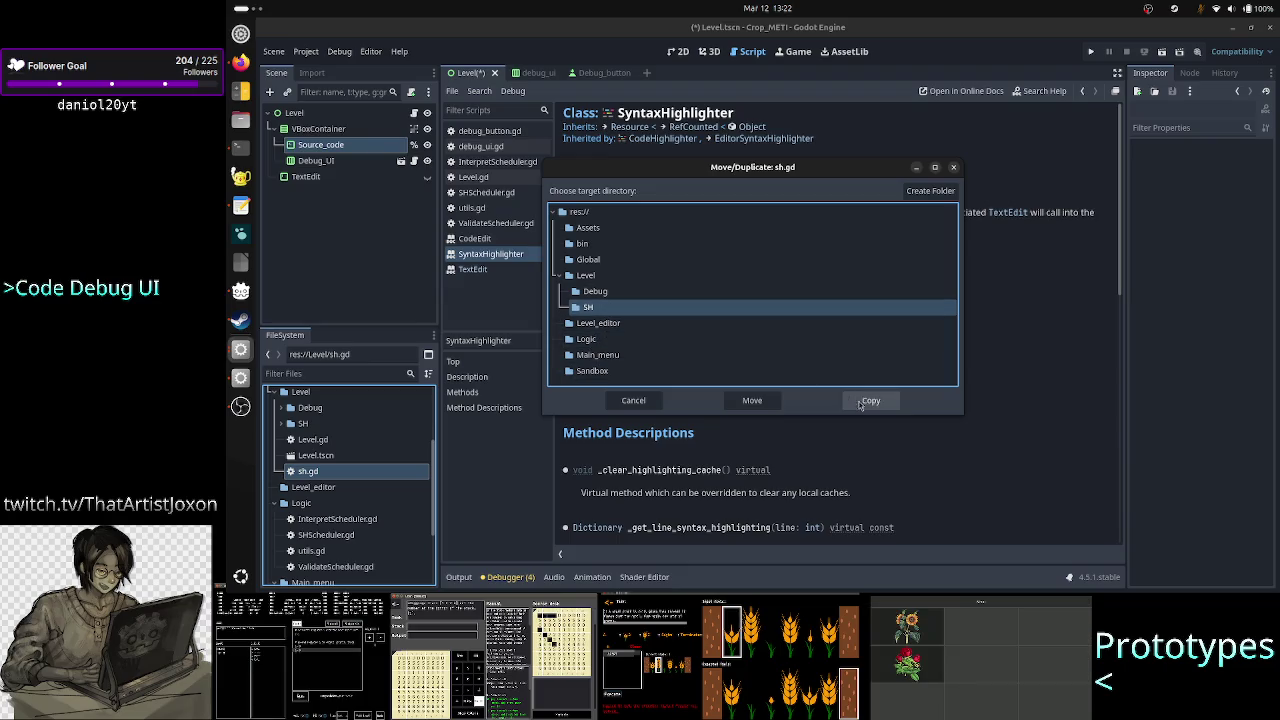
{"action": "left_click", "coordinate": [752, 400]}
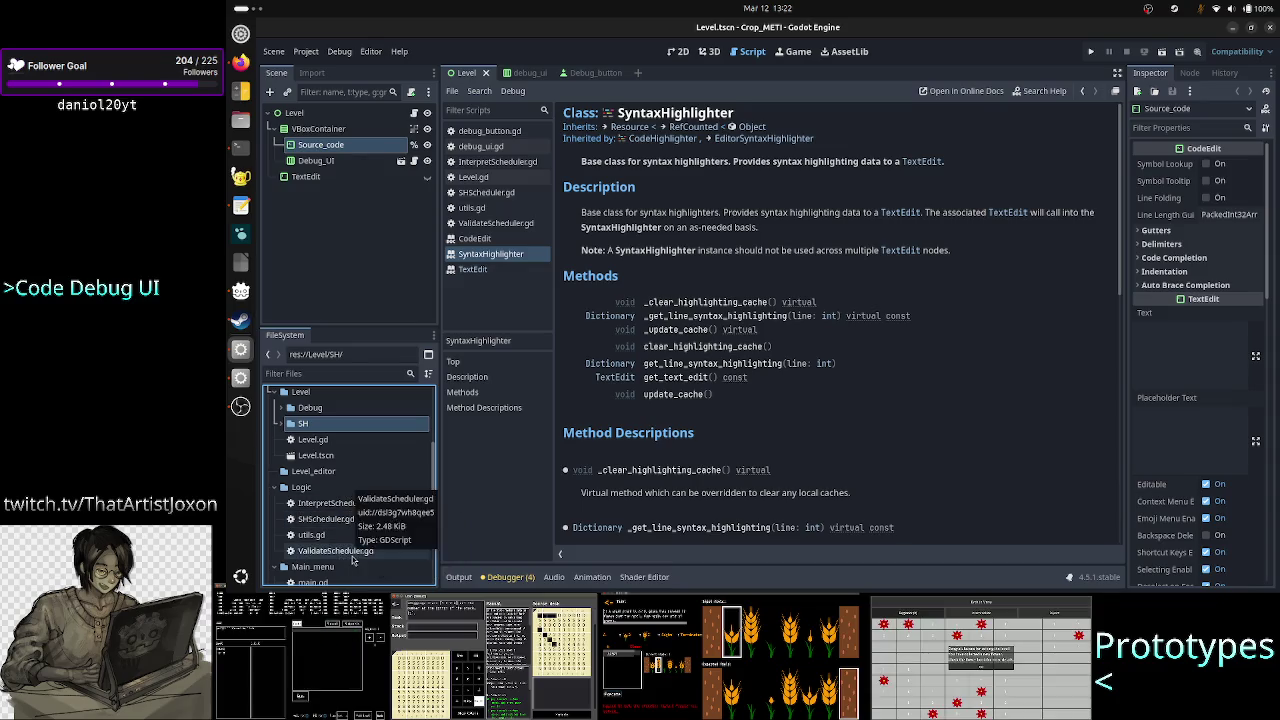
Select ValidateScheduler.gd in the FileSystem dock and scroll through the project files
{"action": "left_click", "coordinate": [352, 551]}
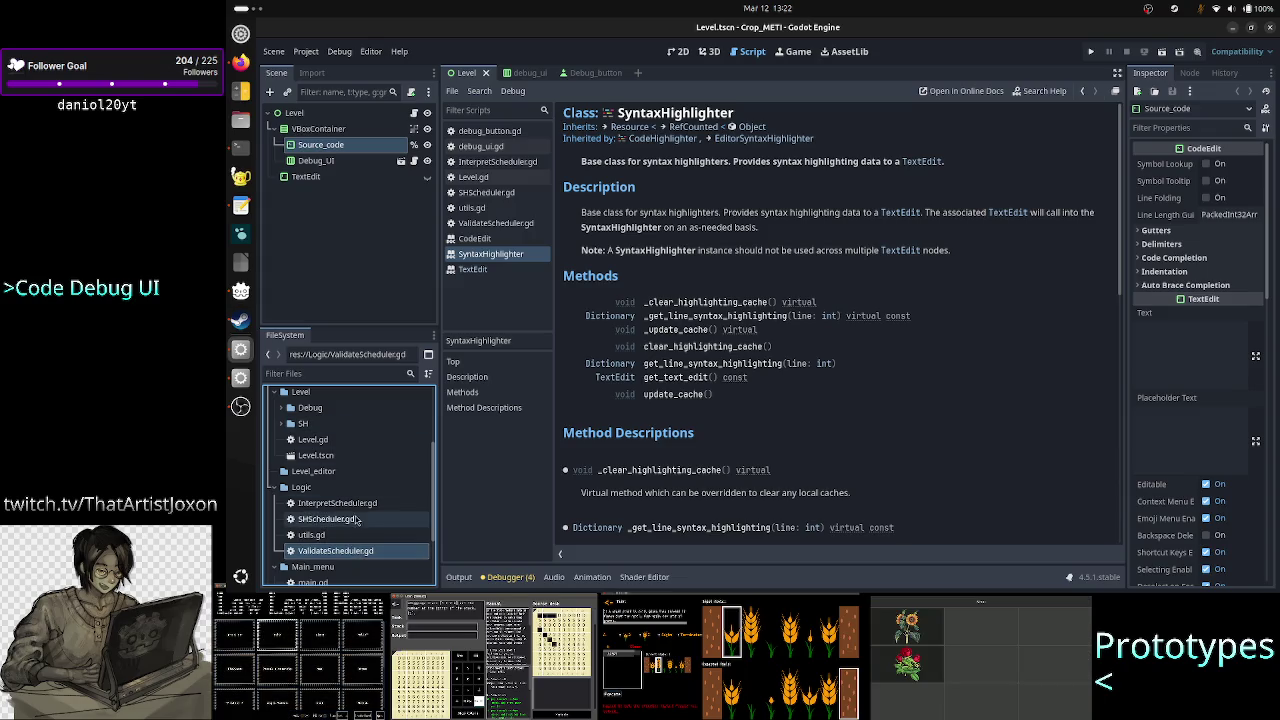
{"action": "scroll", "coordinate": [347, 545], "scroll_direction": "down", "scroll_amount": 3}
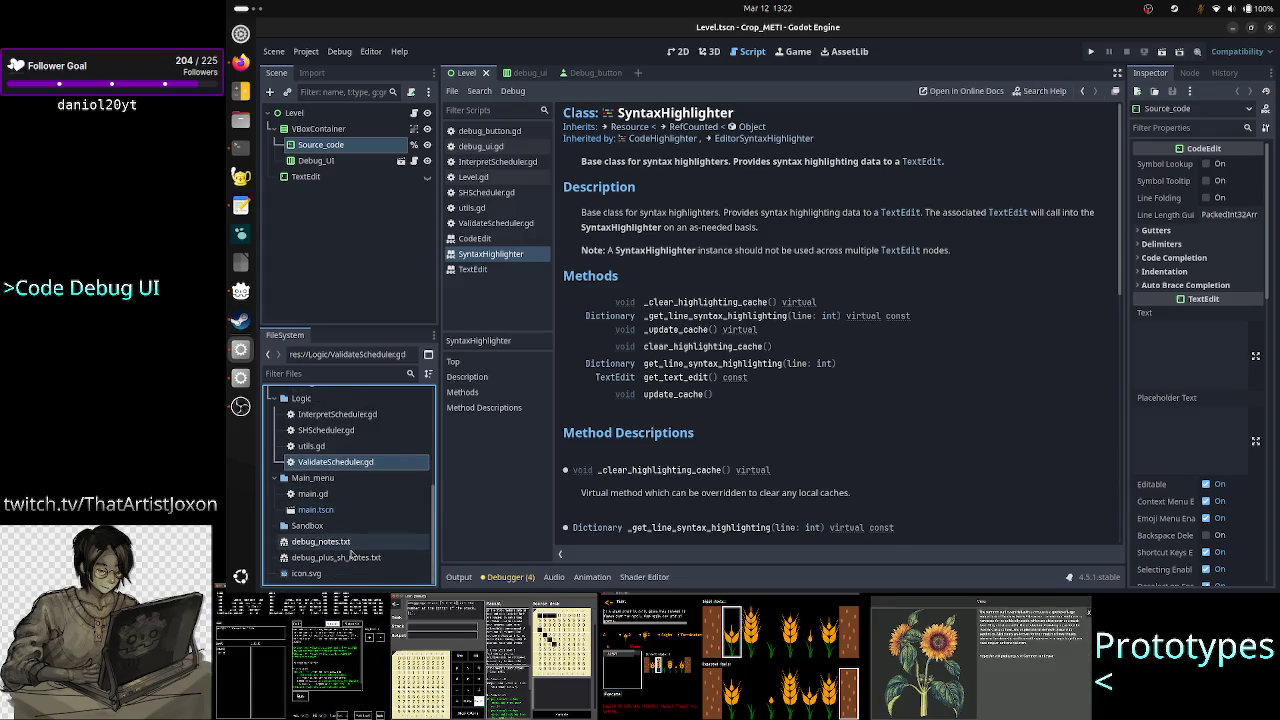
{"action": "scroll", "coordinate": [350, 554], "scroll_direction": "up", "scroll_amount": 4}
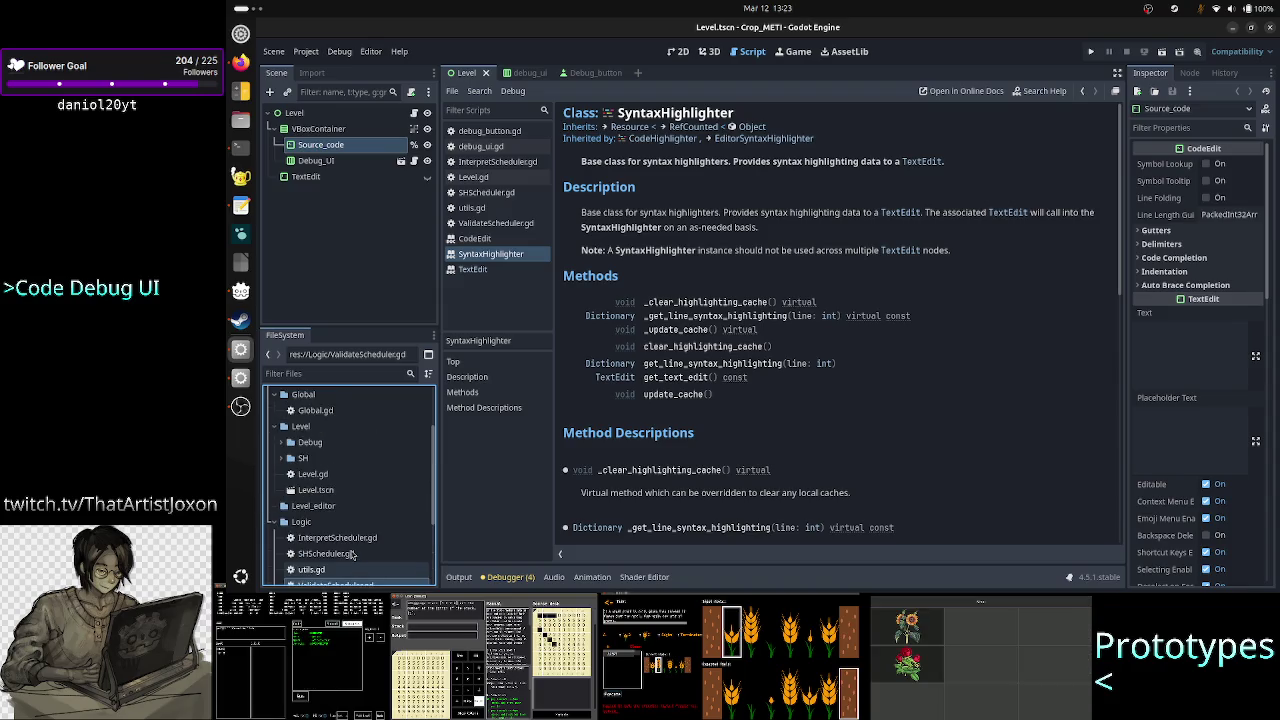
{"action": "scroll", "coordinate": [352, 554], "scroll_direction": "down", "scroll_amount": 2}
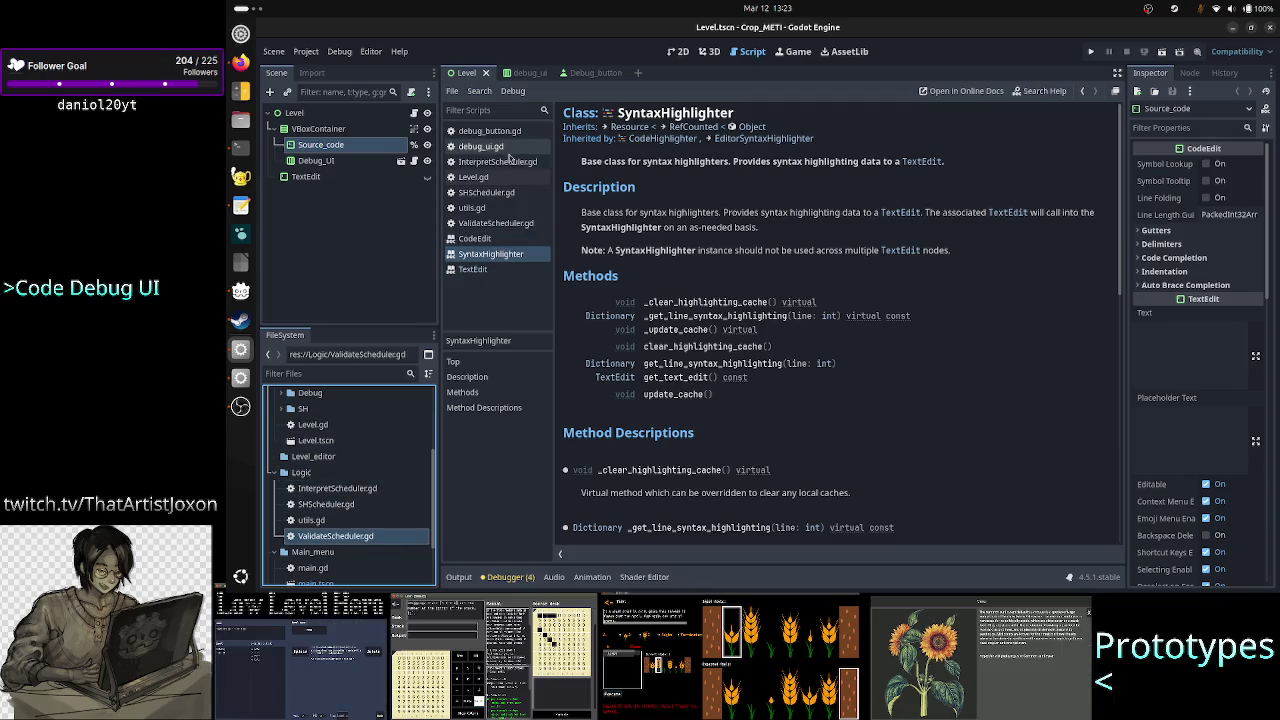
Open InterpretScheduler.gd, scroll through its code, and briefly check the browser before returning
{"action": "left_click", "coordinate": [500, 161]}
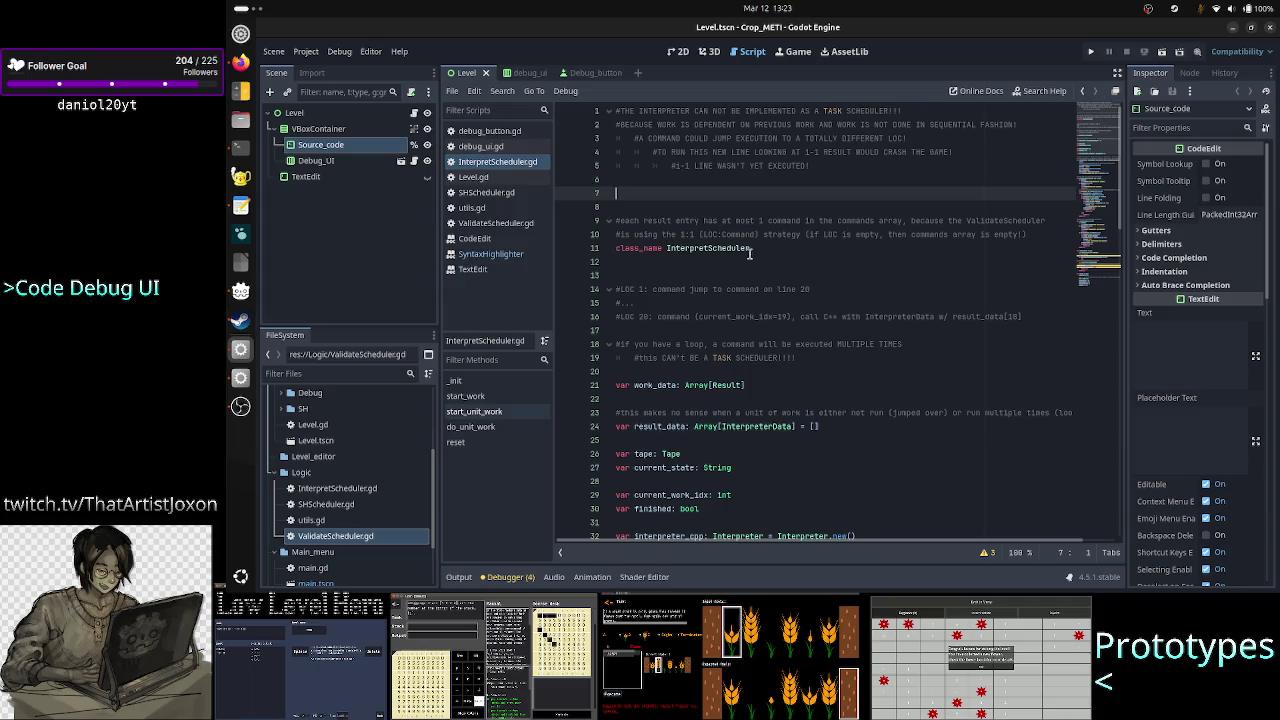
{"action": "scroll", "coordinate": [750, 250], "scroll_direction": "down", "scroll_amount": 20}
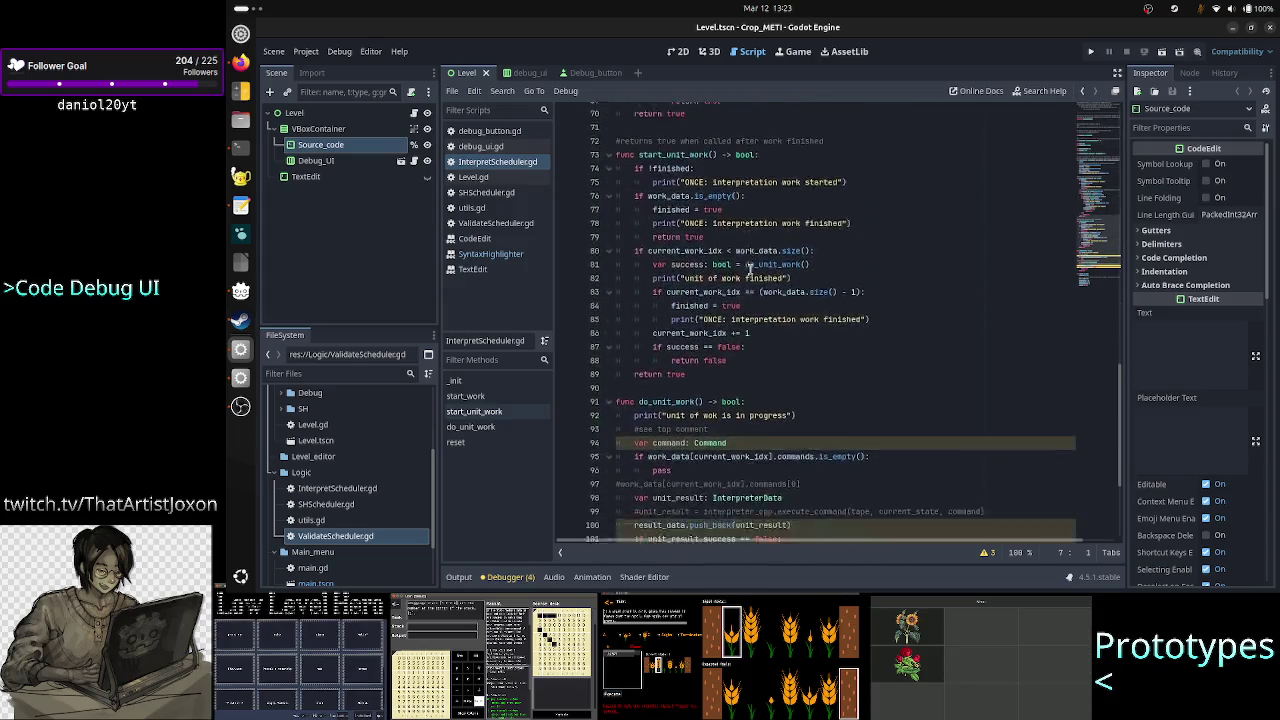
{"action": "scroll", "coordinate": [750, 268], "scroll_direction": "up", "scroll_amount": 20}
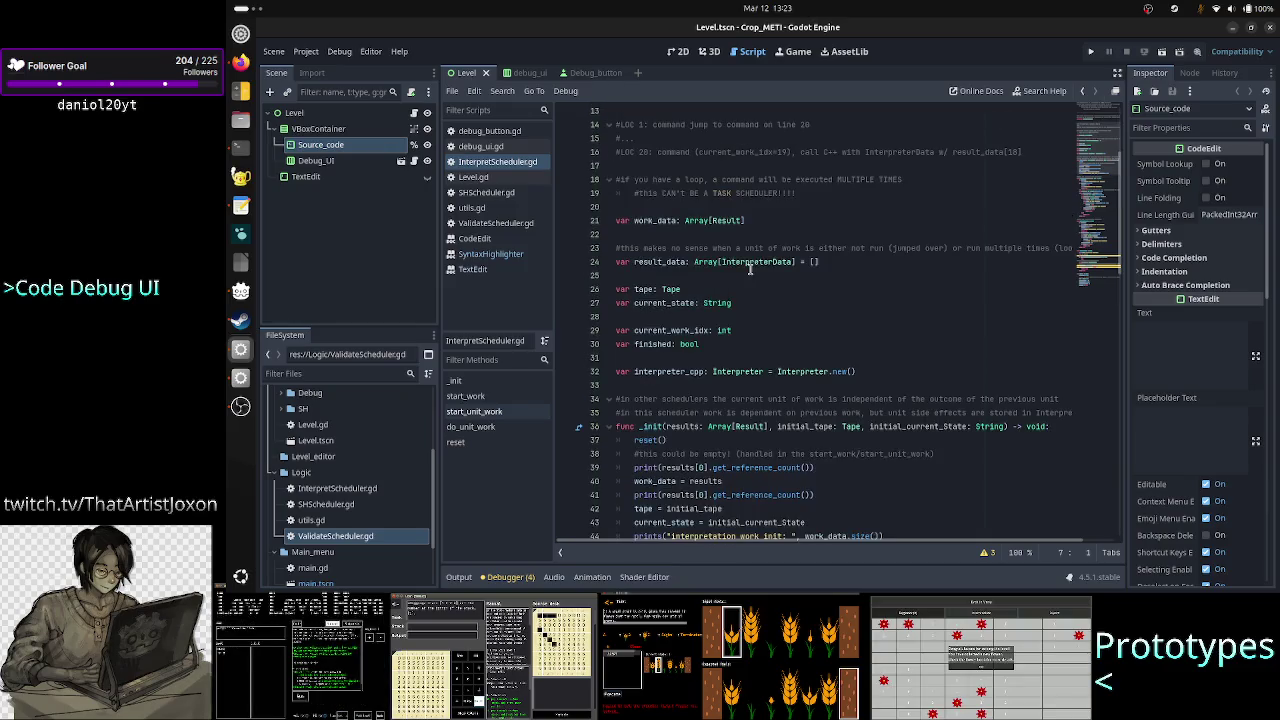
{"action": "scroll", "coordinate": [750, 268], "scroll_direction": "up", "scroll_amount": 4}
{"action": "left_click", "coordinate": [242, 63]}
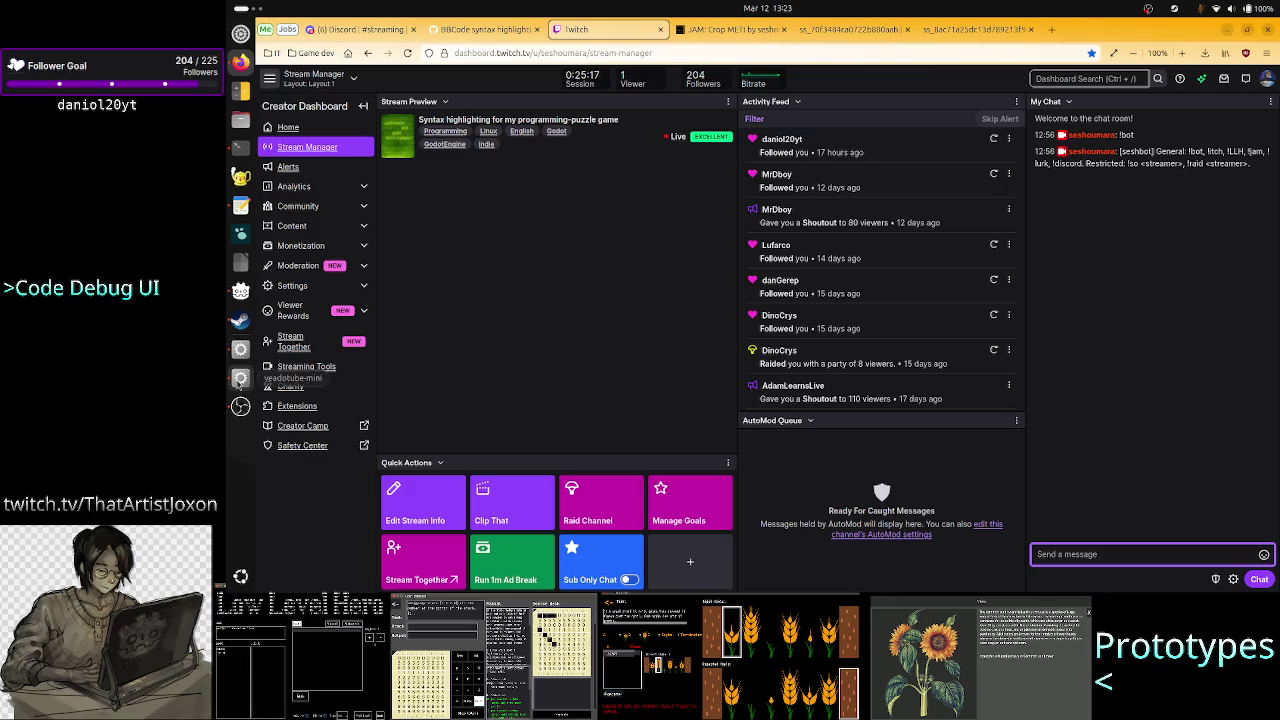
{"action": "left_click", "coordinate": [241, 349]}
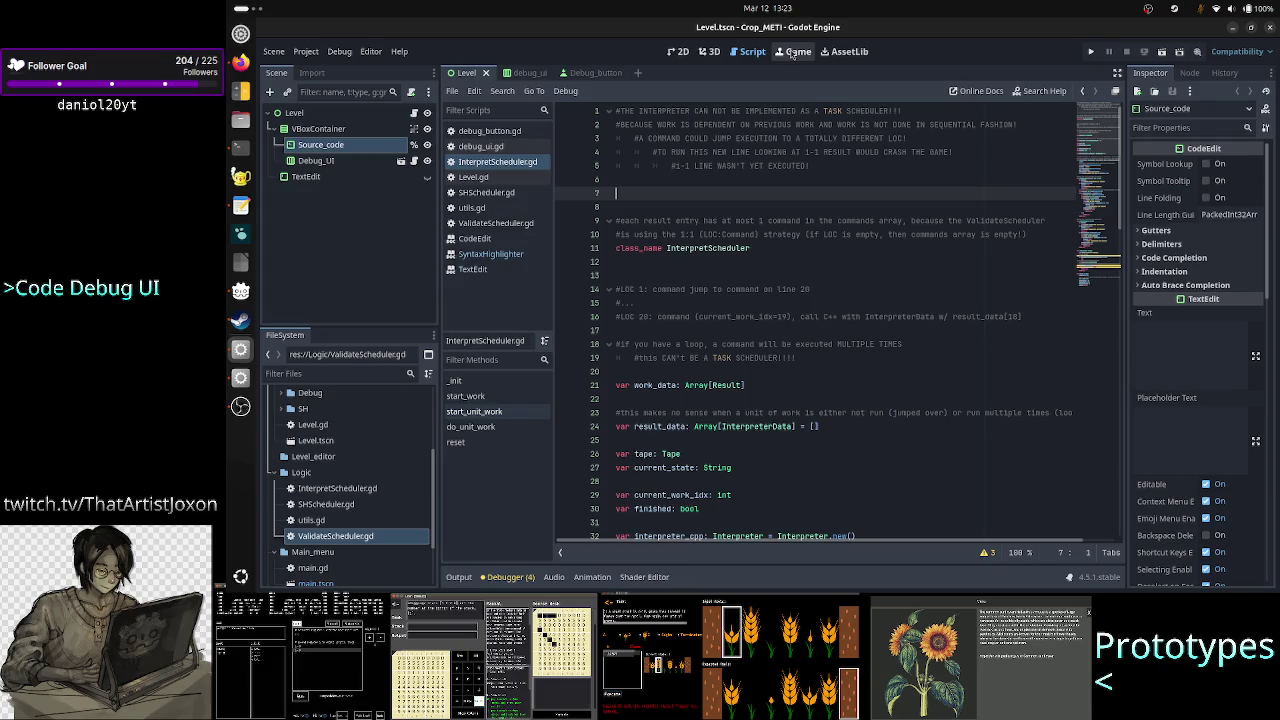
Review the get_line_syntax_highlighting colour dictionary example in the SyntaxHighlighter reference, then expand the SH folder
{"action": "left_click", "coordinate": [520, 254]}
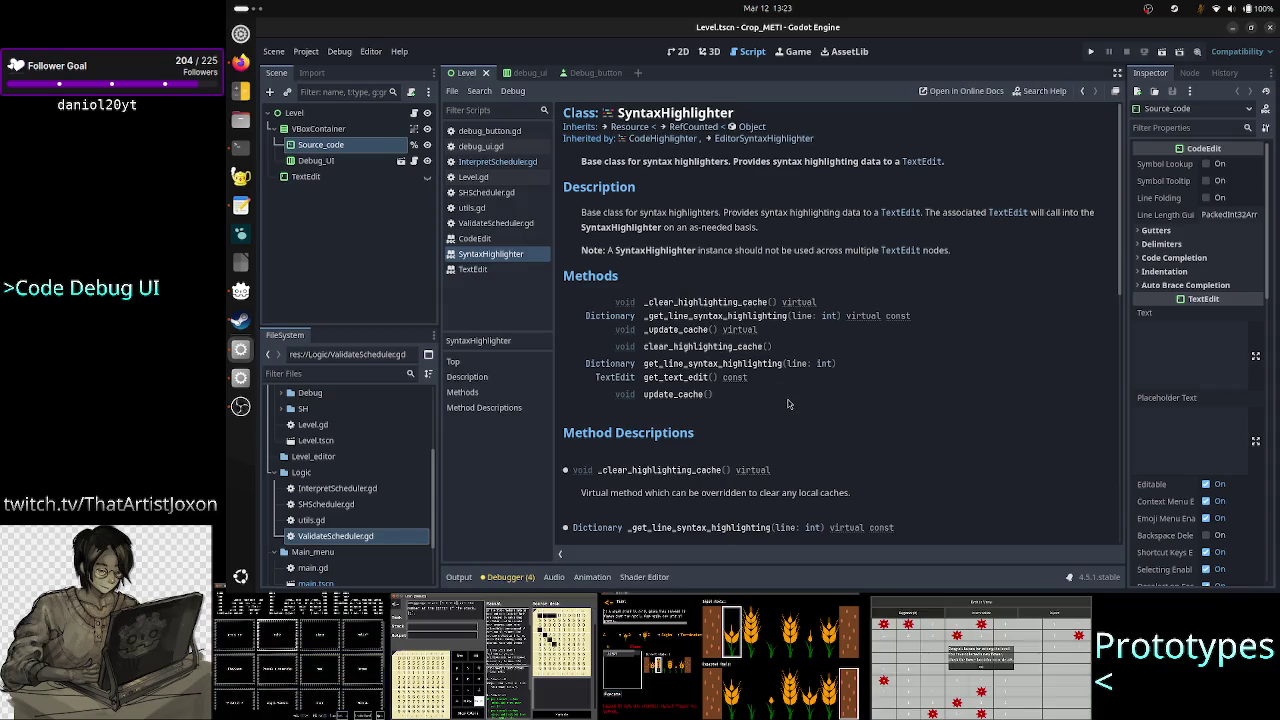
{"action": "scroll", "coordinate": [762, 411], "scroll_direction": "down", "scroll_amount": 5}
{"action": "scroll", "coordinate": [762, 411], "scroll_direction": "down", "scroll_amount": 5}
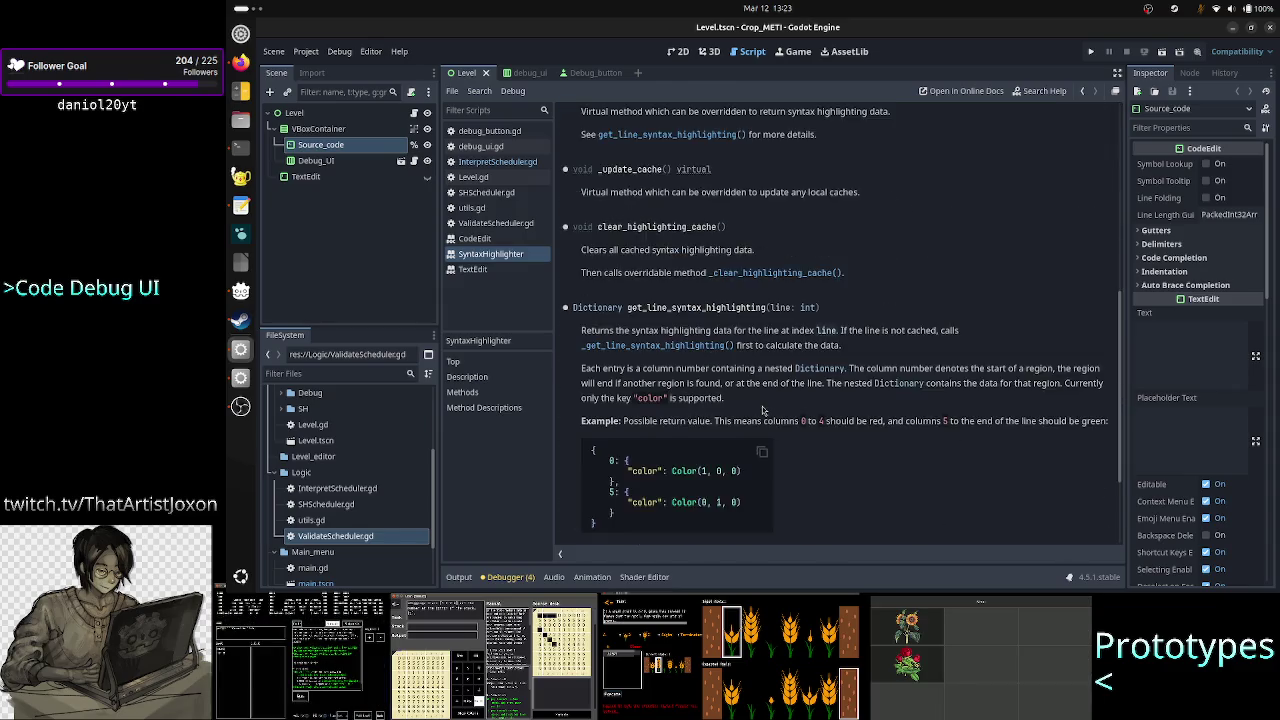
{"action": "scroll", "coordinate": [762, 411], "scroll_direction": "down", "scroll_amount": 1}
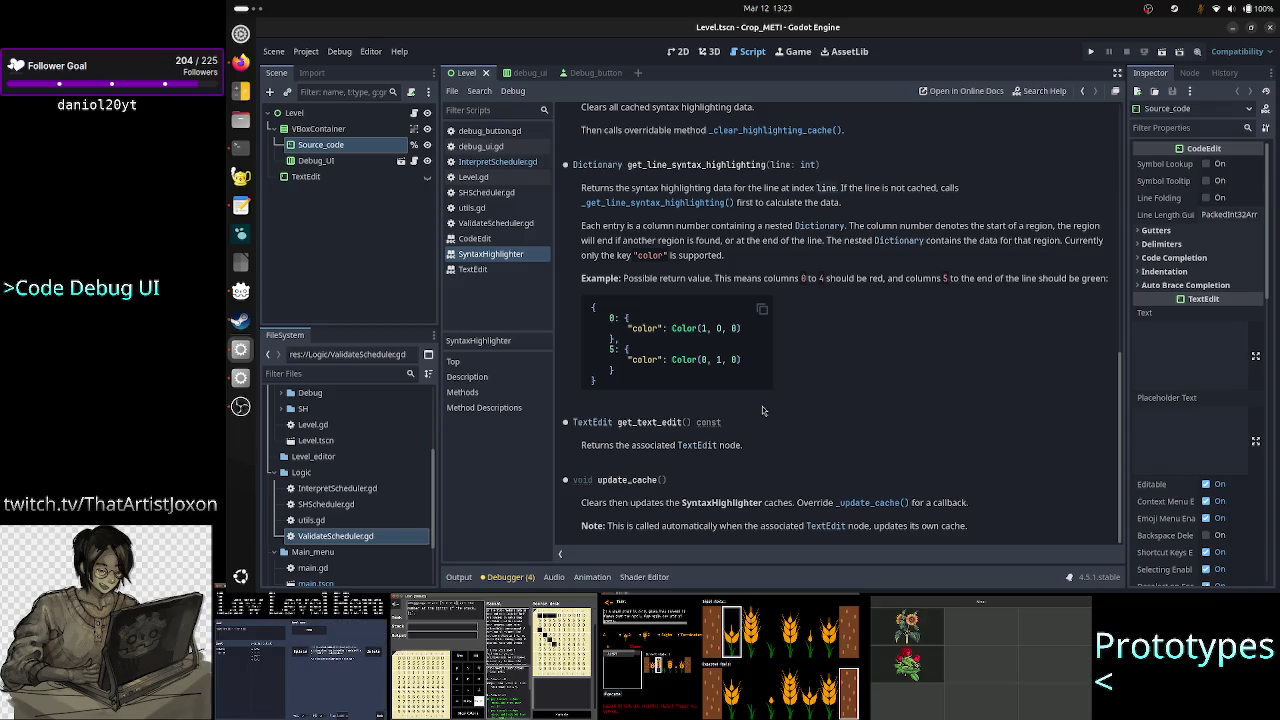
{"action": "scroll", "coordinate": [762, 410], "scroll_direction": "up", "scroll_amount": 10}
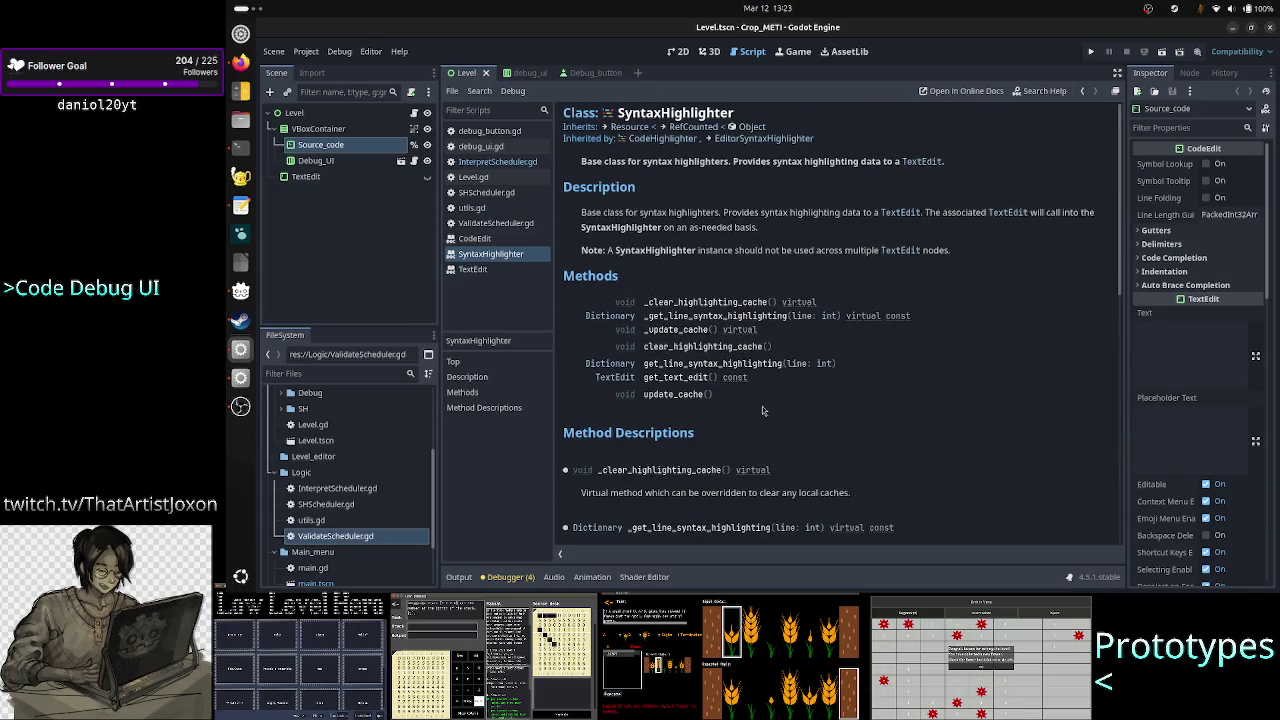
{"action": "scroll", "coordinate": [700, 370], "scroll_direction": "down", "scroll_amount": 8}
{"action": "left_click_drag", "start_coordinate": [622, 317], "coordinate": [688, 368]}
{"action": "left_click", "coordinate": [688, 368]}
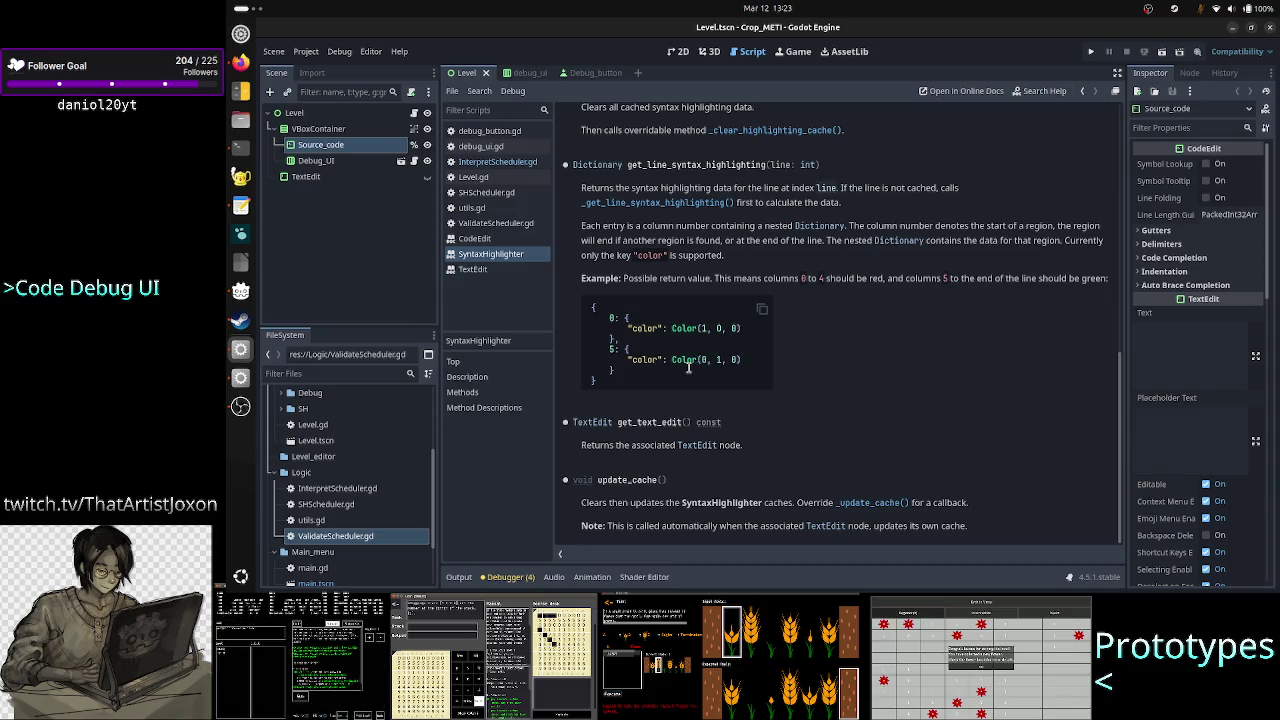
{"action": "scroll", "coordinate": [386, 461], "scroll_direction": "up", "scroll_amount": 1}
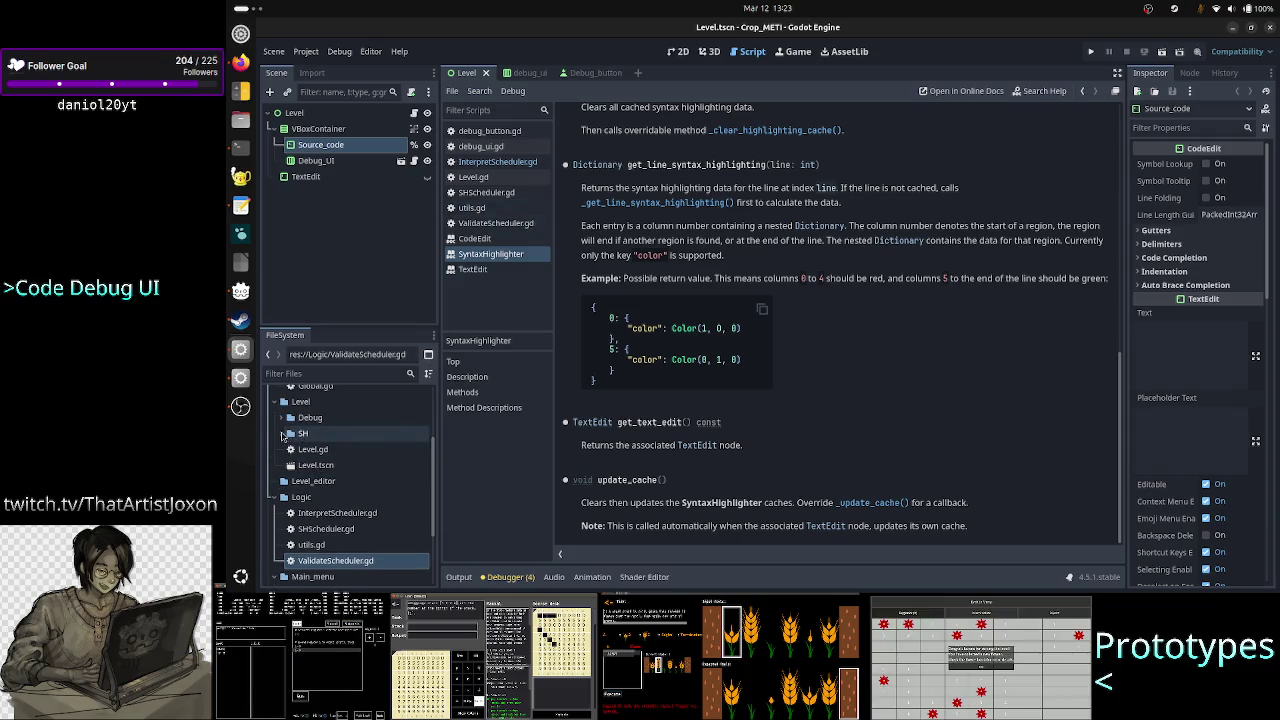
{"action": "left_click", "coordinate": [288, 435]}
Rename sh.gd in Level/SH to Crop_METI_SH.gd and open it for editing
{"action": "right_click", "coordinate": [314, 452]}
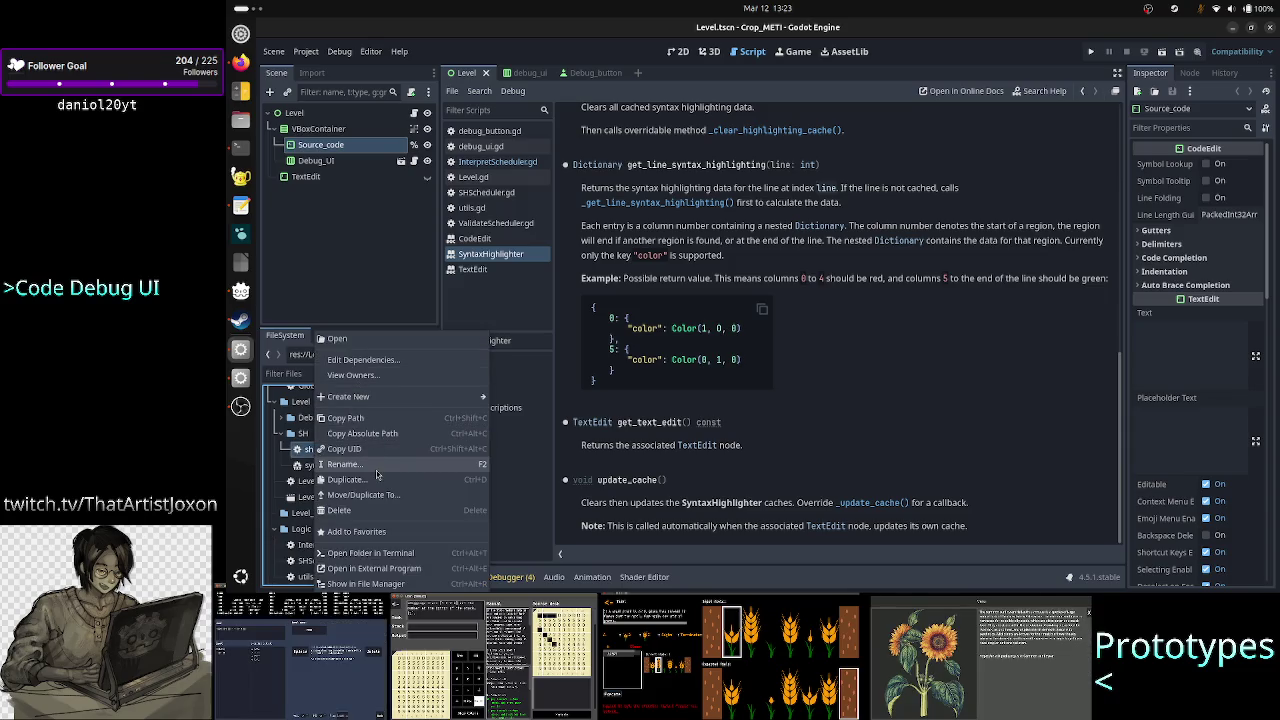
{"action": "left_click", "coordinate": [345, 464]}
{"action": "key", "text": "BackSpace"}
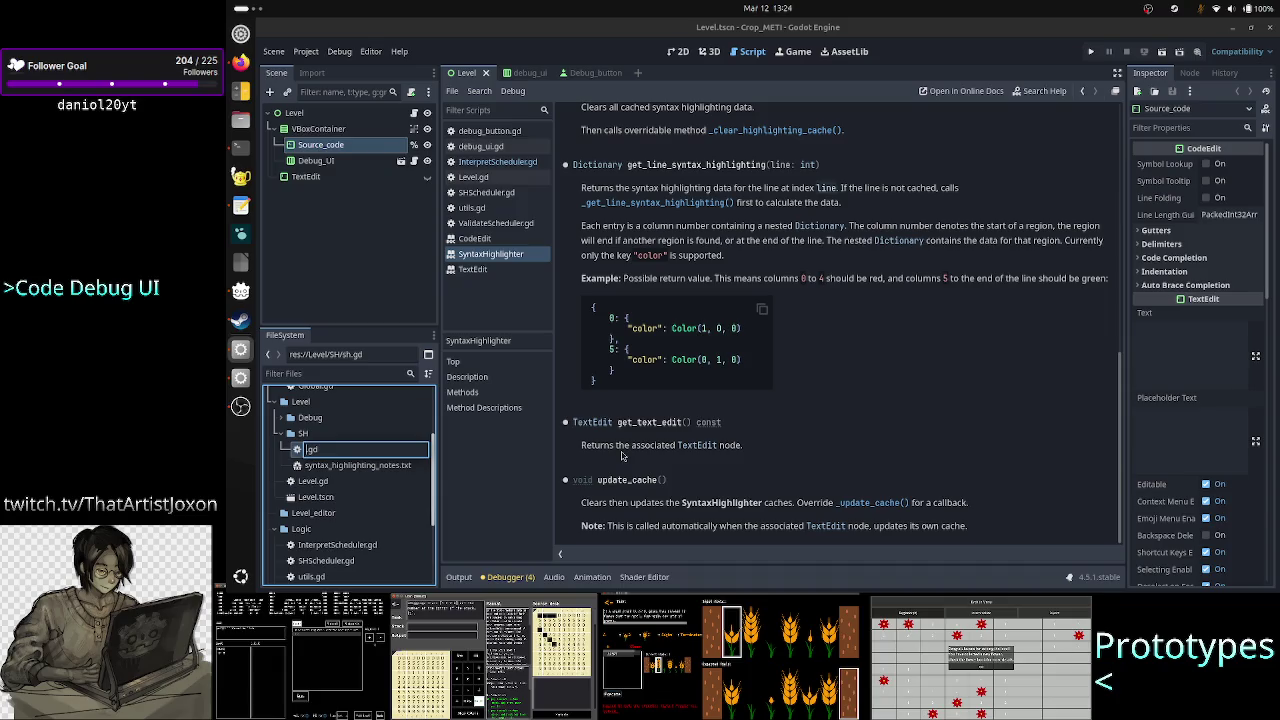
{"action": "type", "text": "SH"}
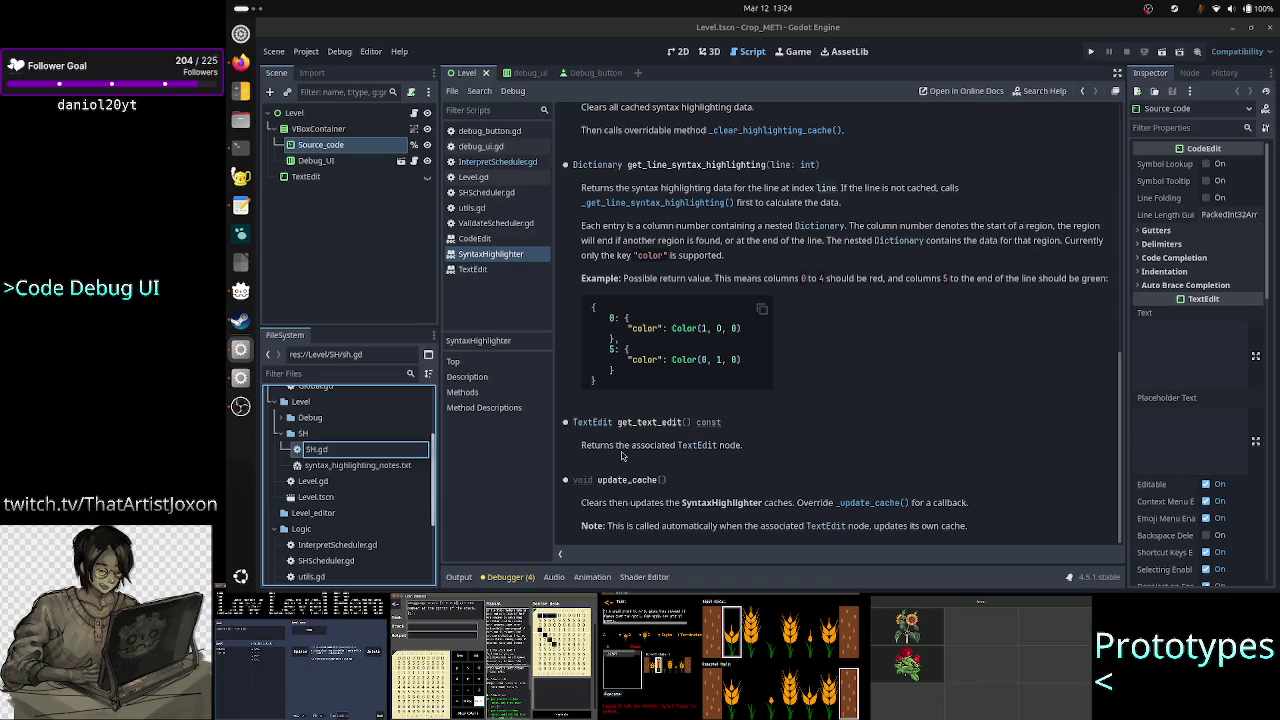
{"action": "key", "text": "BackSpace"}
{"action": "type", "text": "Crop"}
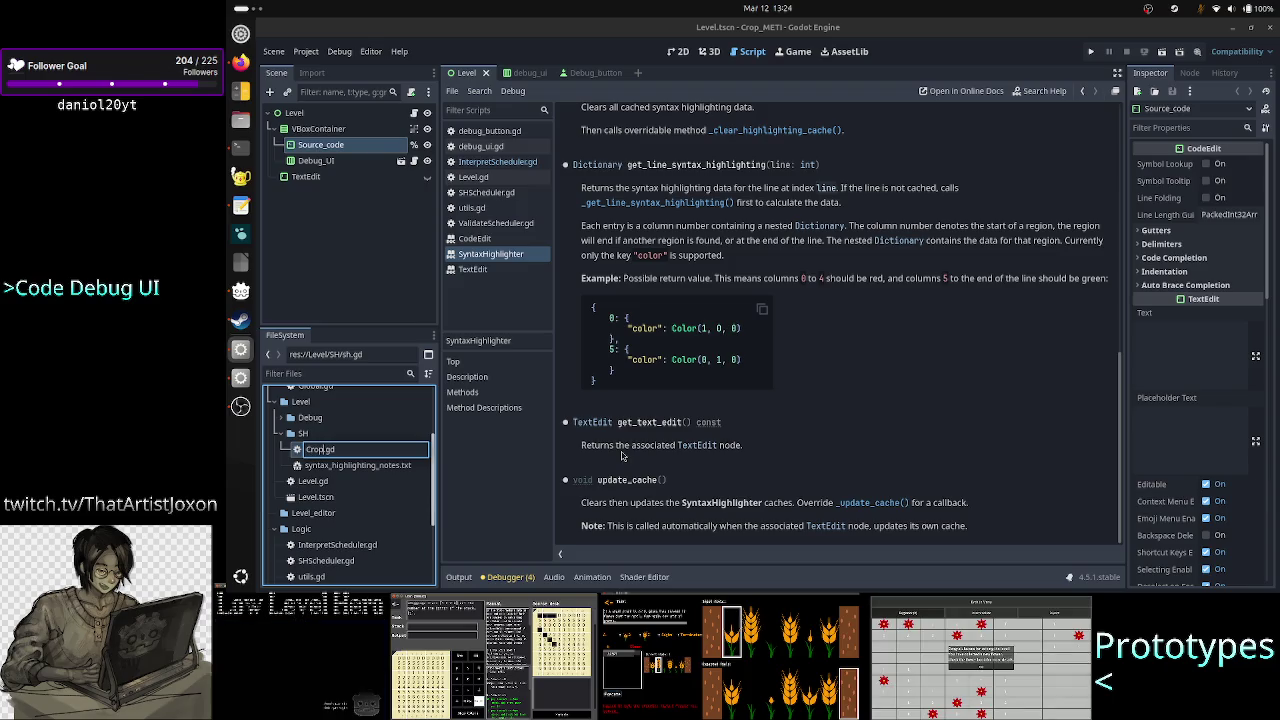
{"action": "type", "text": "_METI_S"}
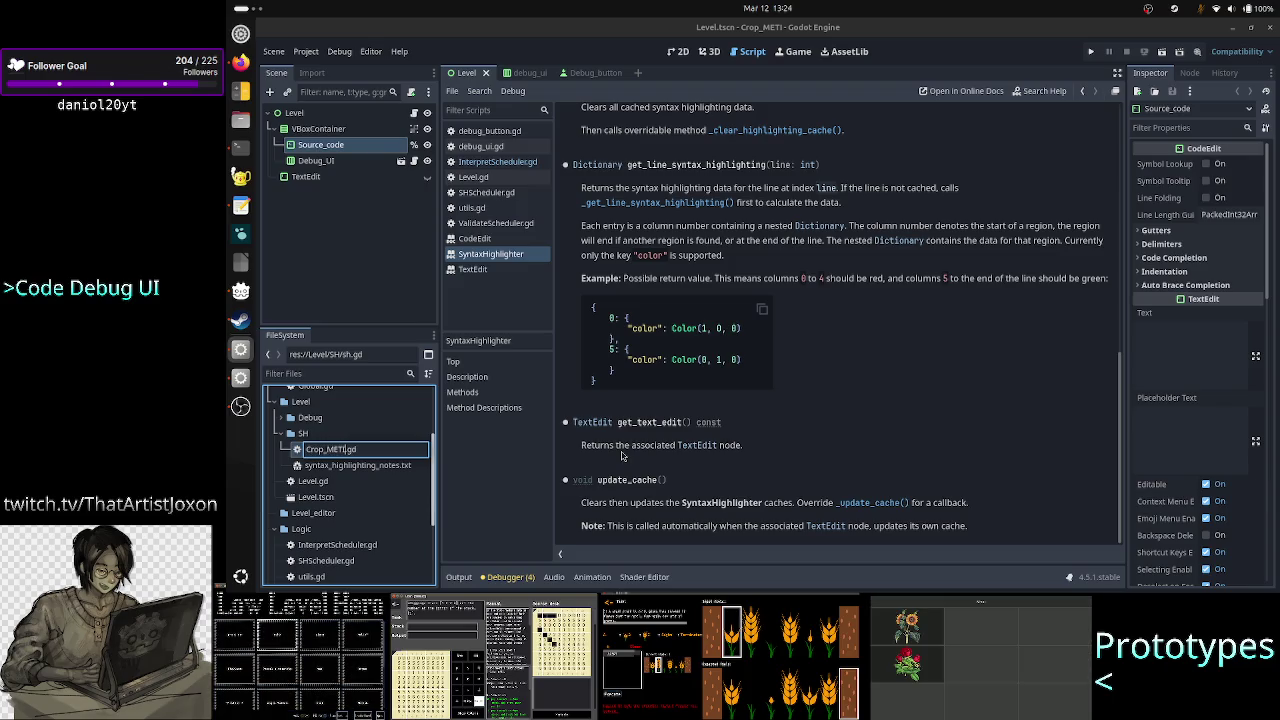
{"action": "type", "text": "H"}
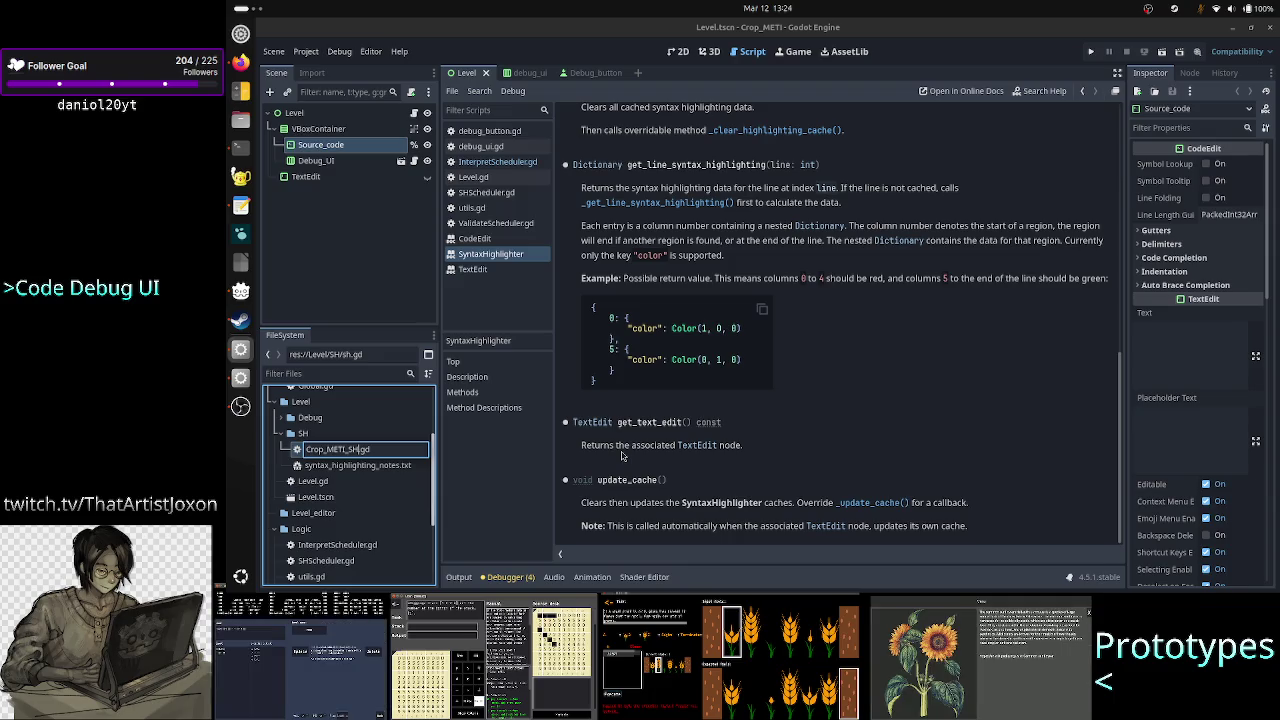
{"action": "key", "text": "Return"}
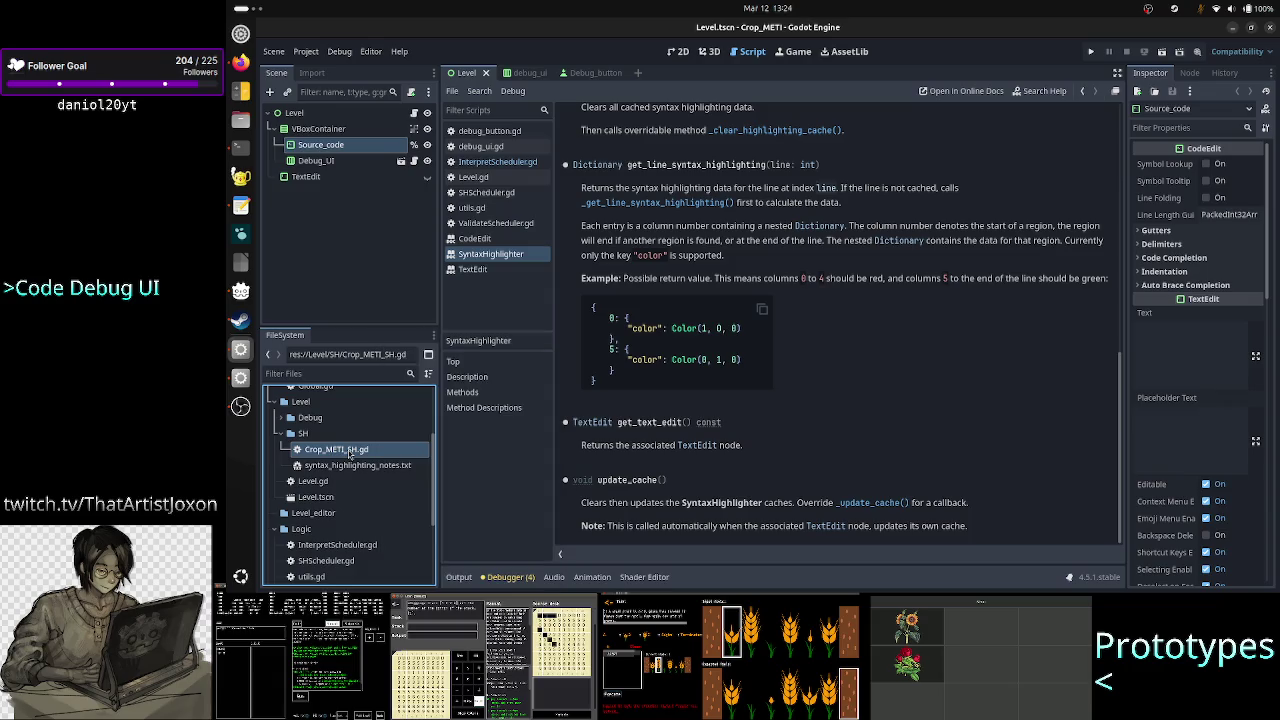
{"action": "double_click", "coordinate": [367, 454]}
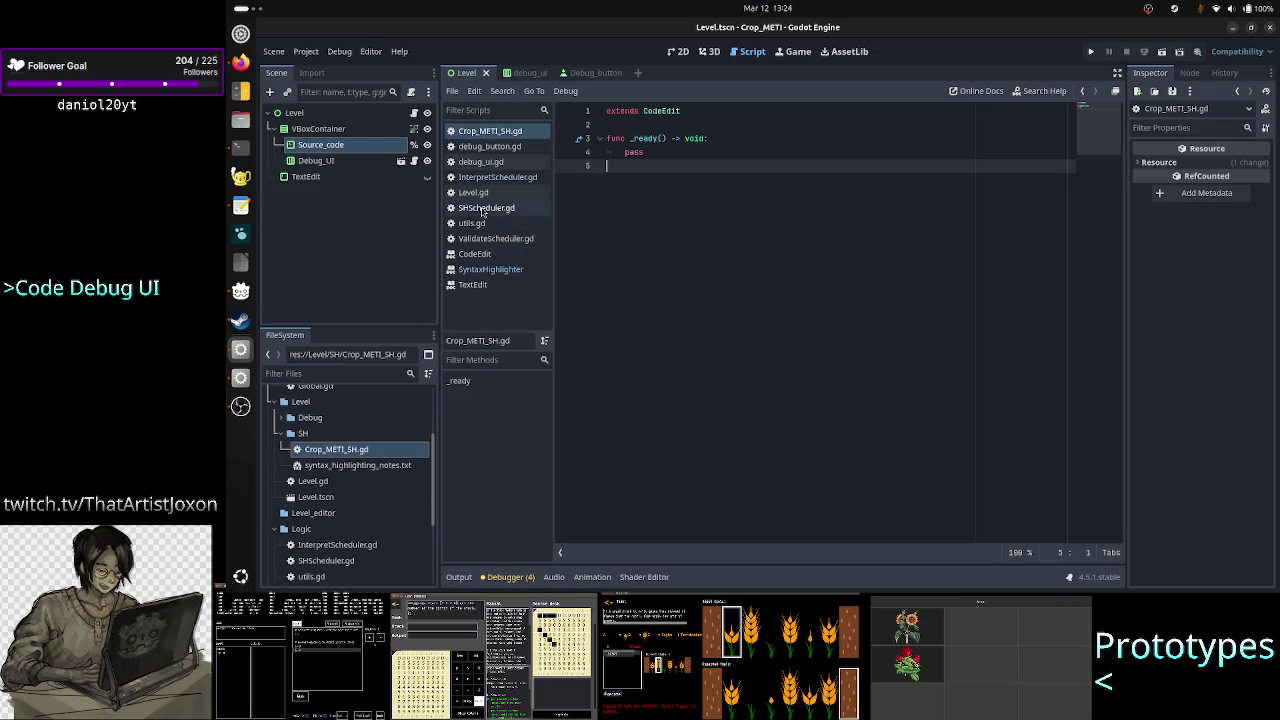
Check Source_code's context menu, glance at the SyntaxHighlighter docs, then return to Crop_METI_SH.gd
{"action": "right_click", "coordinate": [360, 147]}
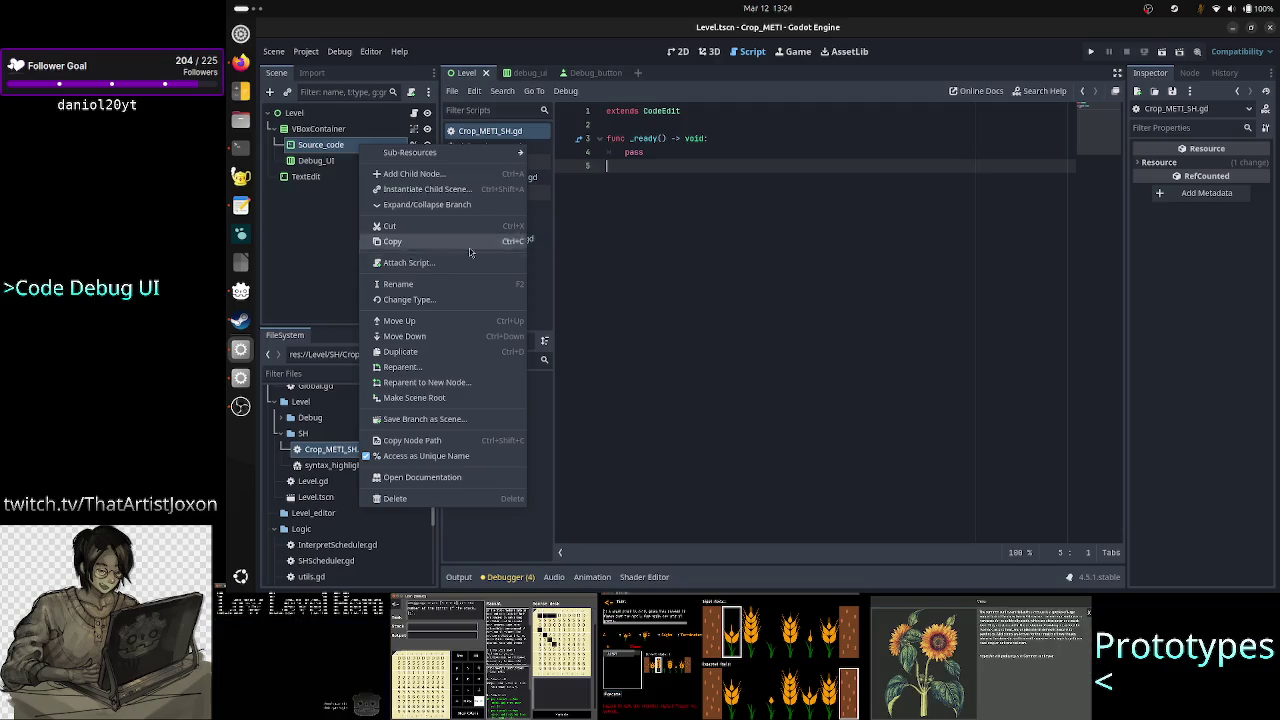
{"action": "left_click", "coordinate": [643, 222]}
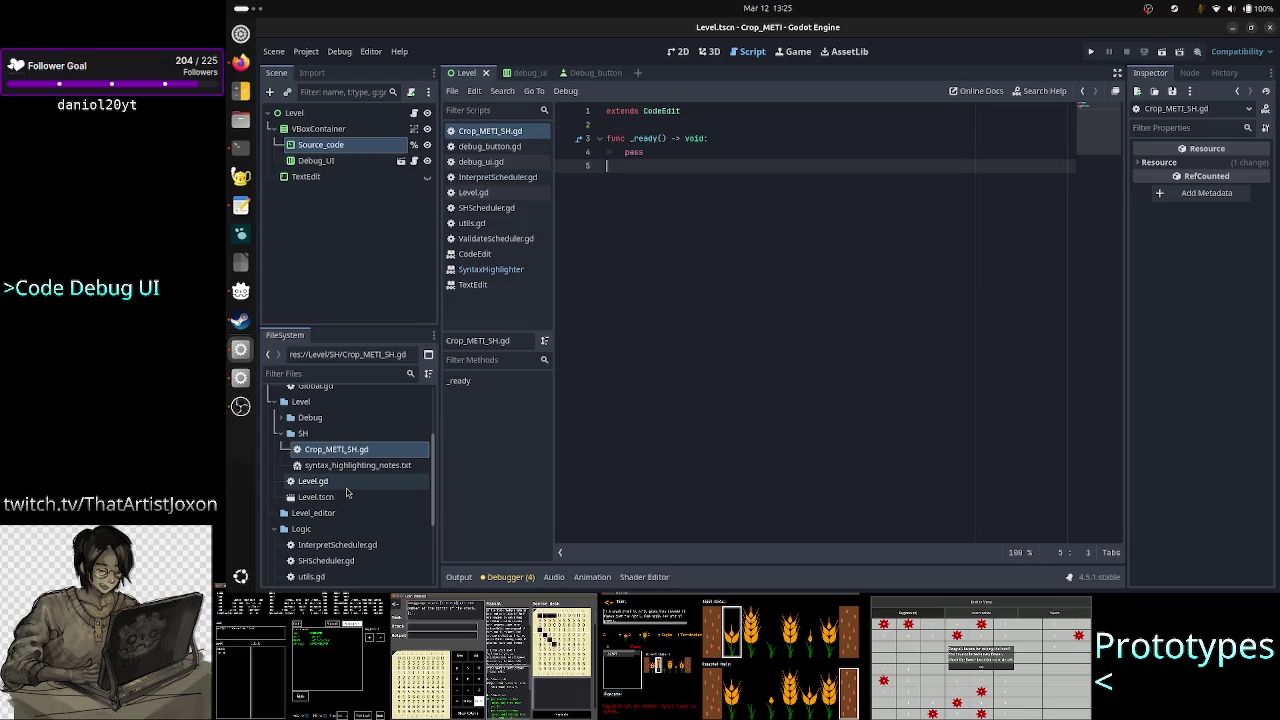
{"action": "left_click", "coordinate": [490, 269]}
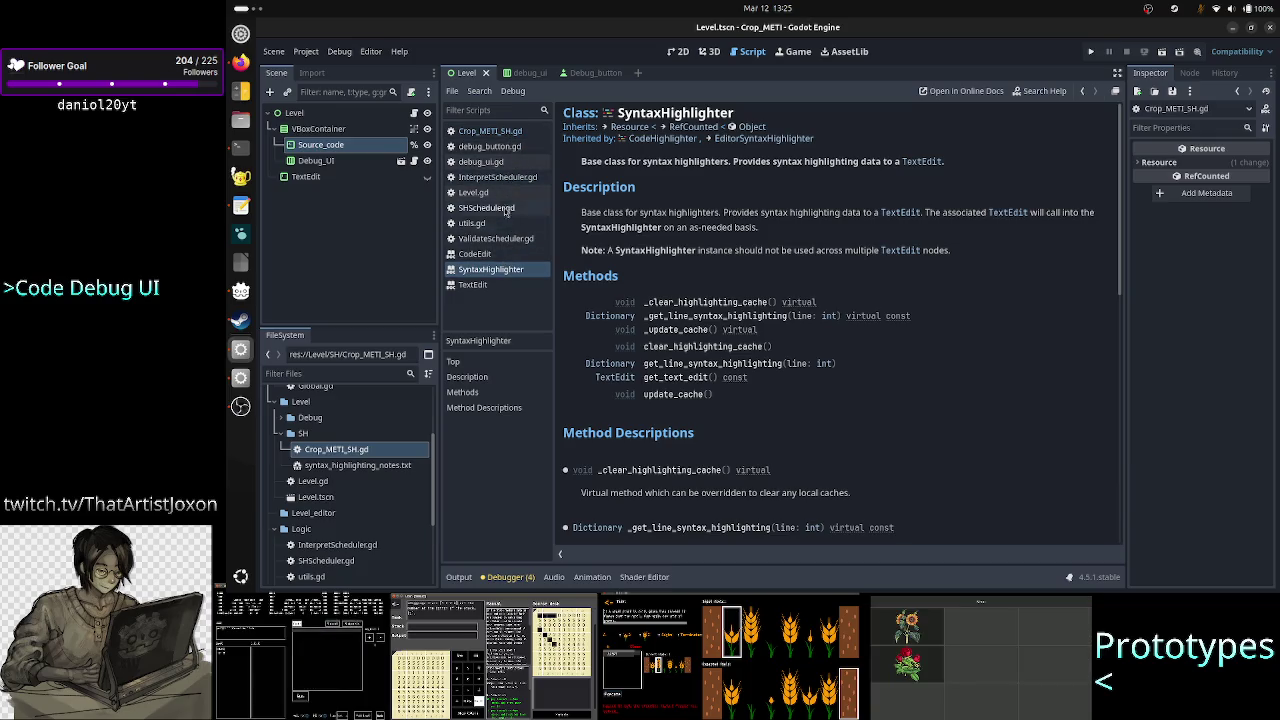
{"action": "left_click", "coordinate": [490, 131]}
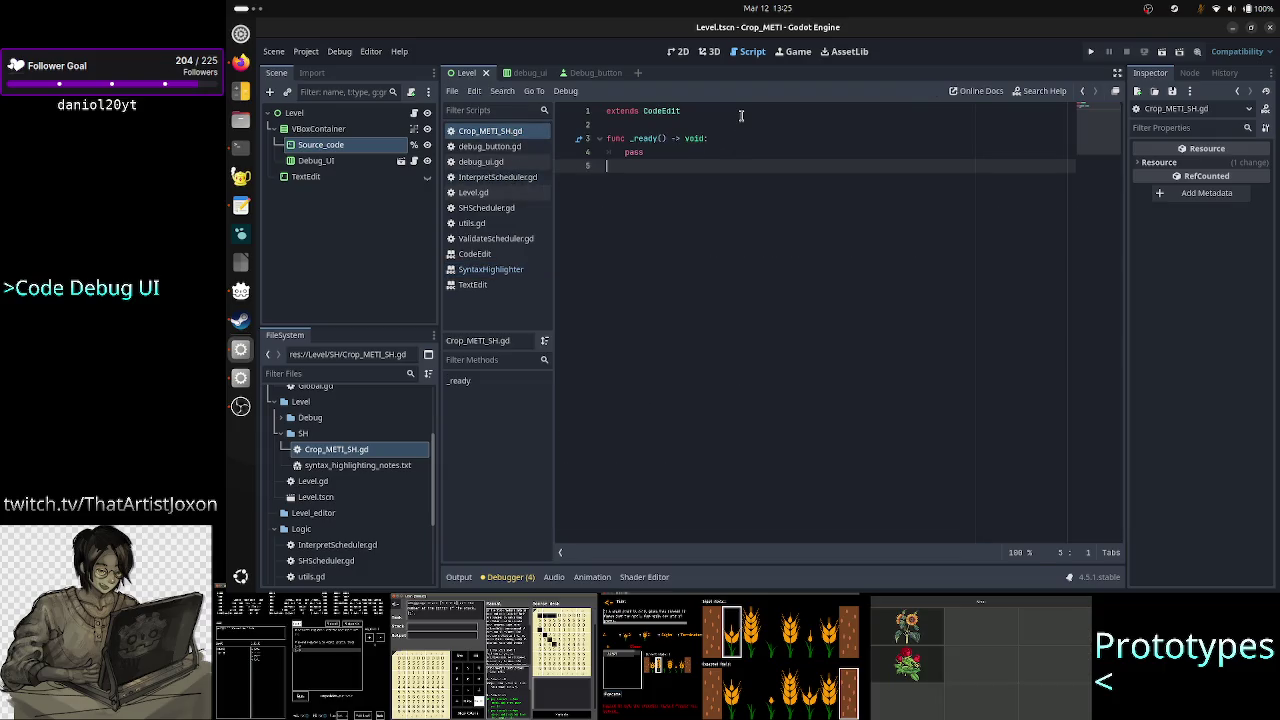
Change the script to extend SyntaxHighlighter instead of CodeEdit and delete the placeholder _ready function
{"action": "key", "text": "Up"}
{"action": "key", "text": "Up"}
{"action": "key", "text": "Up"}
{"action": "key", "text": "End"}
{"action": "key", "text": "BackSpace"}
{"action": "key", "text": "BackSpace"}
{"action": "key", "text": "BackSpace"}
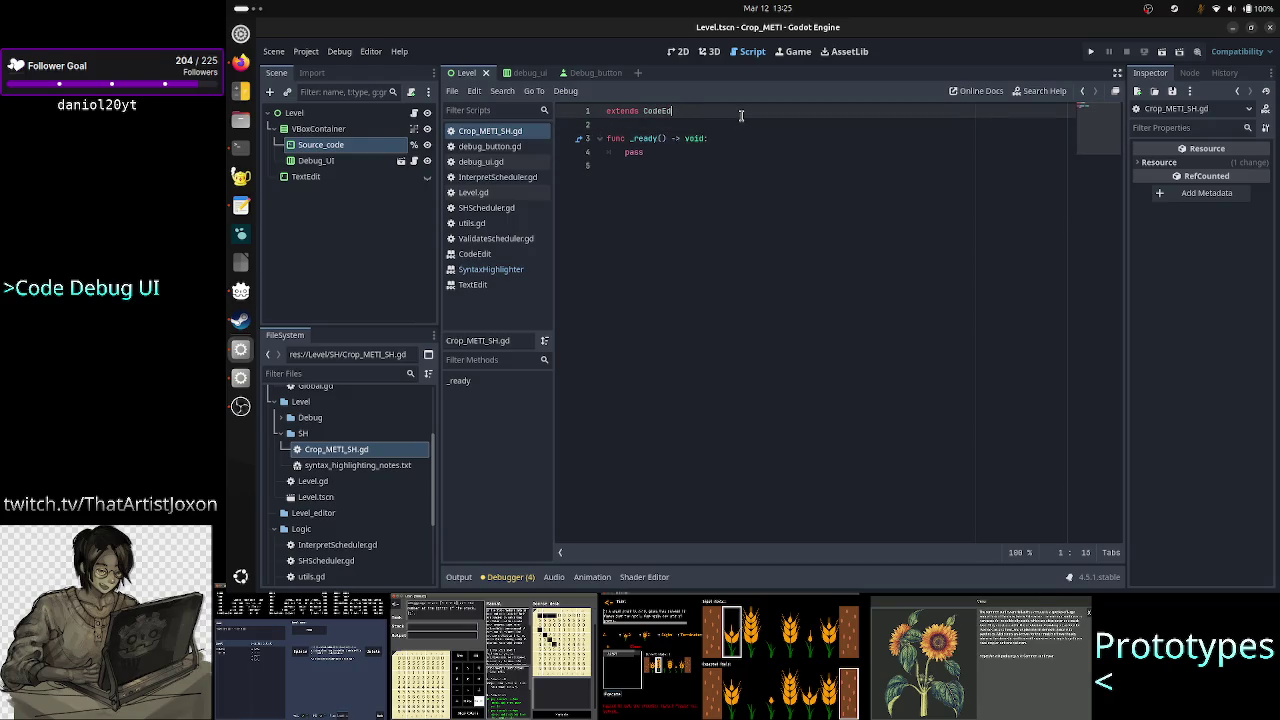
{"action": "type", "text": "Syntax"}
{"action": "key", "text": "Return"}
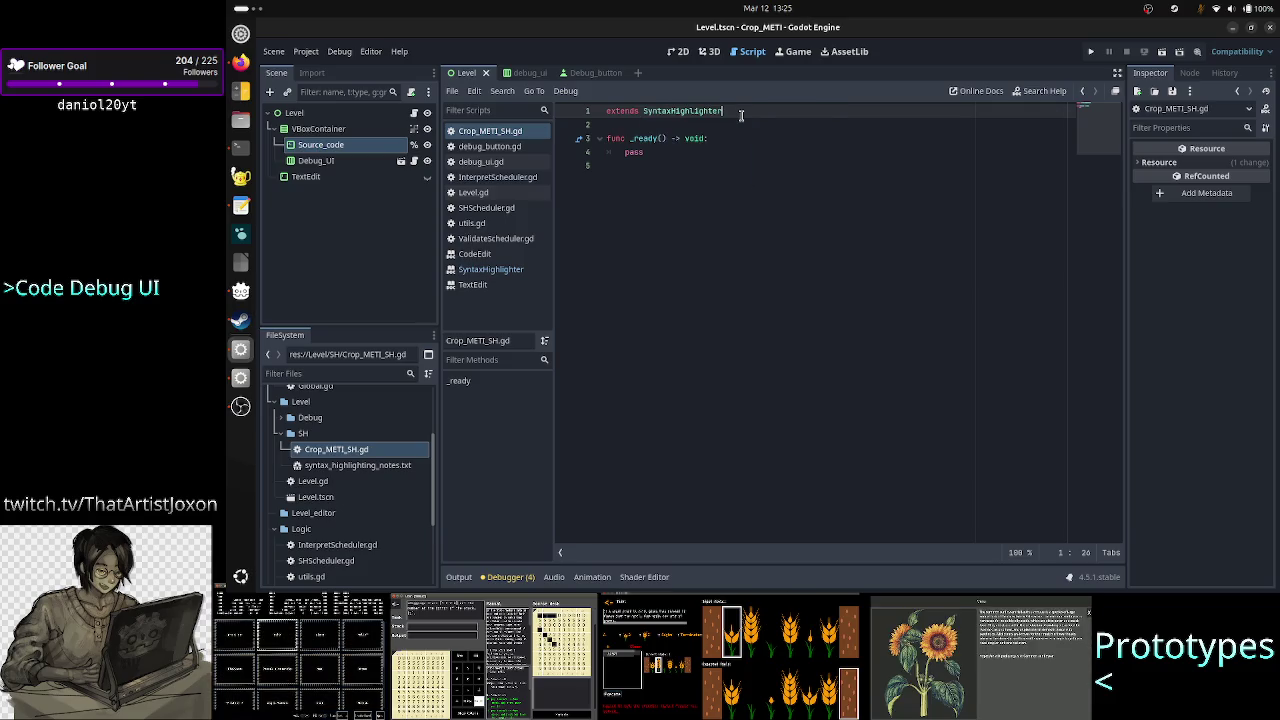
{"action": "key", "text": "Home"}
{"action": "key", "text": "Tab"}
{"action": "key", "text": "Down"}
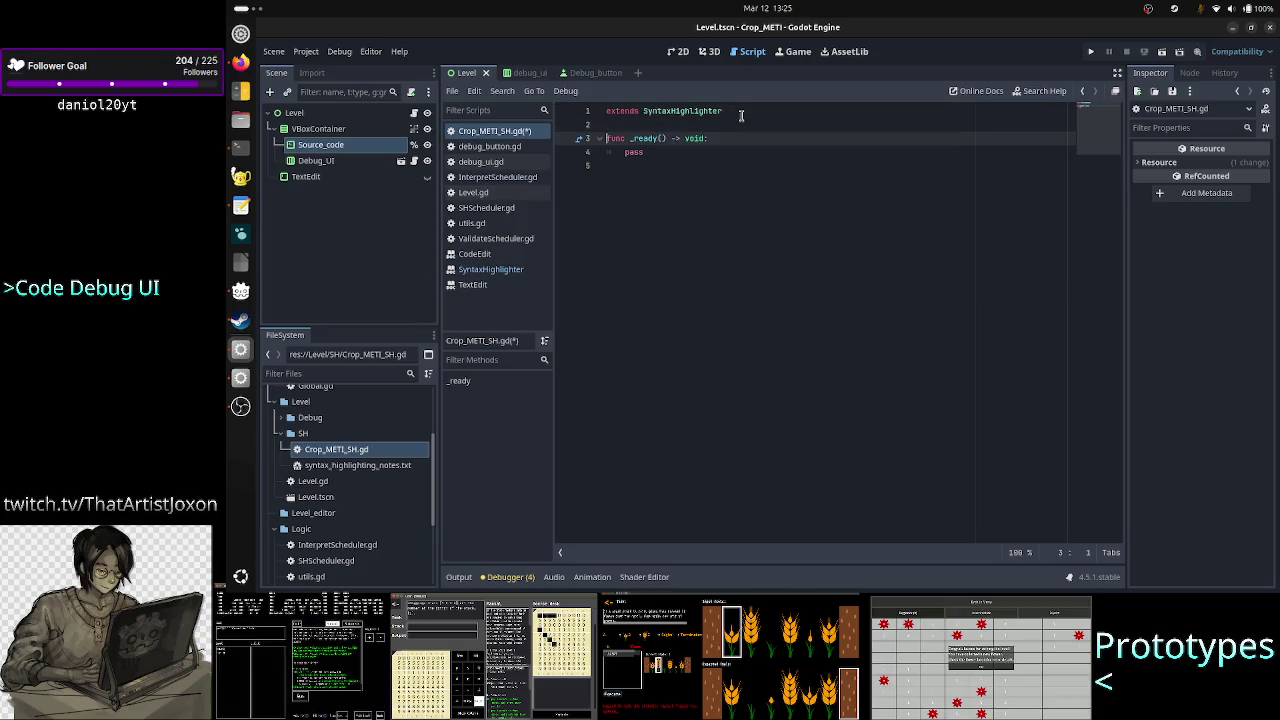
{"action": "key", "text": "Down"}
{"action": "key", "text": "shift+Down"}
{"action": "key", "text": "shift+Down"}
{"action": "key", "text": "Delete"}
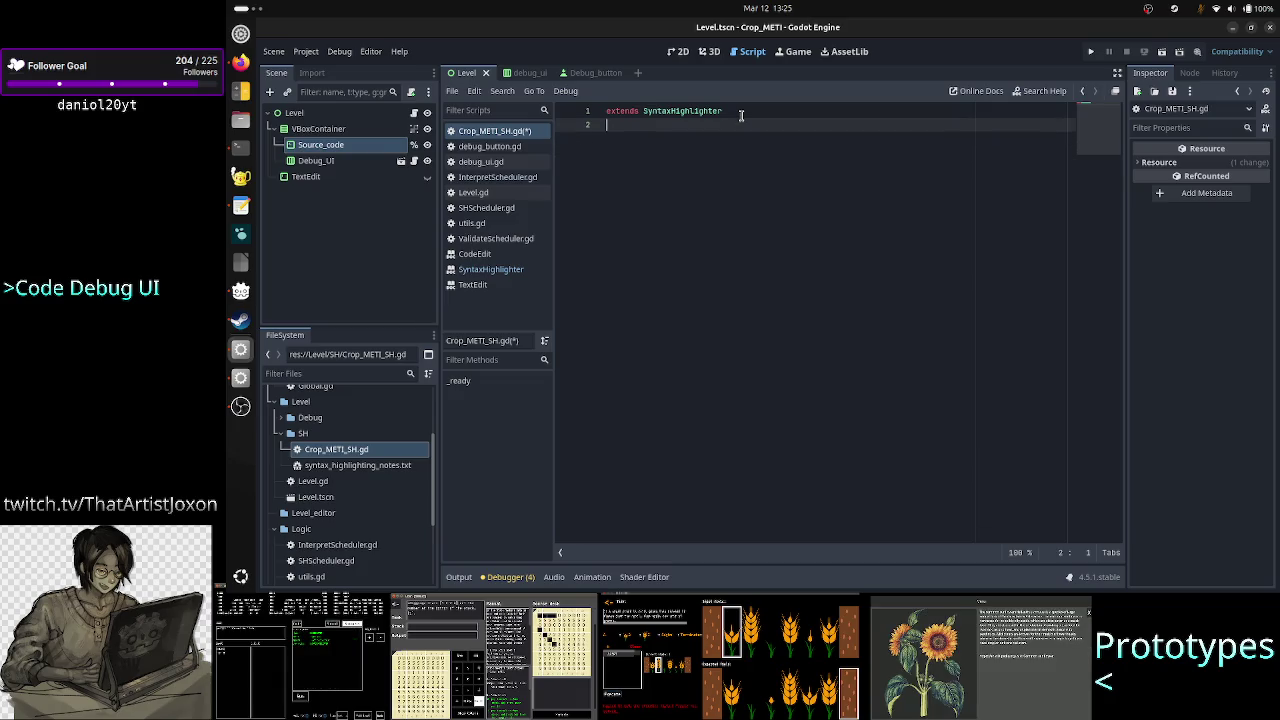
After checking its docs, add the _get_line_syntax_highlighting(line: int) -> Dictionary override stub
{"action": "left_click", "coordinate": [491, 270]}
{"action": "scroll", "coordinate": [741, 395], "scroll_direction": "down", "scroll_amount": 3}
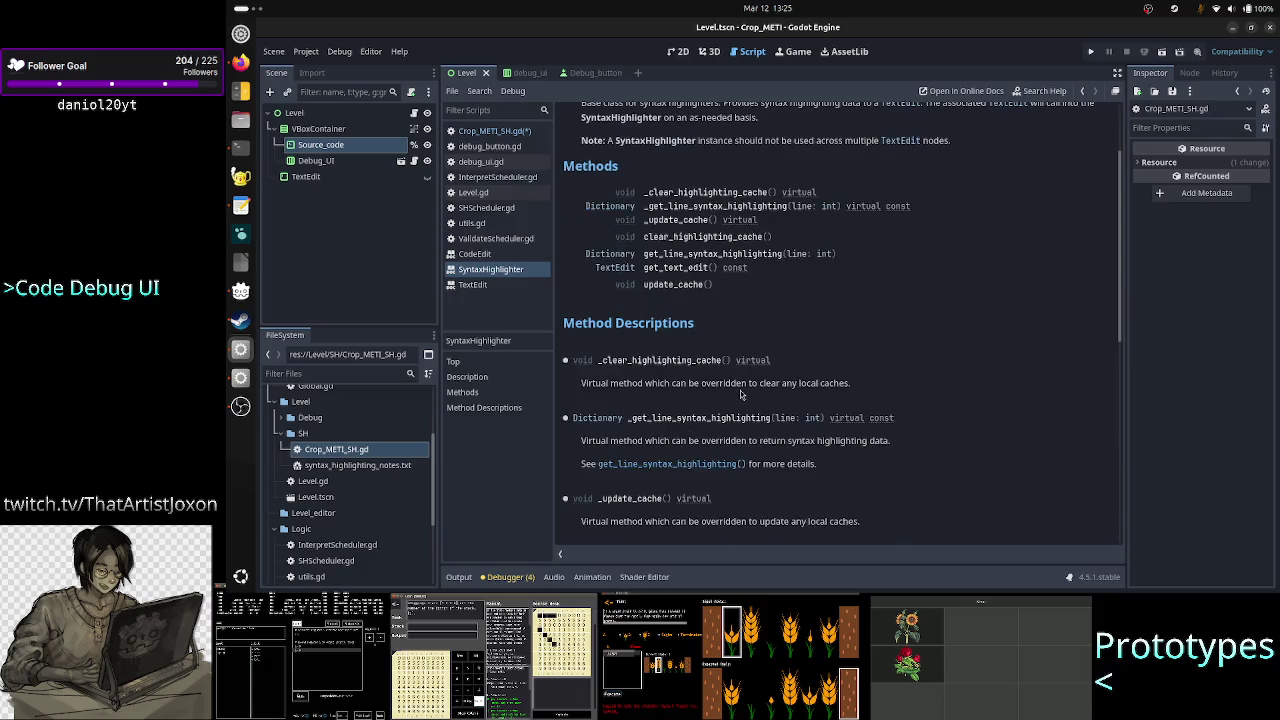
{"action": "mouse_move", "coordinate": [624, 441]}
{"action": "left_mouse_down"}
{"action": "mouse_move", "coordinate": [890, 441]}
{"action": "mouse_move", "coordinate": [797, 441]}
{"action": "left_mouse_up"}
{"action": "left_click", "coordinate": [797, 444]}
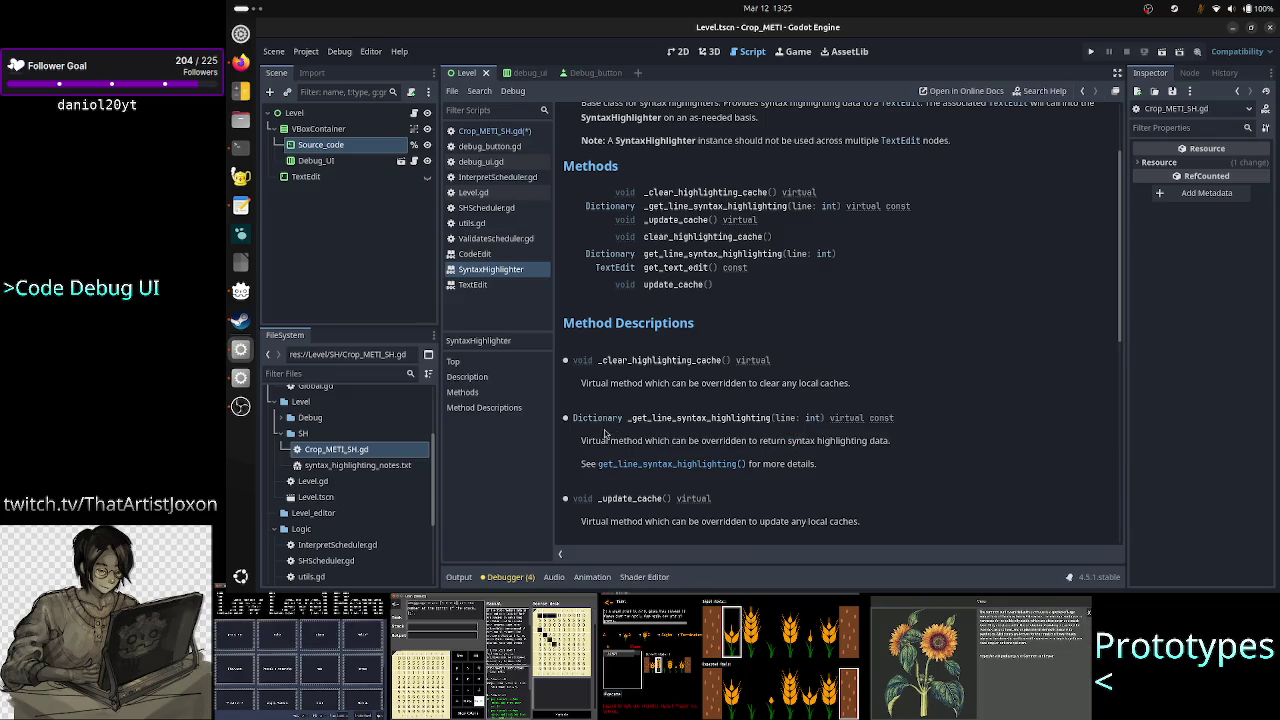
{"action": "left_click", "coordinate": [494, 131]}
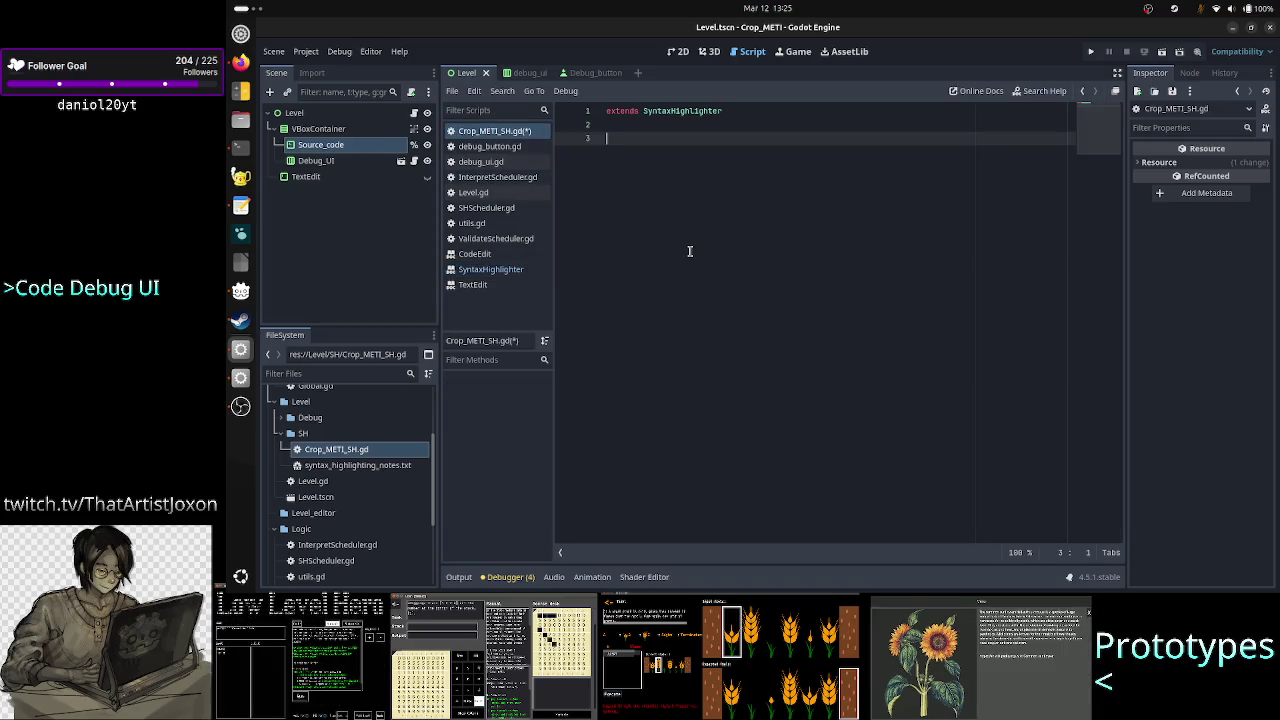
{"action": "type", "text": "func _get_l"}
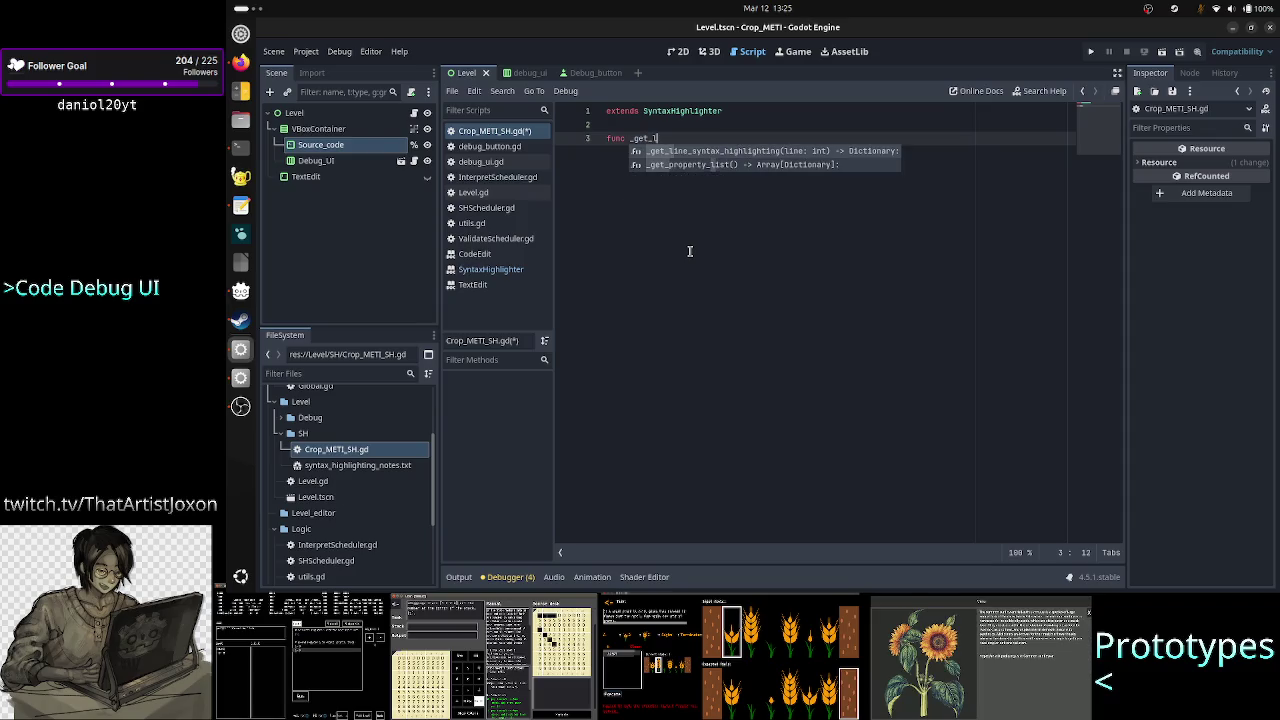
{"action": "key", "text": "Return"}
{"action": "key", "text": "Return"}
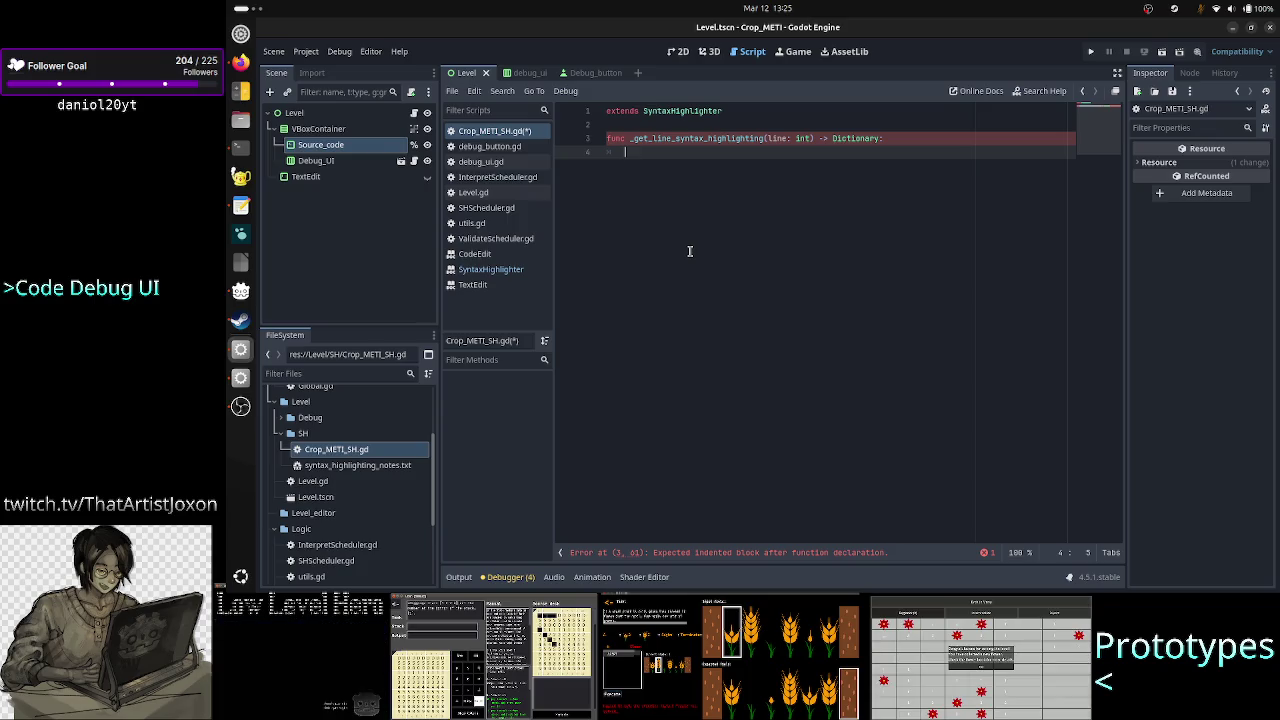
{"action": "left_click", "coordinate": [240, 407]}
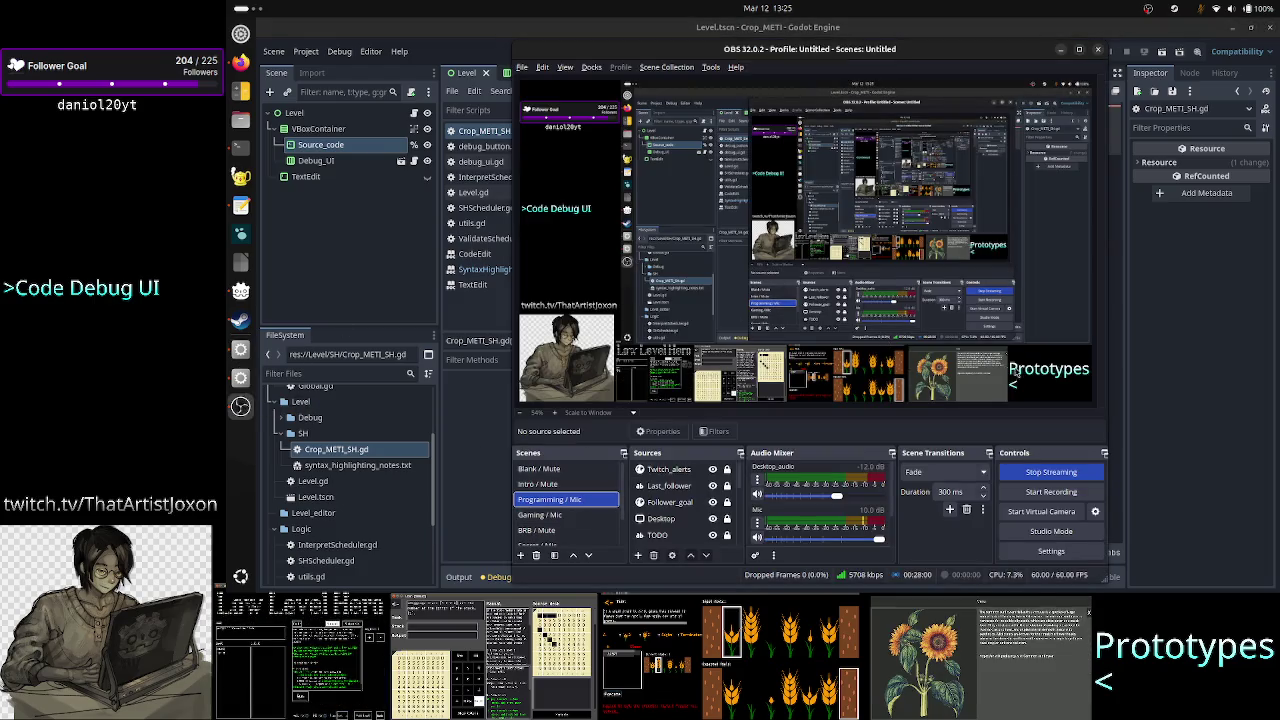
{"action": "left_click", "coordinate": [1212, 335]}
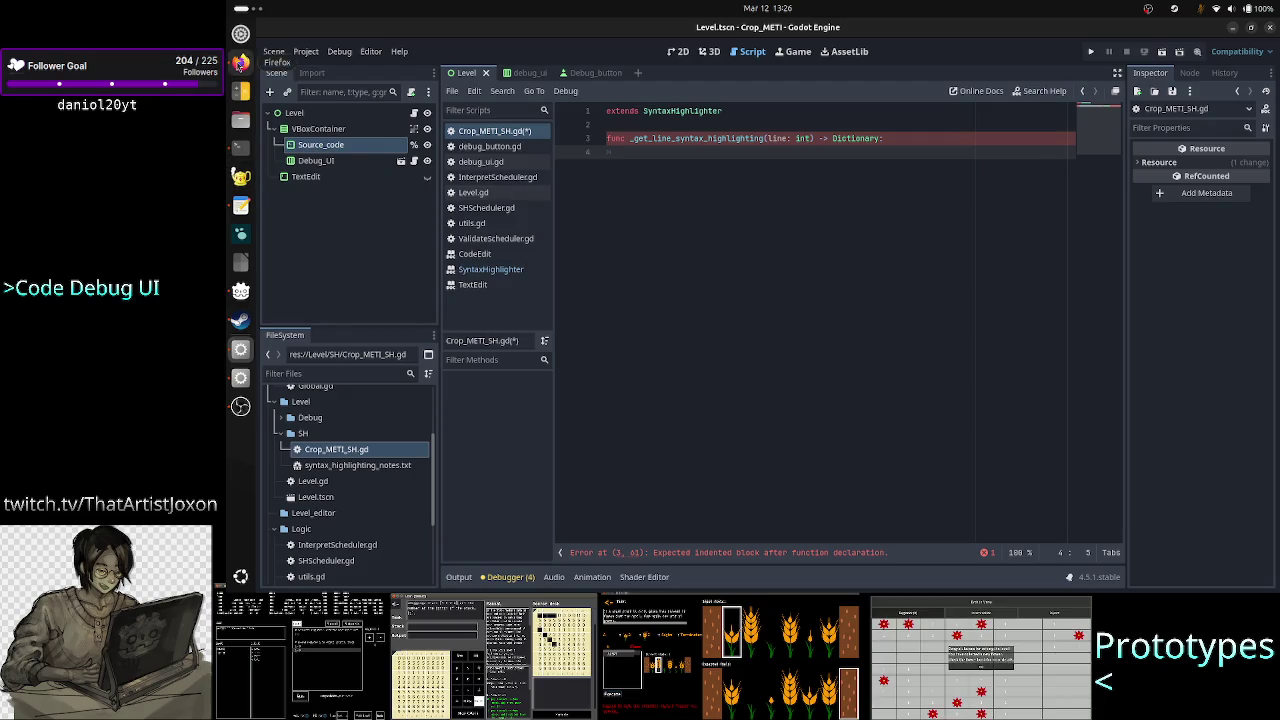
{"action": "left_click", "coordinate": [240, 62]}
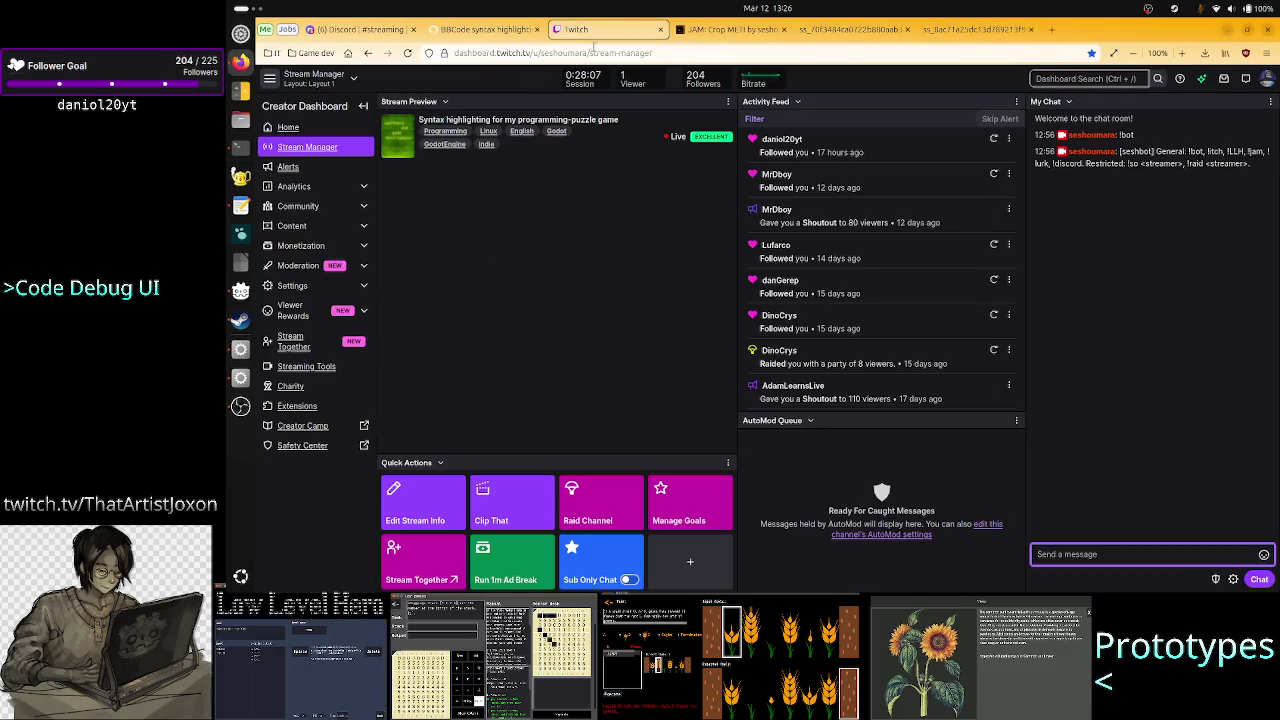
{"action": "left_click", "coordinate": [510, 30]}
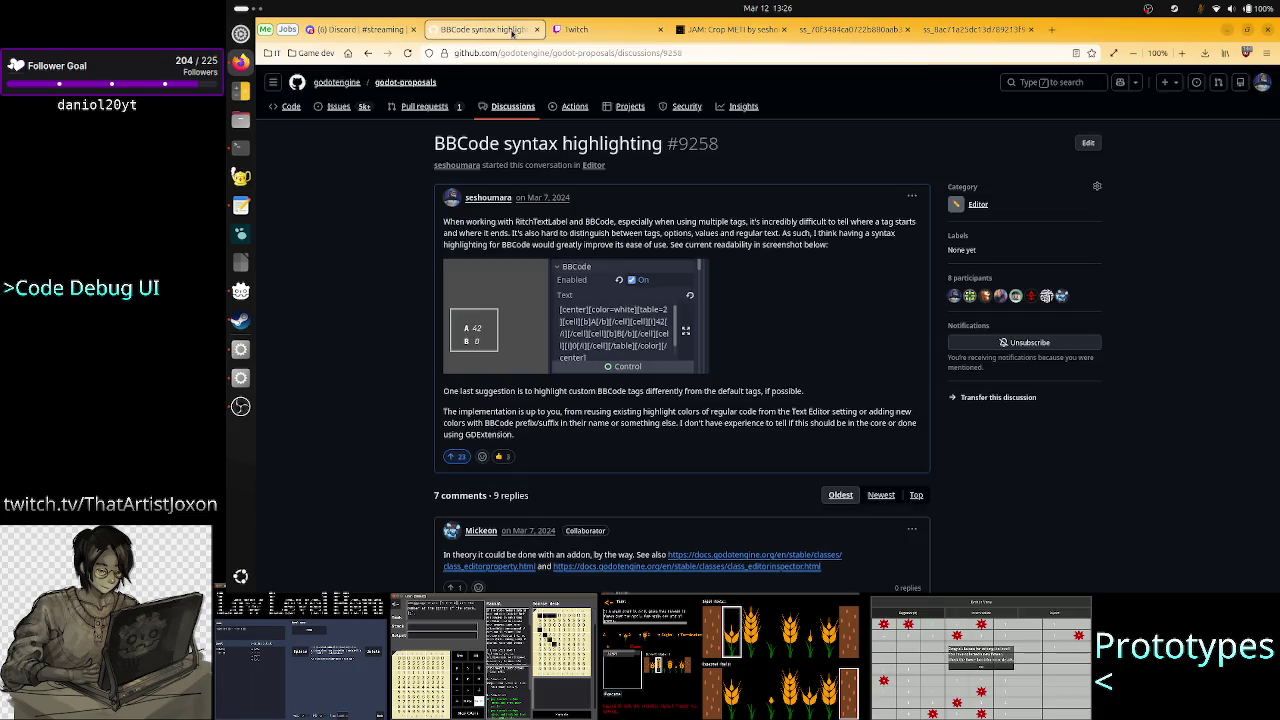
{"action": "left_click", "coordinate": [712, 30]}
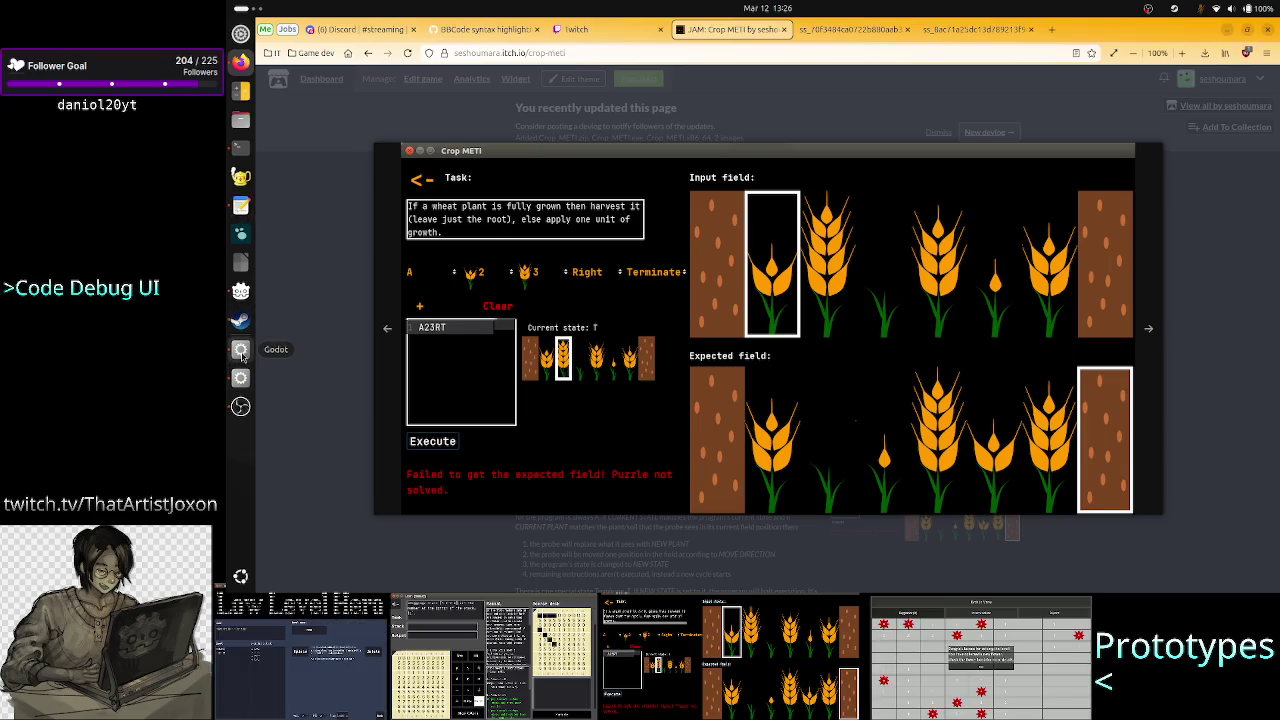
{"action": "left_click", "coordinate": [241, 352]}
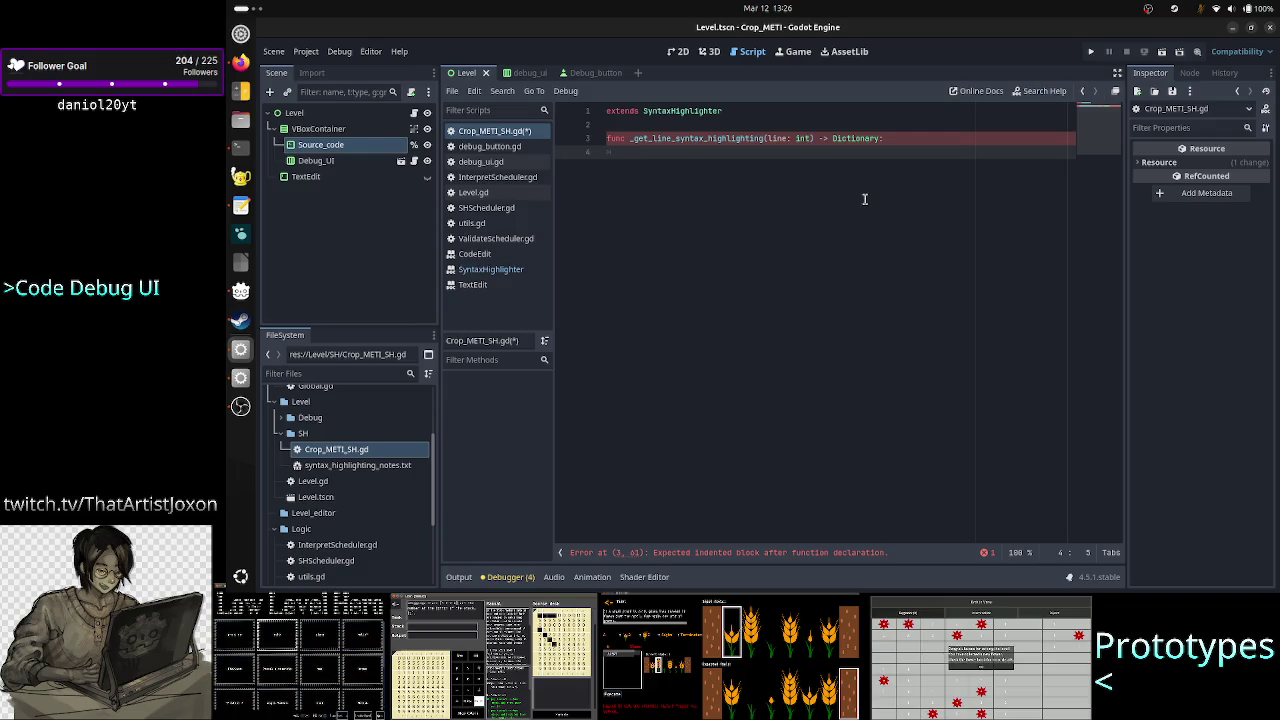
{"action": "left_click", "coordinate": [505, 272]}
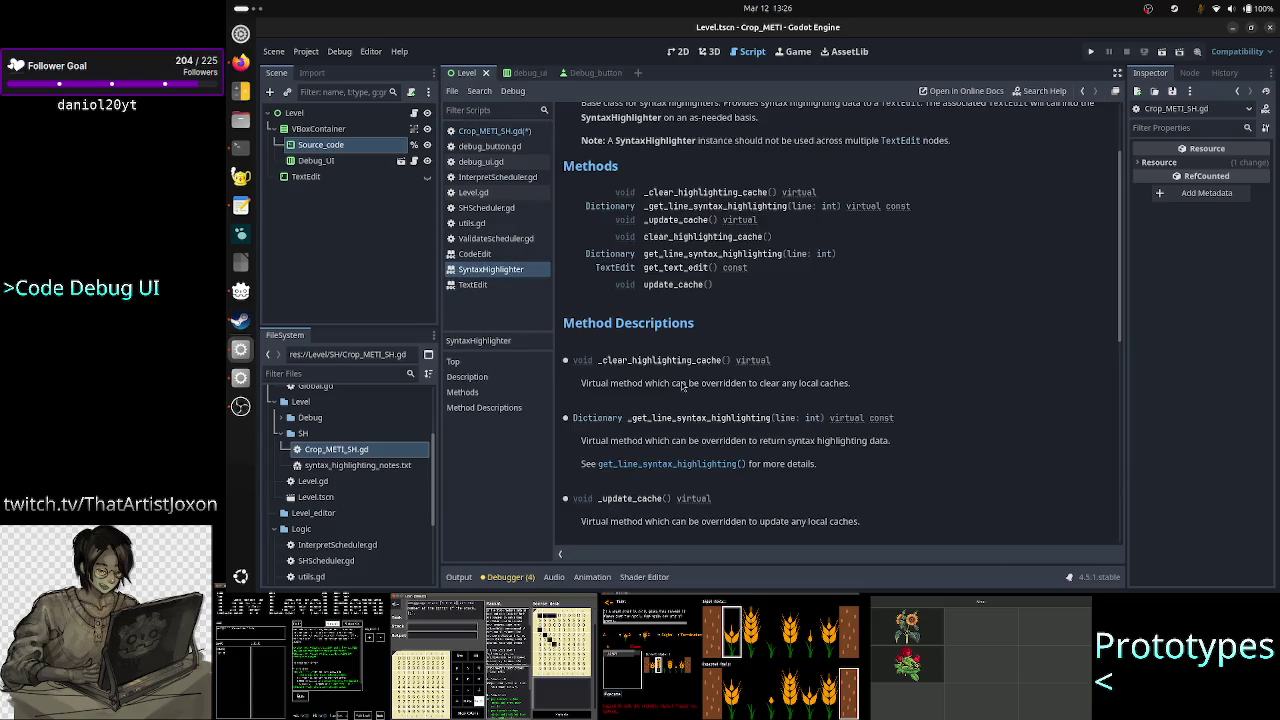
{"action": "scroll", "coordinate": [743, 355], "scroll_direction": "down", "scroll_amount": 5}
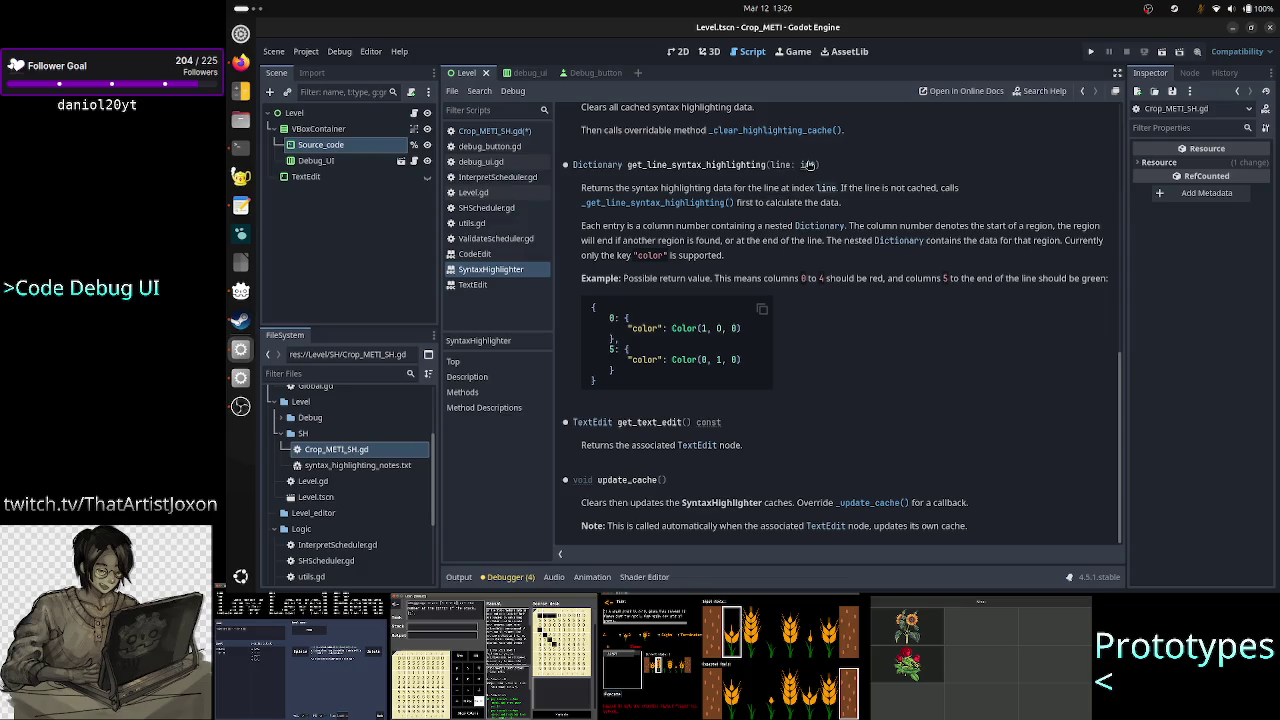
{"action": "left_click_drag", "start_coordinate": [820, 165], "coordinate": [770, 166]}
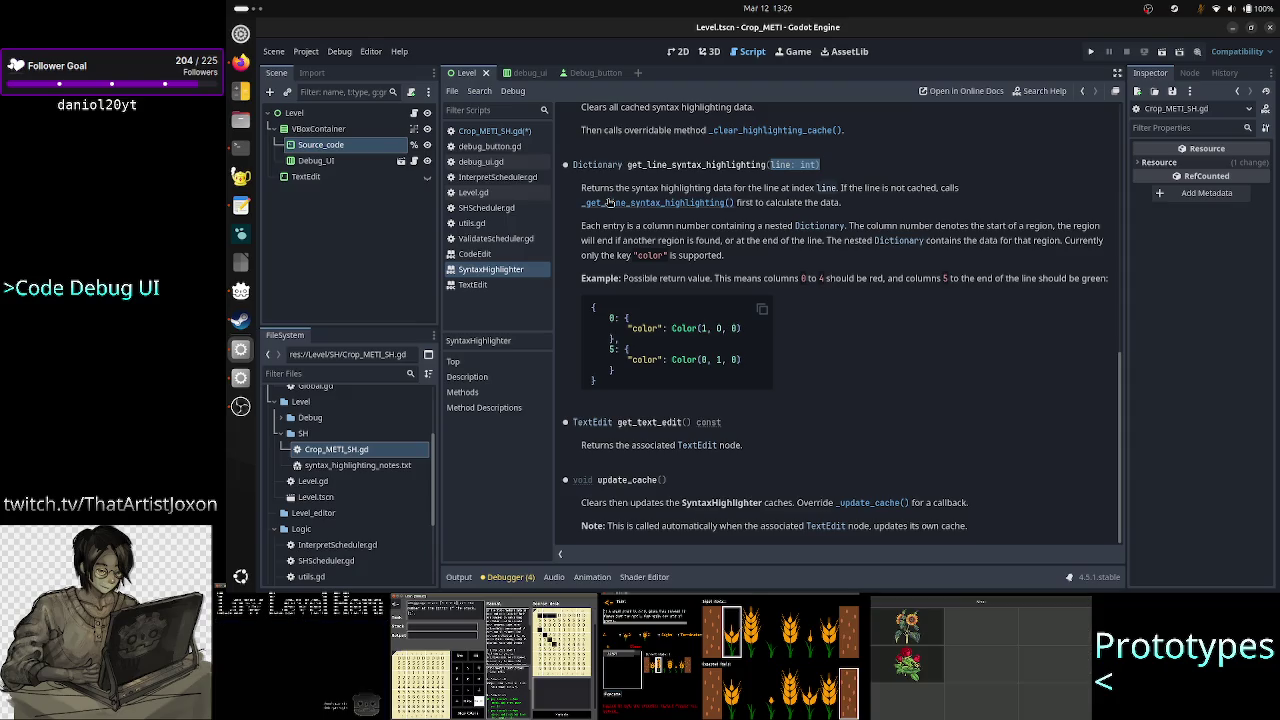
{"action": "left_click", "coordinate": [494, 131]}
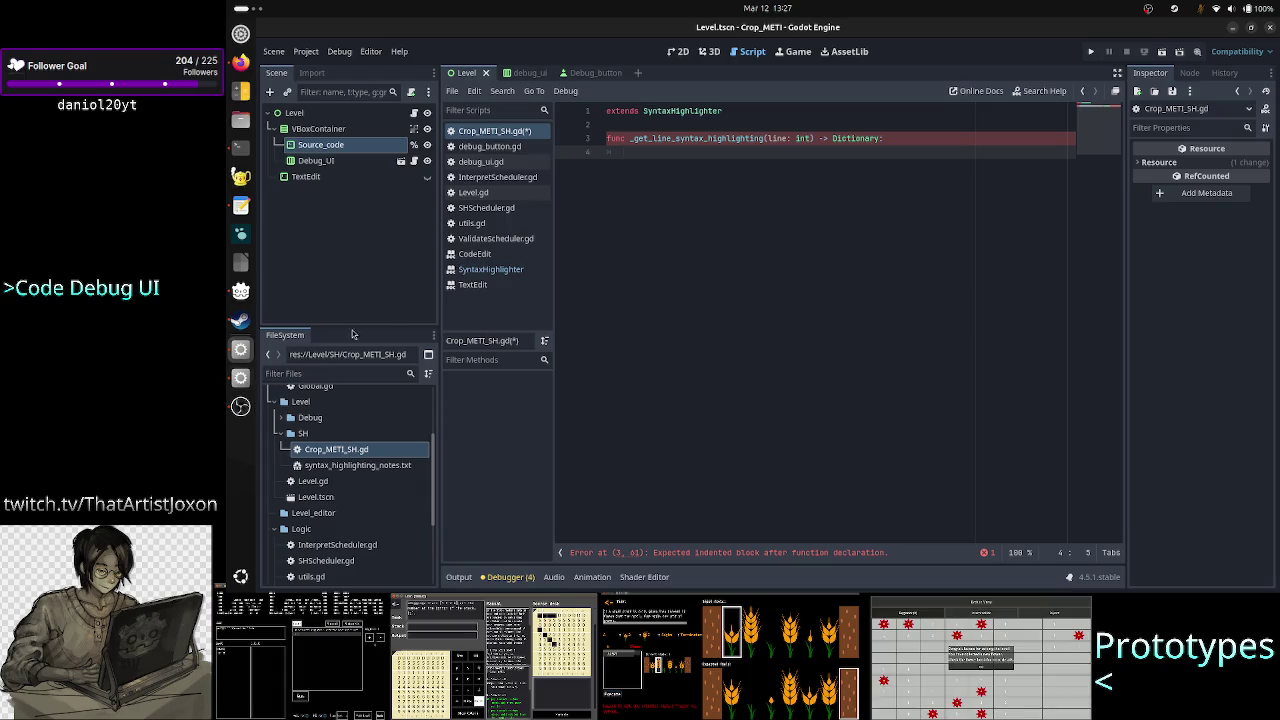
{"action": "left_click", "coordinate": [500, 269]}
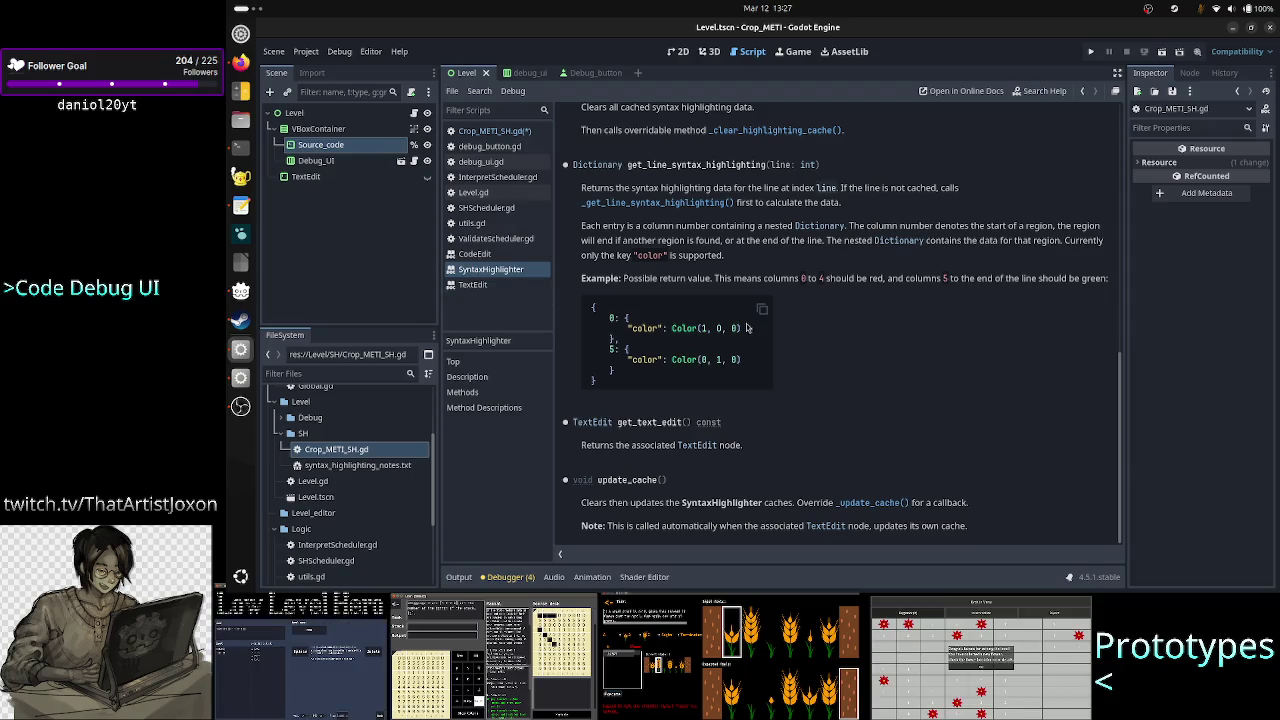
{"action": "left_click", "coordinate": [494, 131]}
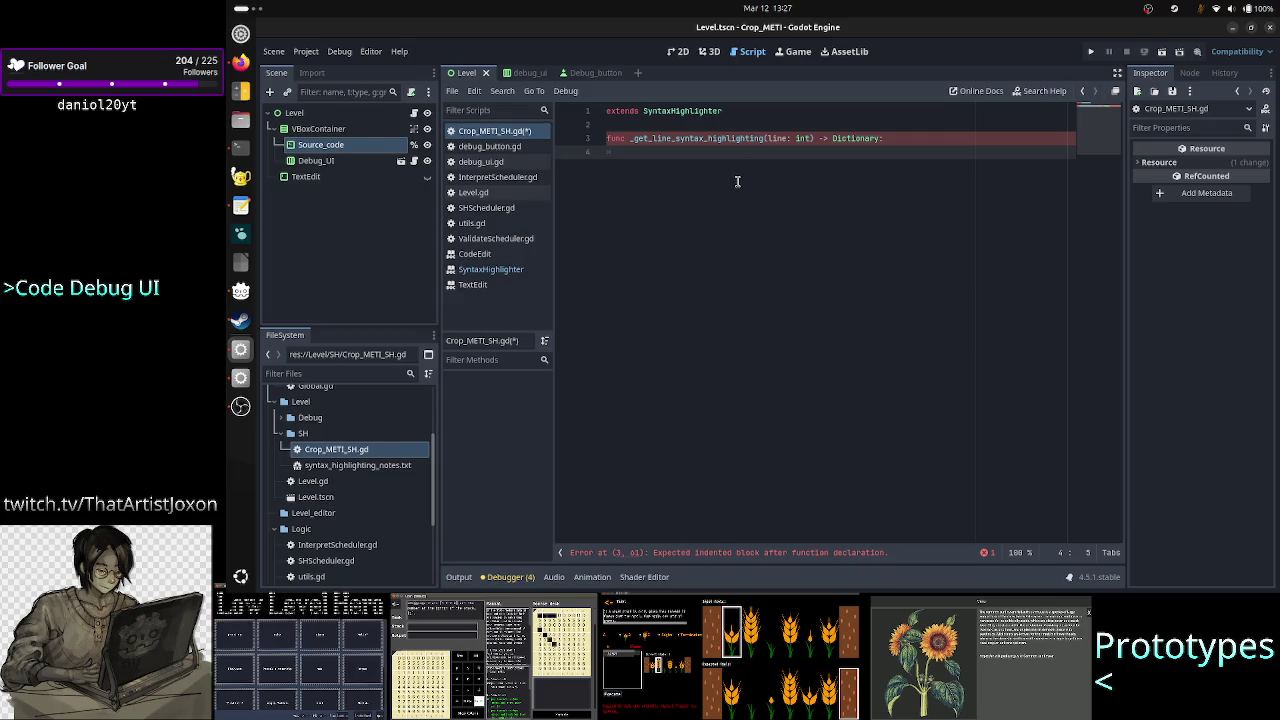
{"action": "key", "text": "Up"}
{"action": "key", "text": "Up"}
{"action": "key", "text": "Return"}
{"action": "key", "text": "Return"}
{"action": "key", "text": "Up"}
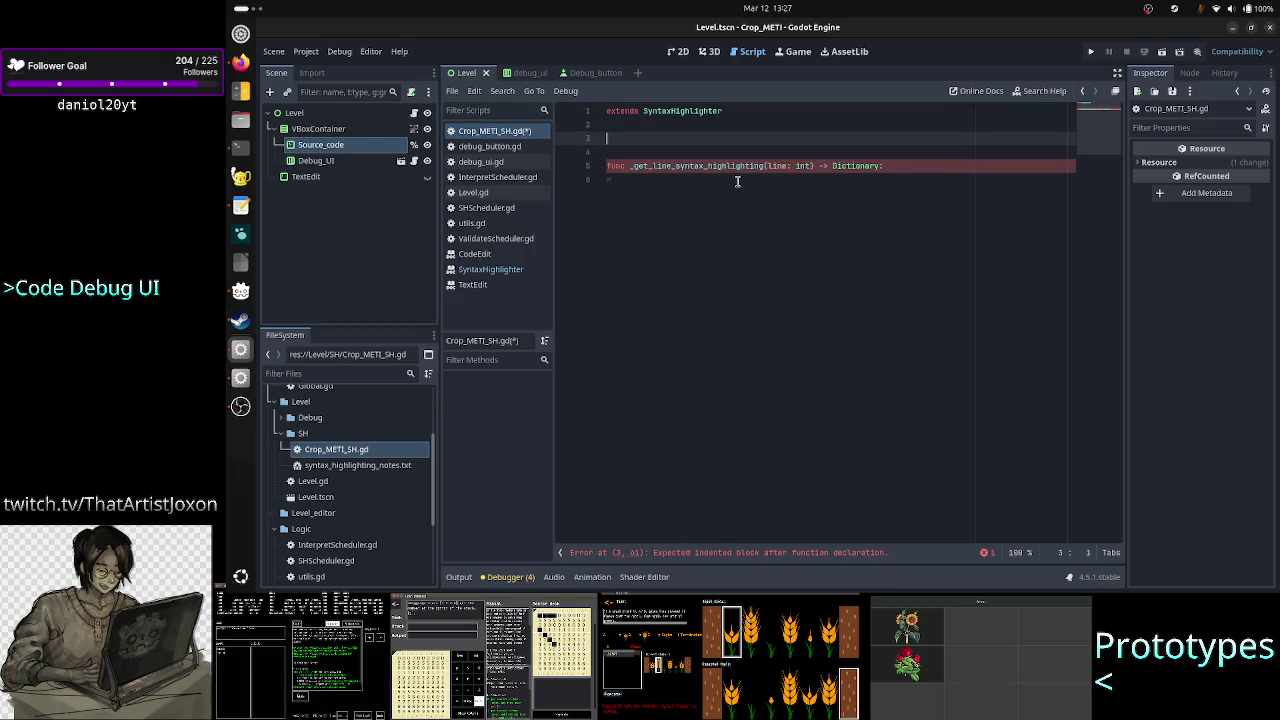
{"action": "type", "text": "@onready c"}
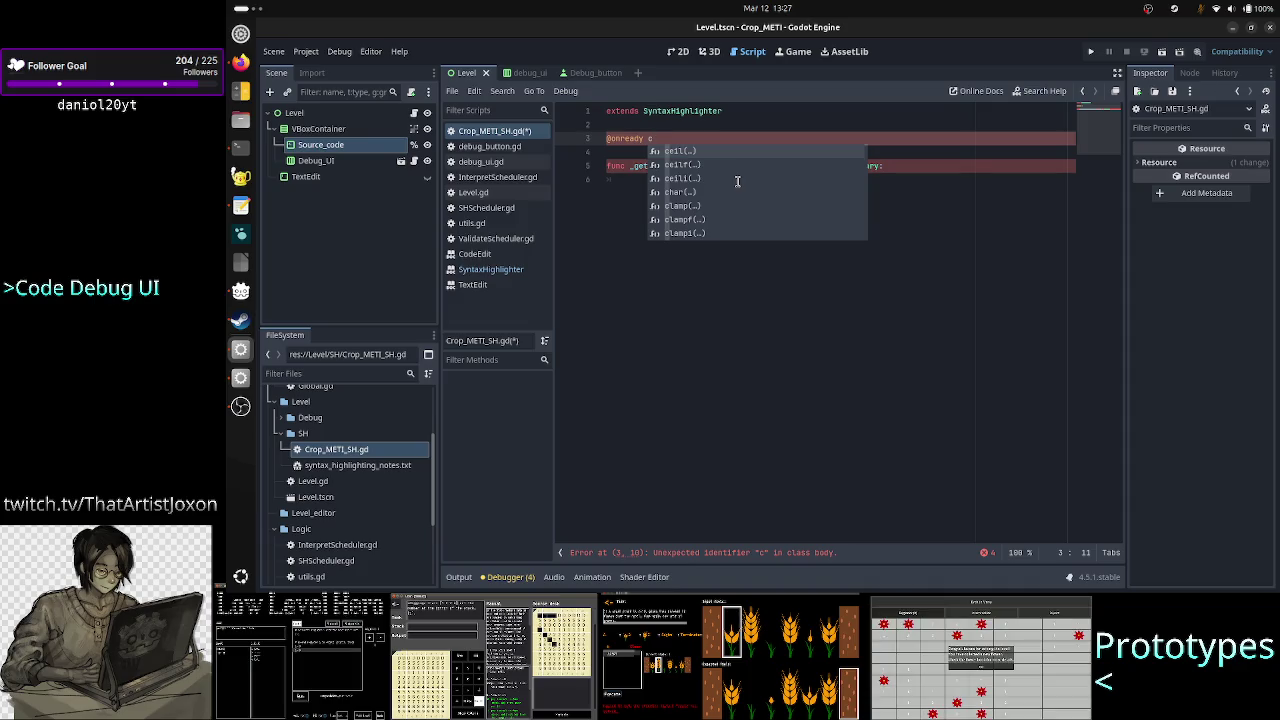
{"action": "type", "text": "ode_edit"}
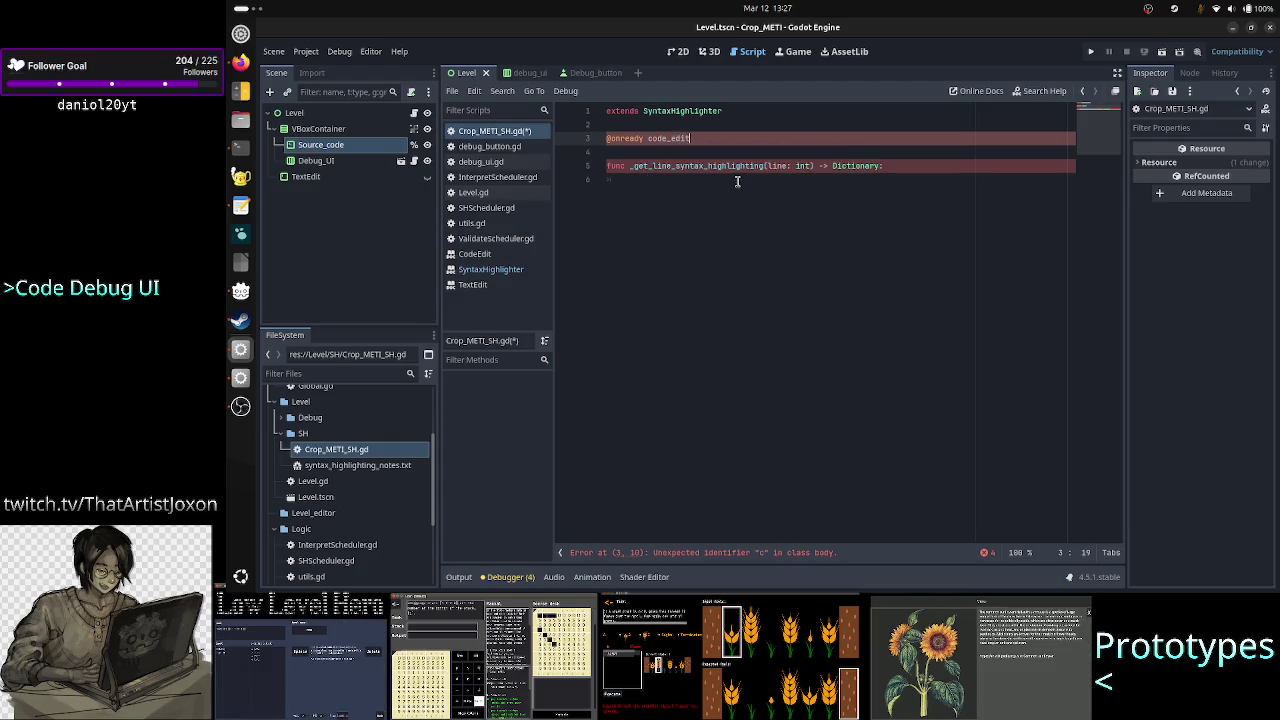
{"action": "type", "text": ": C"}
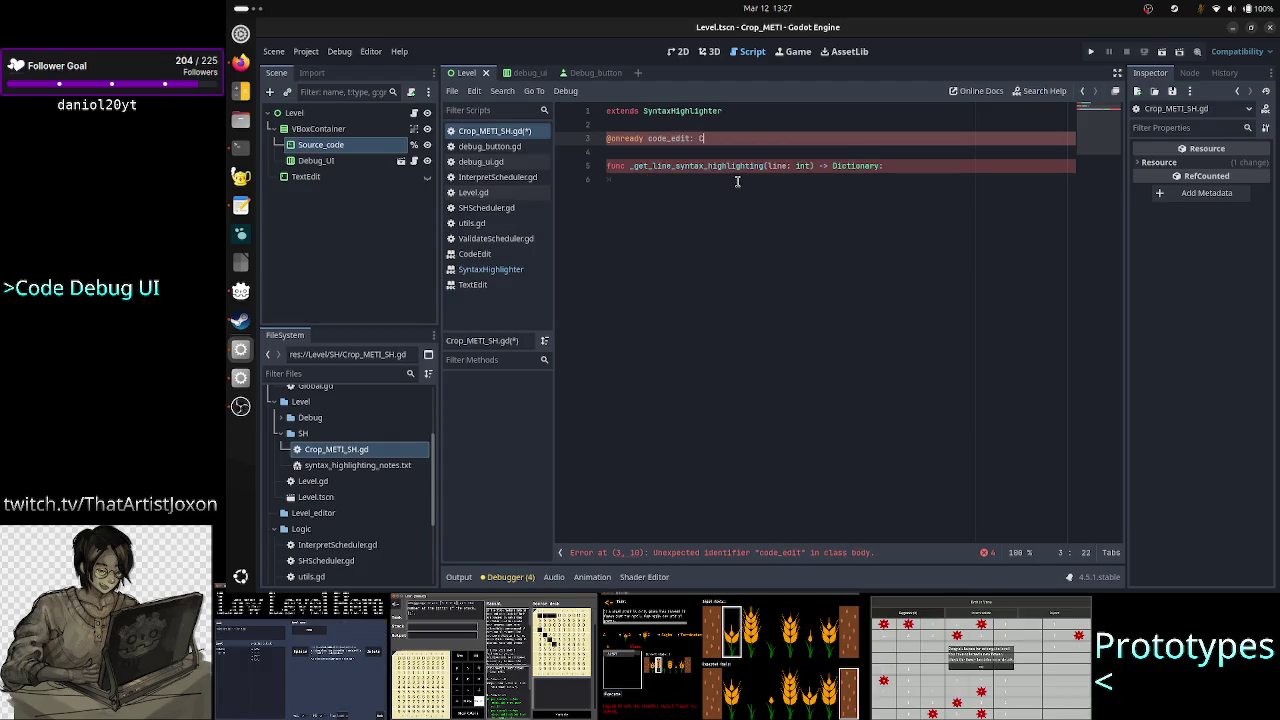
{"action": "type", "text": "ode"}
{"action": "type", "text": "eEd"}
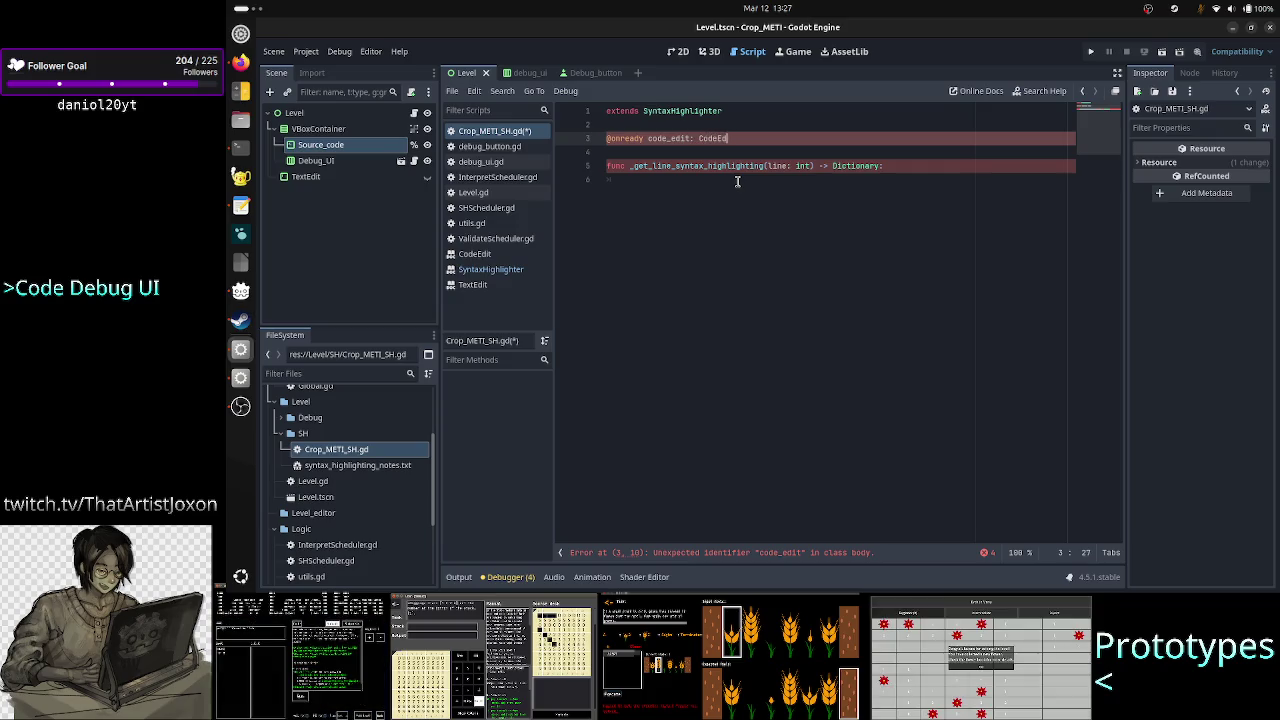
{"action": "key", "text": "Home"}
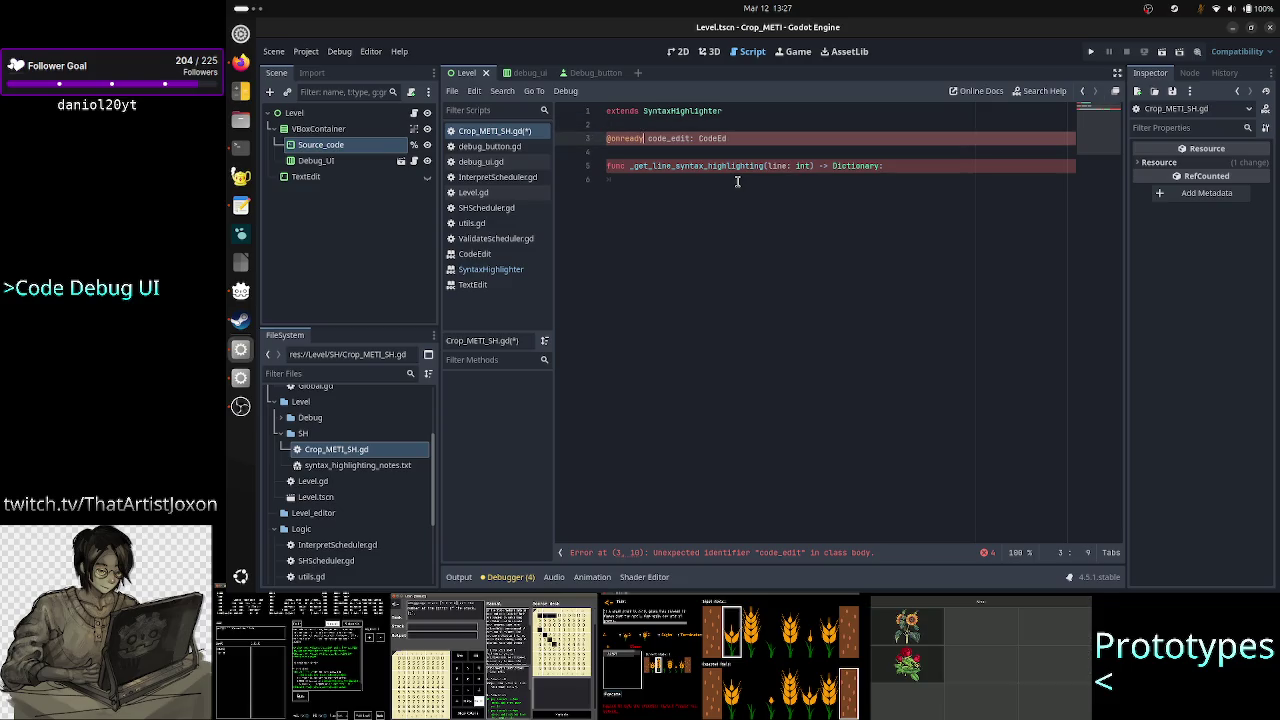
{"action": "type", "text": "var"}
{"action": "key", "text": "Right"}
{"action": "key", "text": "Right"}
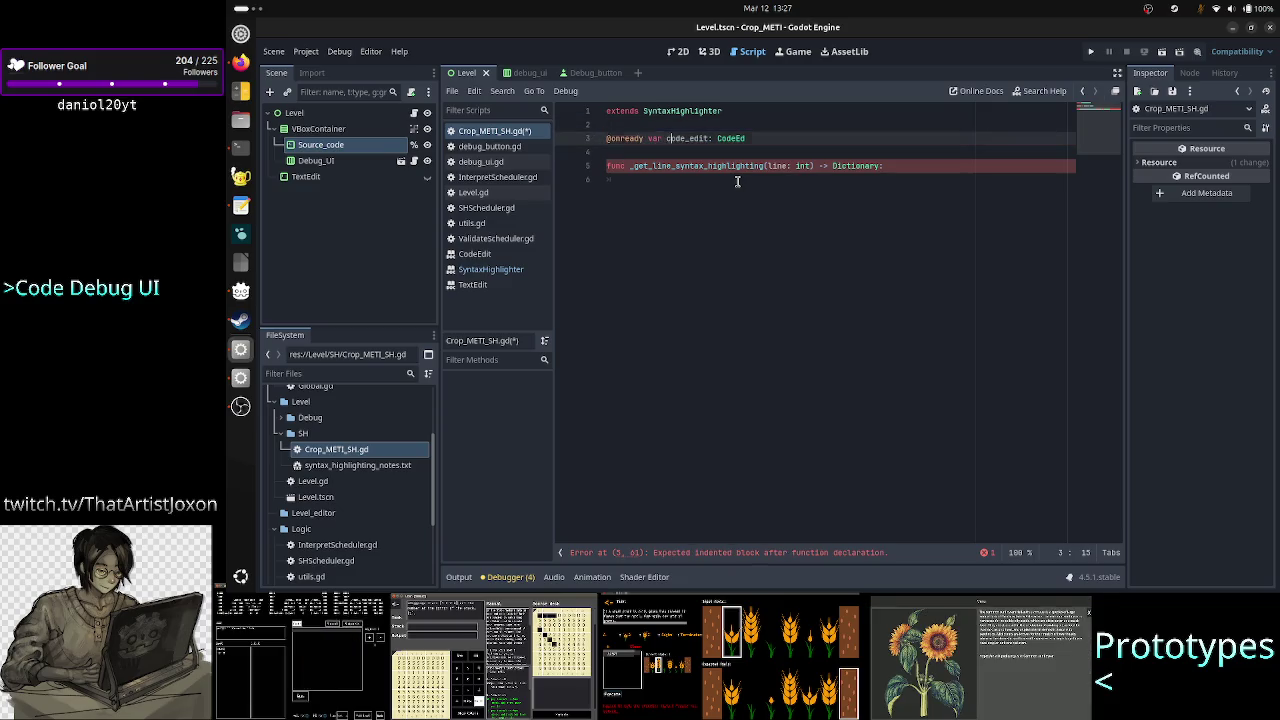
{"action": "key", "text": "End"}
{"action": "type", "text": "it"}
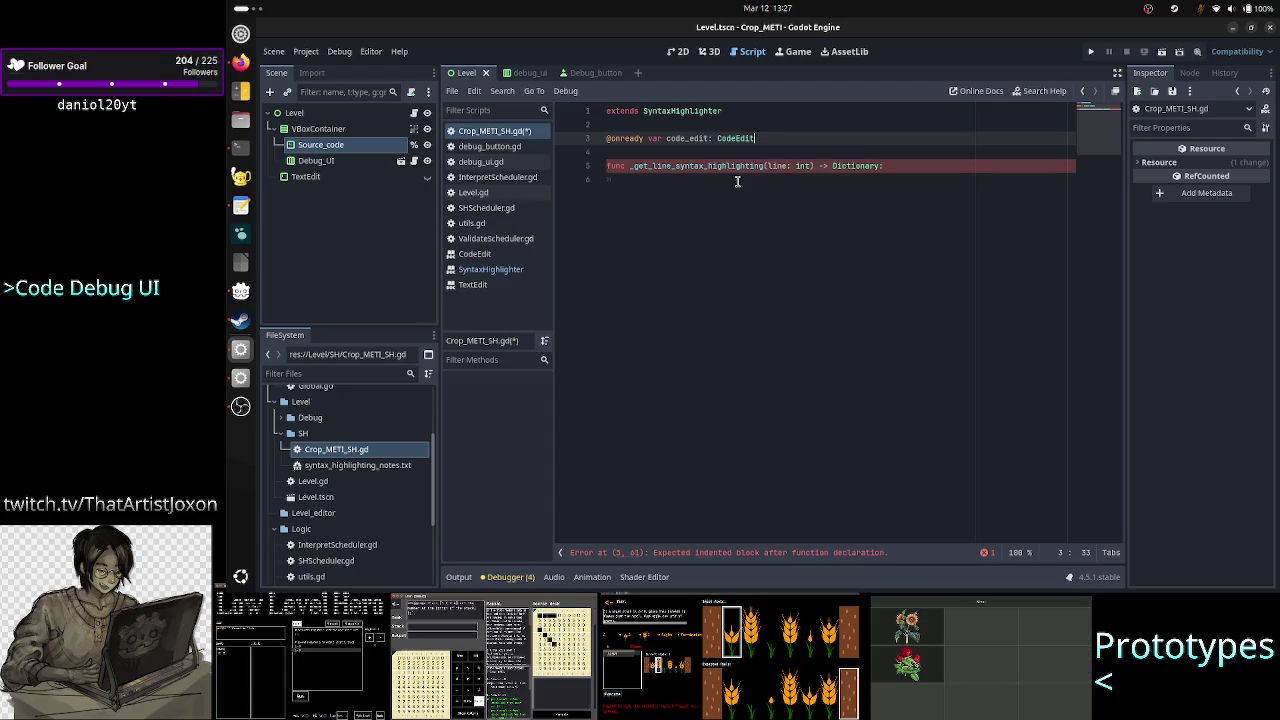
{"action": "type", "text": " = g"}
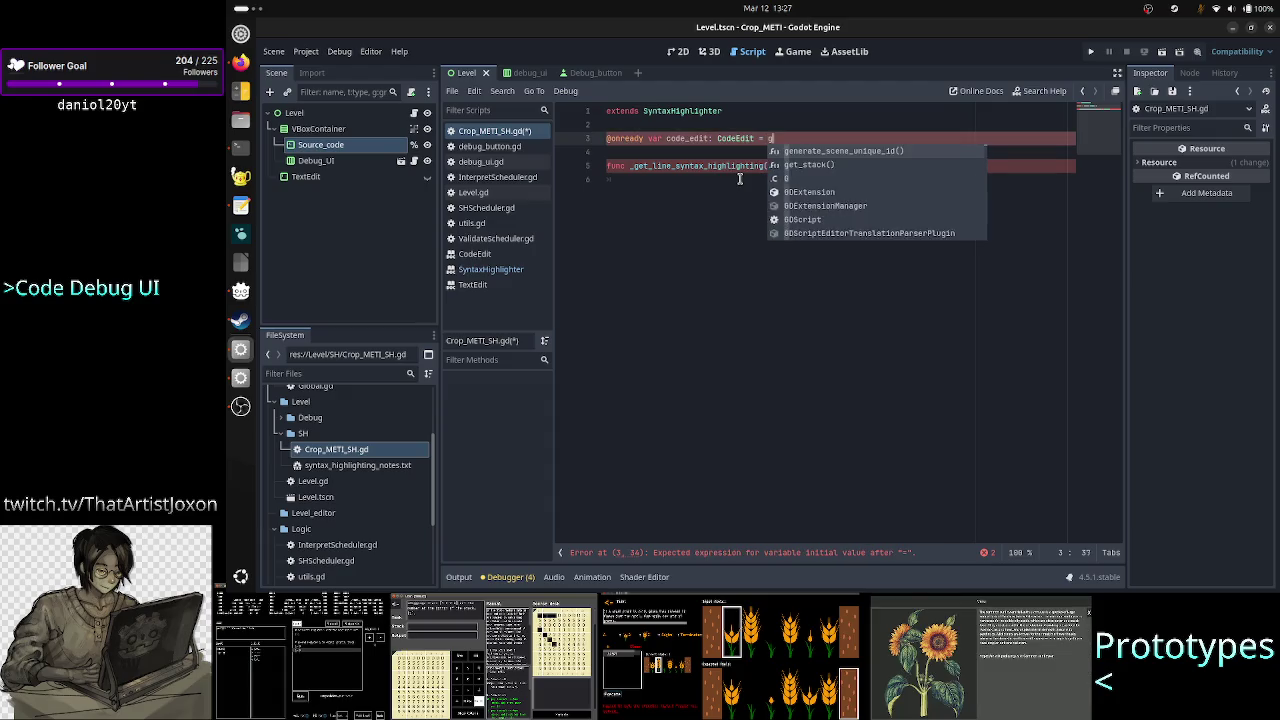
{"action": "type", "text": "et_"}
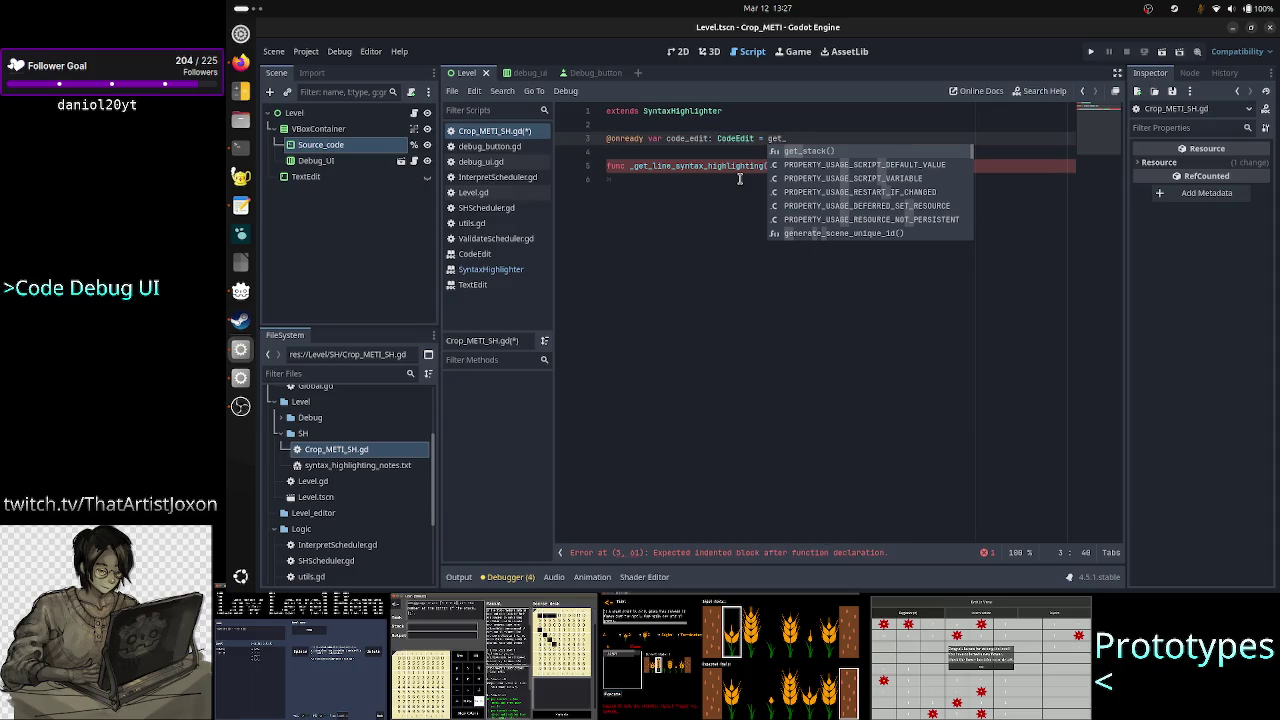
{"action": "key", "text": "alt+Tab"}
{"action": "key", "text": "alt+Tab"}
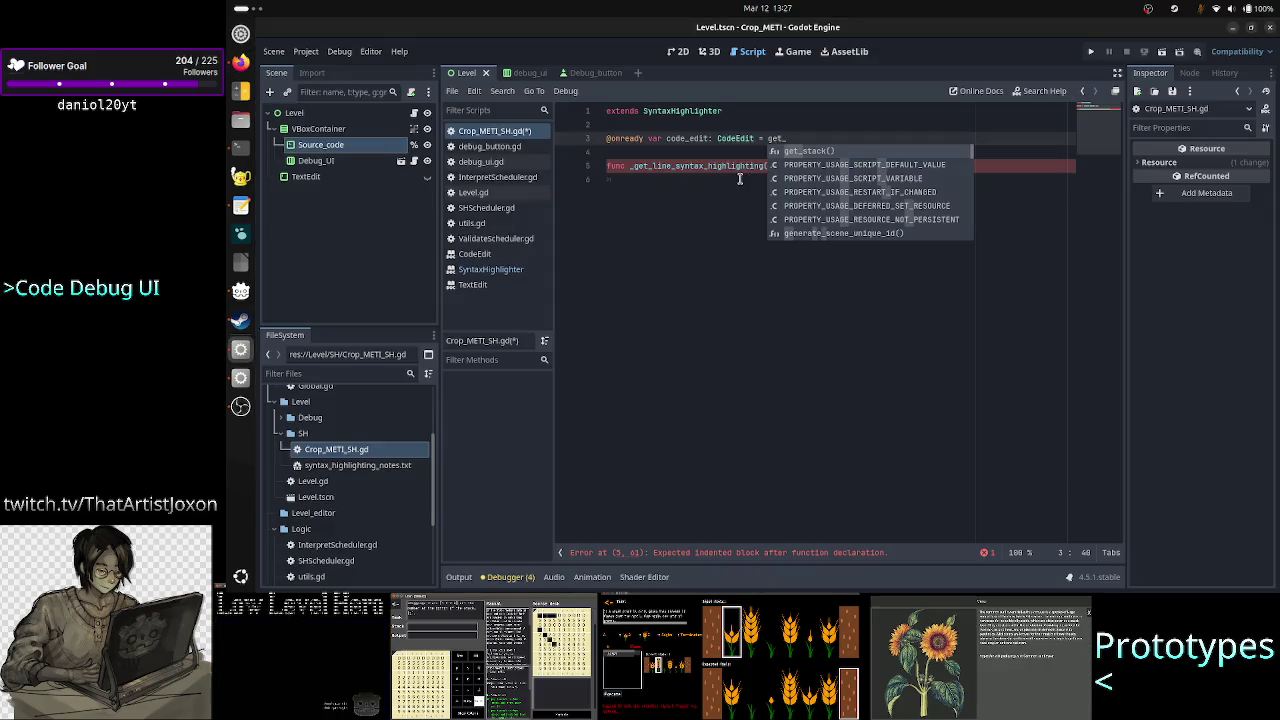
{"action": "left_click", "coordinate": [490, 270]}
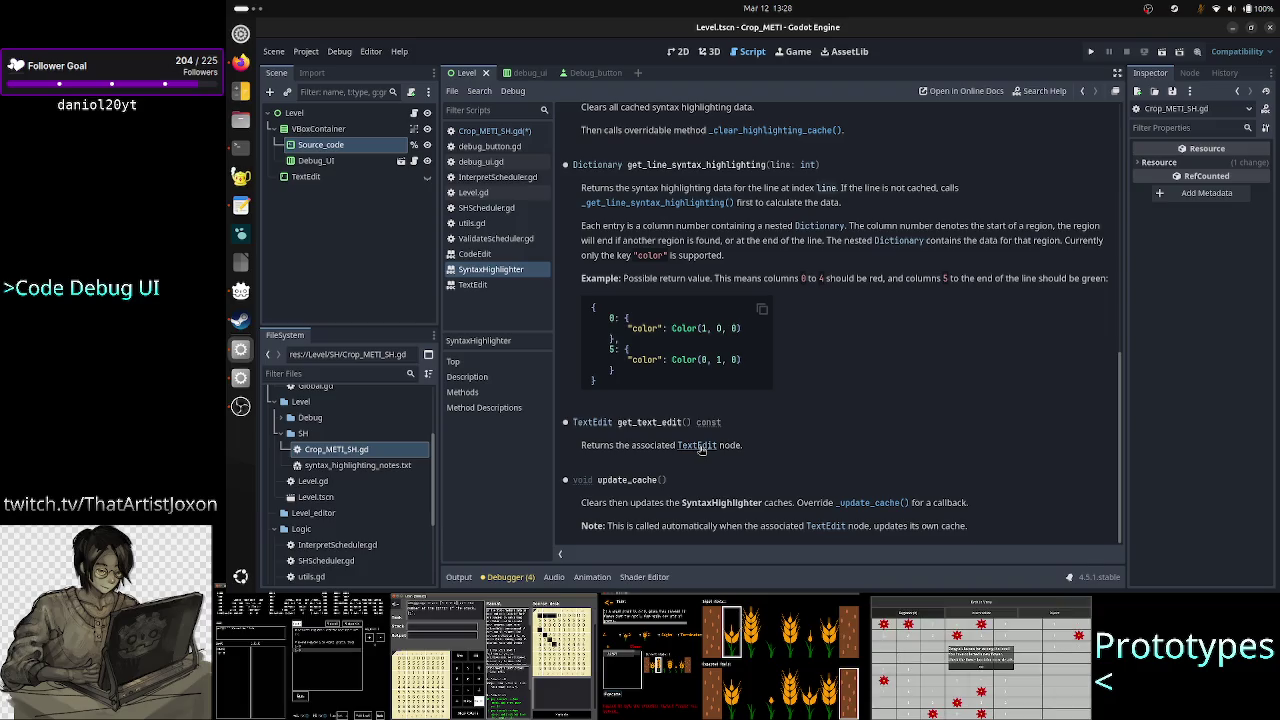
Scroll to the top of the SyntaxHighlighter reference and open the TextEdit class reference
{"action": "scroll", "coordinate": [830, 383], "scroll_direction": "up", "scroll_amount": 10}
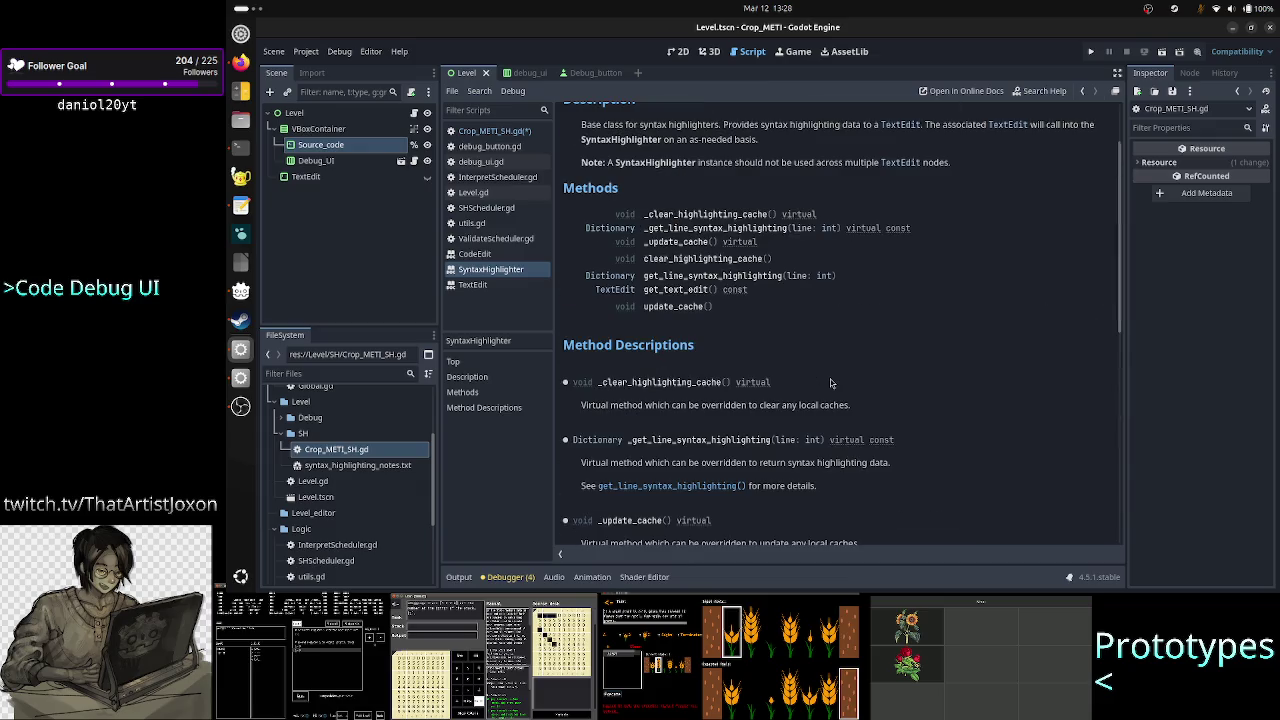
{"action": "scroll", "coordinate": [830, 383], "scroll_direction": "up", "scroll_amount": 2}
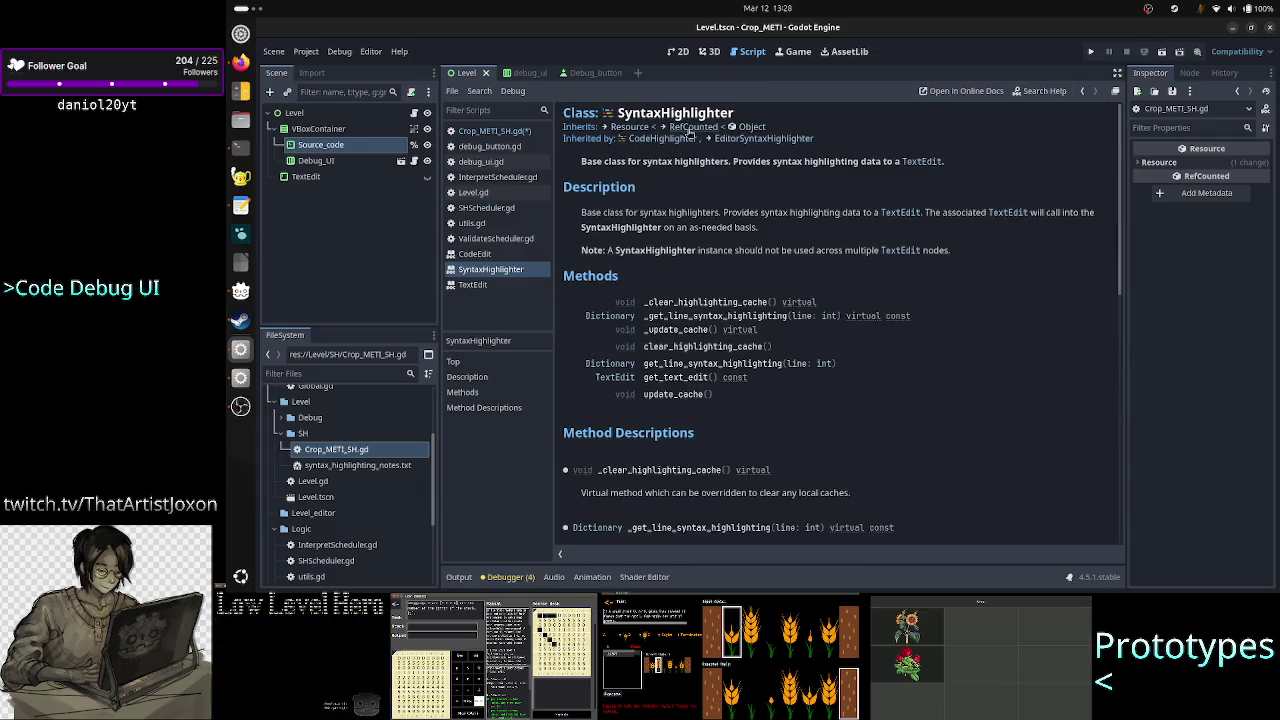
{"action": "left_click", "coordinate": [482, 284]}
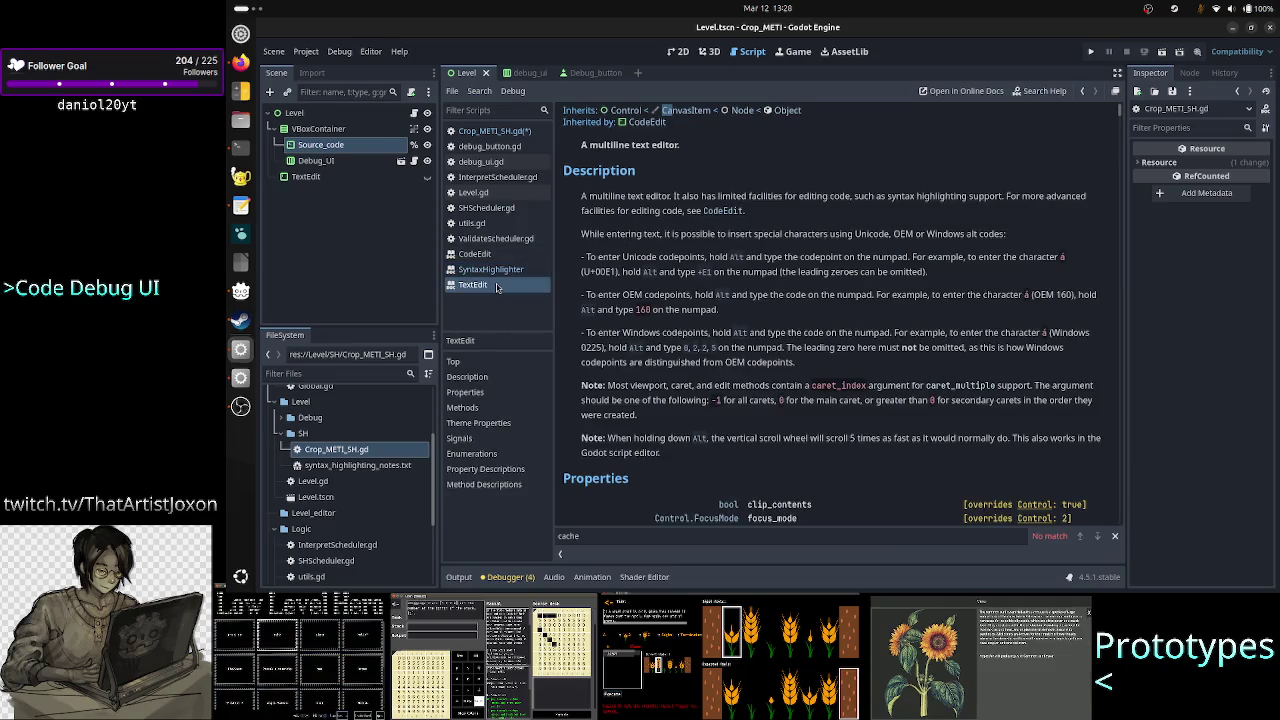
Return to the SyntaxHighlighter reference and follow its link to the CodeHighlighter class reference
{"action": "scroll", "coordinate": [680, 313], "scroll_direction": "up", "scroll_amount": 1}
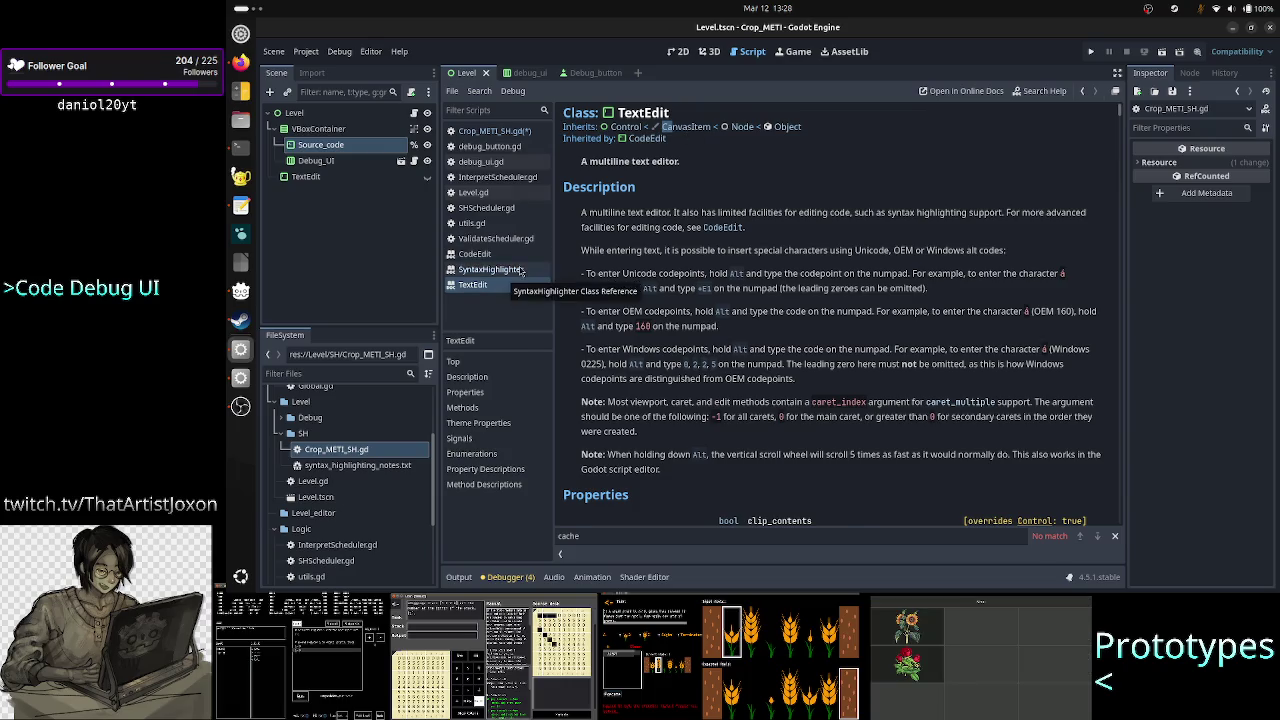
{"action": "left_click", "coordinate": [518, 270]}
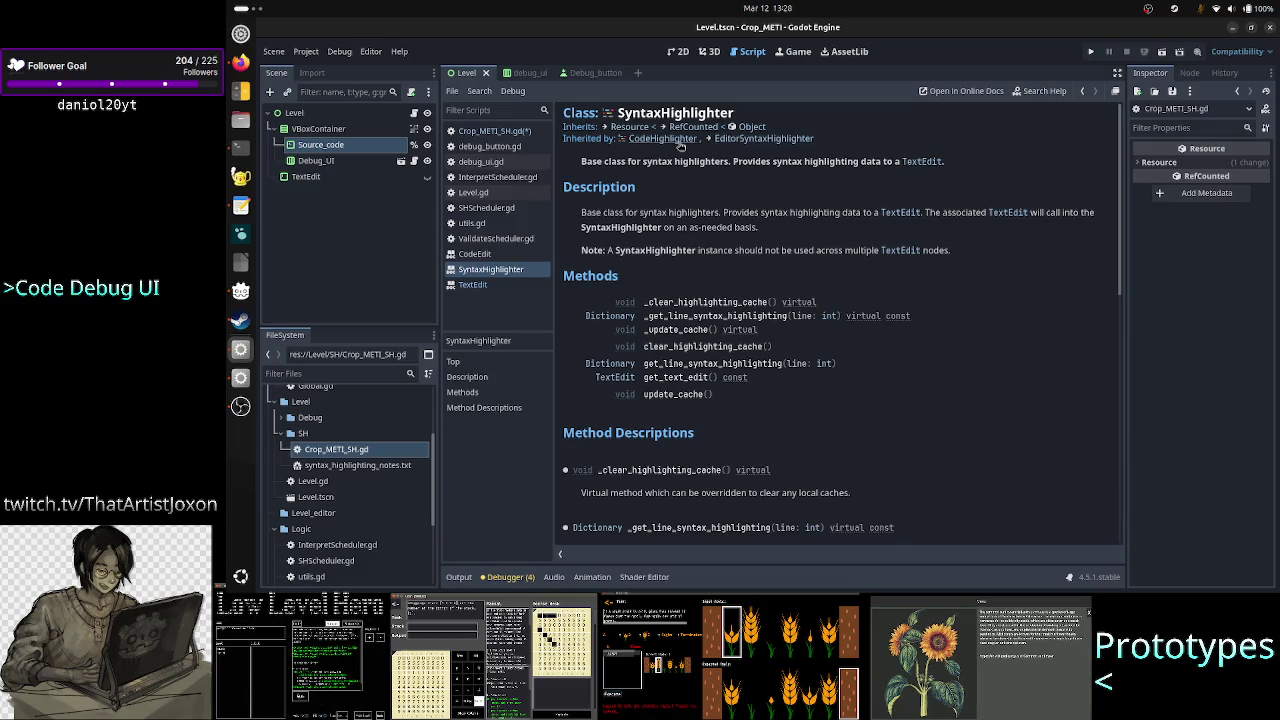
{"action": "left_click", "coordinate": [679, 141]}
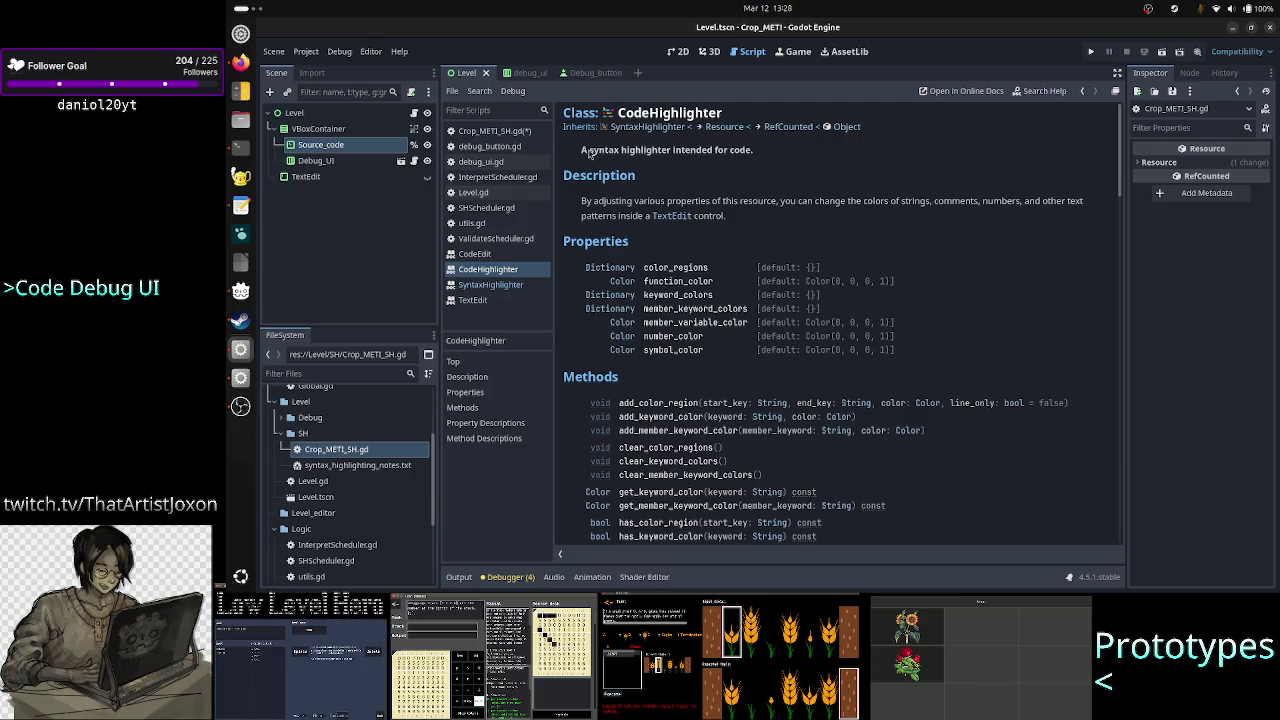
Read the CodeHighlighter summary on highlighting code, changing colours and TextEdit, then scroll to color_regions
{"action": "left_click_drag", "start_coordinate": [588, 152], "coordinate": [759, 149]}
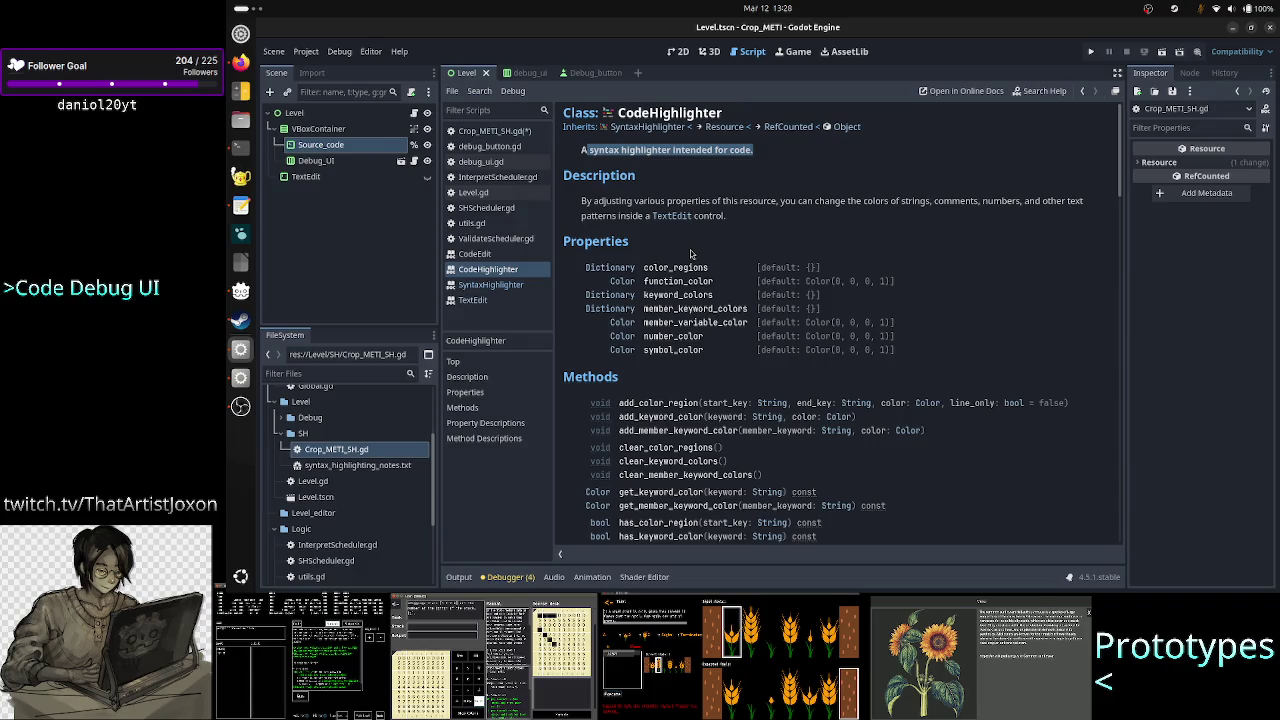
{"action": "left_click_drag", "start_coordinate": [633, 201], "coordinate": [838, 201]}
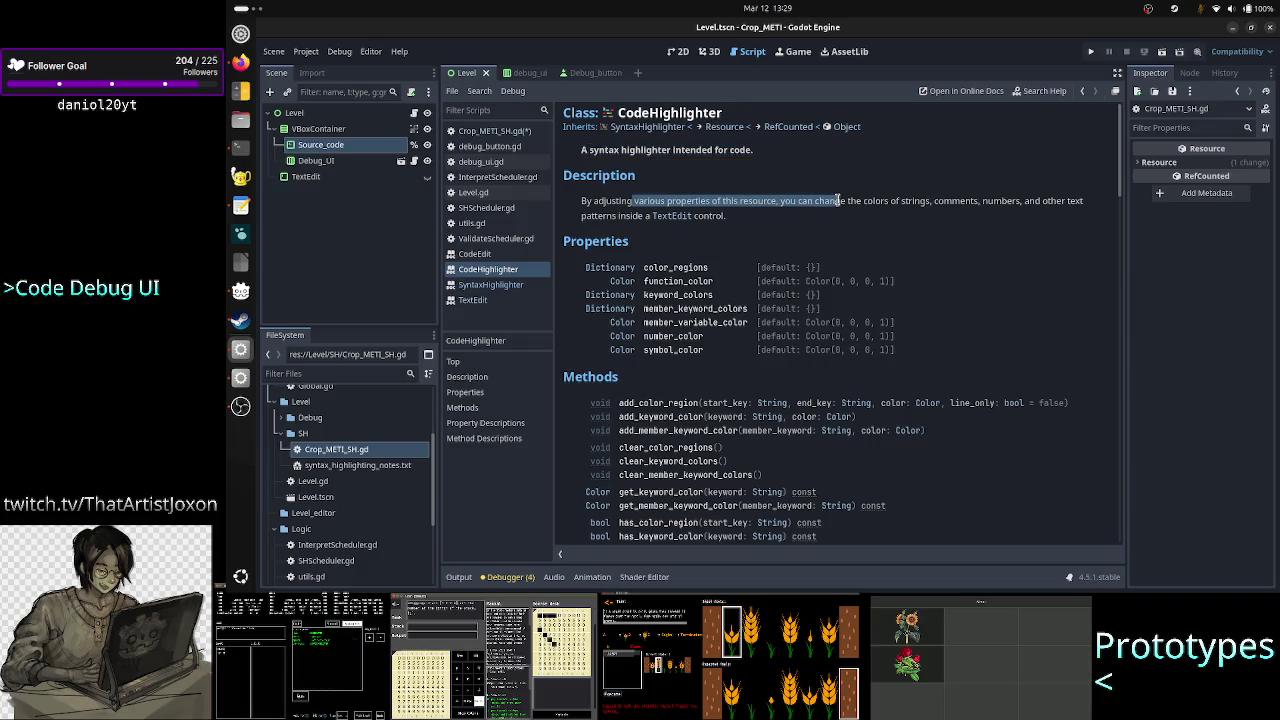
{"action": "left_click", "coordinate": [838, 201]}
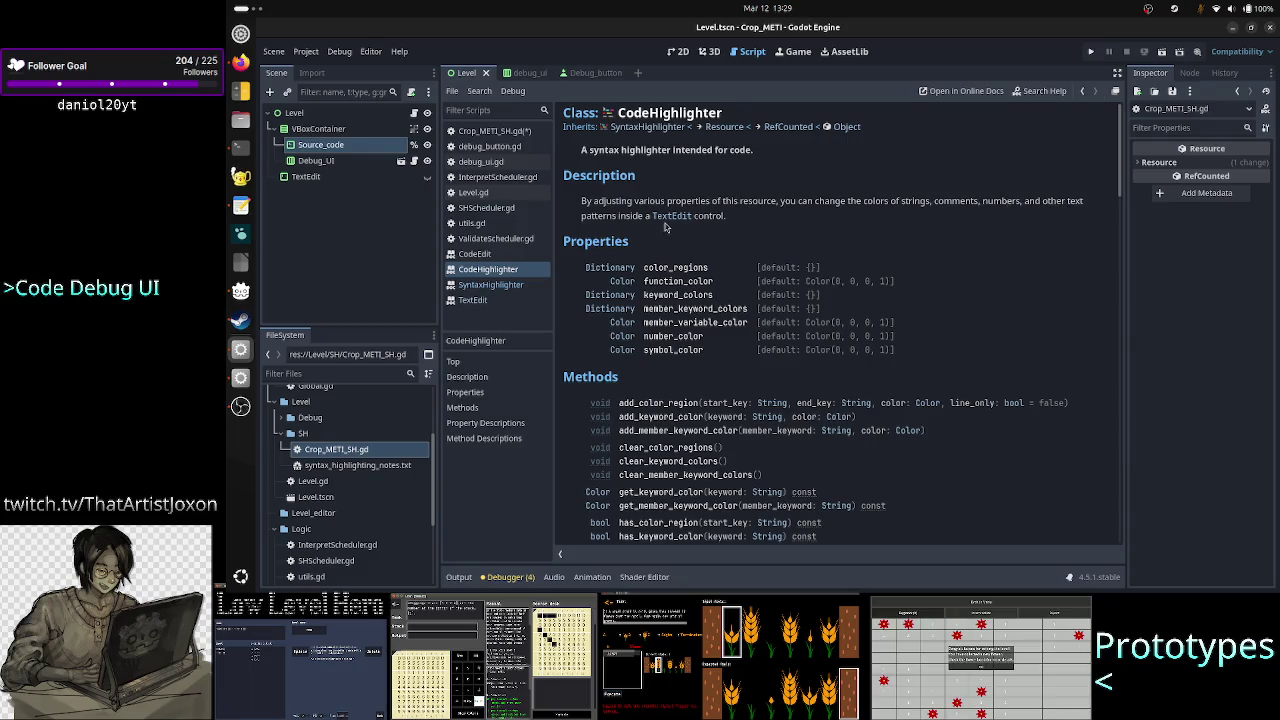
{"action": "left_click_drag", "start_coordinate": [716, 216], "coordinate": [636, 216]}
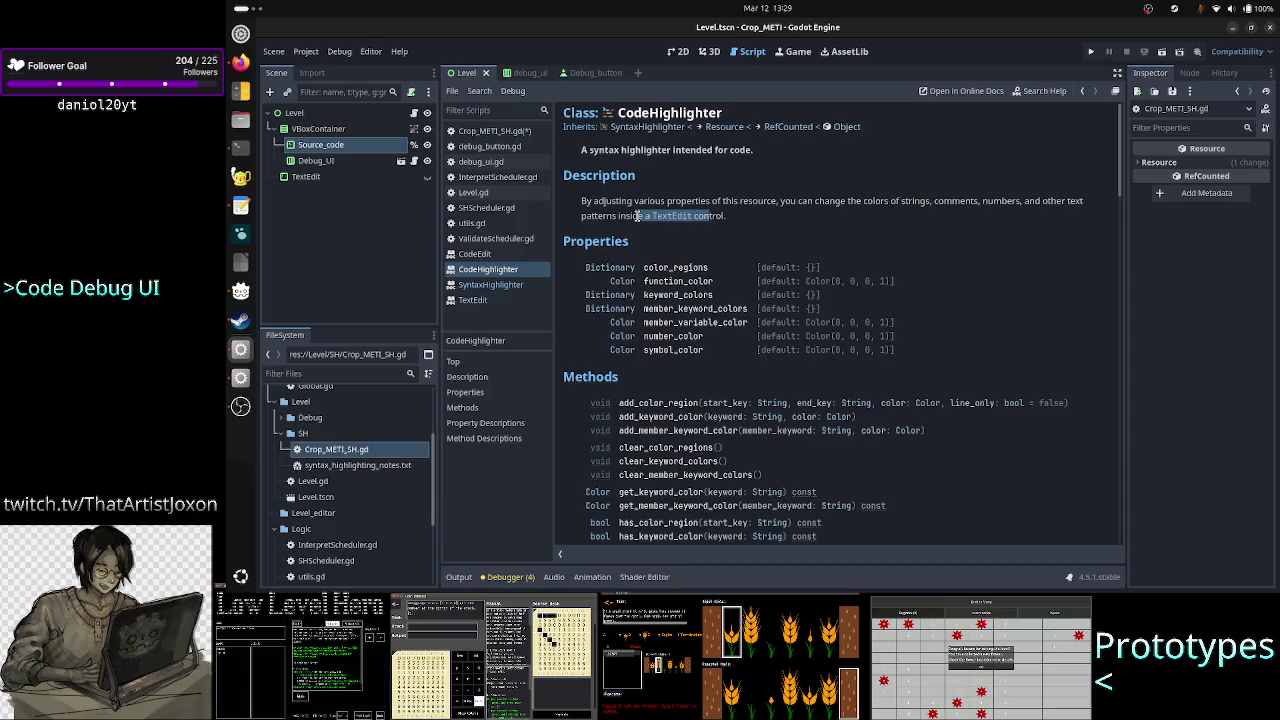
{"action": "left_click", "coordinate": [709, 263]}
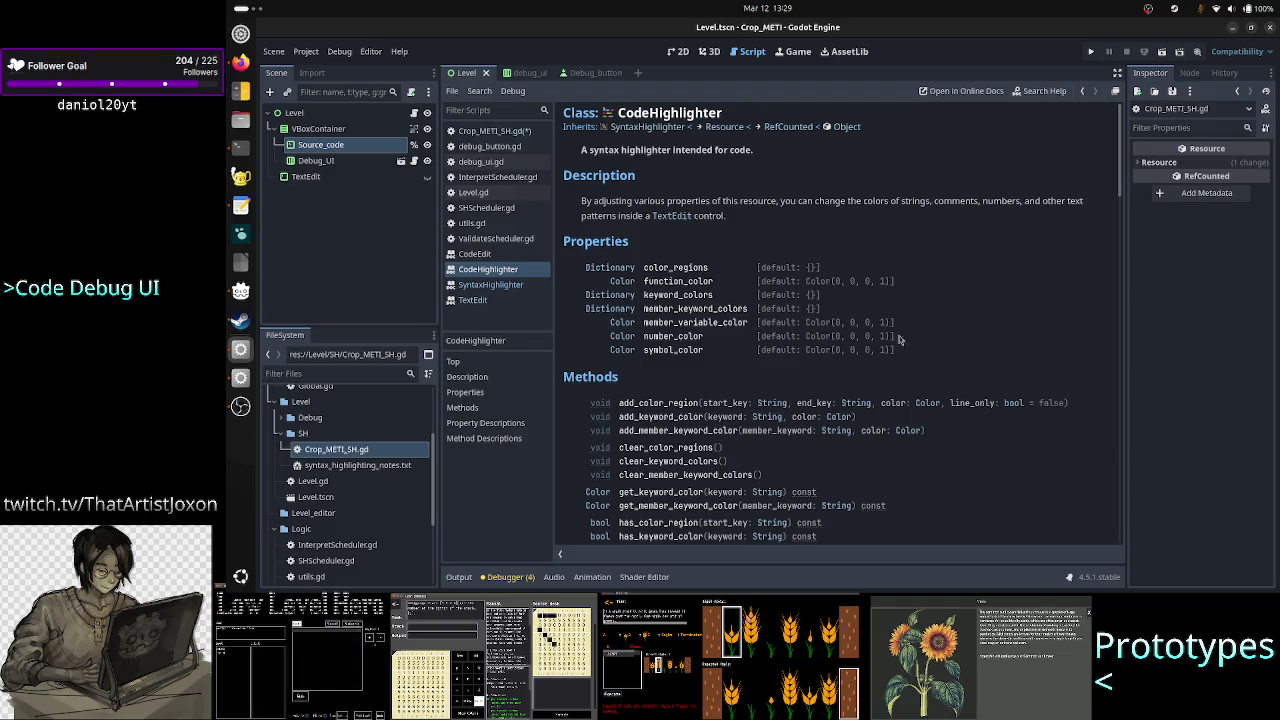
{"action": "scroll", "coordinate": [949, 329], "scroll_direction": "down", "scroll_amount": 1}
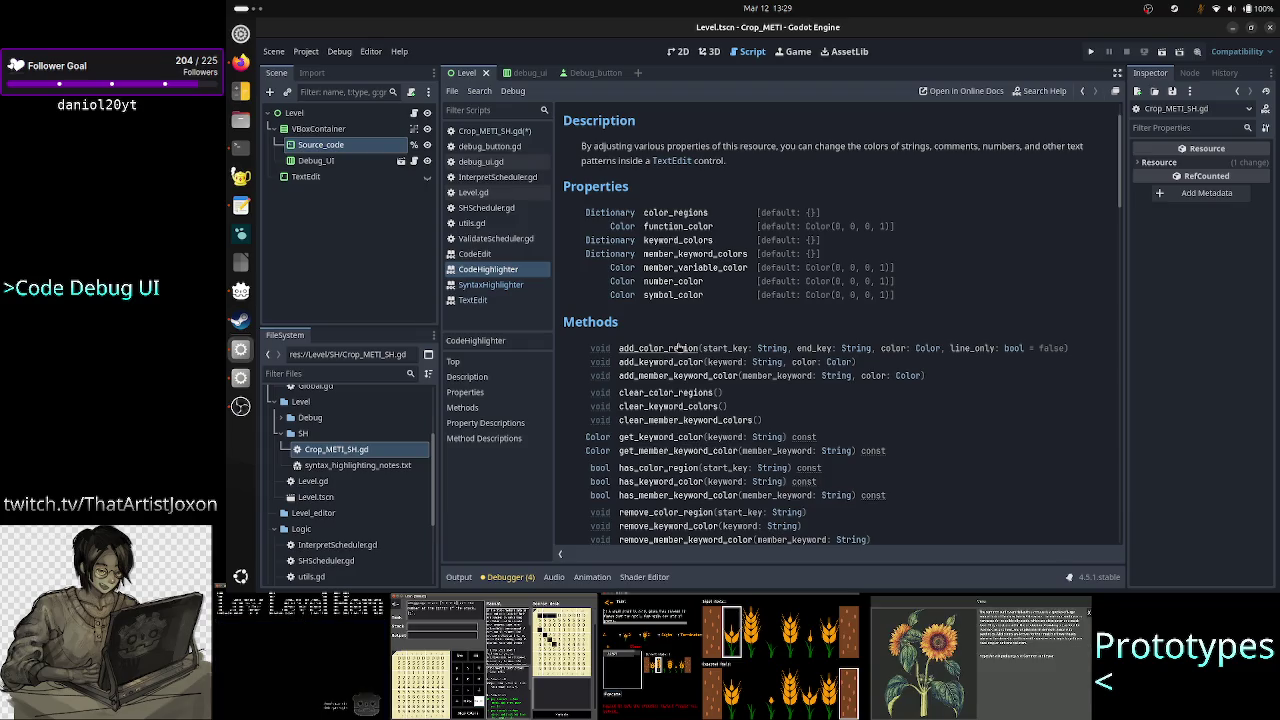
{"action": "scroll", "coordinate": [679, 347], "scroll_direction": "down", "scroll_amount": 5}
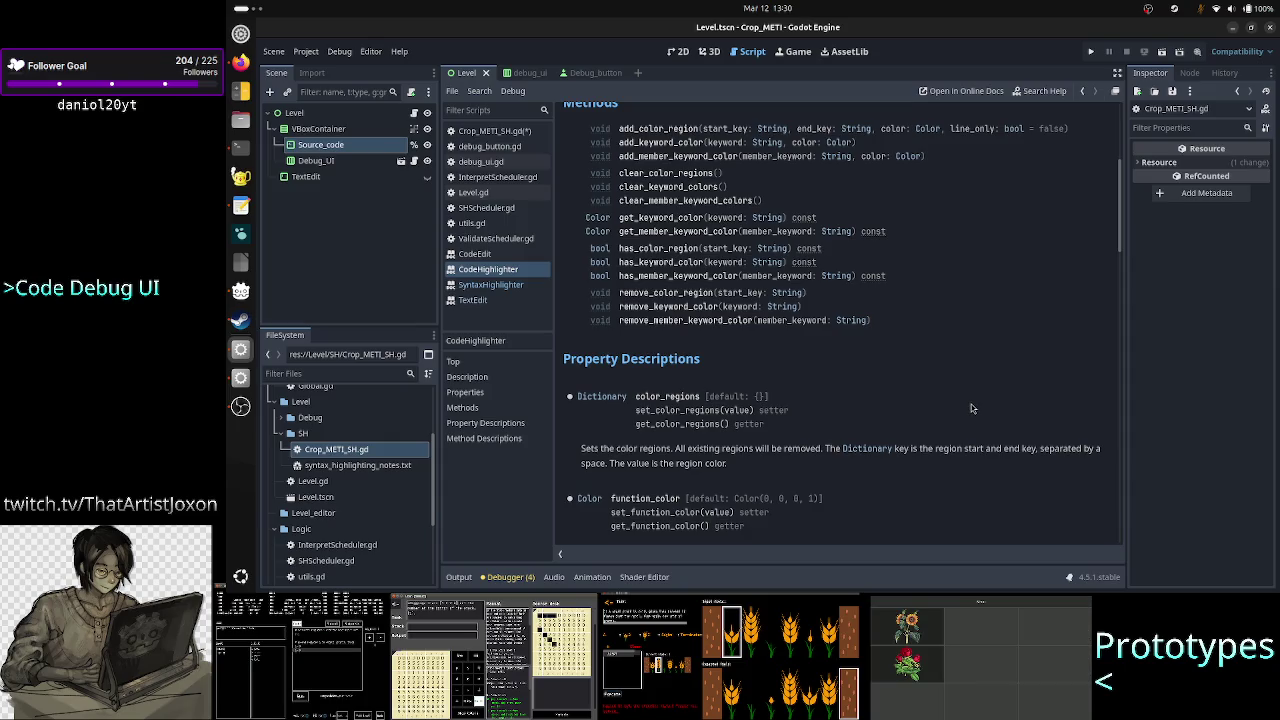
Scroll past Methods to the keyword_colors and function_color property descriptions
{"action": "scroll", "coordinate": [971, 404], "scroll_direction": "down", "scroll_amount": 2}
{"action": "scroll", "coordinate": [971, 408], "scroll_direction": "down", "scroll_amount": 4}
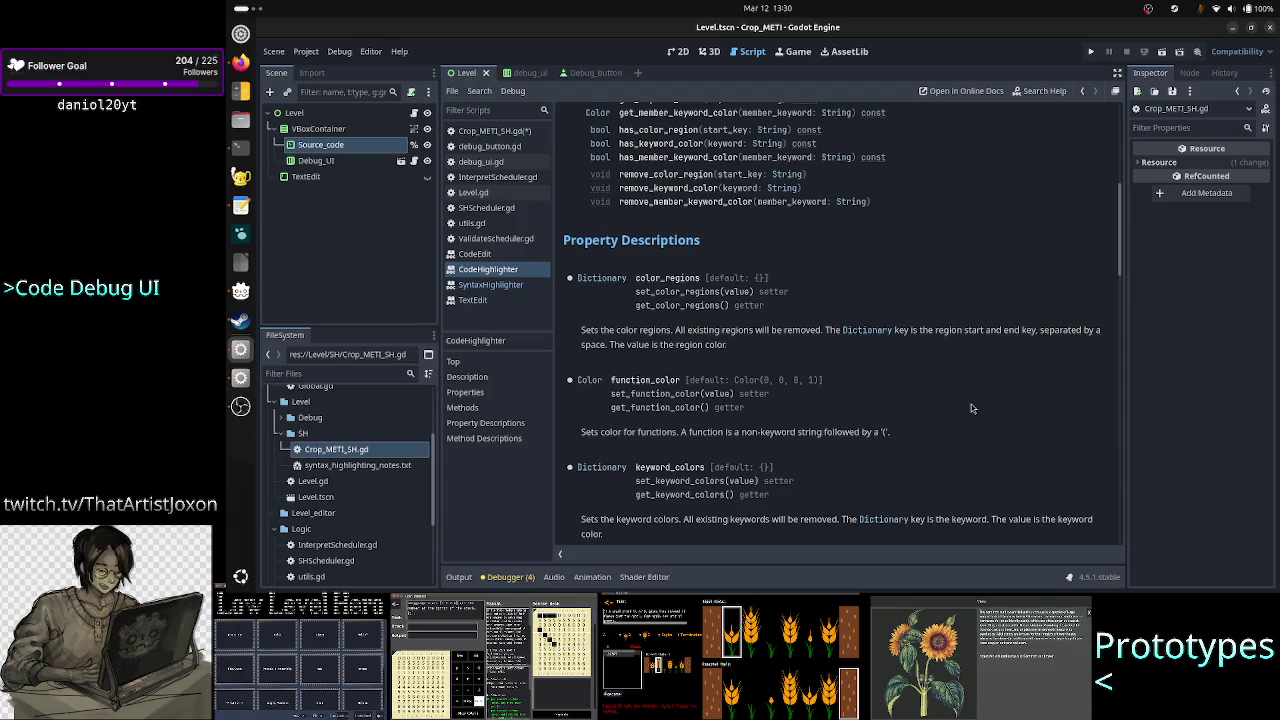
{"action": "scroll", "coordinate": [971, 408], "scroll_direction": "down", "scroll_amount": 2}
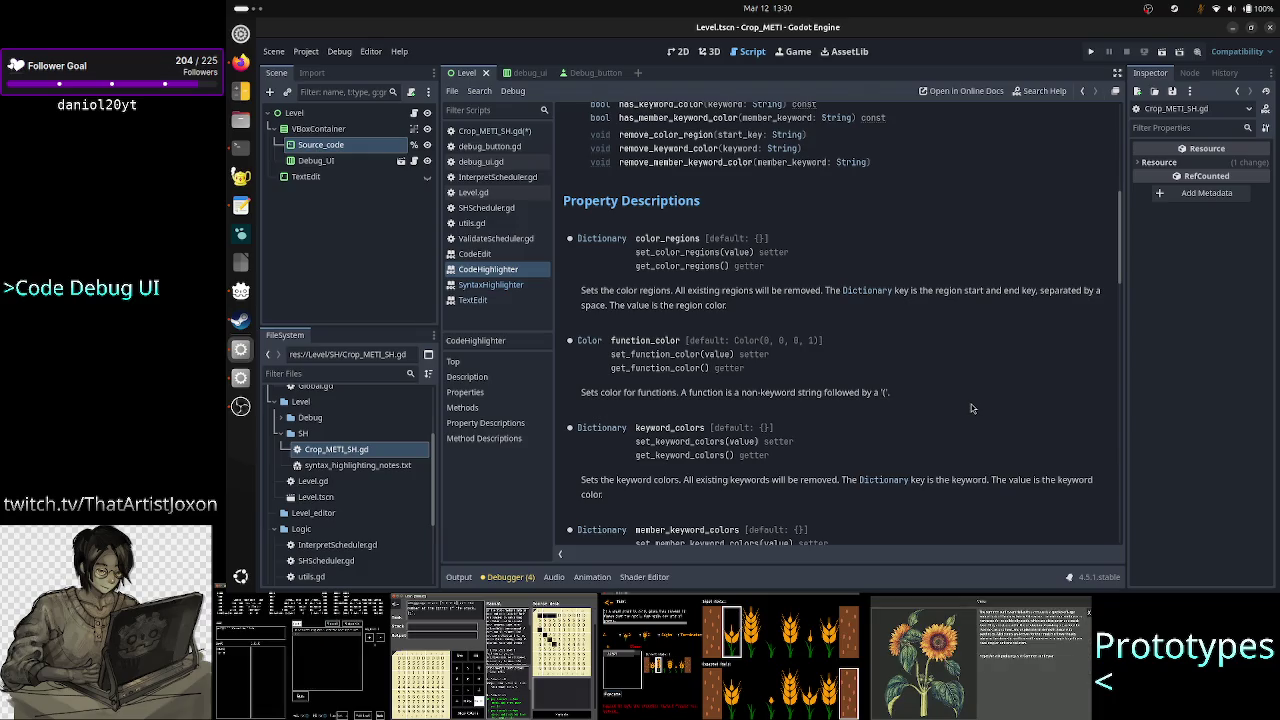
Scroll to the keyword_colors description and highlight the word 'keyword' in it
{"action": "scroll", "coordinate": [971, 408], "scroll_direction": "down", "scroll_amount": 1}
{"action": "scroll", "coordinate": [971, 408], "scroll_direction": "down", "scroll_amount": 3}
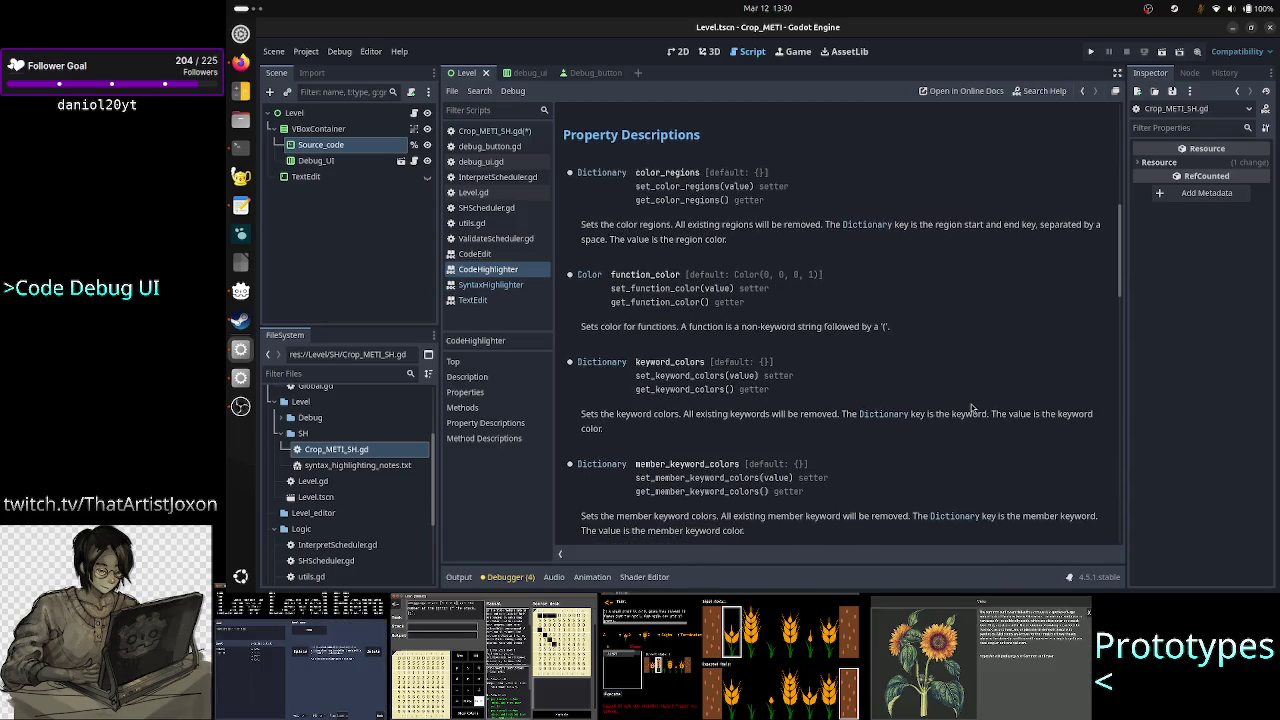
{"action": "scroll", "coordinate": [971, 408], "scroll_direction": "down", "scroll_amount": 2}
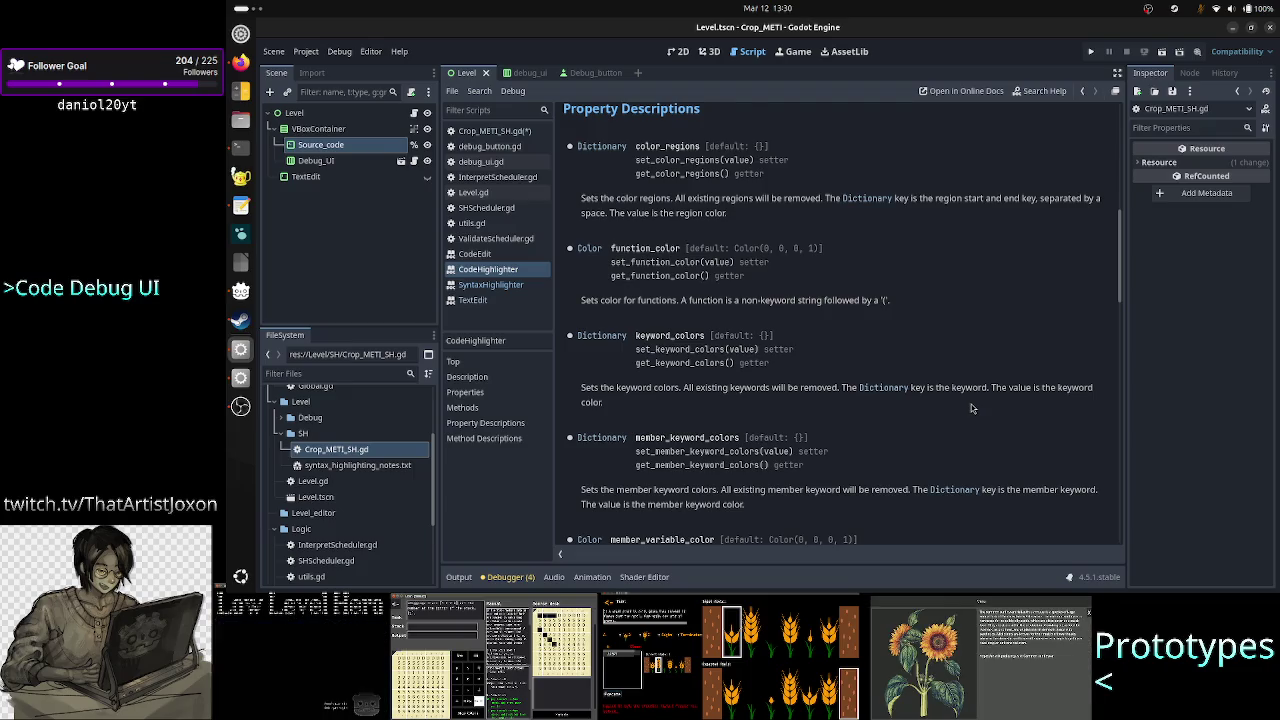
{"action": "double_click", "coordinate": [979, 392]}
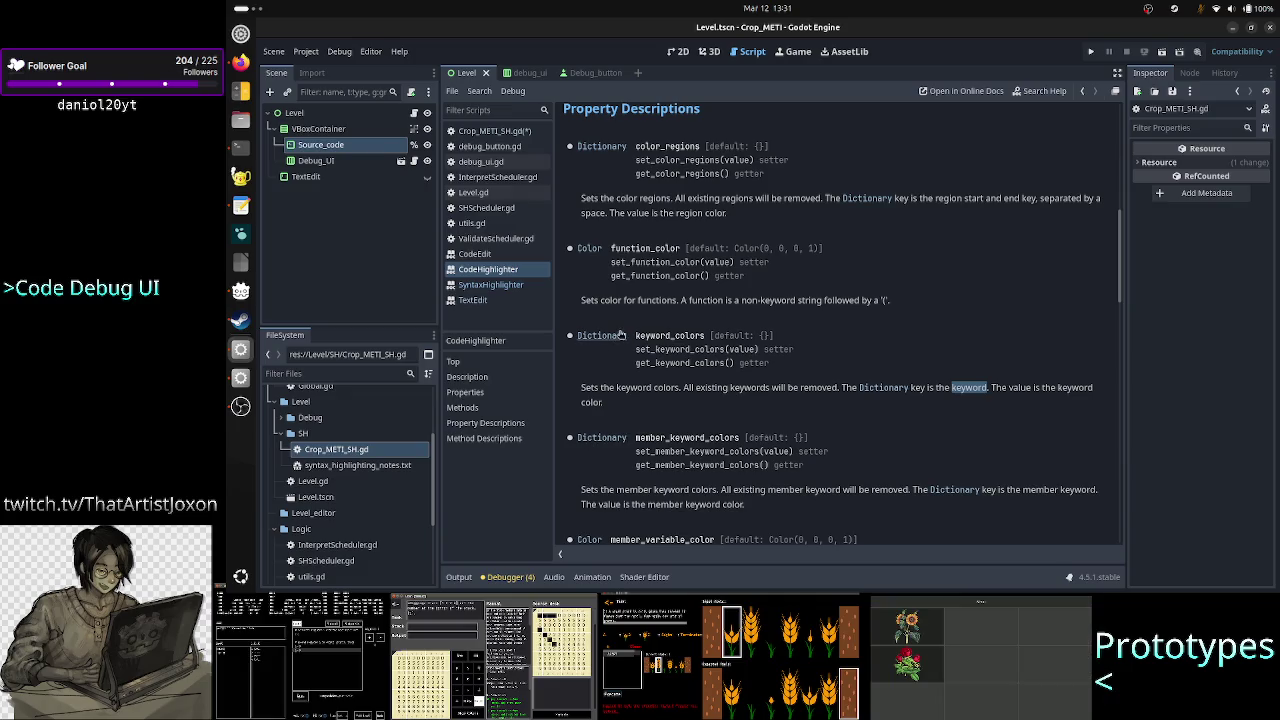
{"action": "left_click", "coordinate": [1050, 429]}
Read the member_variable_color description through symbol_color, then scroll back toward the class header
{"action": "scroll", "coordinate": [1050, 429], "scroll_direction": "down", "scroll_amount": 3}
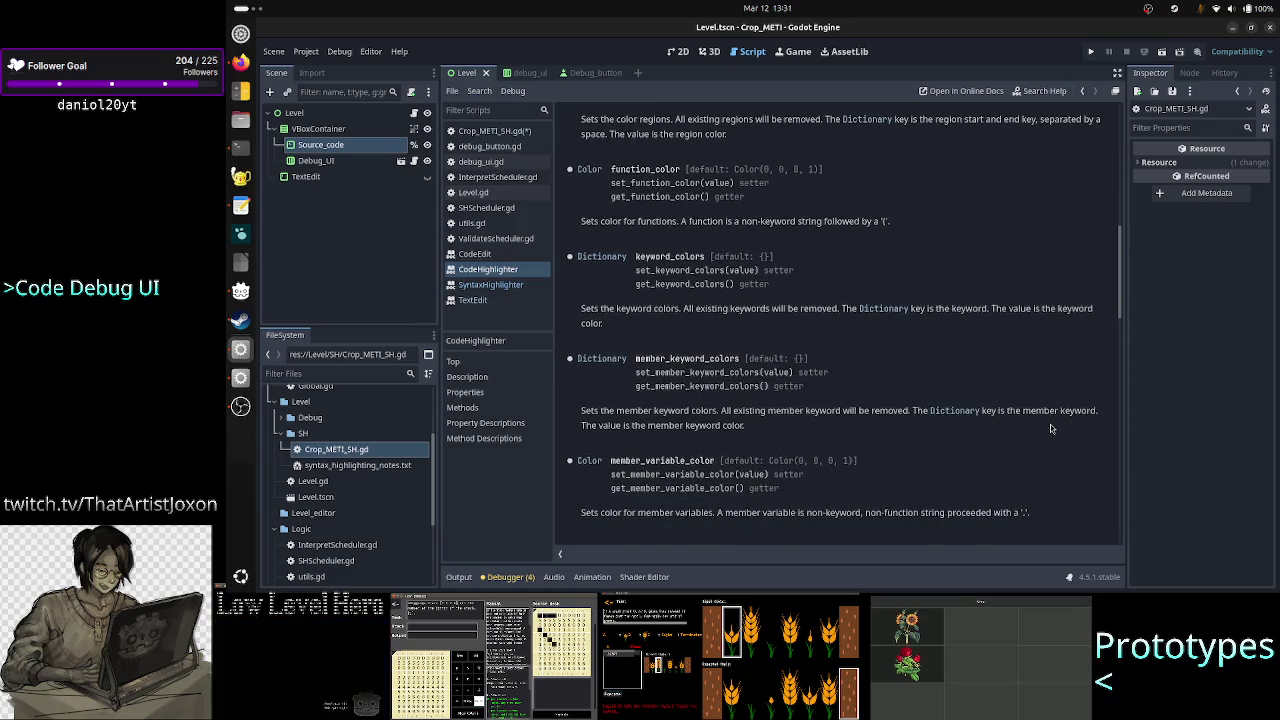
{"action": "scroll", "coordinate": [1050, 428], "scroll_direction": "down", "scroll_amount": 1}
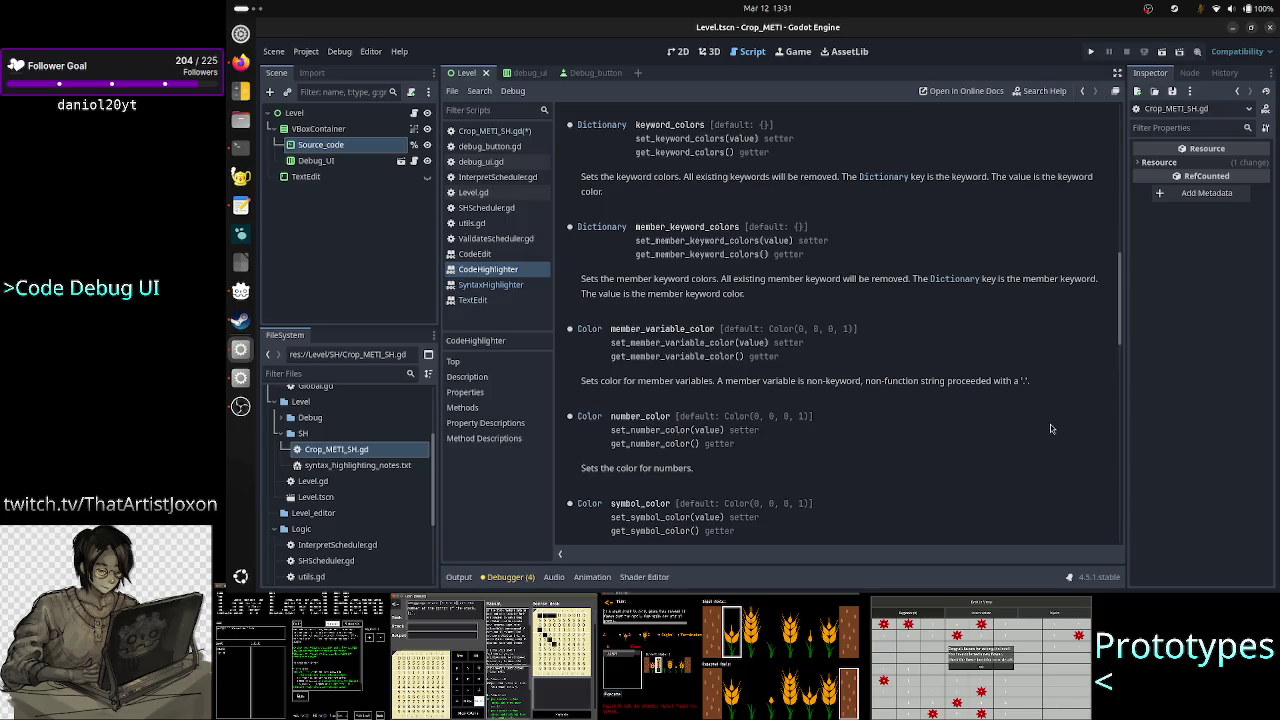
{"action": "scroll", "coordinate": [1050, 428], "scroll_direction": "down", "scroll_amount": 1}
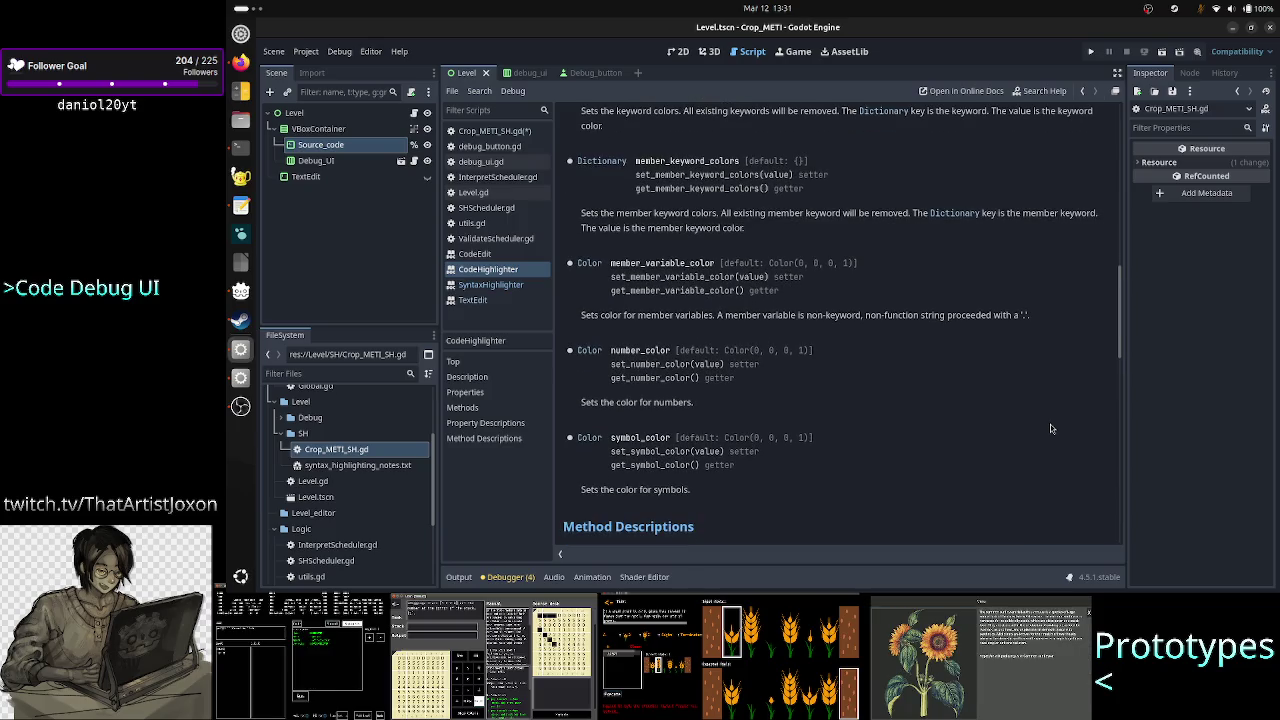
{"action": "left_click_drag", "start_coordinate": [718, 315], "coordinate": [581, 315]}
{"action": "left_click", "coordinate": [811, 326]}
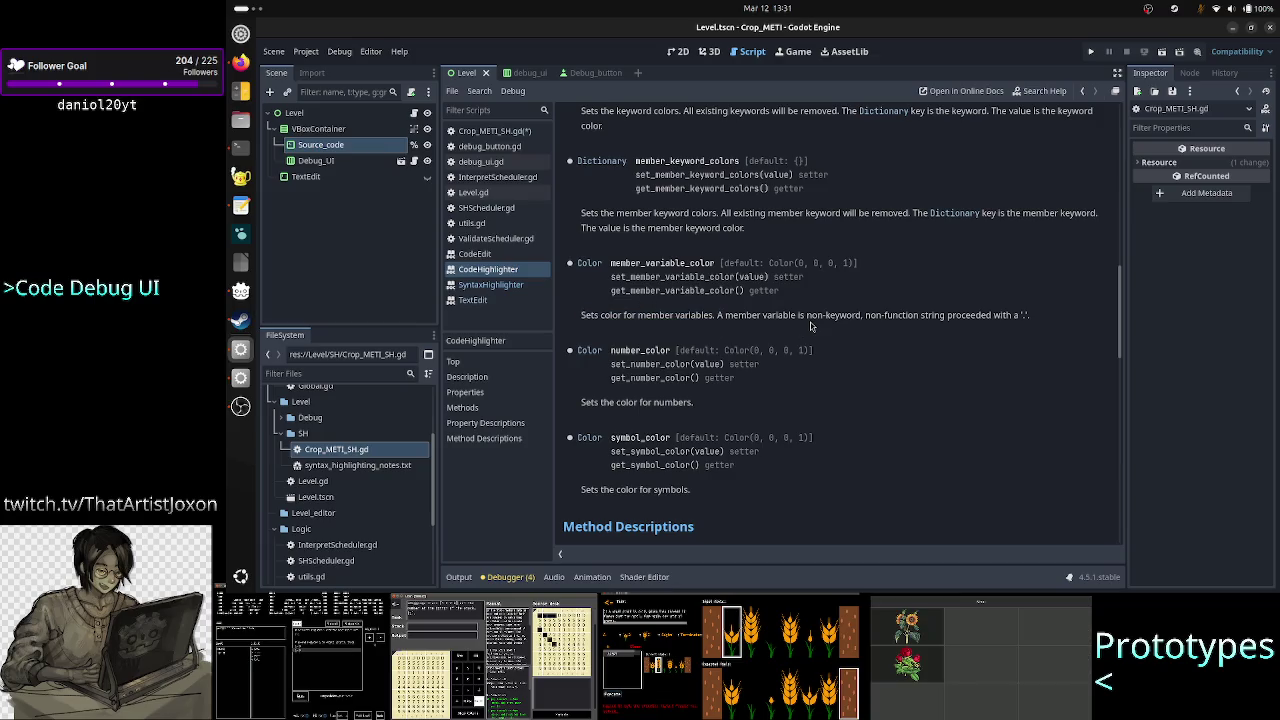
{"action": "scroll", "coordinate": [811, 326], "scroll_direction": "up", "scroll_amount": 15}
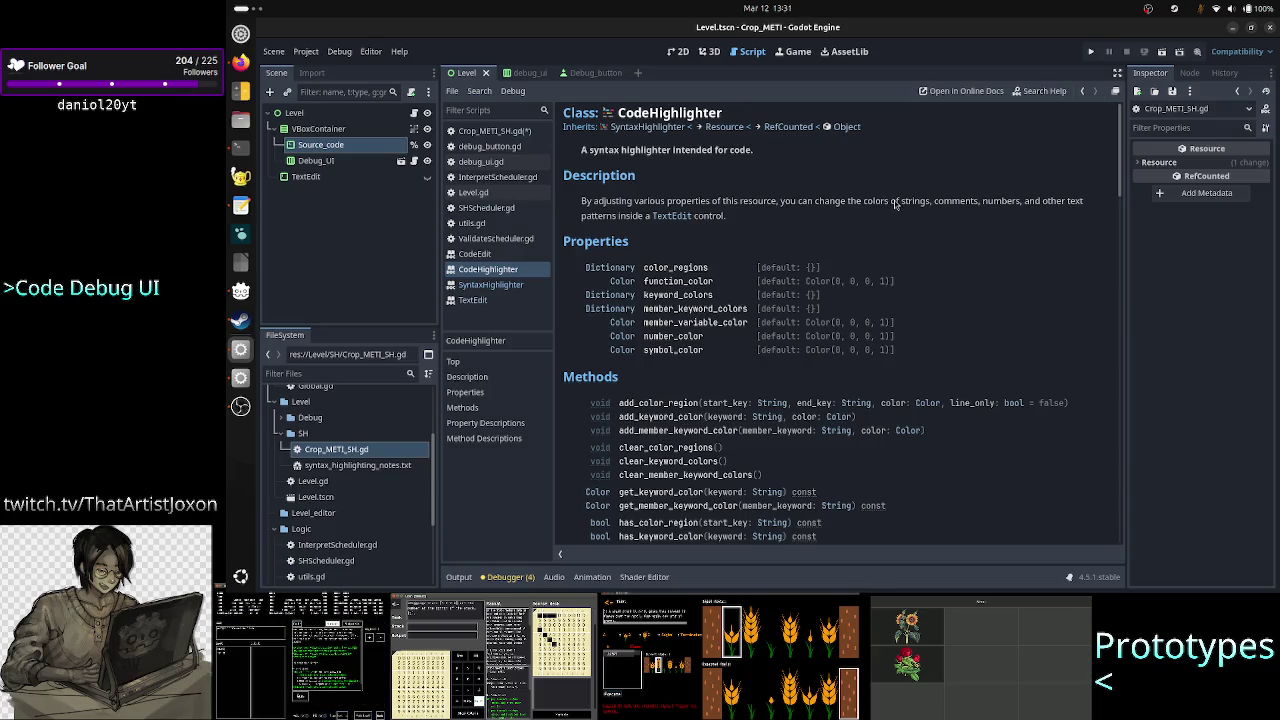
Scroll down to the member_variable_color and number_color property descriptions
{"action": "scroll", "coordinate": [766, 405], "scroll_direction": "down", "scroll_amount": 5}
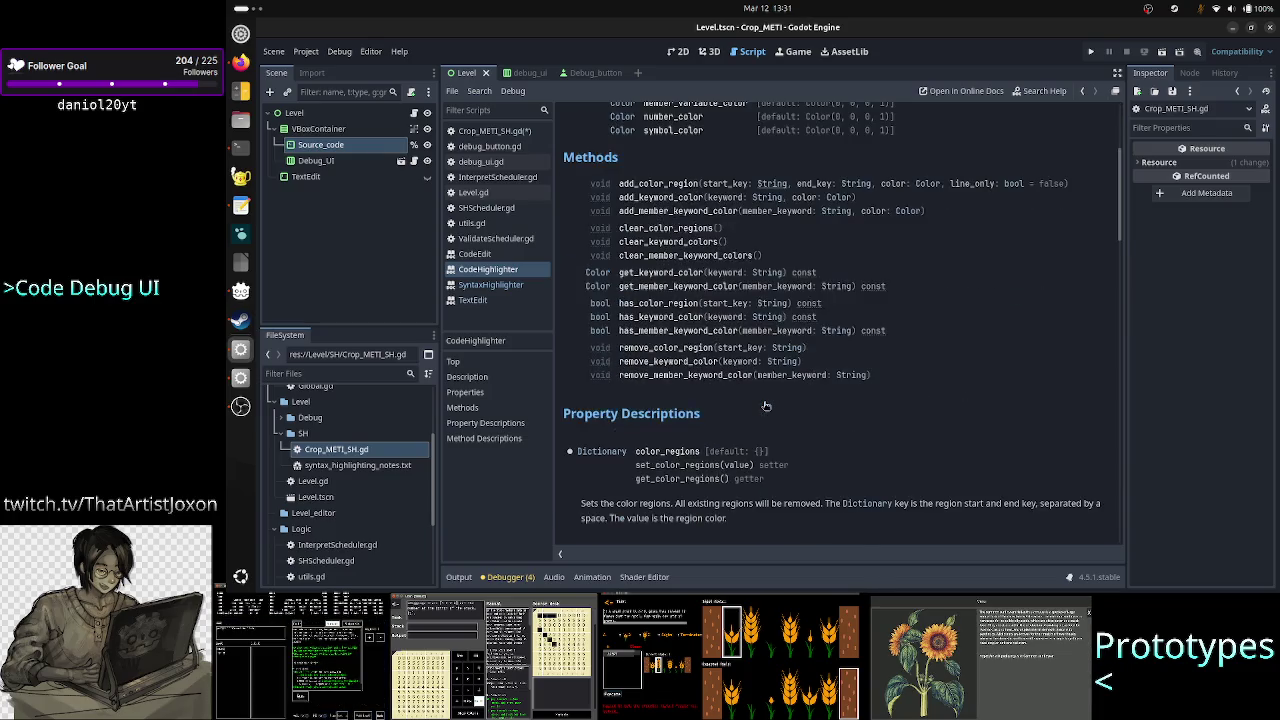
{"action": "scroll", "coordinate": [766, 405], "scroll_direction": "down", "scroll_amount": 6}
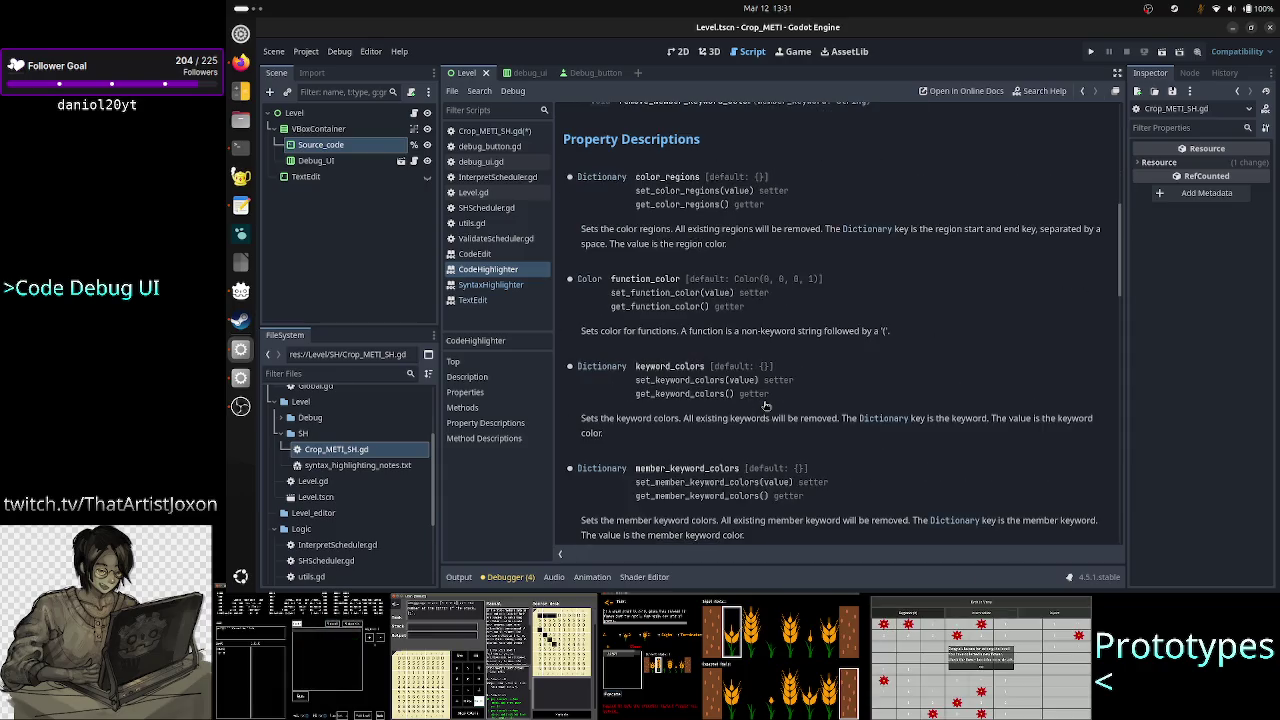
{"action": "scroll", "coordinate": [766, 405], "scroll_direction": "down", "scroll_amount": 2}
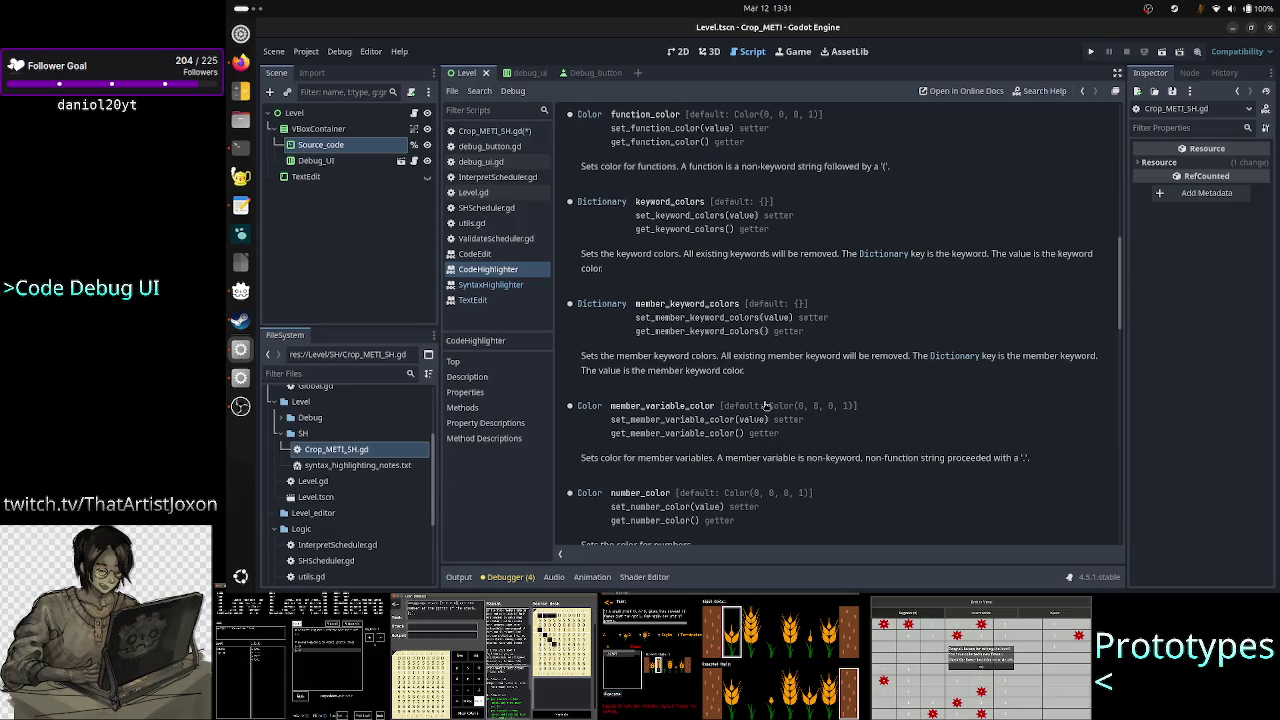
{"action": "scroll", "coordinate": [766, 405], "scroll_direction": "down", "scroll_amount": 2}
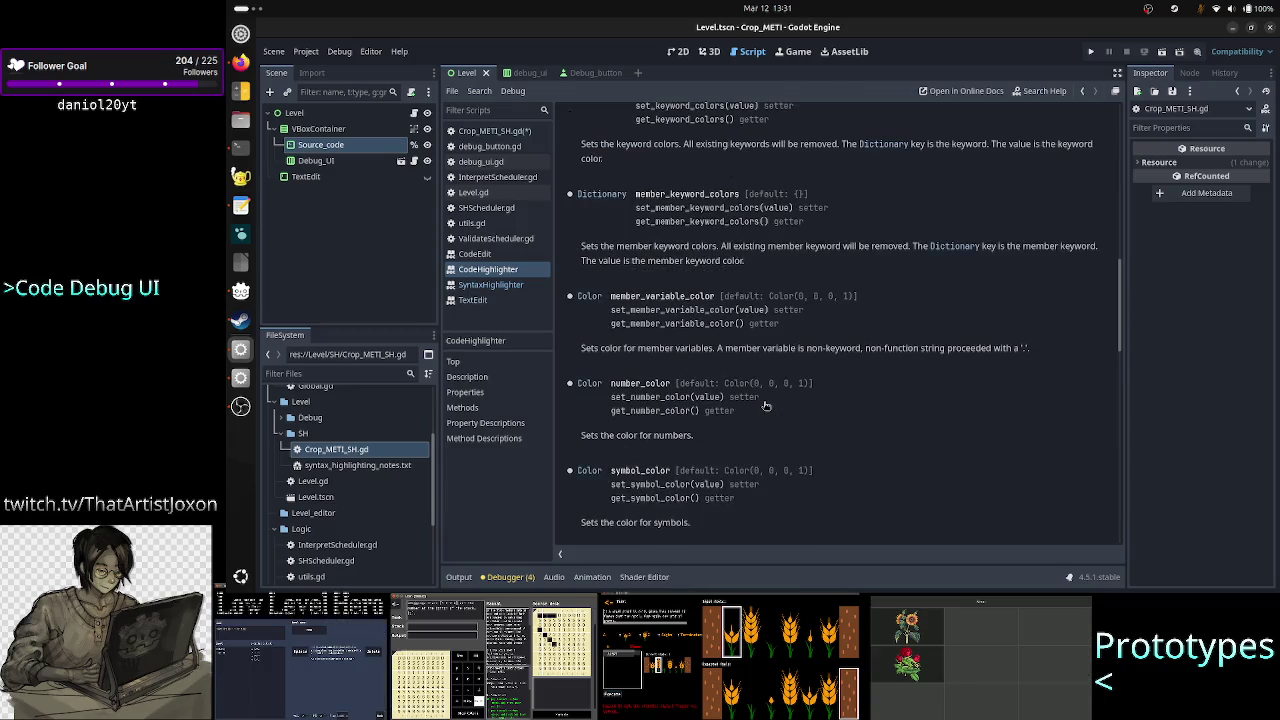
{"action": "scroll", "coordinate": [766, 405], "scroll_direction": "up", "scroll_amount": 1}
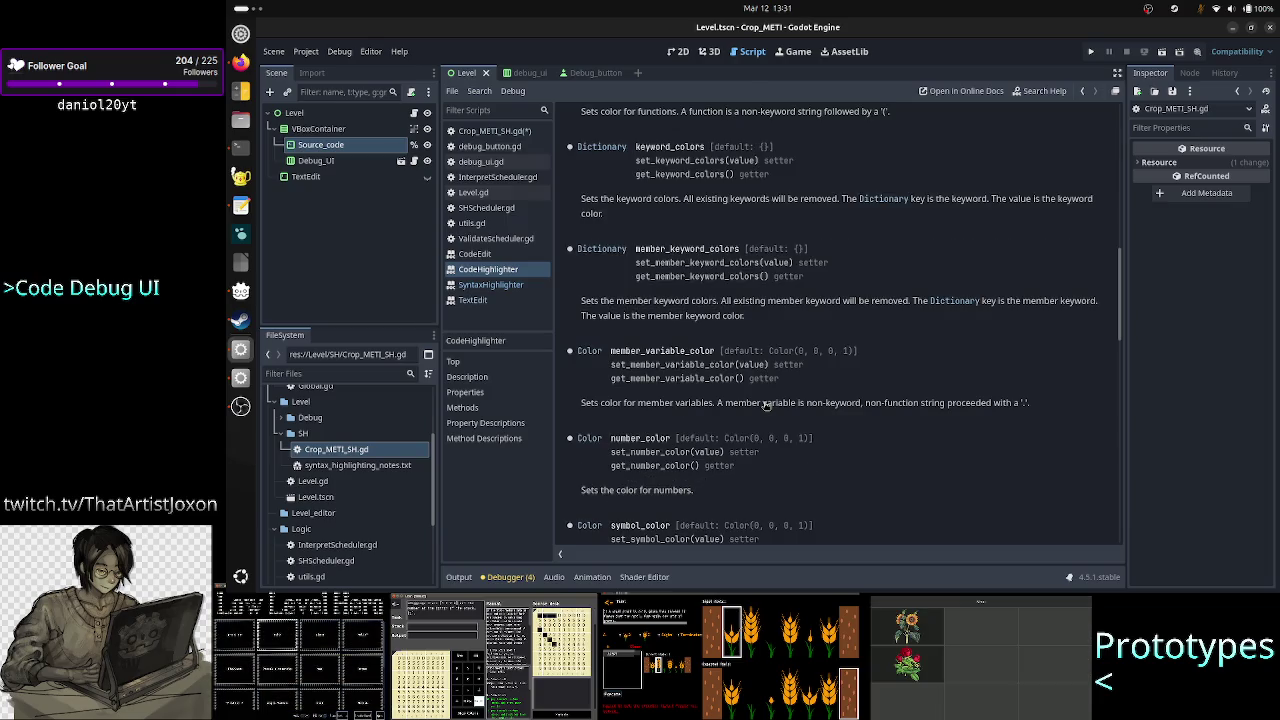
{"action": "scroll", "coordinate": [766, 405], "scroll_direction": "down", "scroll_amount": 2}
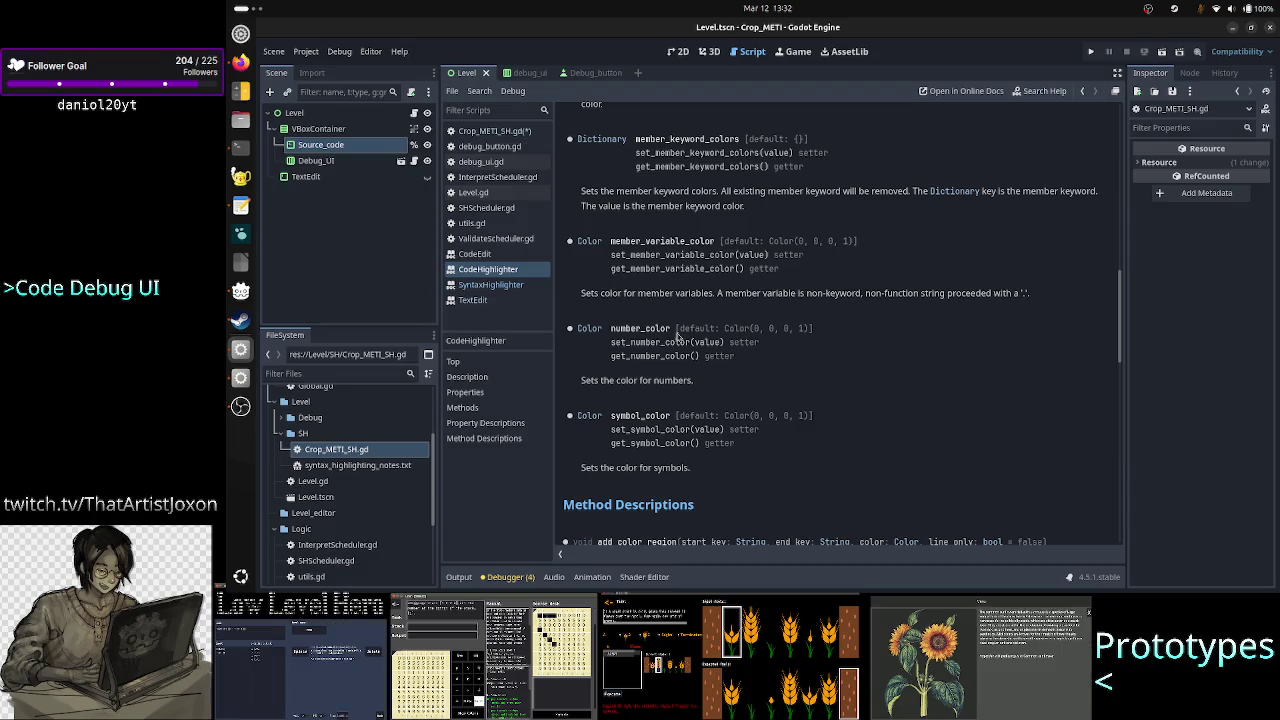
Highlight the number_color property name and the symbol_color wording about symbols
{"action": "left_click_drag", "start_coordinate": [674, 329], "coordinate": [610, 329]}
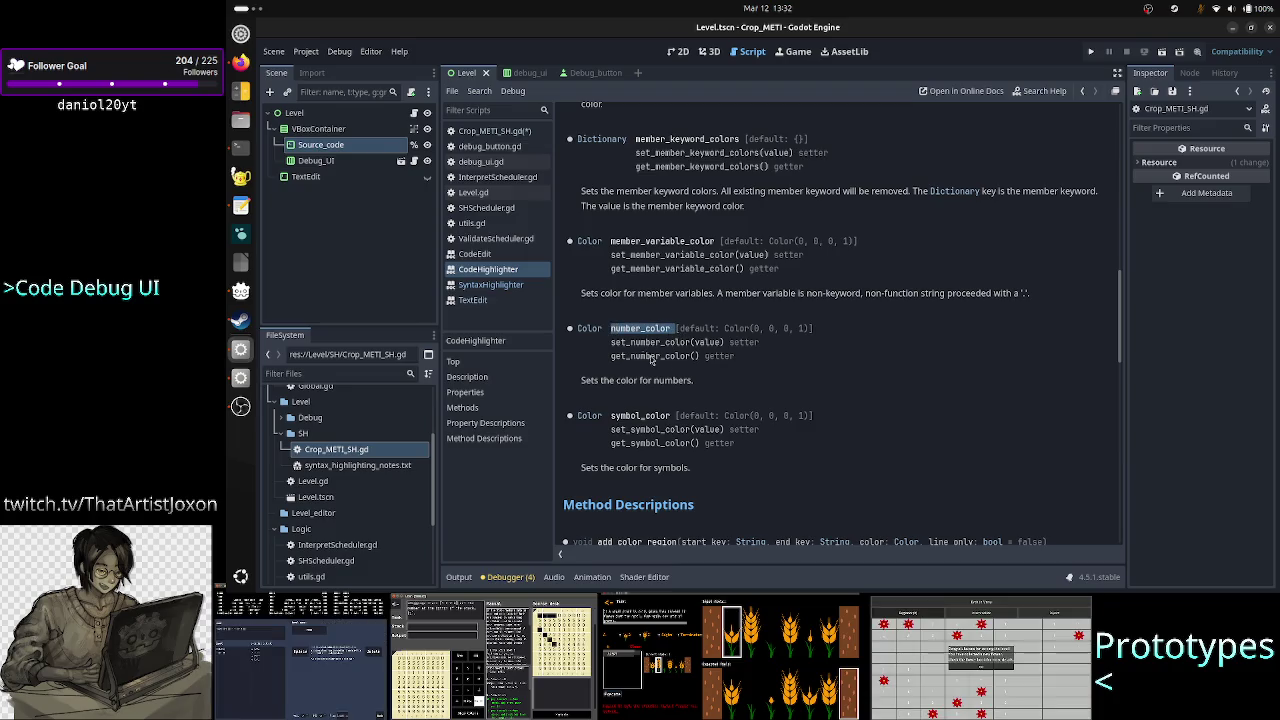
{"action": "left_click", "coordinate": [762, 375]}
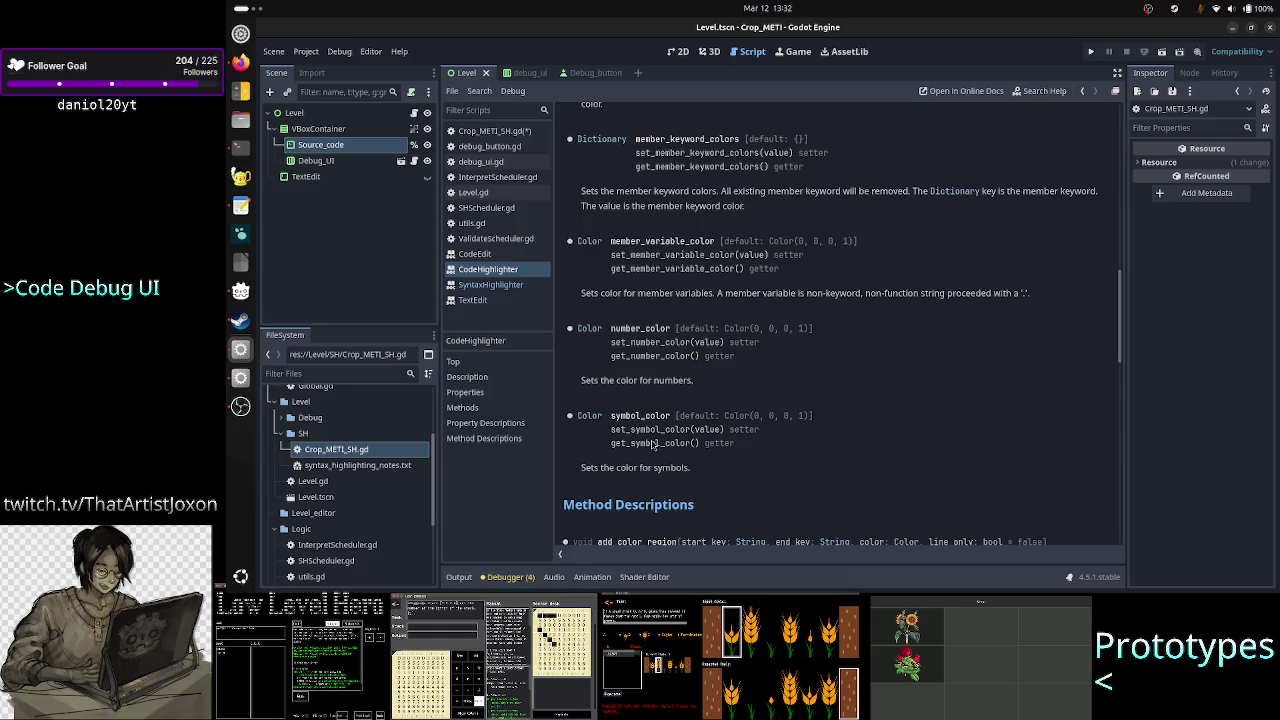
{"action": "mouse_move", "coordinate": [640, 470]}
{"action": "left_mouse_down"}
{"action": "mouse_move", "coordinate": [700, 477]}
{"action": "mouse_move", "coordinate": [646, 474]}
{"action": "left_mouse_up"}
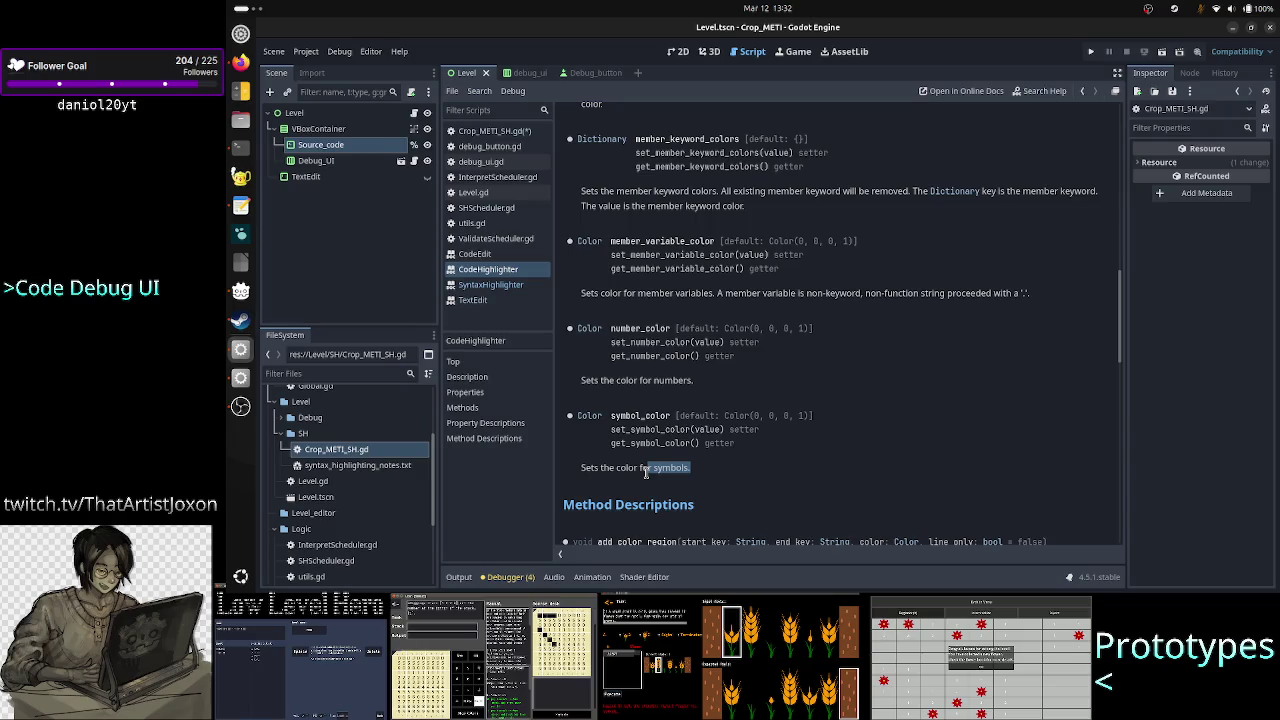
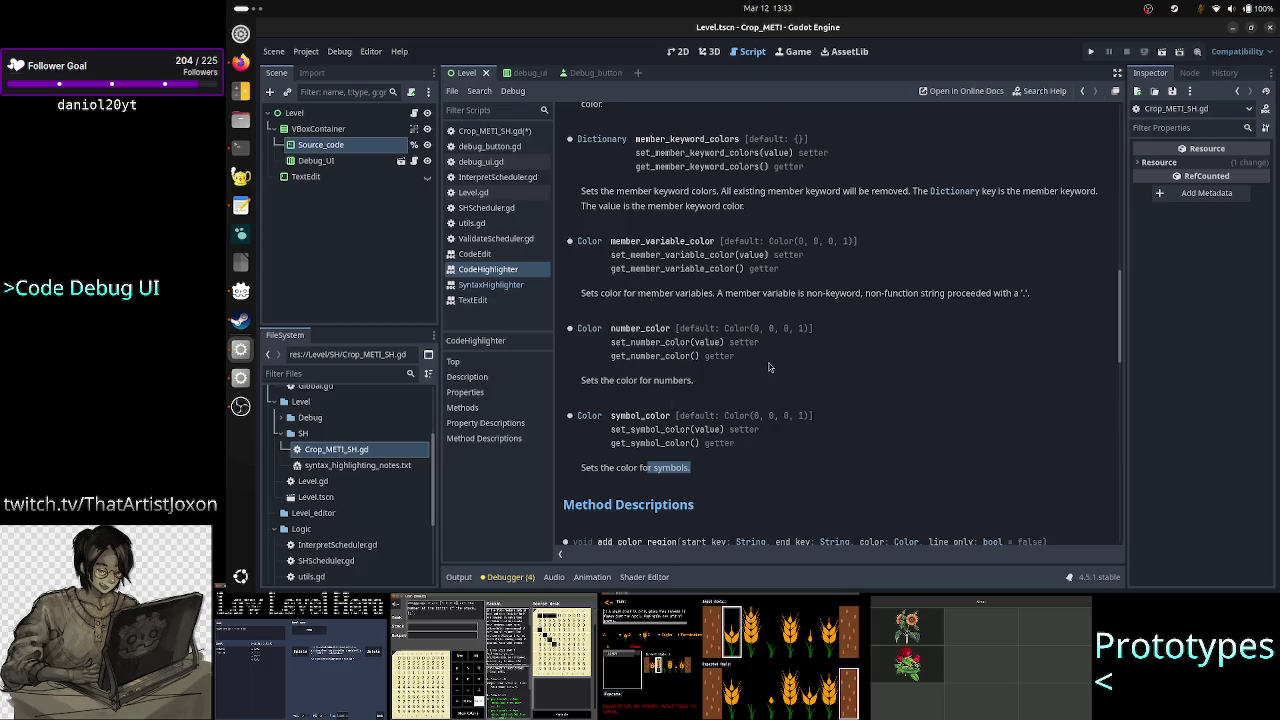
Scroll through the current class docs, highlighting the term color_regions
{"action": "scroll", "coordinate": [770, 367], "scroll_direction": "up", "scroll_amount": 3}
{"action": "scroll", "coordinate": [770, 367], "scroll_direction": "up", "scroll_amount": 4}
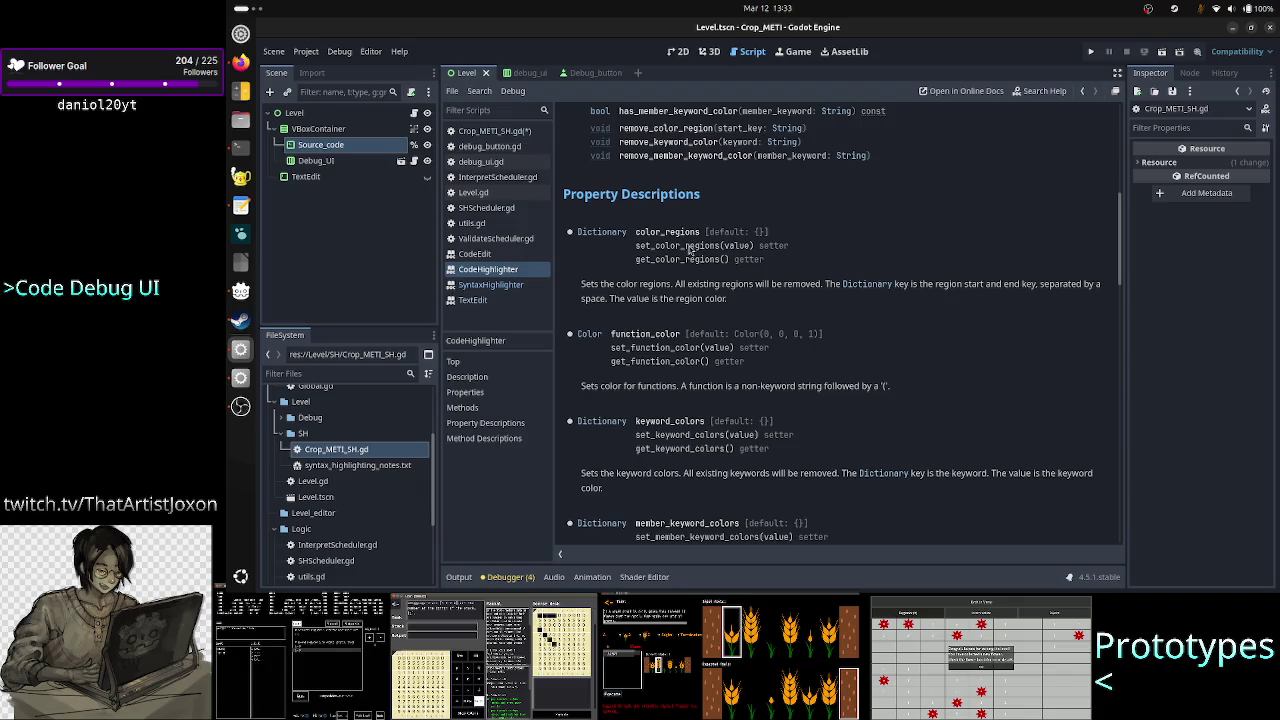
{"action": "left_click_drag", "start_coordinate": [699, 232], "coordinate": [636, 232]}
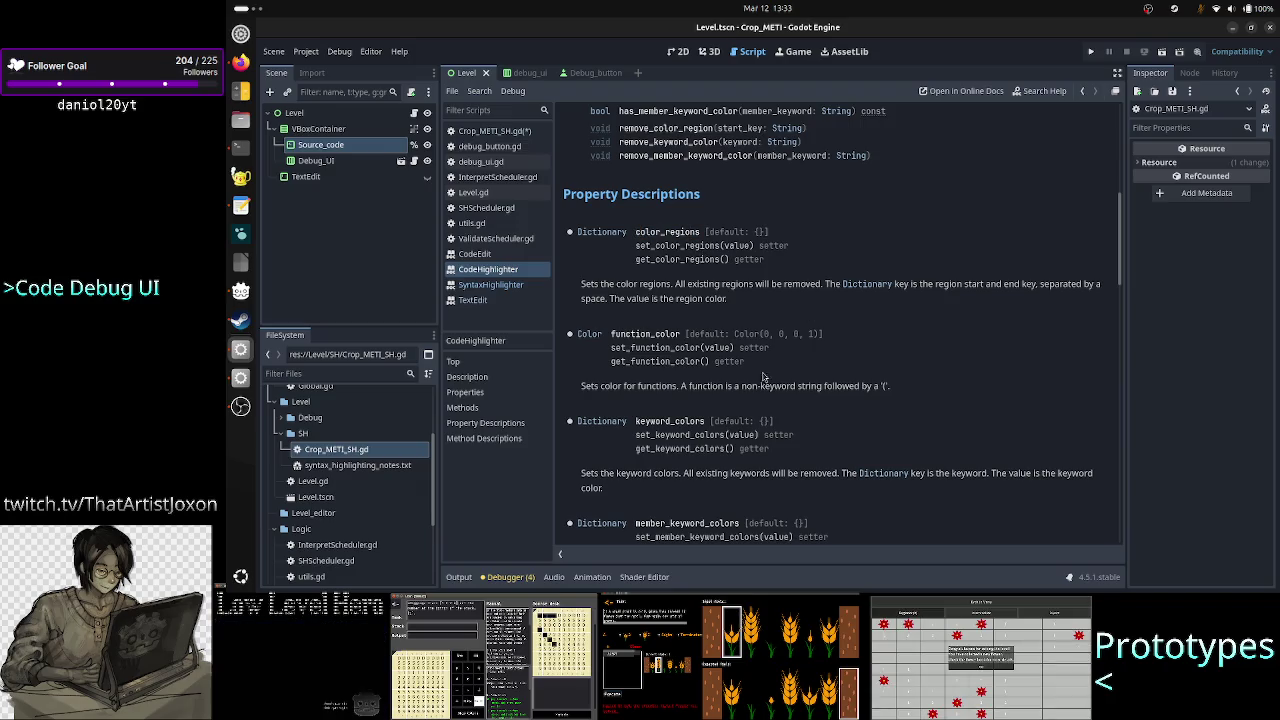
{"action": "scroll", "coordinate": [750, 398], "scroll_direction": "down", "scroll_amount": 2}
{"action": "scroll", "coordinate": [750, 398], "scroll_direction": "down", "scroll_amount": 3}
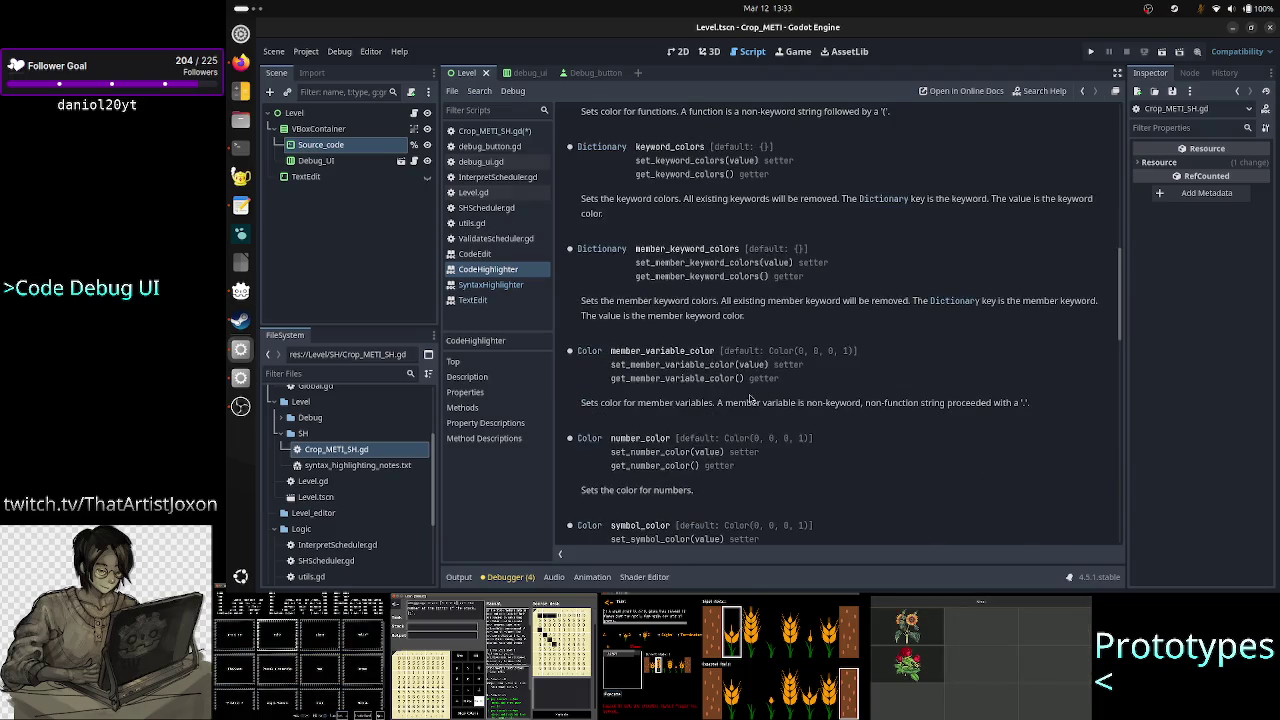
{"action": "scroll", "coordinate": [750, 398], "scroll_direction": "down", "scroll_amount": 4}
{"action": "scroll", "coordinate": [750, 398], "scroll_direction": "down", "scroll_amount": 3}
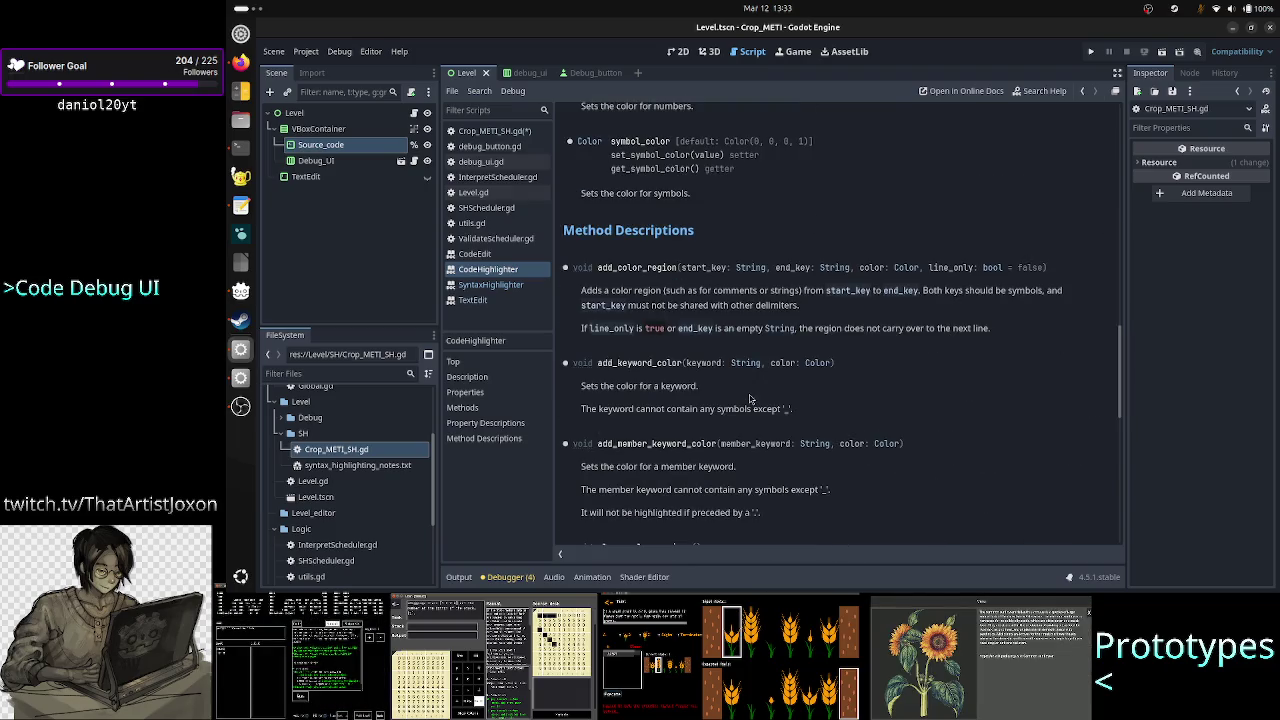
{"action": "scroll", "coordinate": [750, 398], "scroll_direction": "down", "scroll_amount": 10}
{"action": "scroll", "coordinate": [750, 398], "scroll_direction": "up", "scroll_amount": 20}
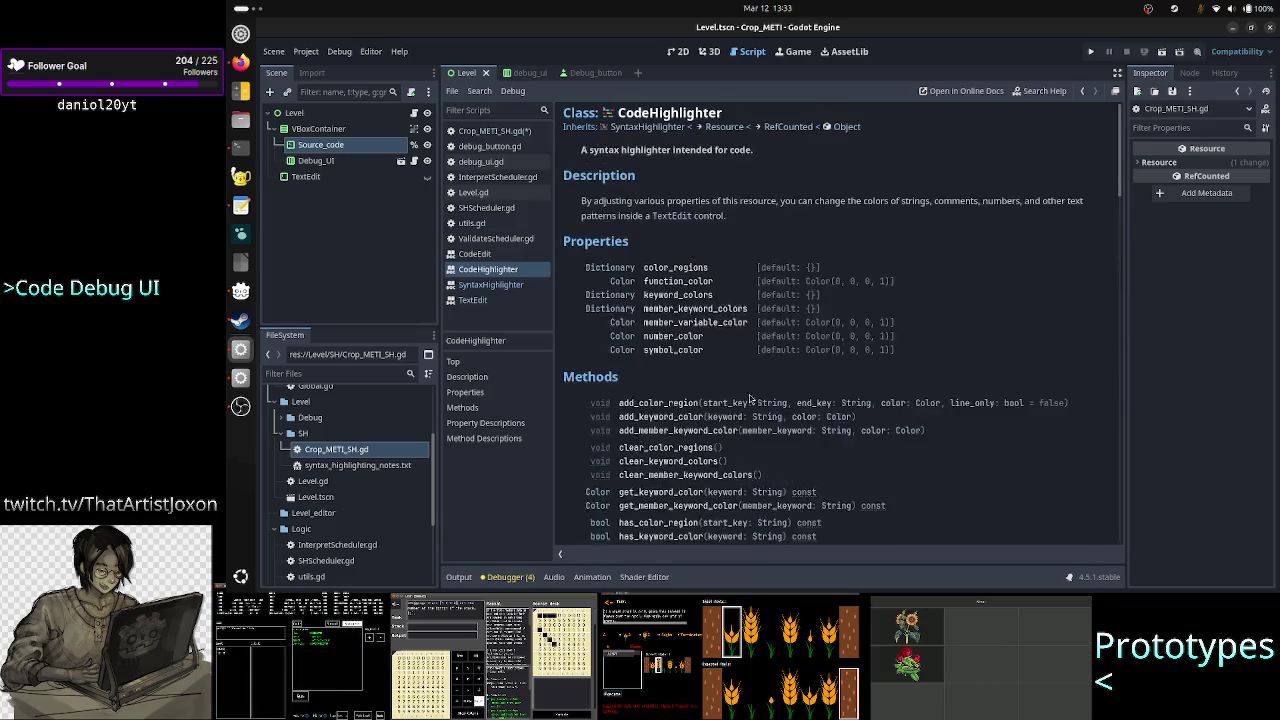
Browse the SyntaxHighlighter base-class reference, then bring up the TextEdit class documentation
{"action": "left_click", "coordinate": [667, 127]}
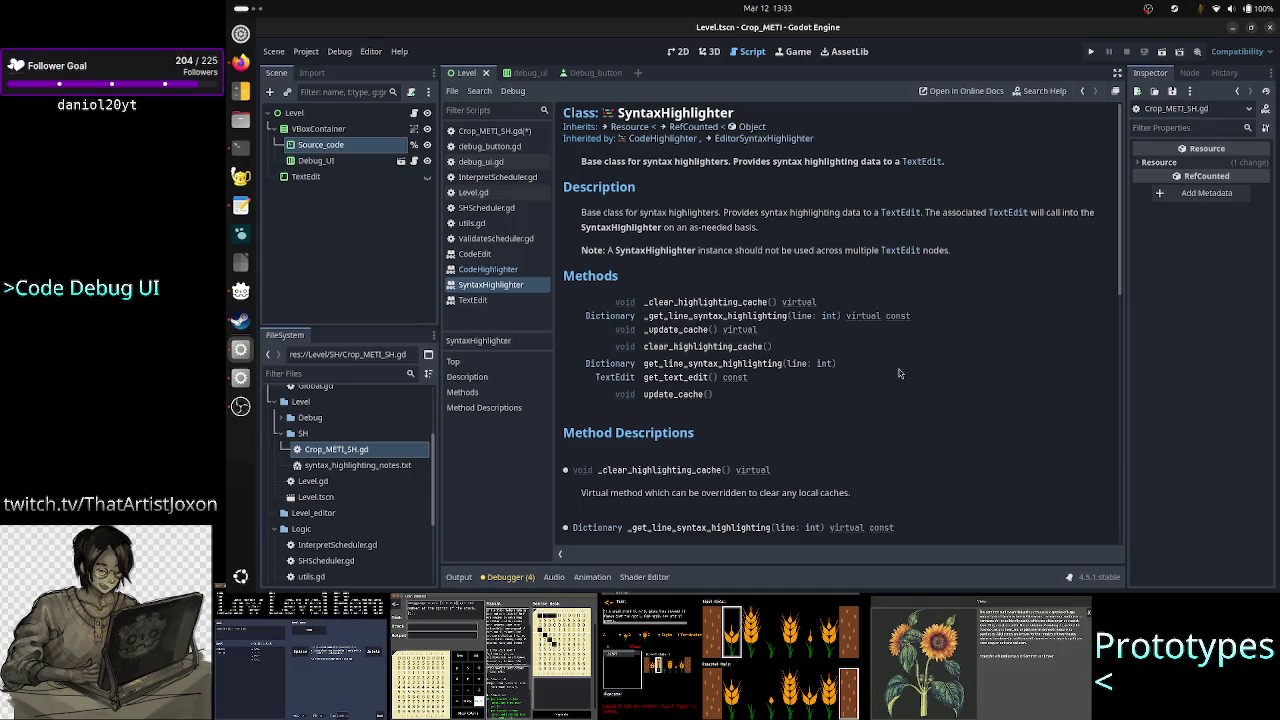
{"action": "scroll", "coordinate": [899, 373], "scroll_direction": "down", "scroll_amount": 4}
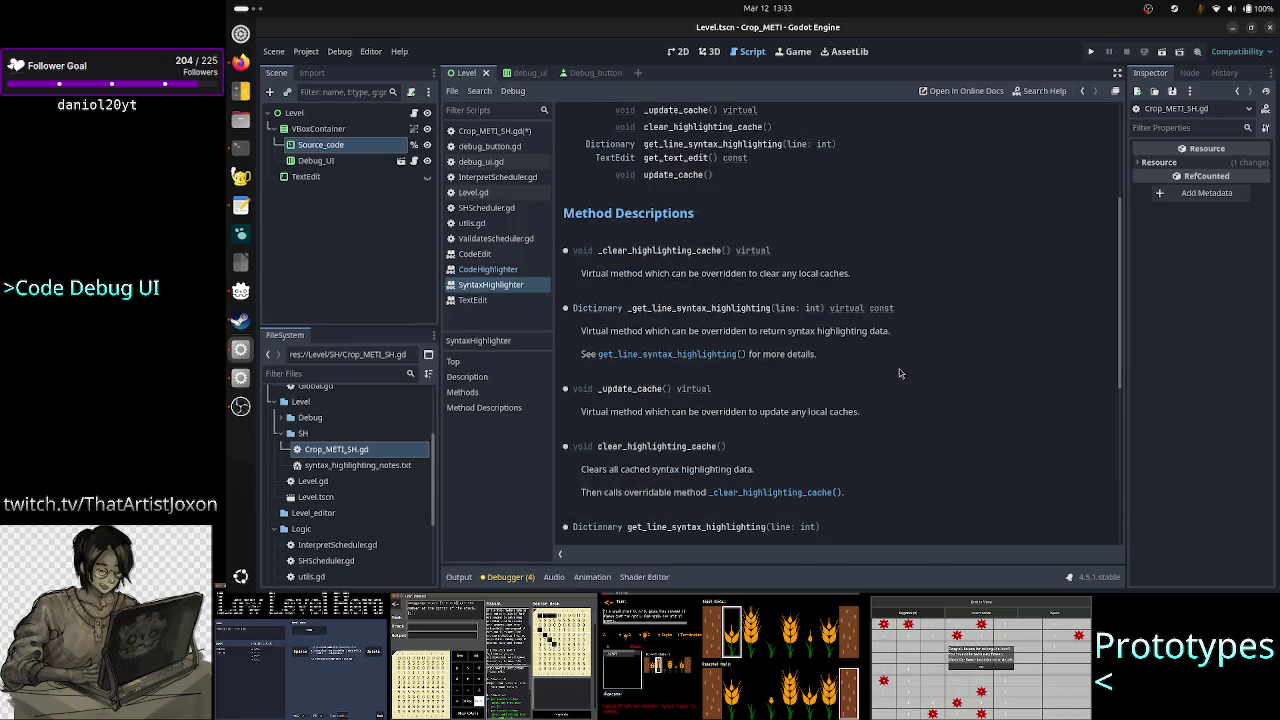
{"action": "scroll", "coordinate": [899, 373], "scroll_direction": "up", "scroll_amount": 4}
{"action": "scroll", "coordinate": [899, 373], "scroll_direction": "down", "scroll_amount": 2}
{"action": "scroll", "coordinate": [899, 373], "scroll_direction": "up", "scroll_amount": 2}
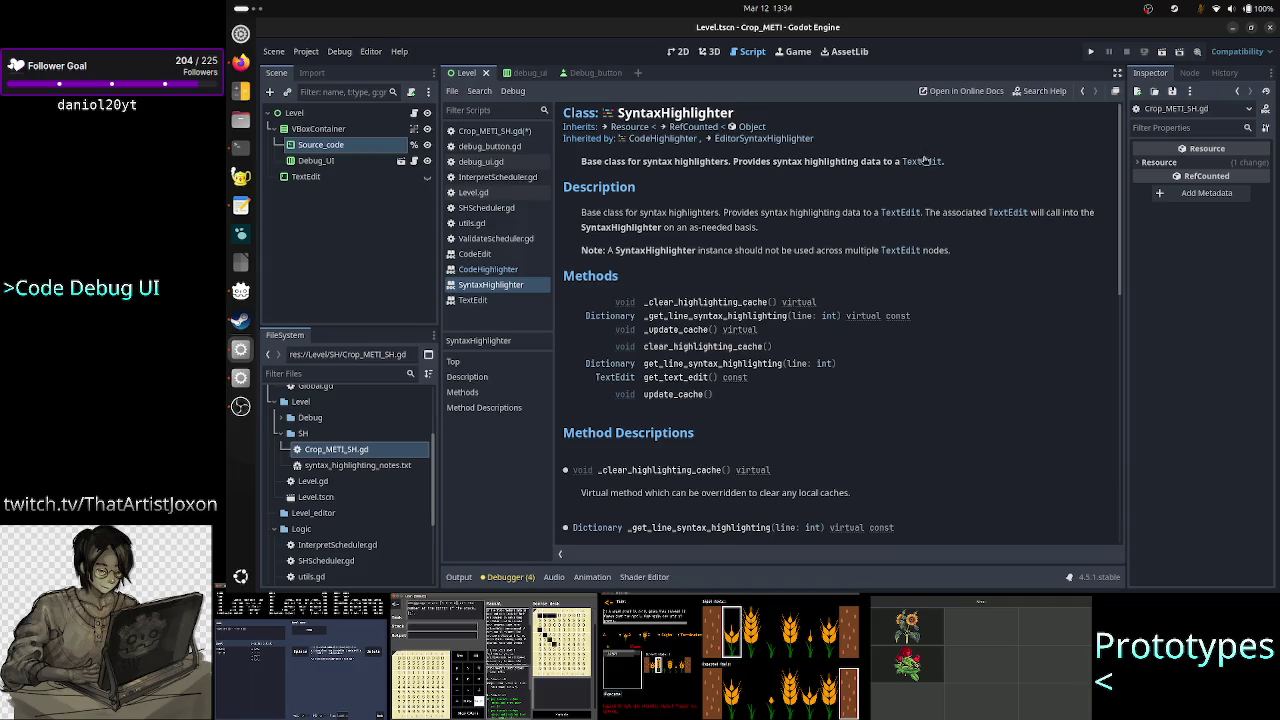
{"action": "left_click", "coordinate": [472, 300]}
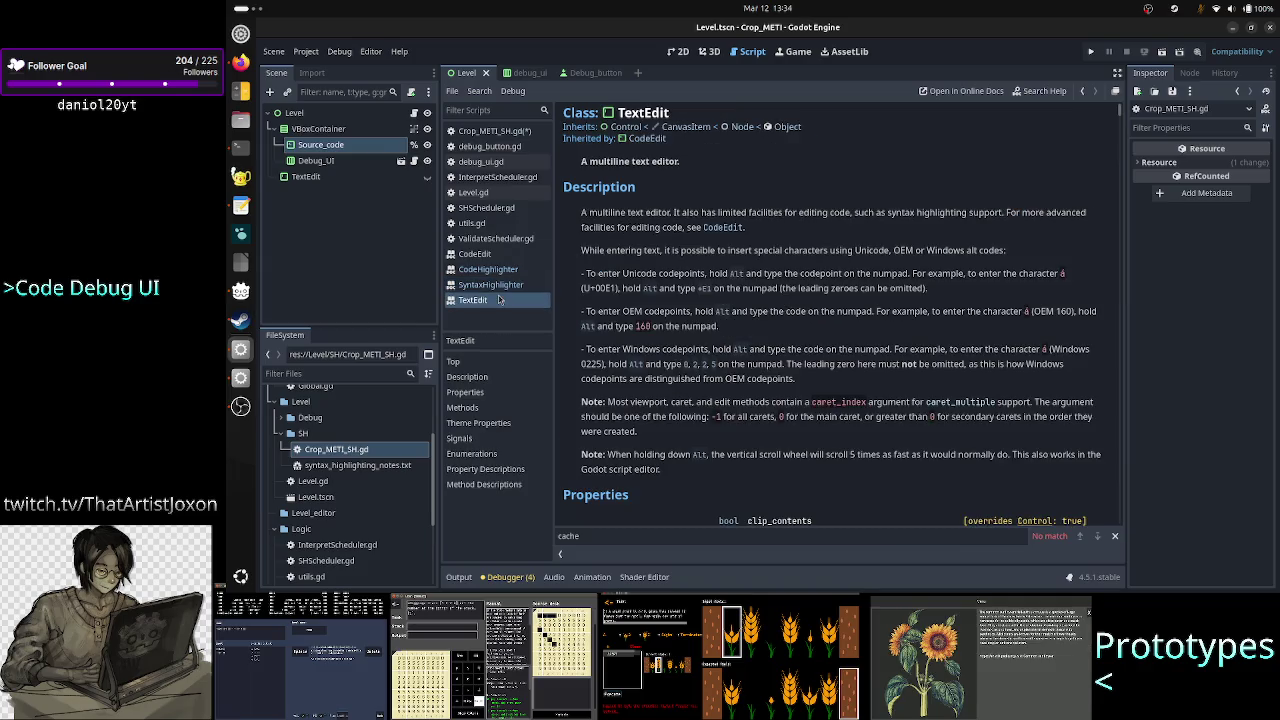
Compare the CodeEdit docs with the TextEdit docs, searching TextEdit for 'cache'
{"action": "scroll", "coordinate": [799, 343], "scroll_direction": "down", "scroll_amount": 15}
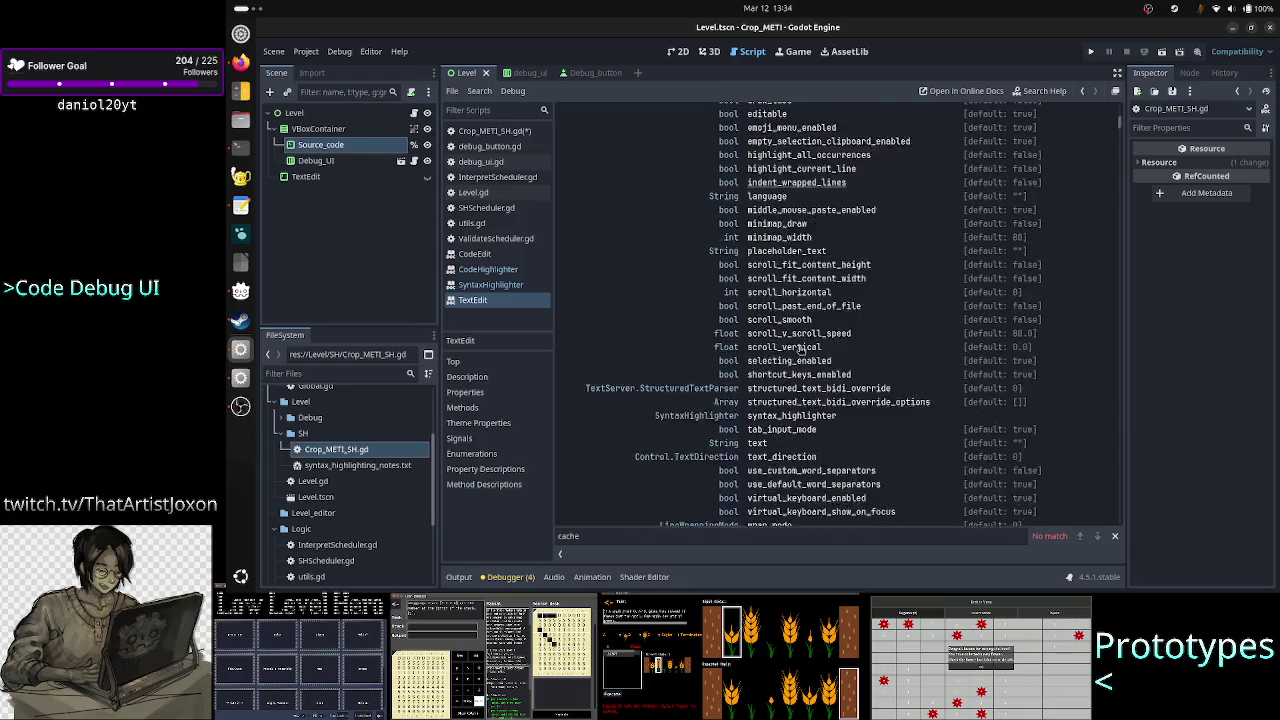
{"action": "scroll", "coordinate": [801, 349], "scroll_direction": "up", "scroll_amount": 5}
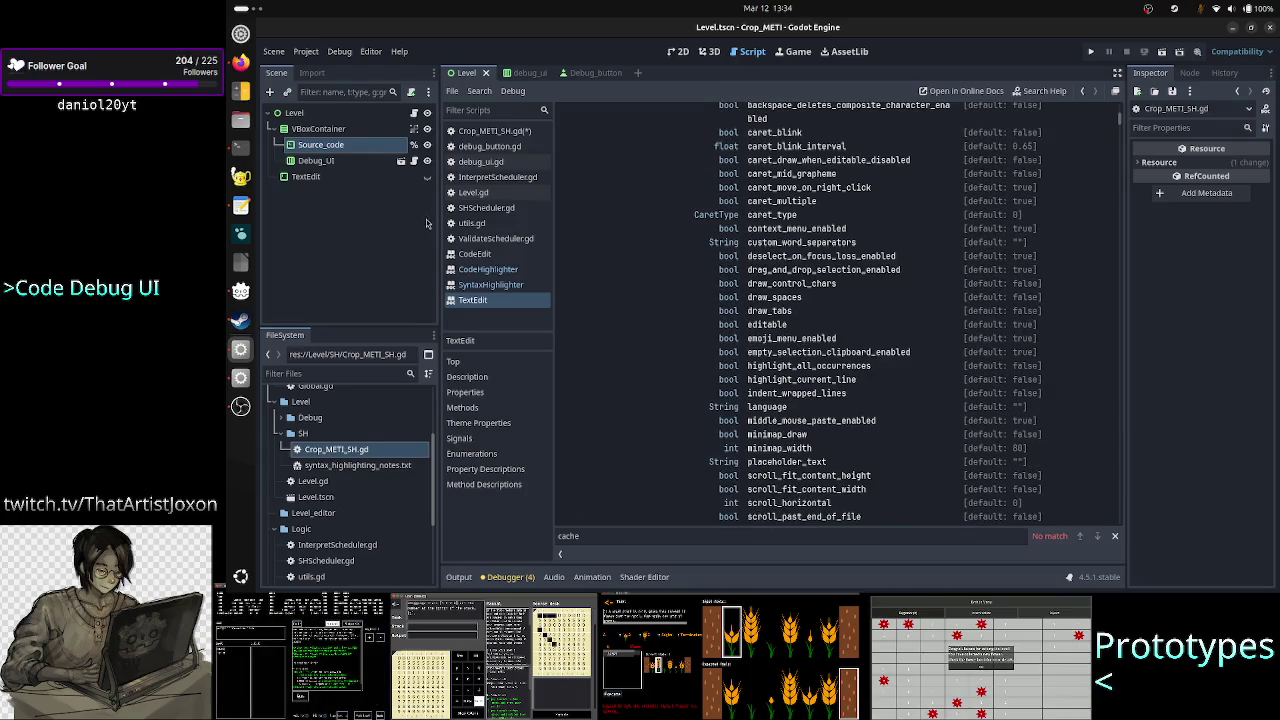
{"action": "left_click", "coordinate": [475, 255]}
{"action": "scroll", "coordinate": [824, 366], "scroll_direction": "down", "scroll_amount": 8}
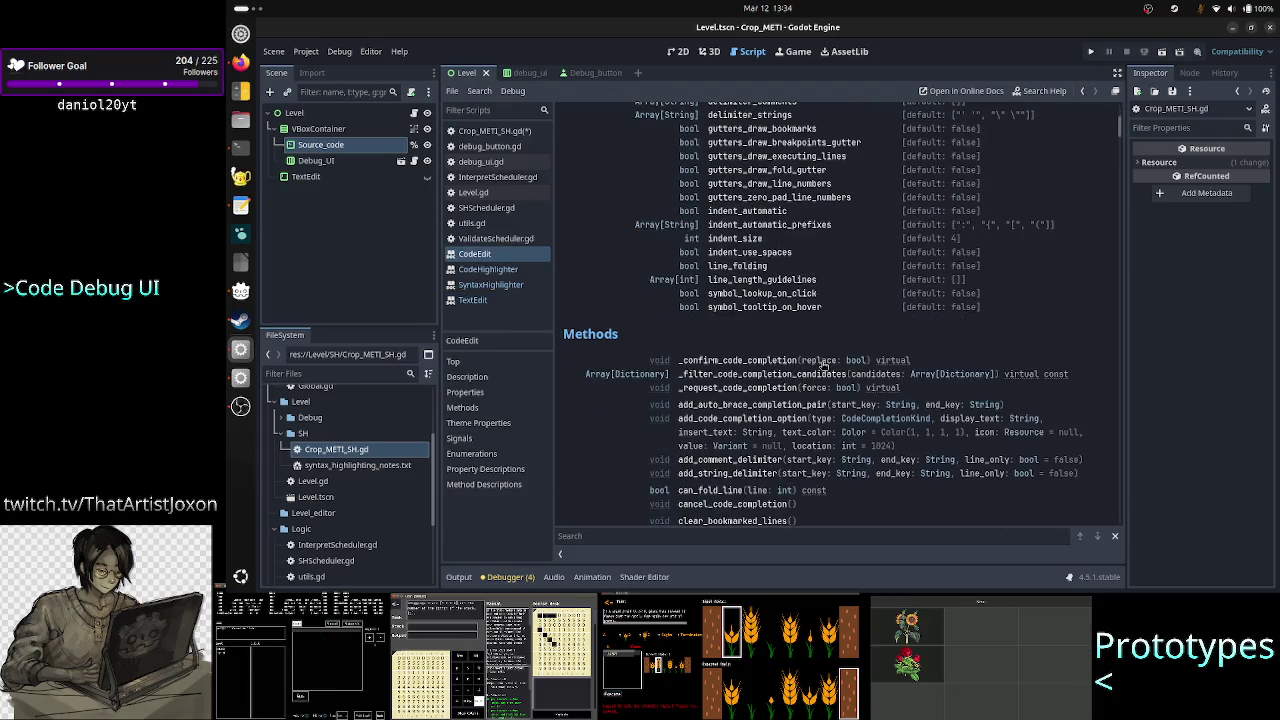
{"action": "left_click", "coordinate": [473, 300]}
{"action": "type", "text": "cache"}
{"action": "scroll", "coordinate": [850, 357], "scroll_direction": "down", "scroll_amount": 5}
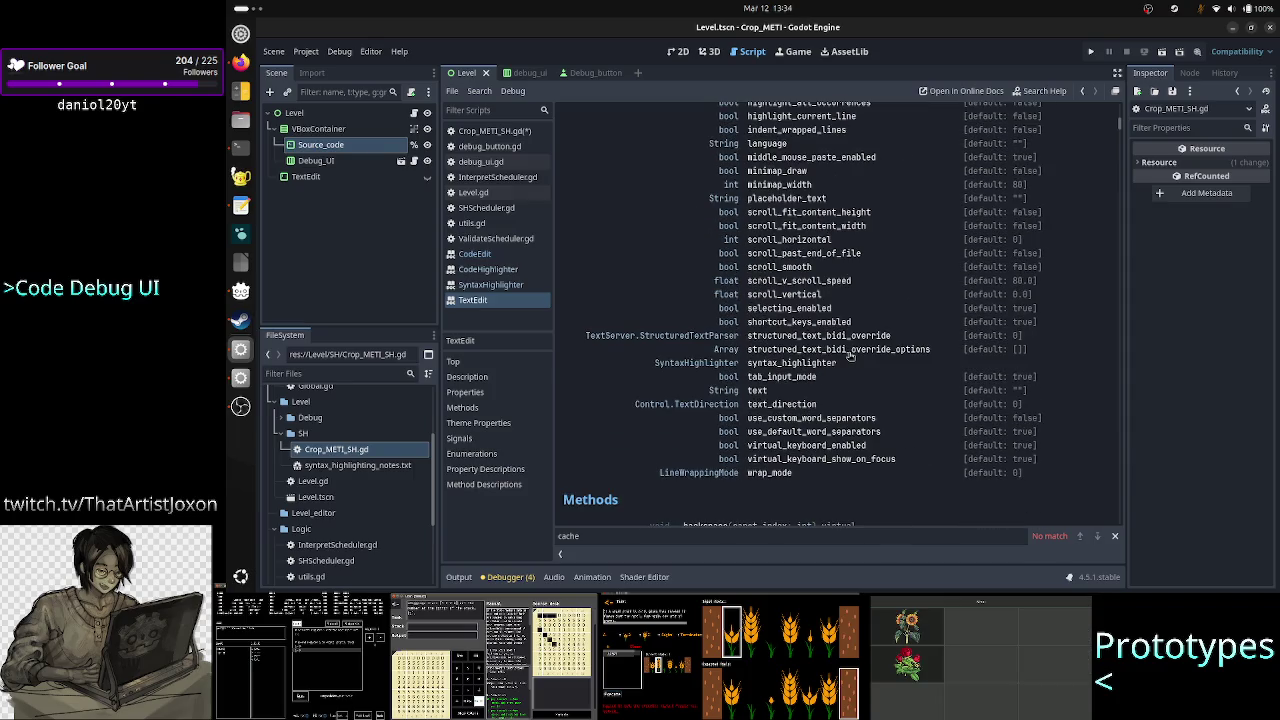
{"action": "scroll", "coordinate": [850, 357], "scroll_direction": "up", "scroll_amount": 10}
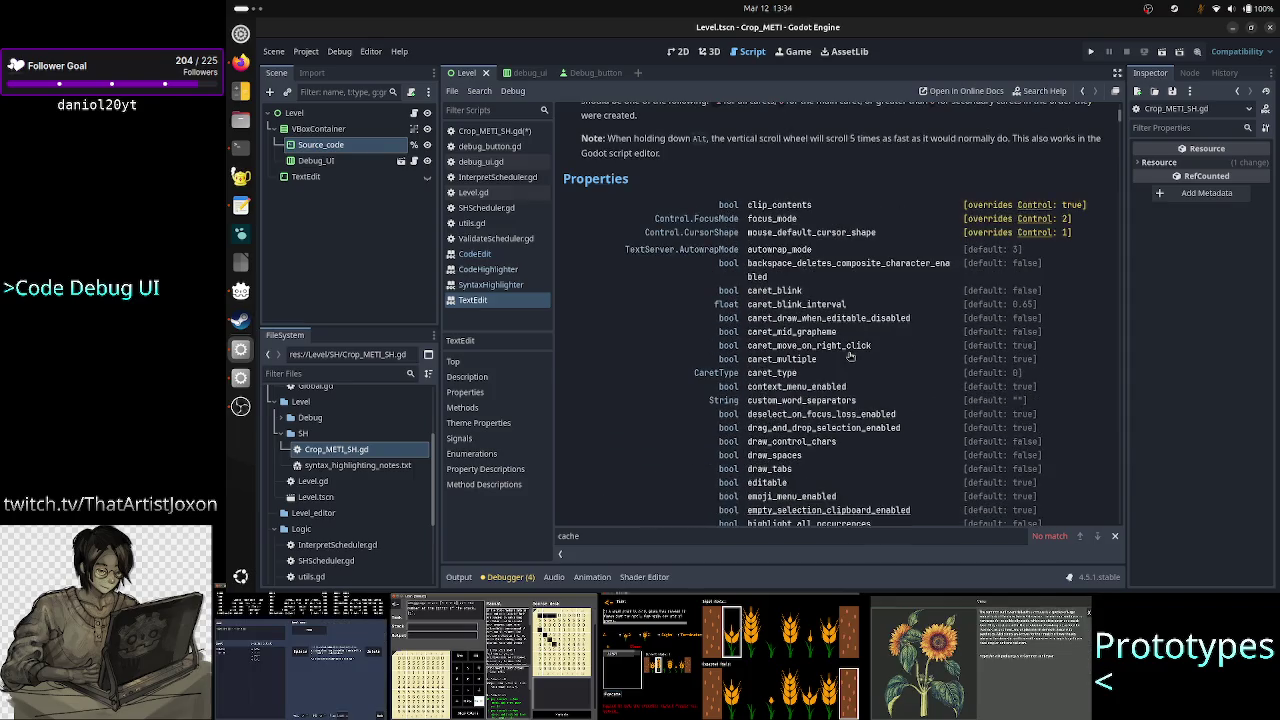
{"action": "scroll", "coordinate": [850, 357], "scroll_direction": "down", "scroll_amount": 10}
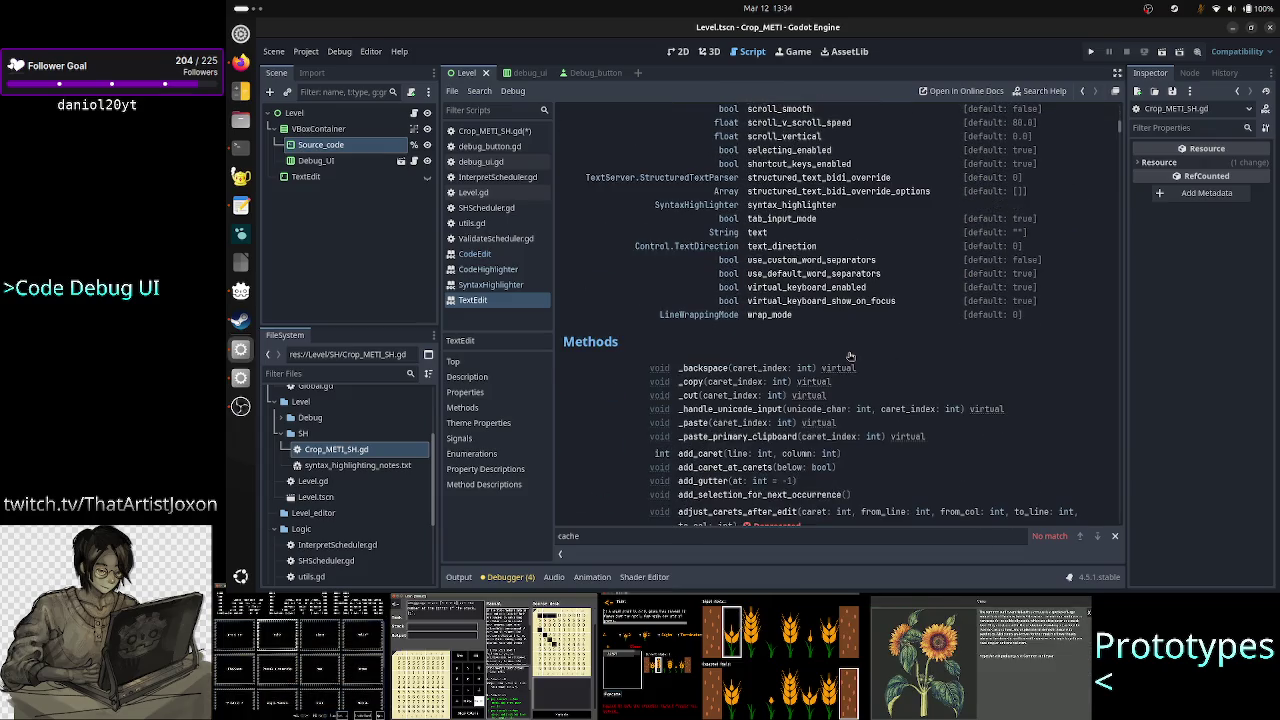
Read the syntax_highlighter property description, then open the Source_code node's context menu
{"action": "left_click", "coordinate": [783, 206]}
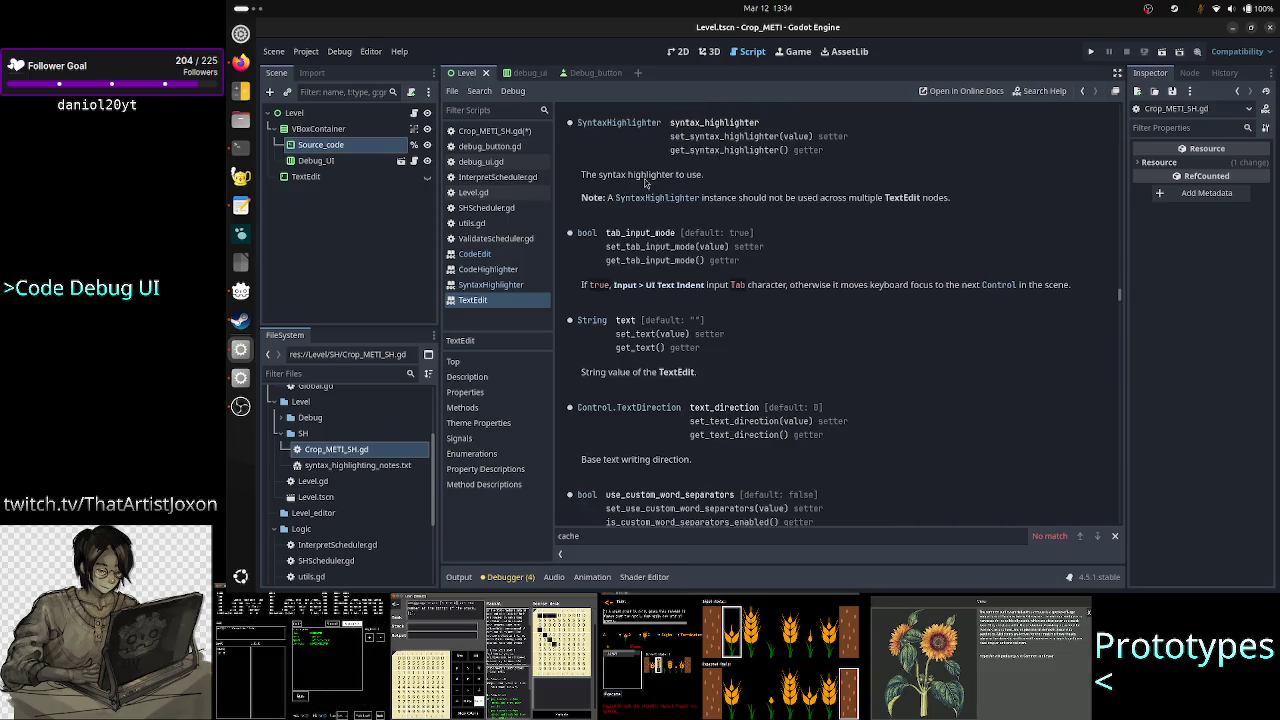
{"action": "left_click_drag", "start_coordinate": [704, 175], "coordinate": [598, 173]}
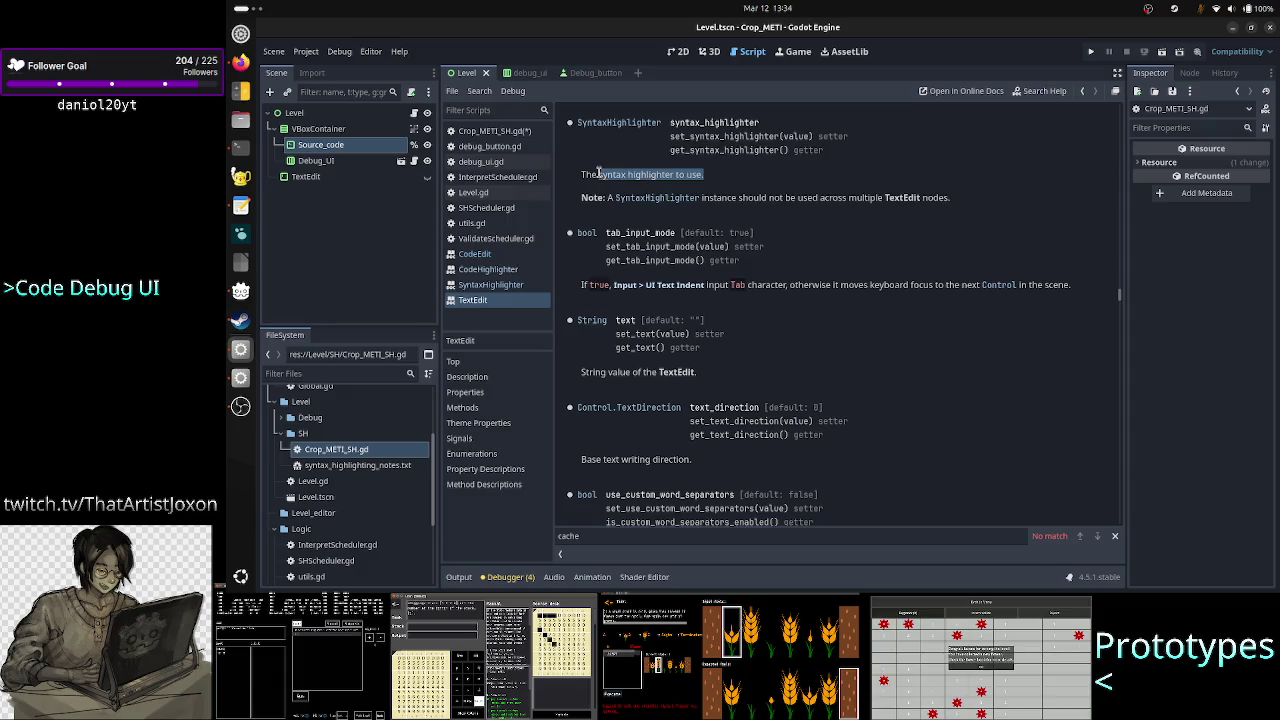
{"action": "left_click", "coordinate": [598, 173]}
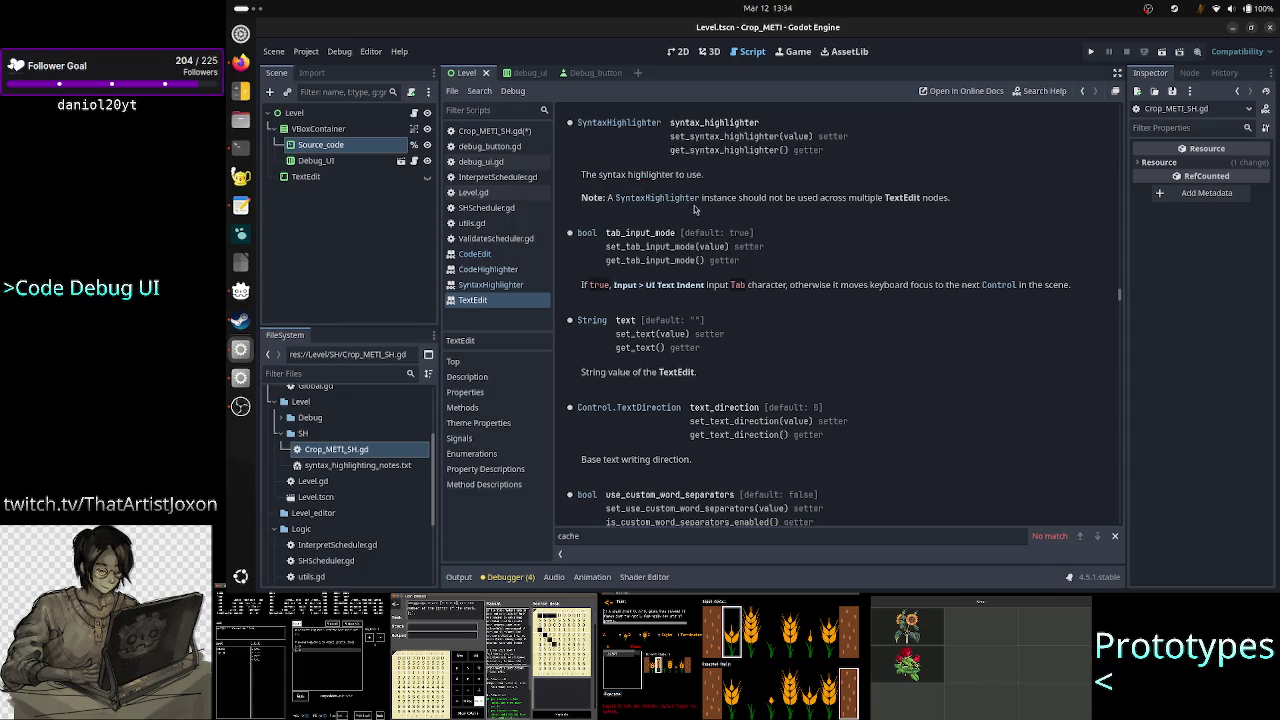
{"action": "double_click", "coordinate": [860, 198]}
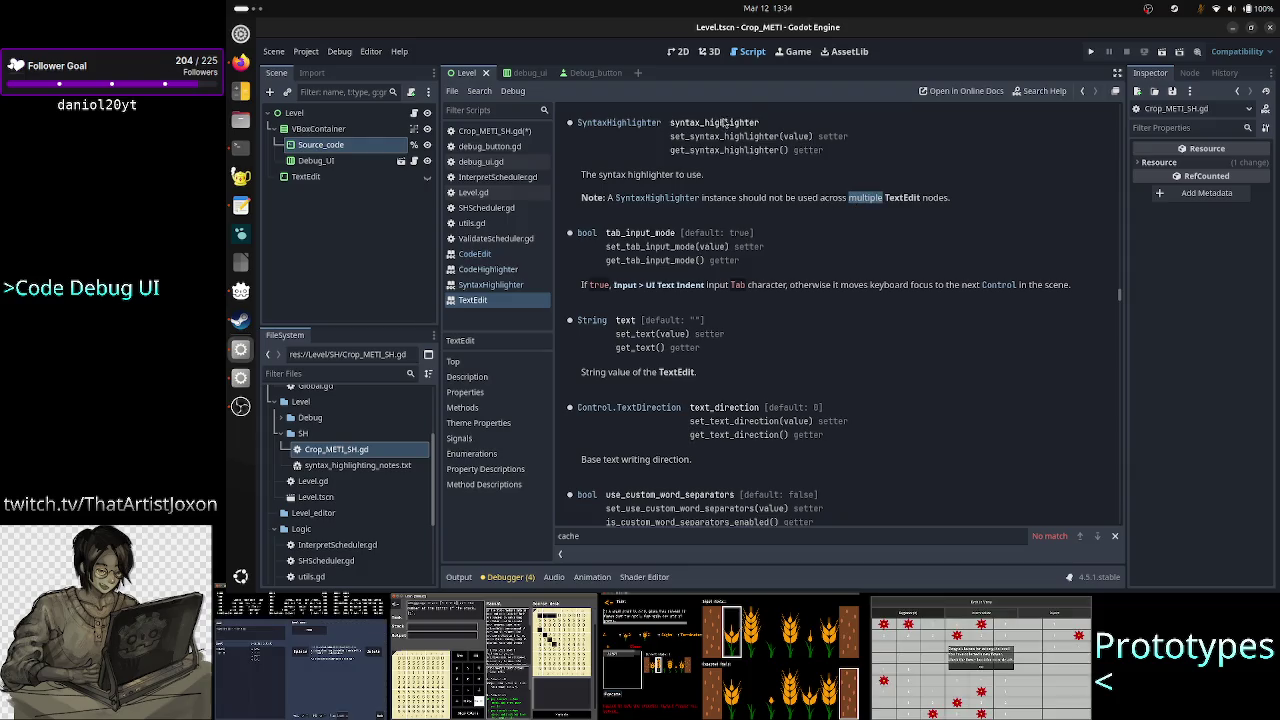
{"action": "left_click_drag", "start_coordinate": [763, 127], "coordinate": [672, 123]}
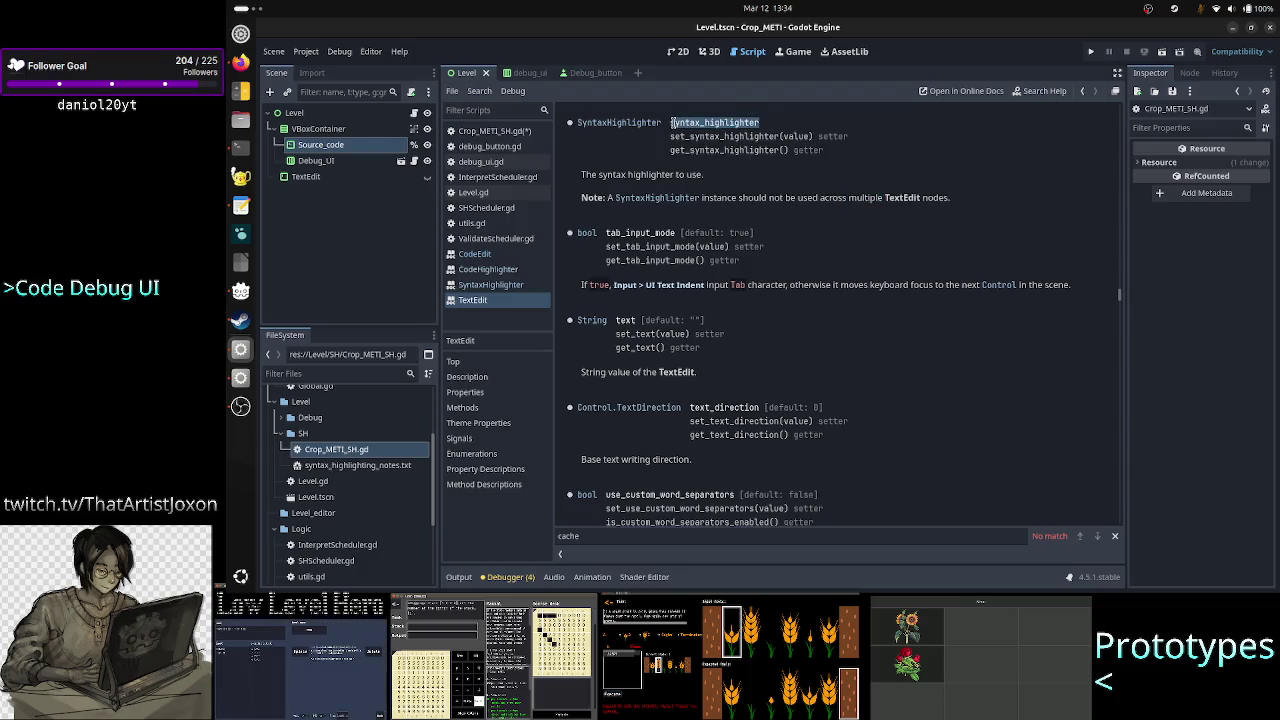
{"action": "left_click", "coordinate": [672, 122]}
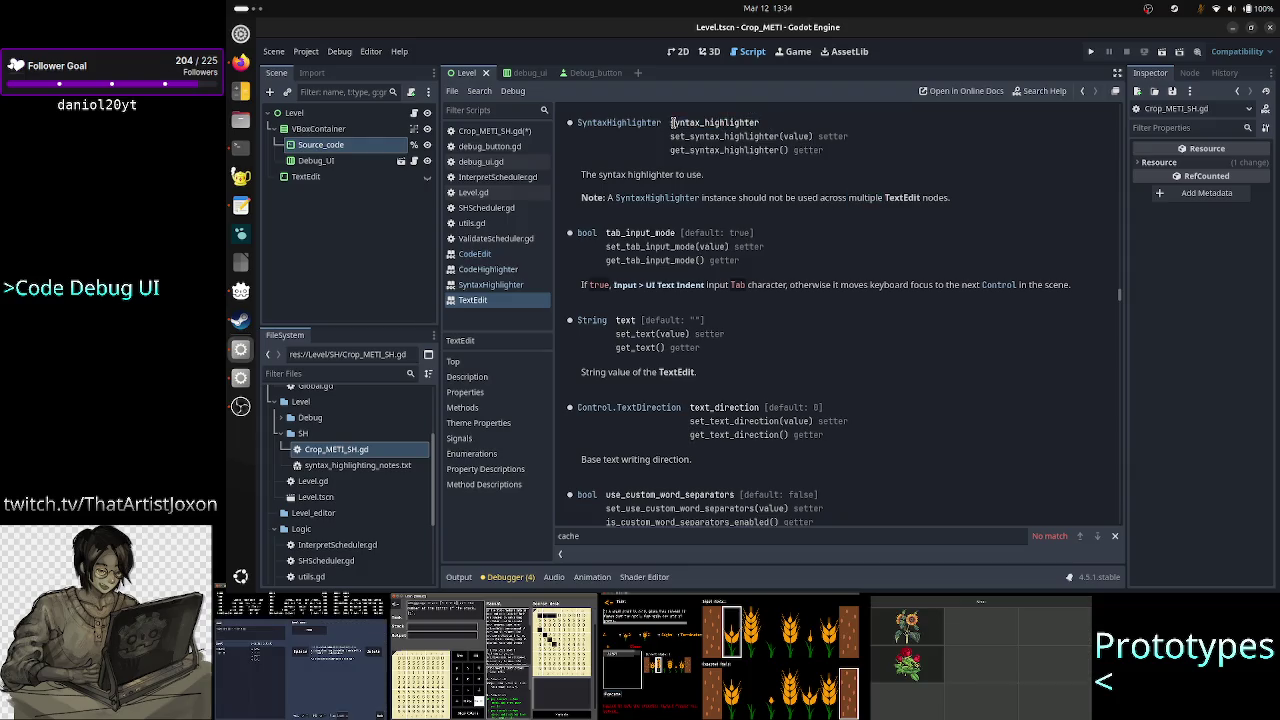
{"action": "right_click", "coordinate": [373, 151]}
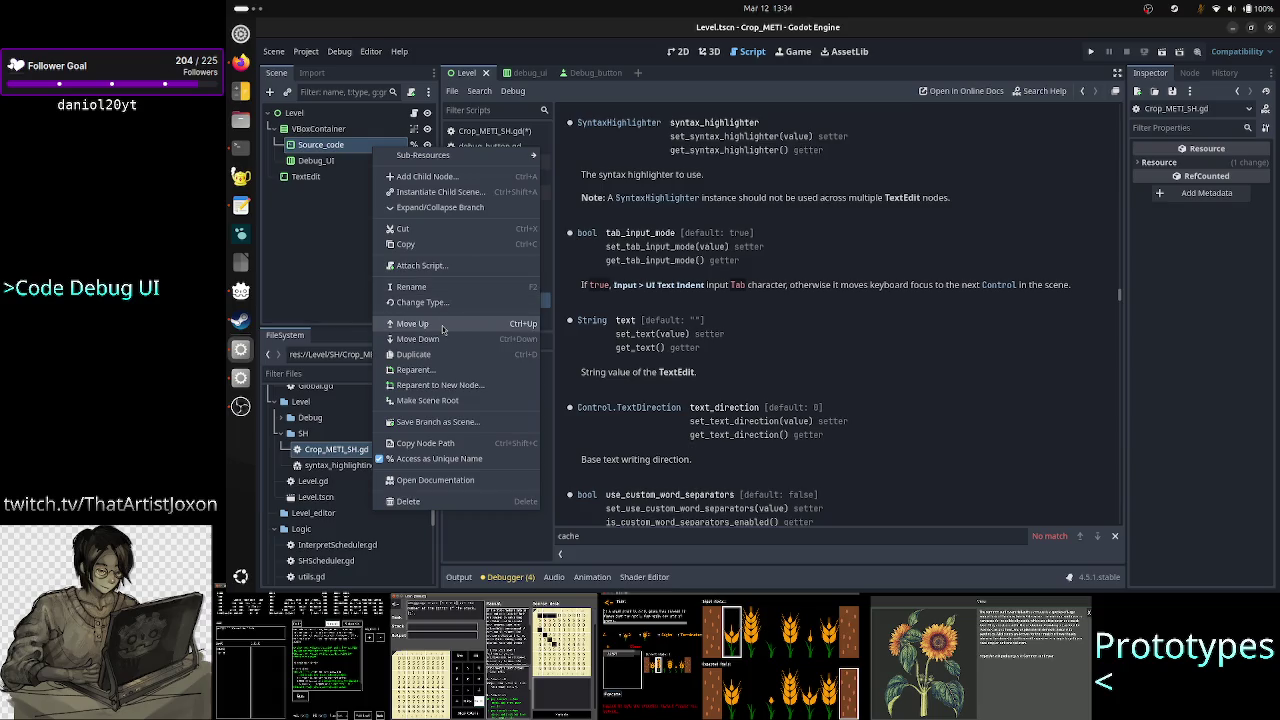
Attach a new source_code.gd script to Source_code and delete its commented class_name line
{"action": "left_click", "coordinate": [447, 268]}
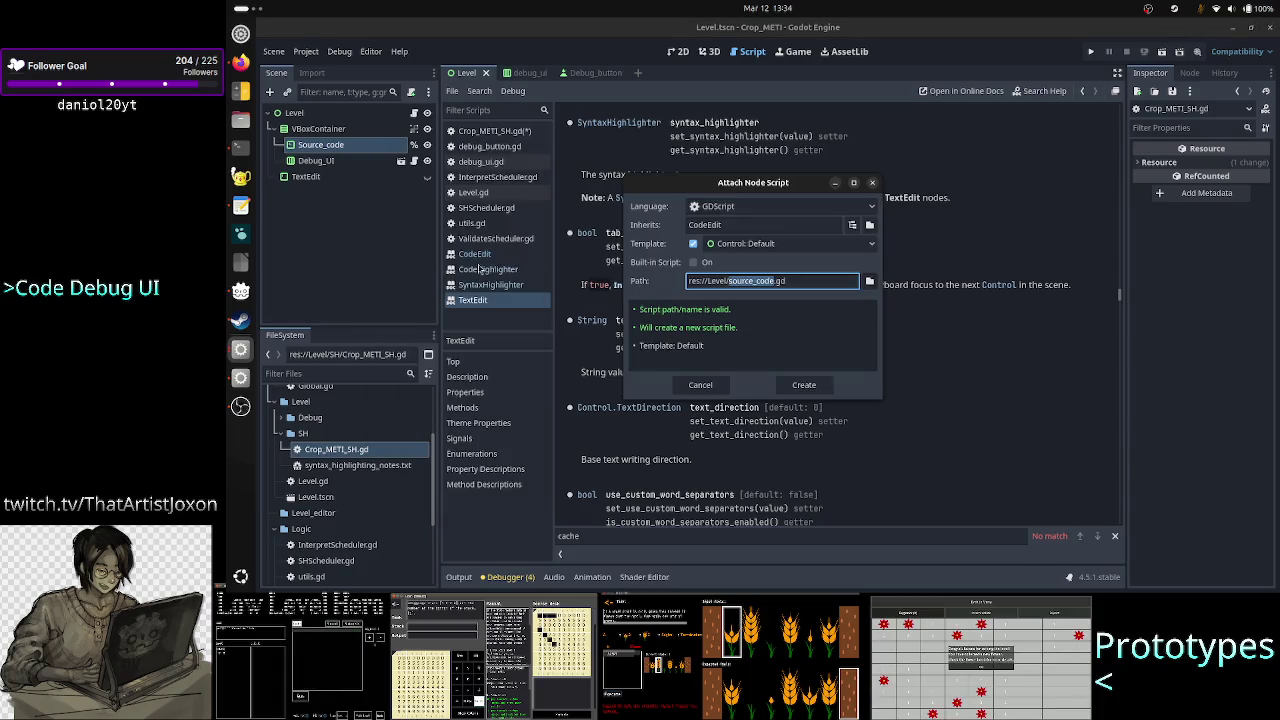
{"action": "left_click", "coordinate": [815, 390]}
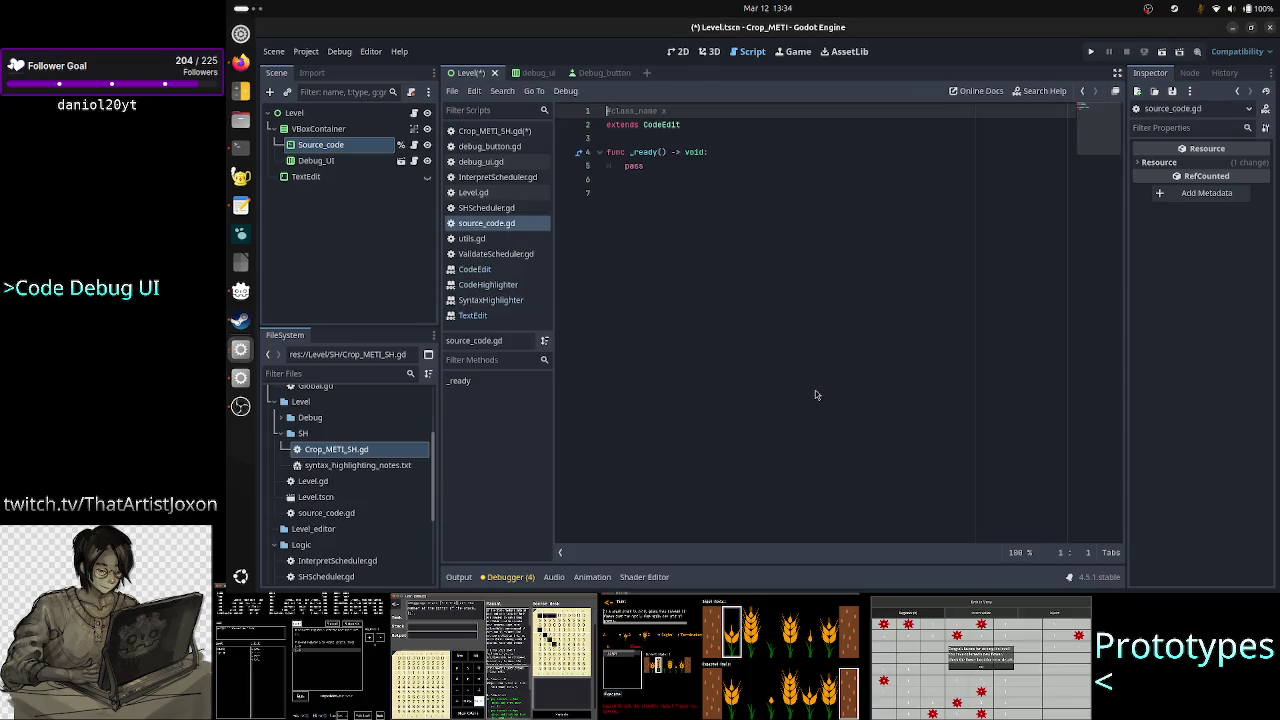
{"action": "key", "text": "shift+End"}
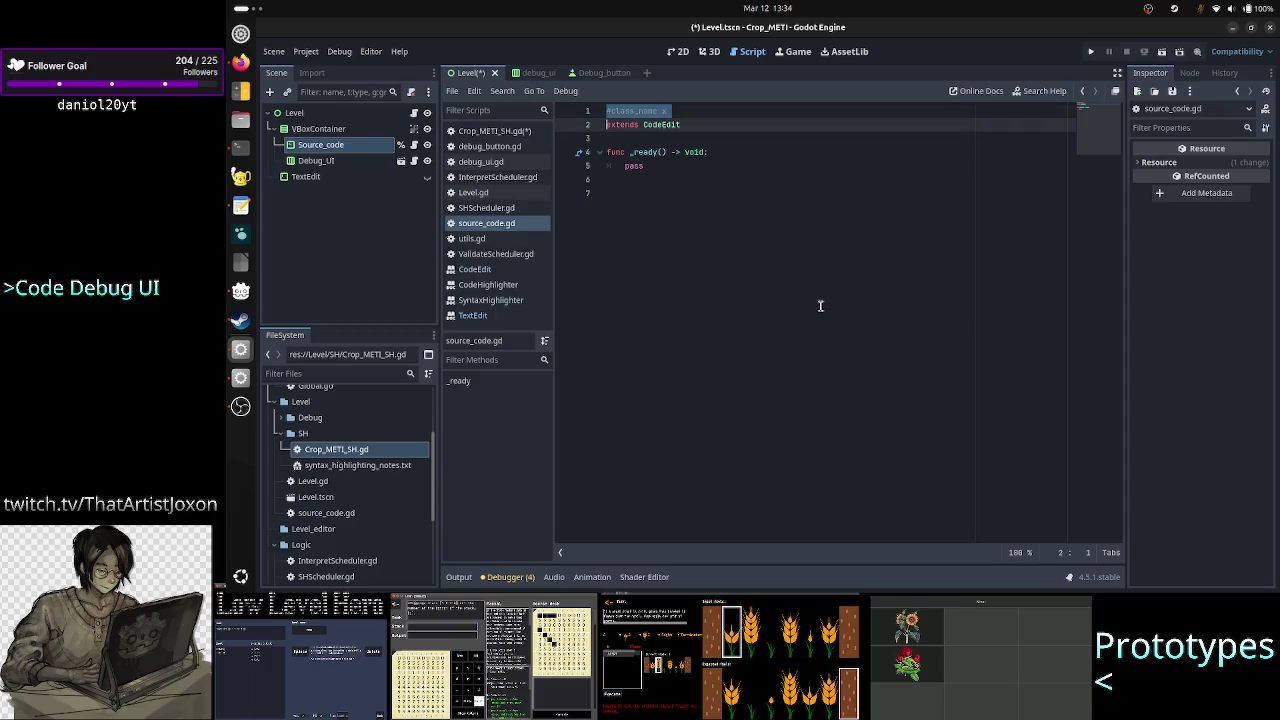
{"action": "key", "text": "BackSpace"}
{"action": "key", "text": "Delete"}
{"action": "key", "text": "Down"}
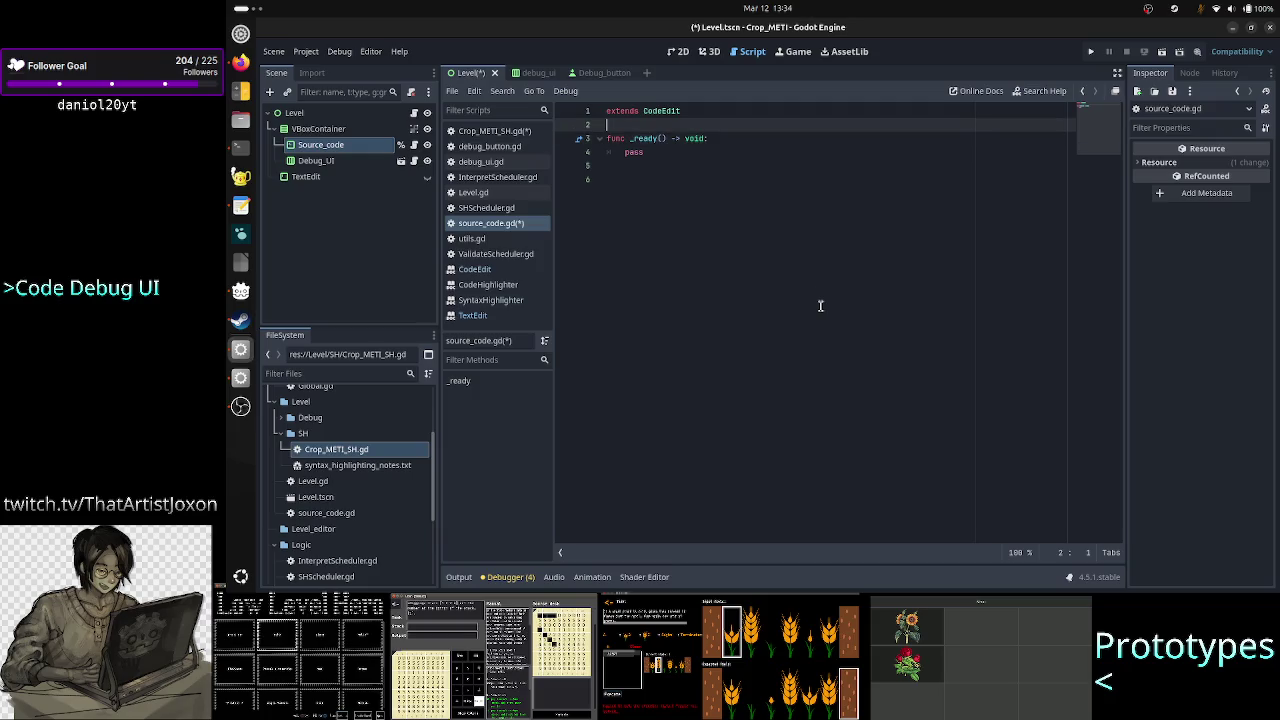
Tidy the blank lines, remove the pass placeholder from _ready, and save
{"action": "key", "text": "Return"}
{"action": "key", "text": "Return"}
{"action": "key", "text": "Up"}
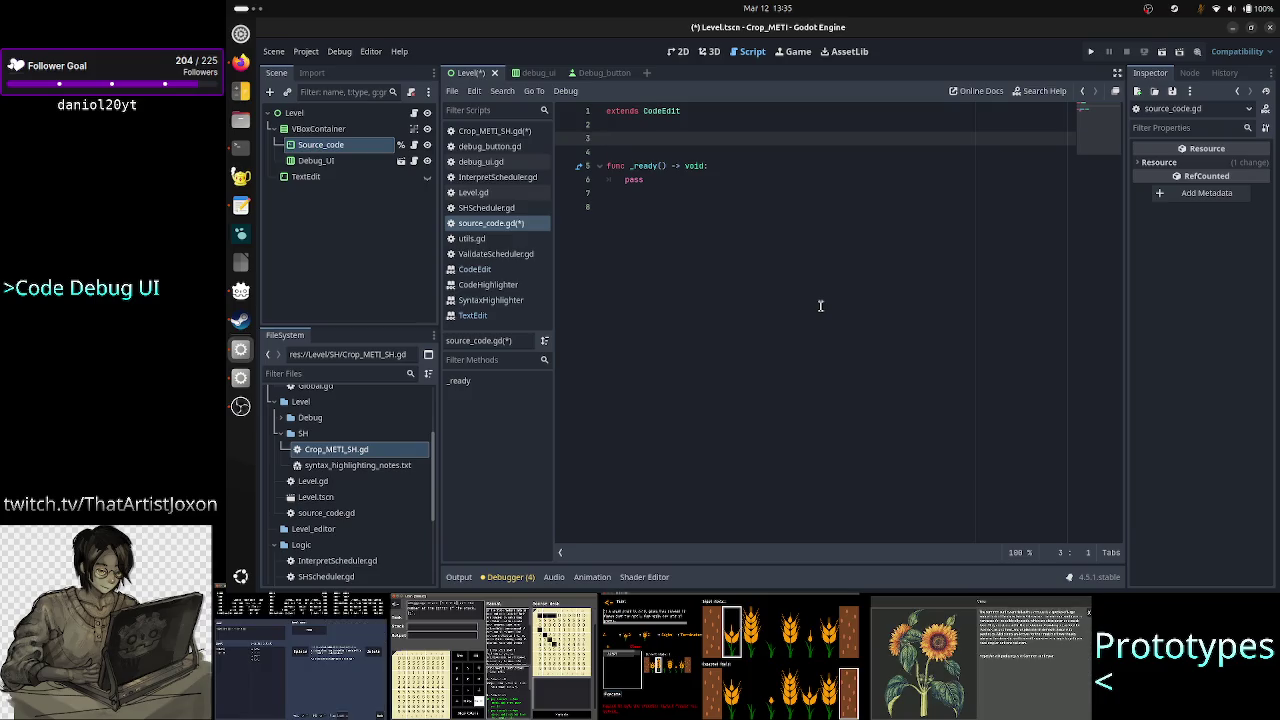
{"action": "key", "text": "BackSpace"}
{"action": "key", "text": "BackSpace"}
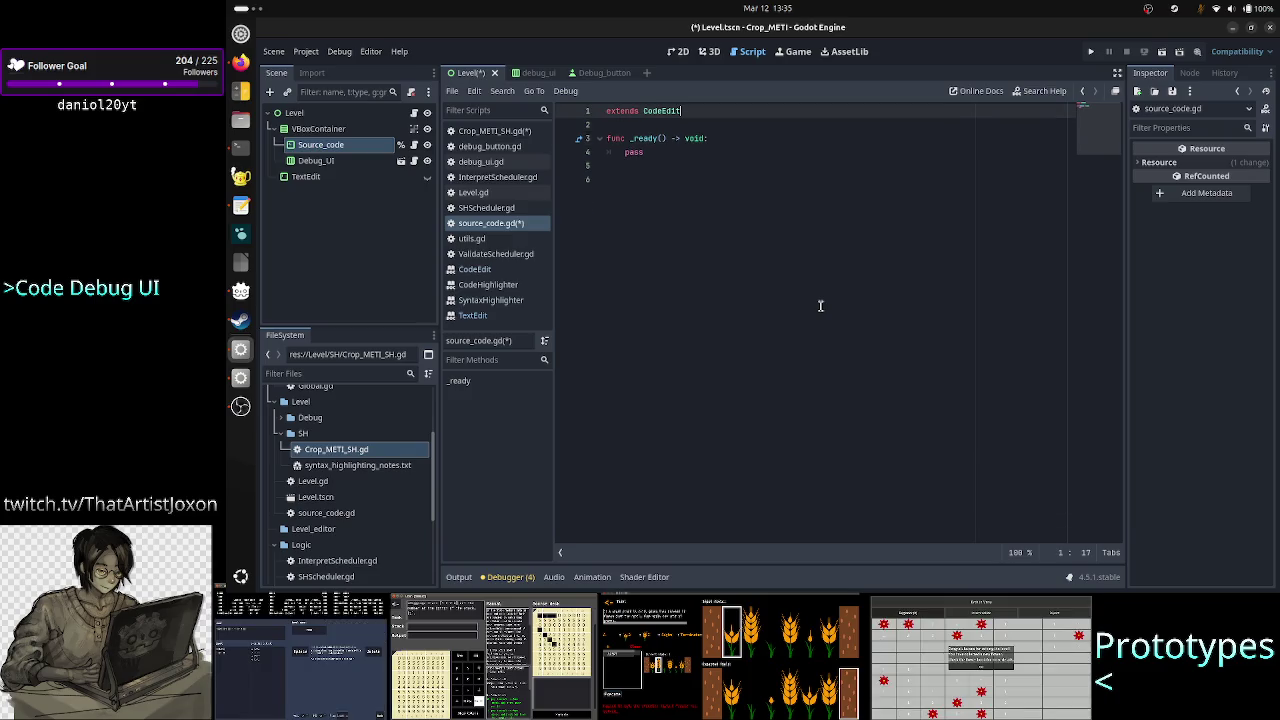
{"action": "key", "text": "Down"}
{"action": "key", "text": "Down"}
{"action": "key", "text": "shift+Down"}
{"action": "key", "text": "shift+Down"}
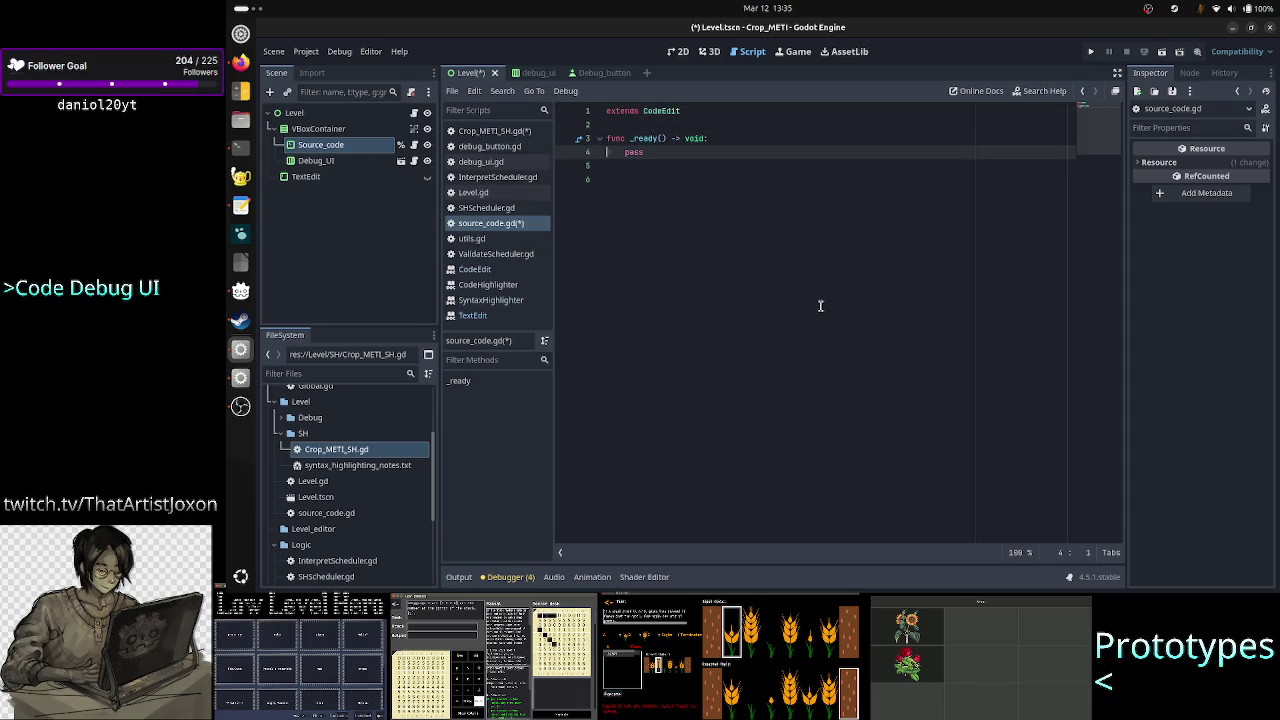
{"action": "key", "text": "BackSpace"}
{"action": "type", "text": "var"}
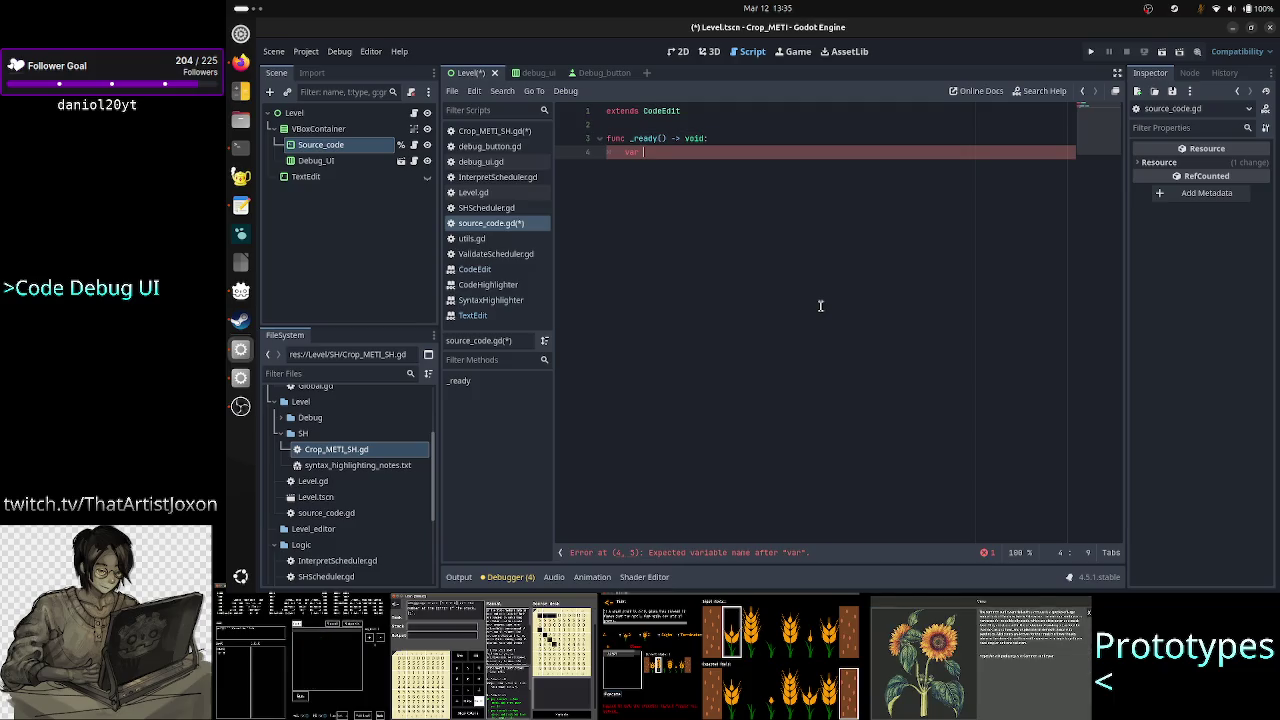
{"action": "key", "text": "ctrl+s"}
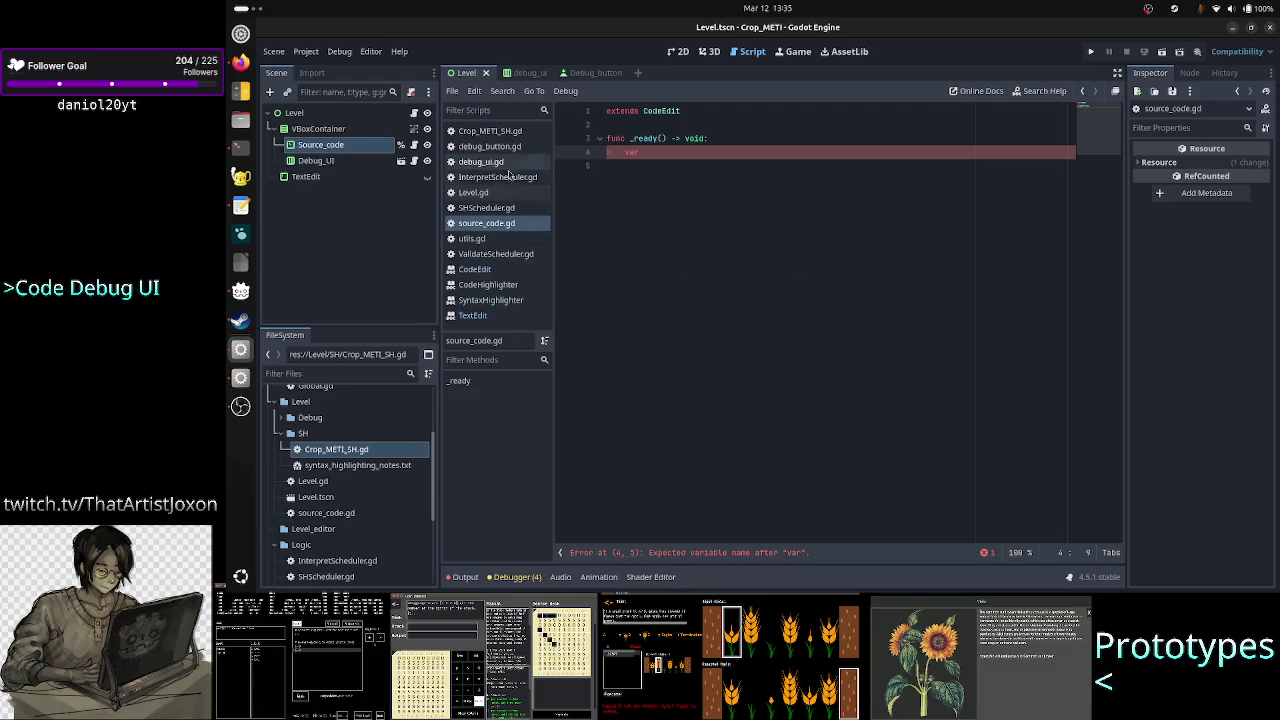
Consult the SyntaxHighlighter docs, then comment out the code_edit declaration in Crop_METI_SH.gd
{"action": "left_click", "coordinate": [508, 300]}
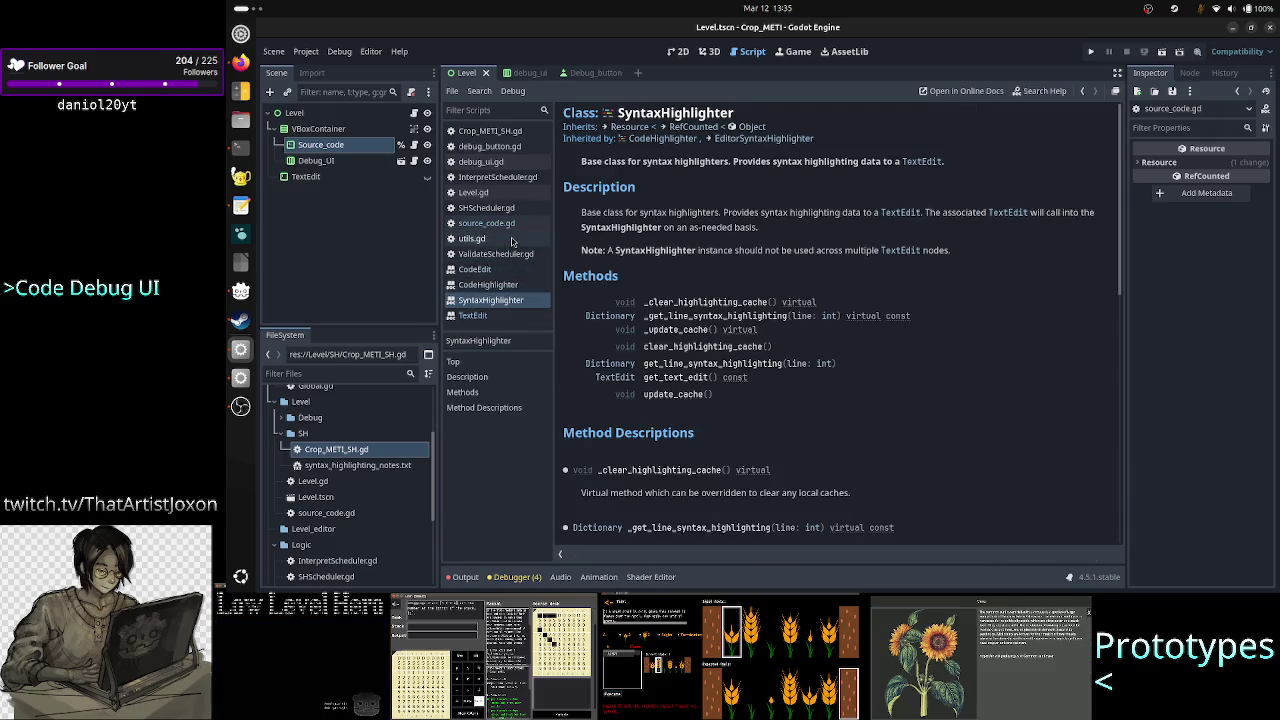
{"action": "left_click", "coordinate": [510, 131]}
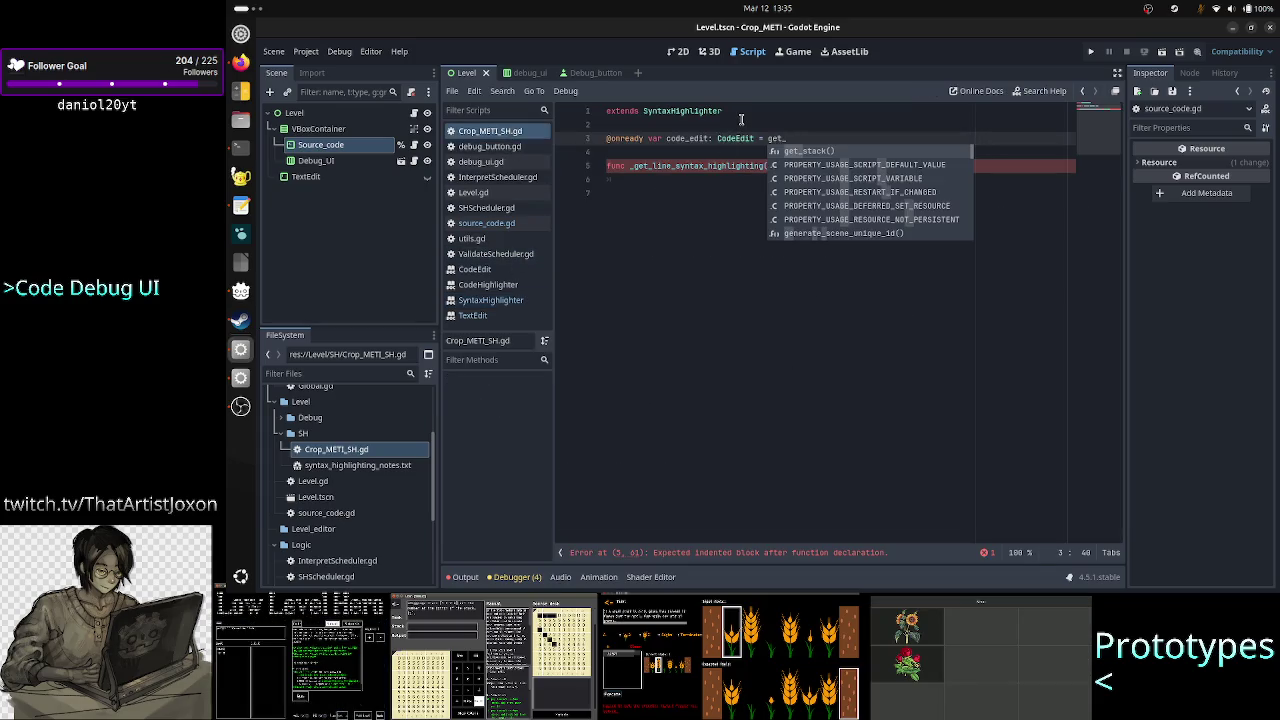
{"action": "left_click", "coordinate": [508, 301]}
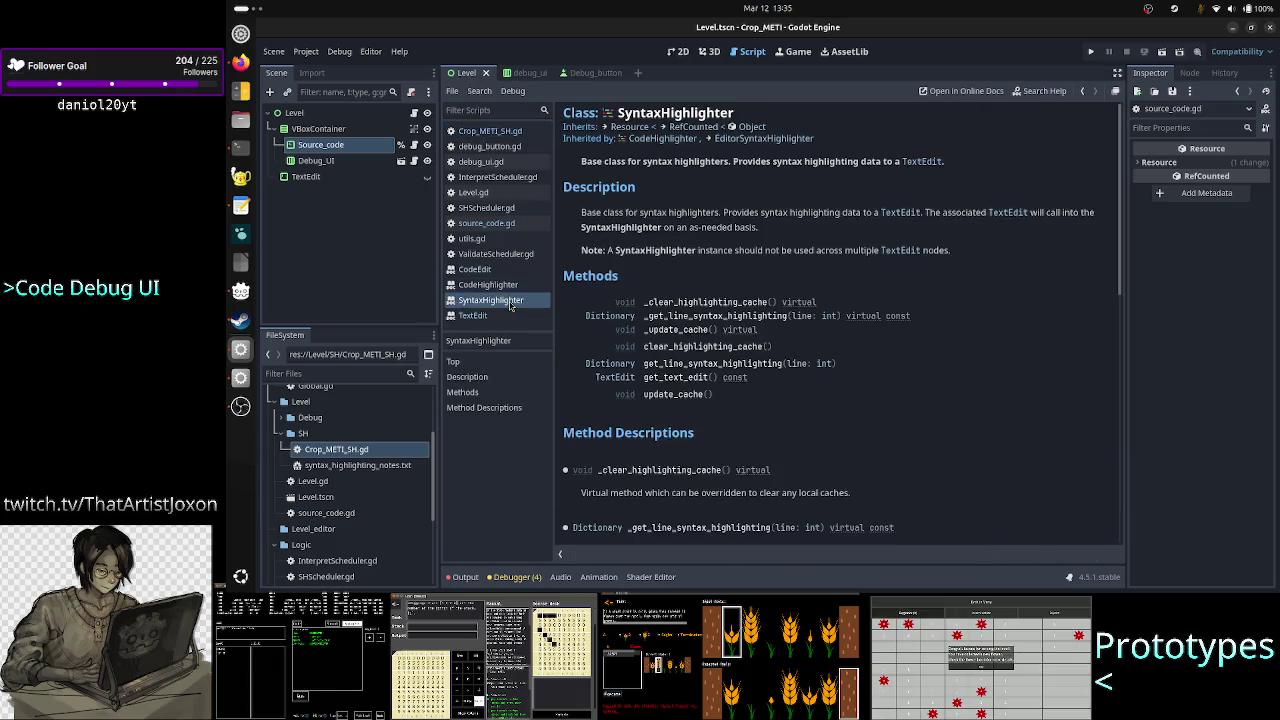
{"action": "left_click", "coordinate": [490, 131]}
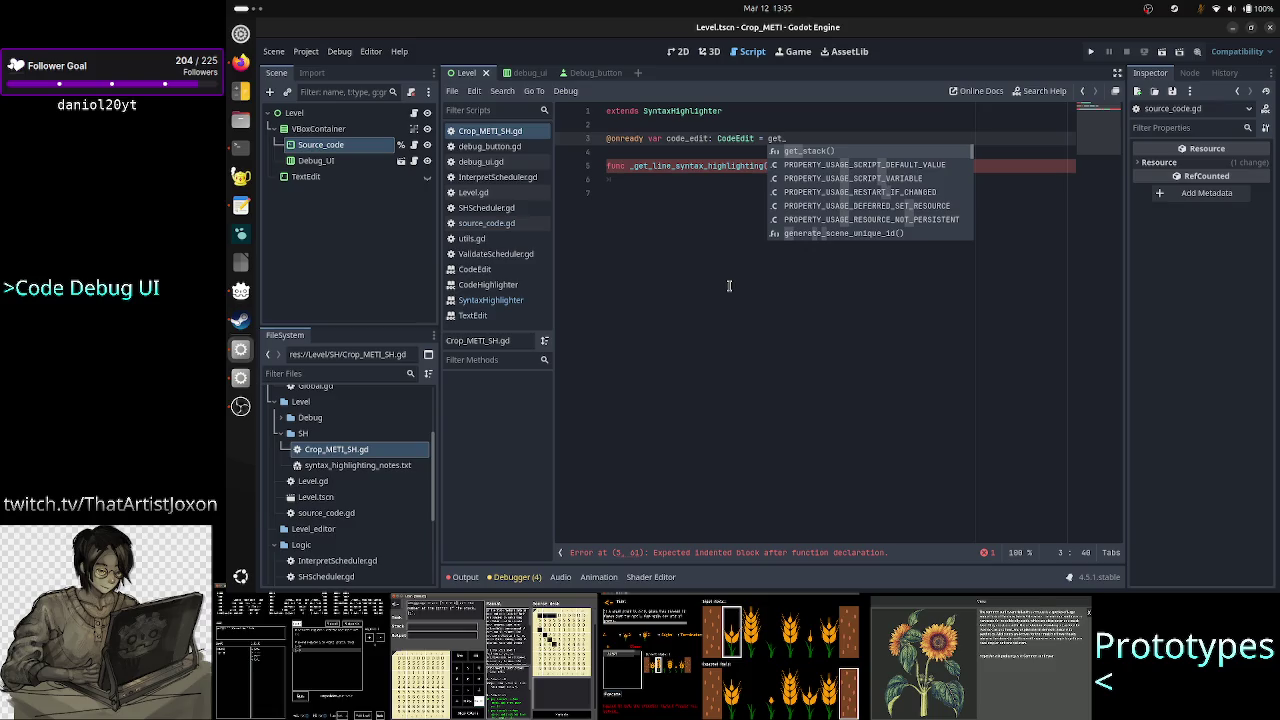
{"action": "key", "text": "Escape"}
{"action": "key", "text": "ctrl+k"}
{"action": "key", "text": "Down"}
{"action": "key", "text": "Down"}
{"action": "key", "text": "Down"}
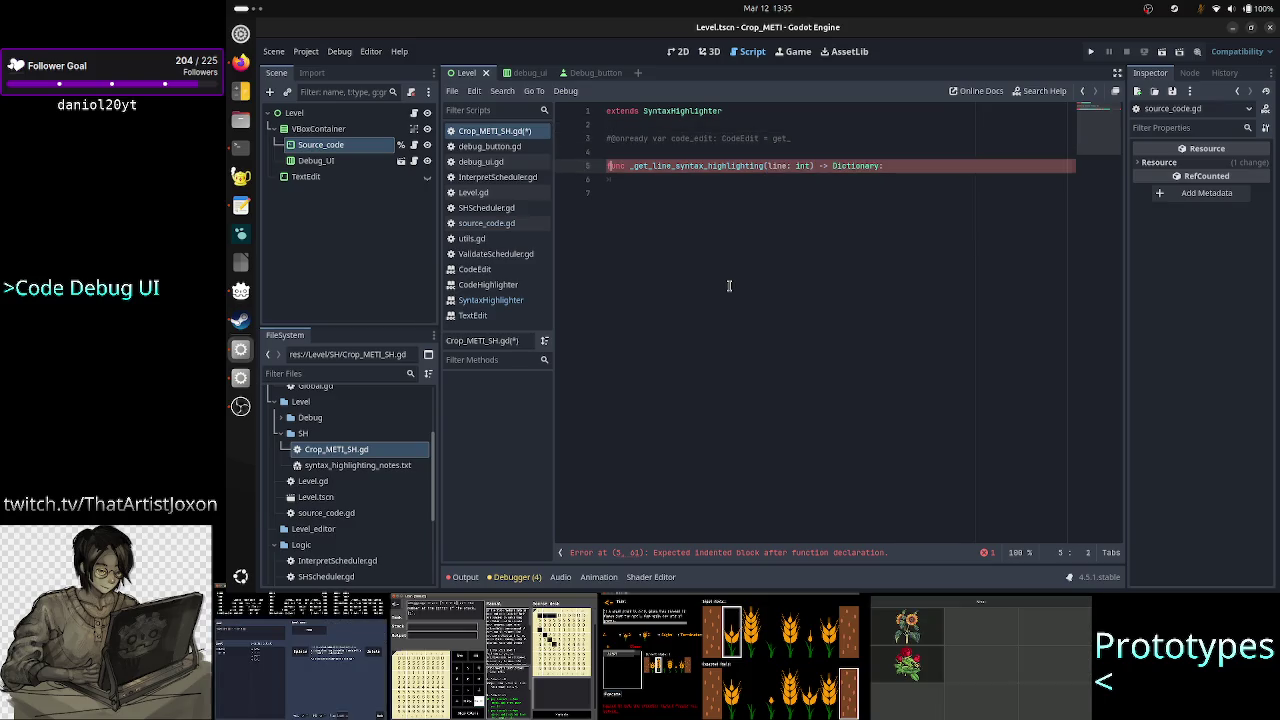
Make _get_line_syntax_highlighting return {0: {}}
{"action": "type", "text": "return {"}
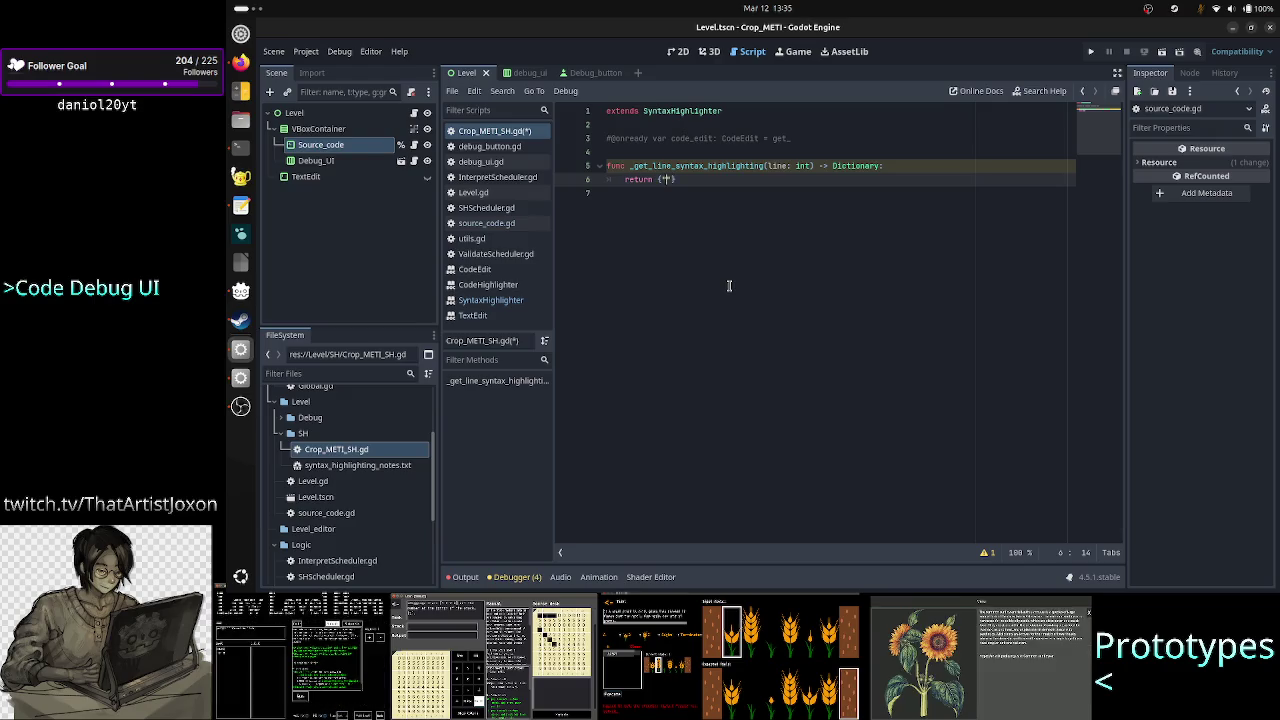
{"action": "type", "text": "\"0"}
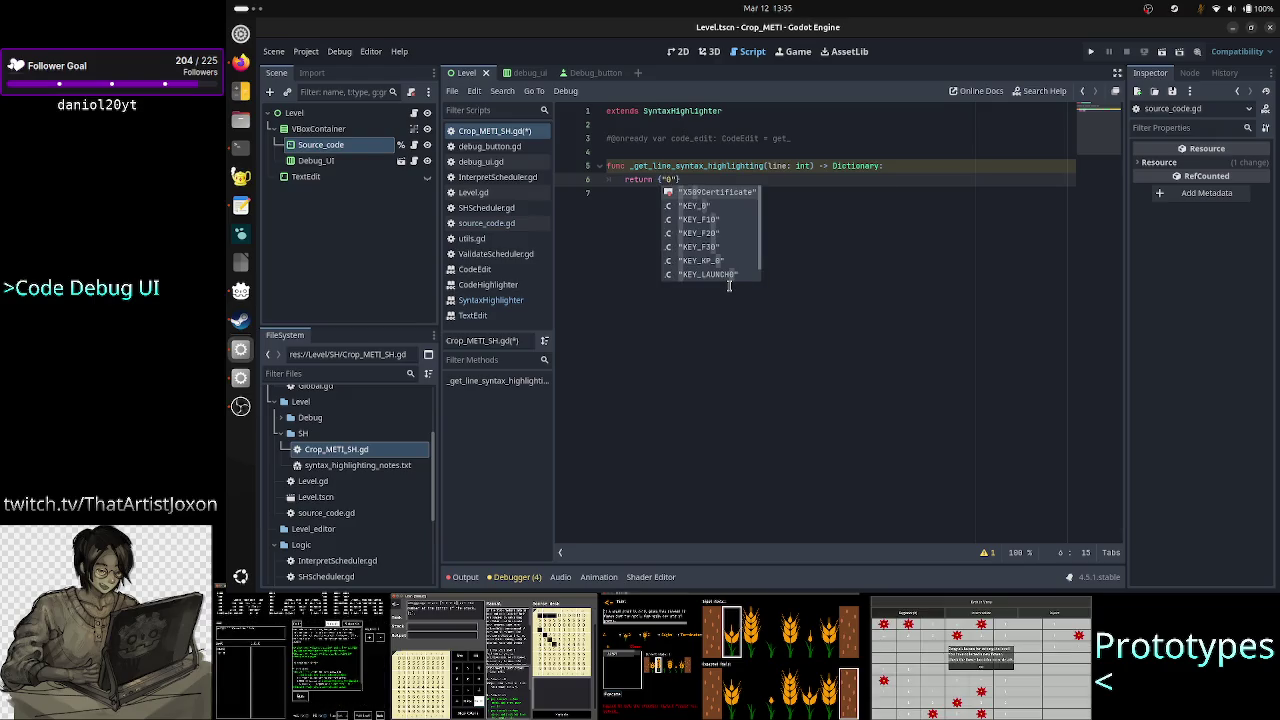
{"action": "key", "text": "Left"}
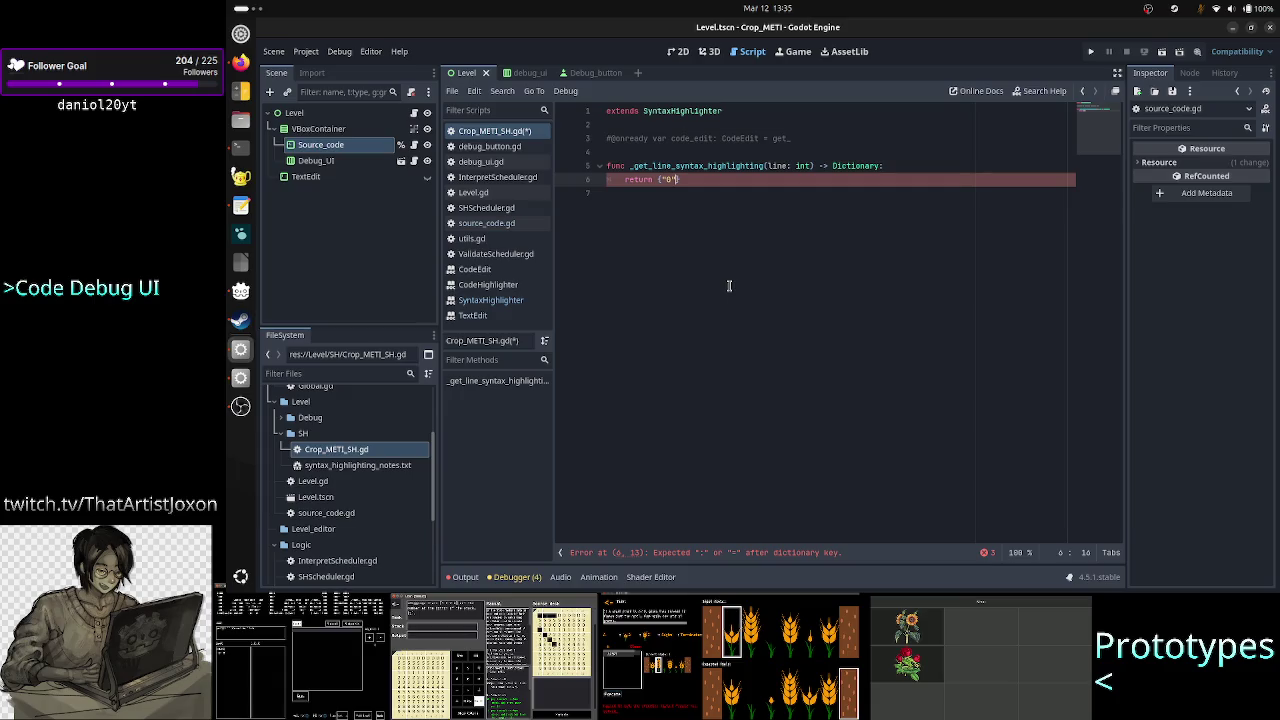
{"action": "key", "text": "BackSpace"}
{"action": "key", "text": "Delete"}
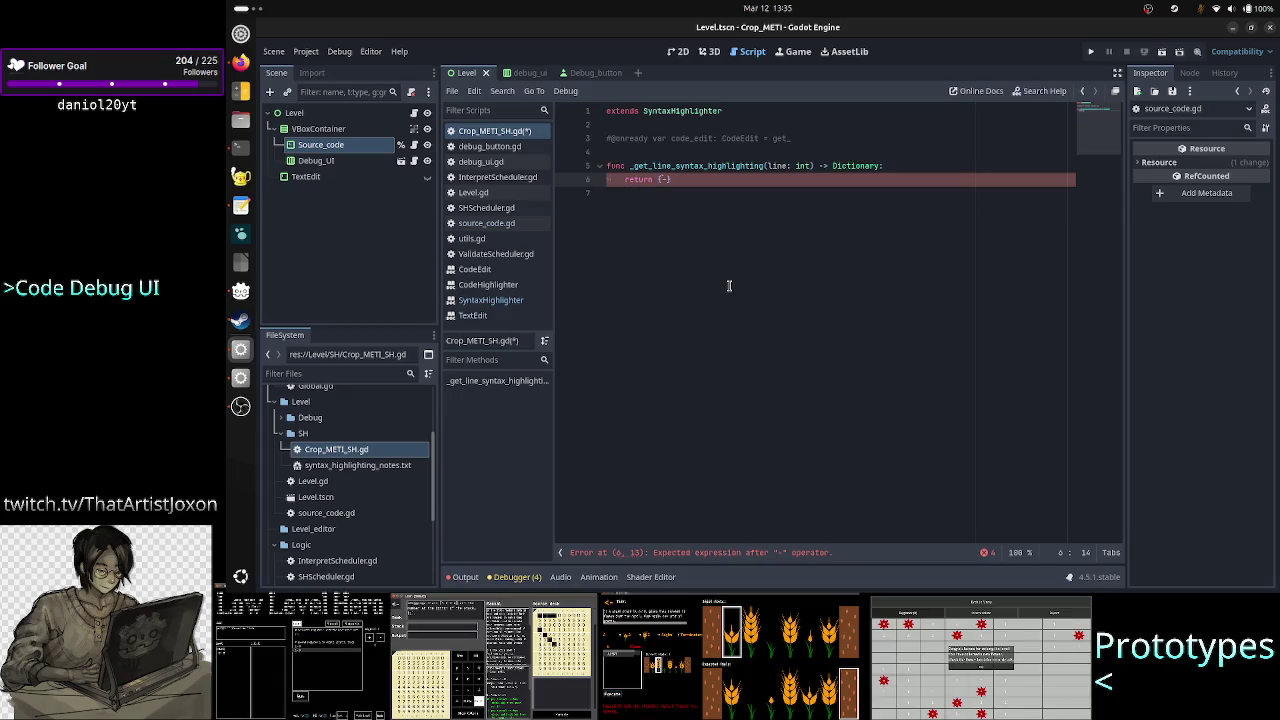
{"action": "type", "text": ": {"}
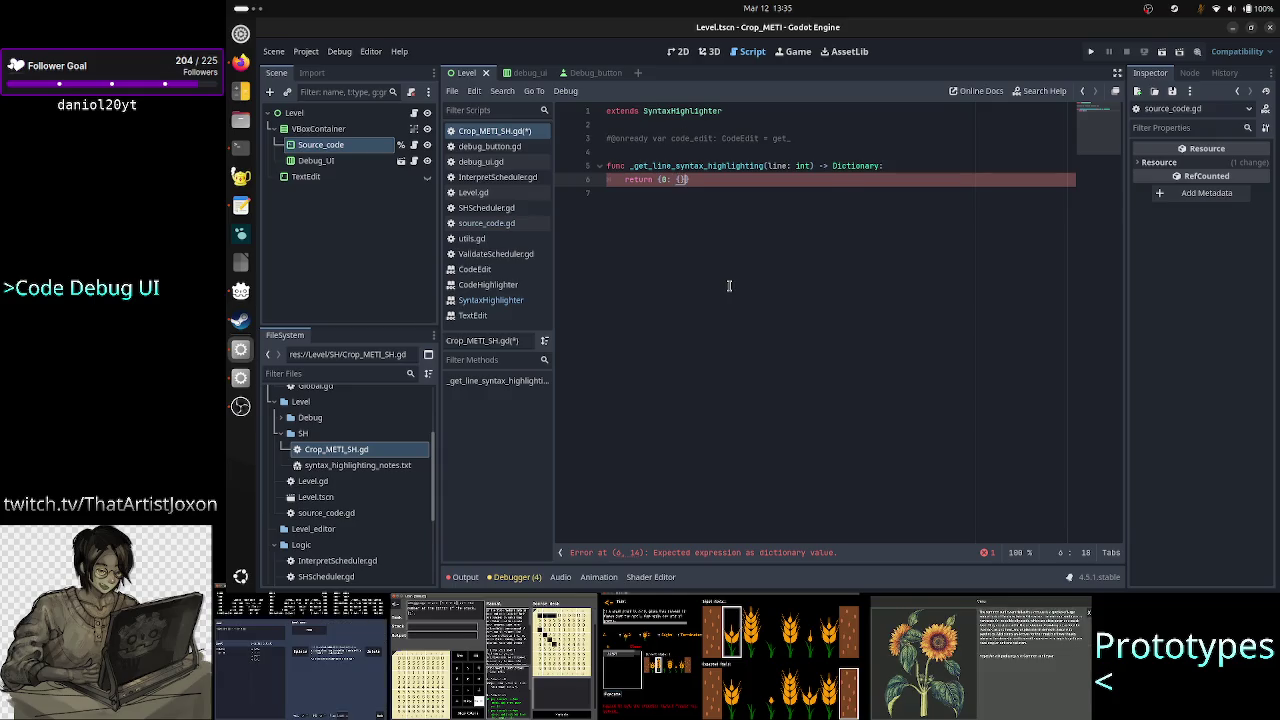
{"action": "key", "text": "Left"}
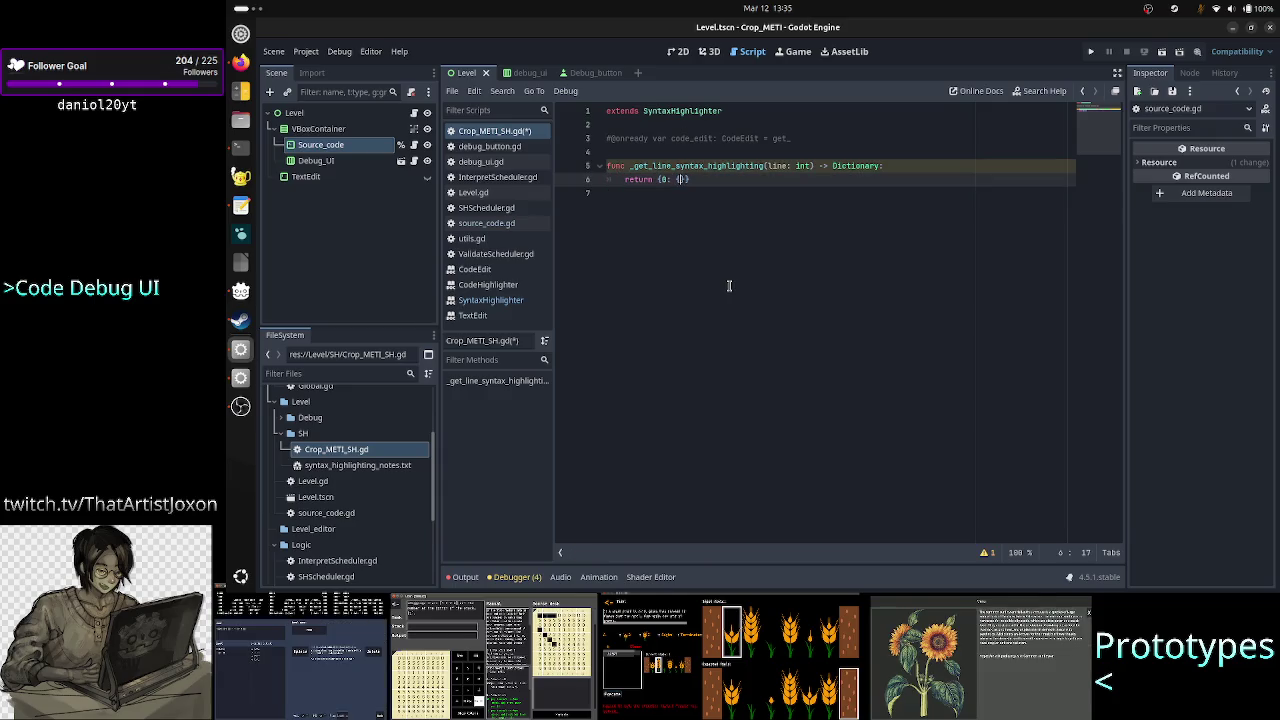
{"action": "left_click", "coordinate": [491, 300]}
{"action": "scroll", "coordinate": [596, 328], "scroll_direction": "down", "scroll_amount": 10}
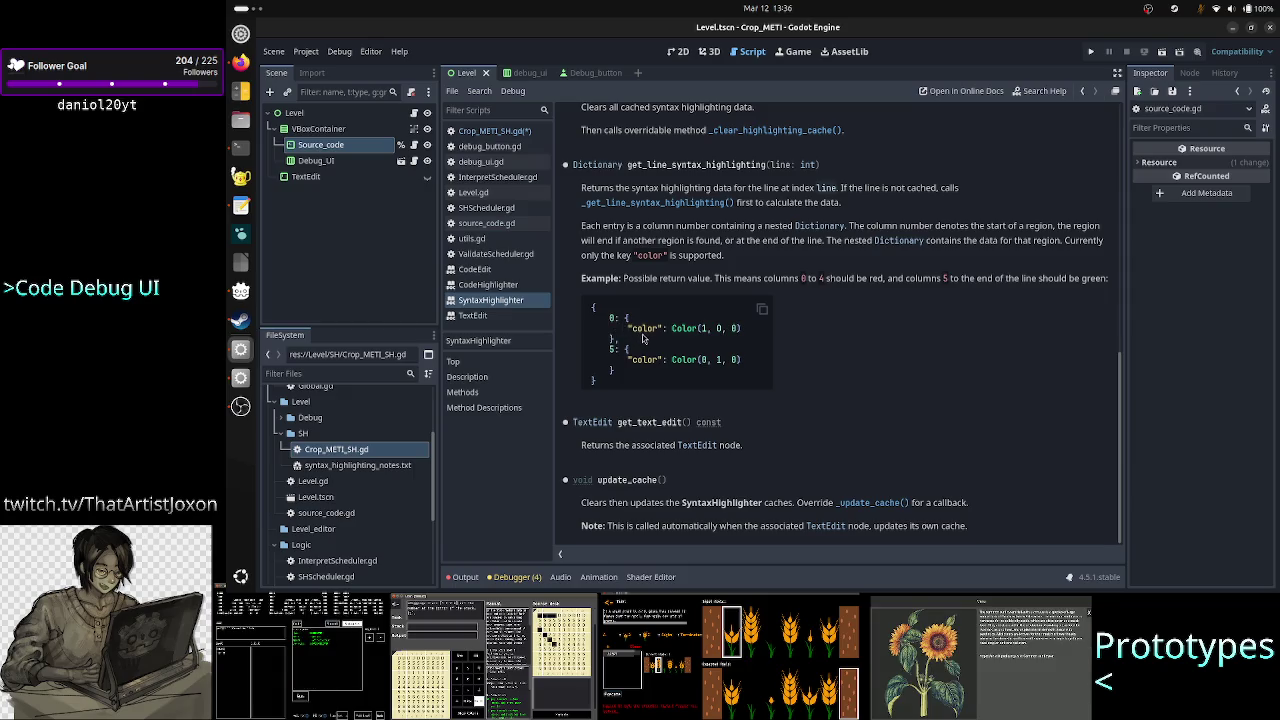
{"action": "left_click", "coordinate": [505, 131]}
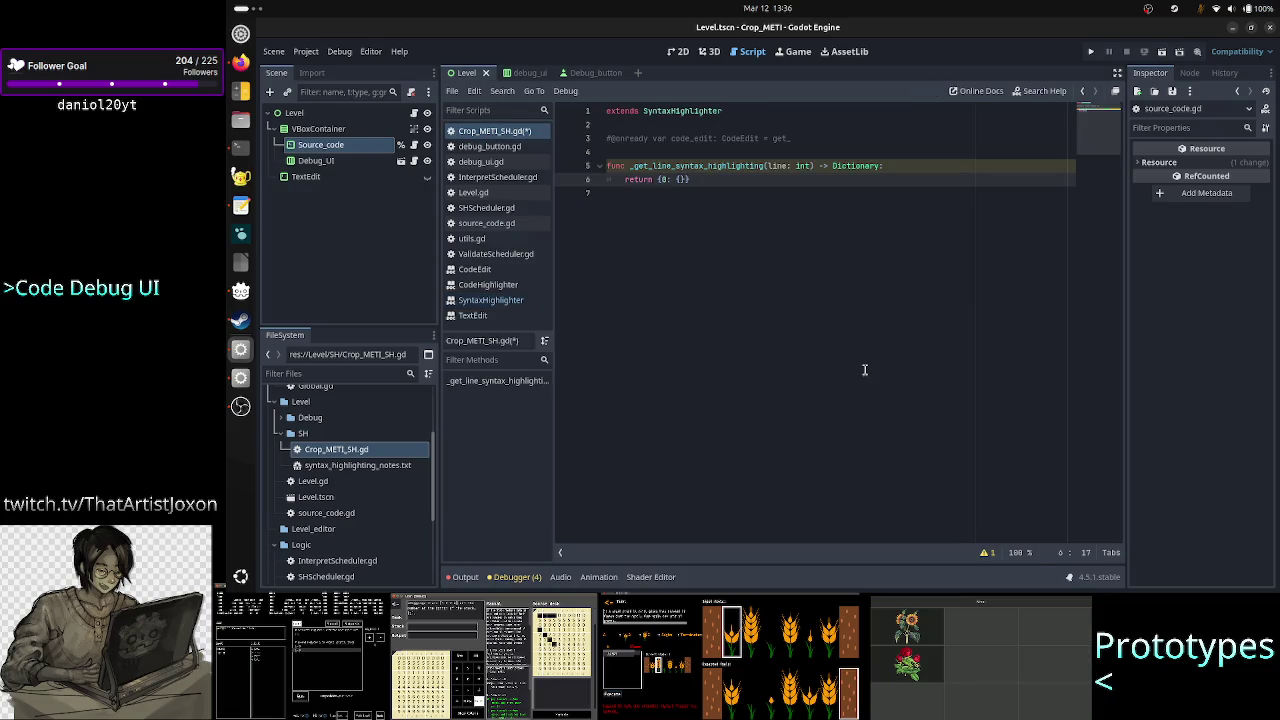
Fill the inner dictionary with "color": Color.DARK_BLUE for column 0
{"action": "type", "text": "\""}
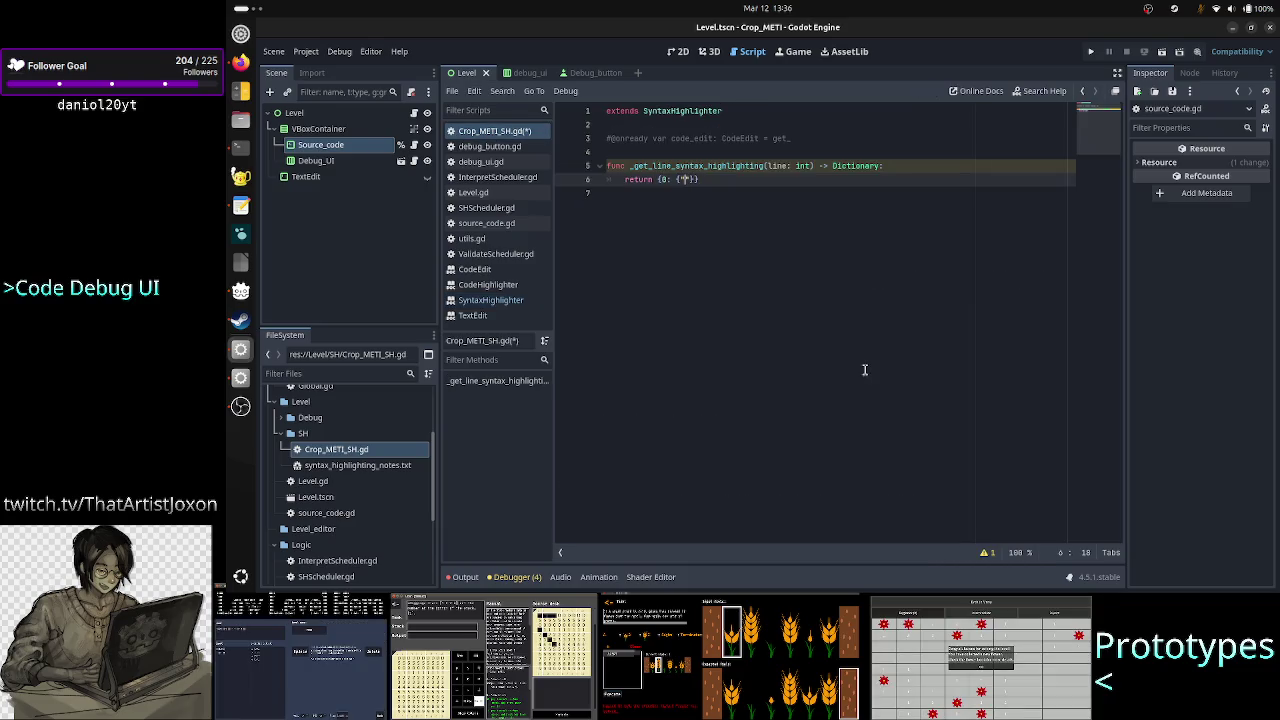
{"action": "type", "text": "color"}
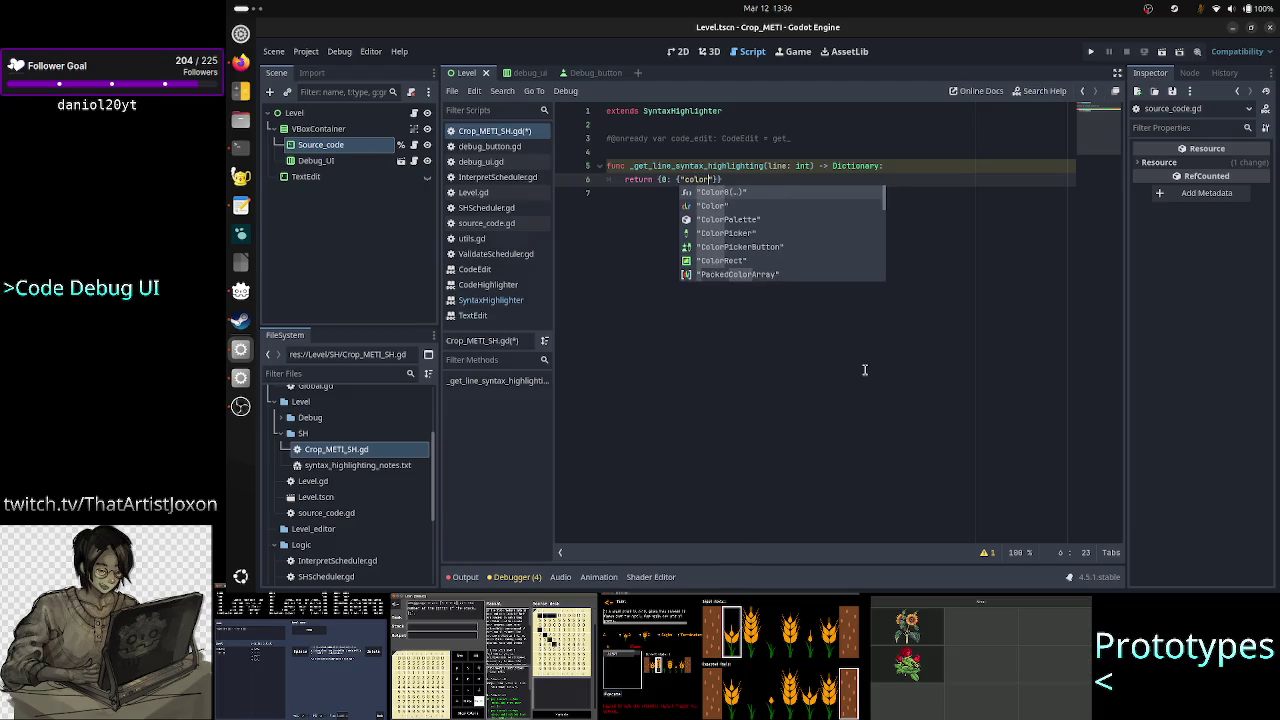
{"action": "type", "text": "\":"}
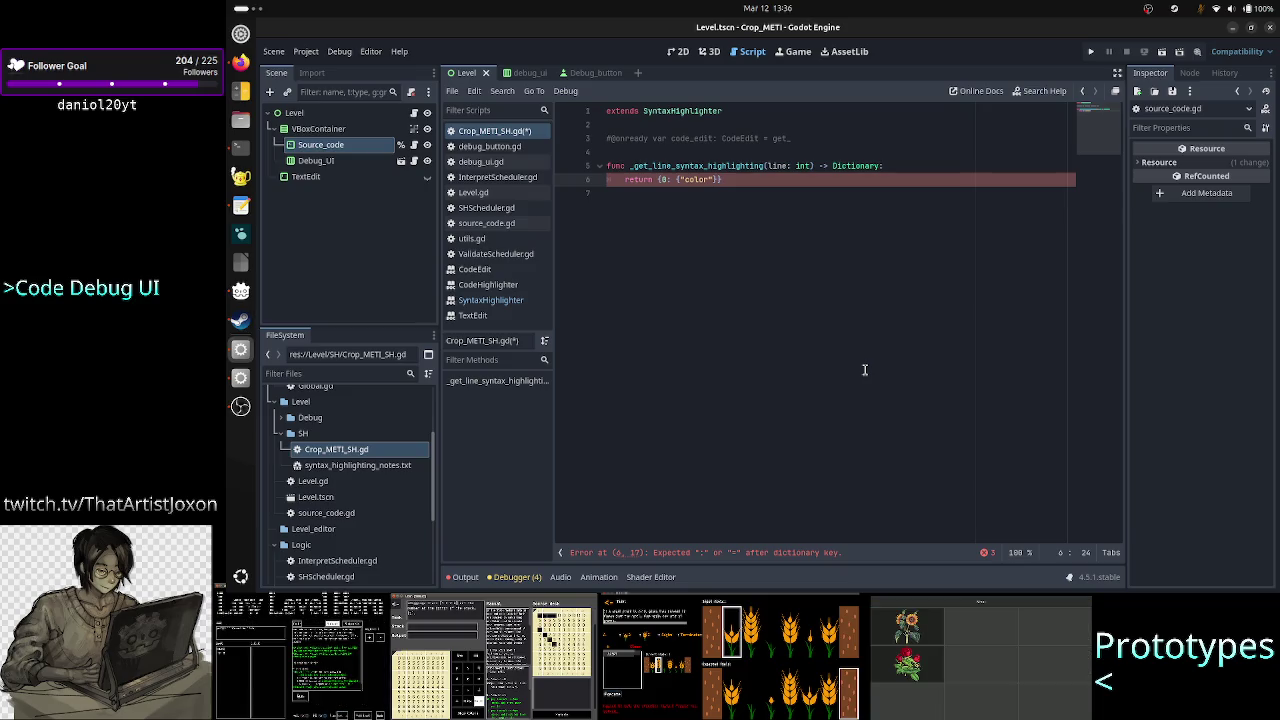
{"action": "type", "text": " C"}
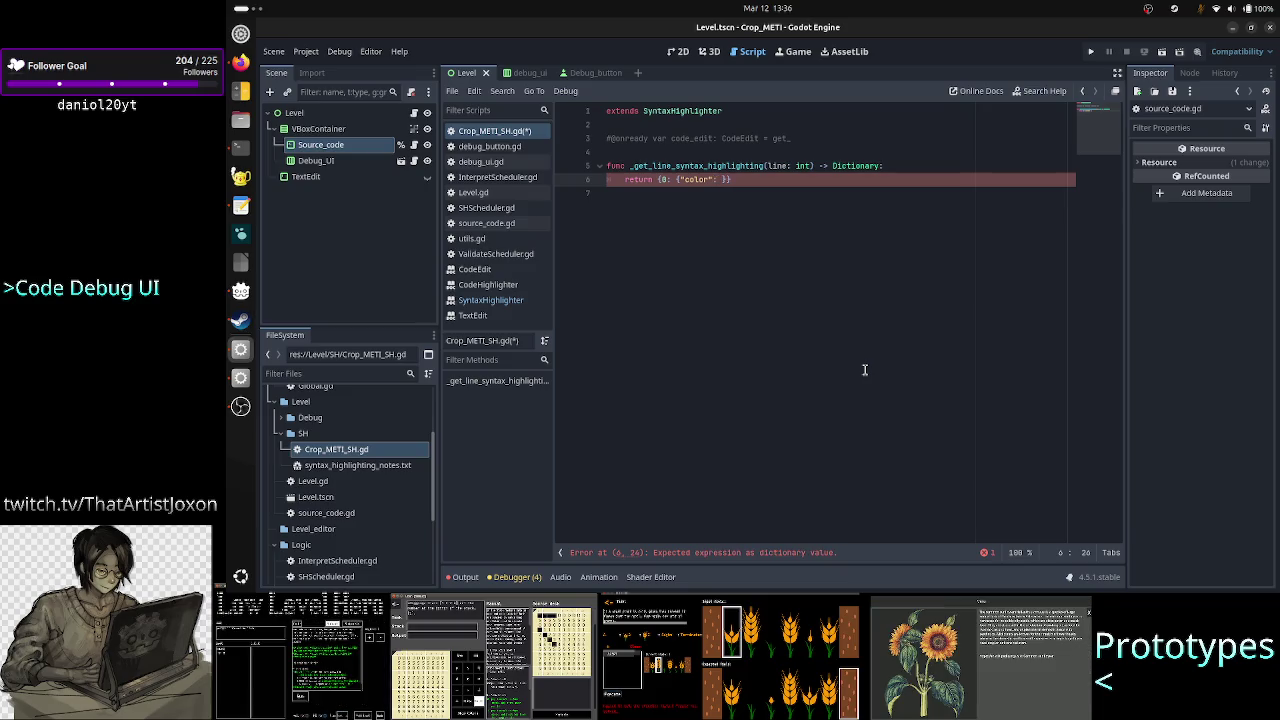
{"action": "type", "text": "olo"}
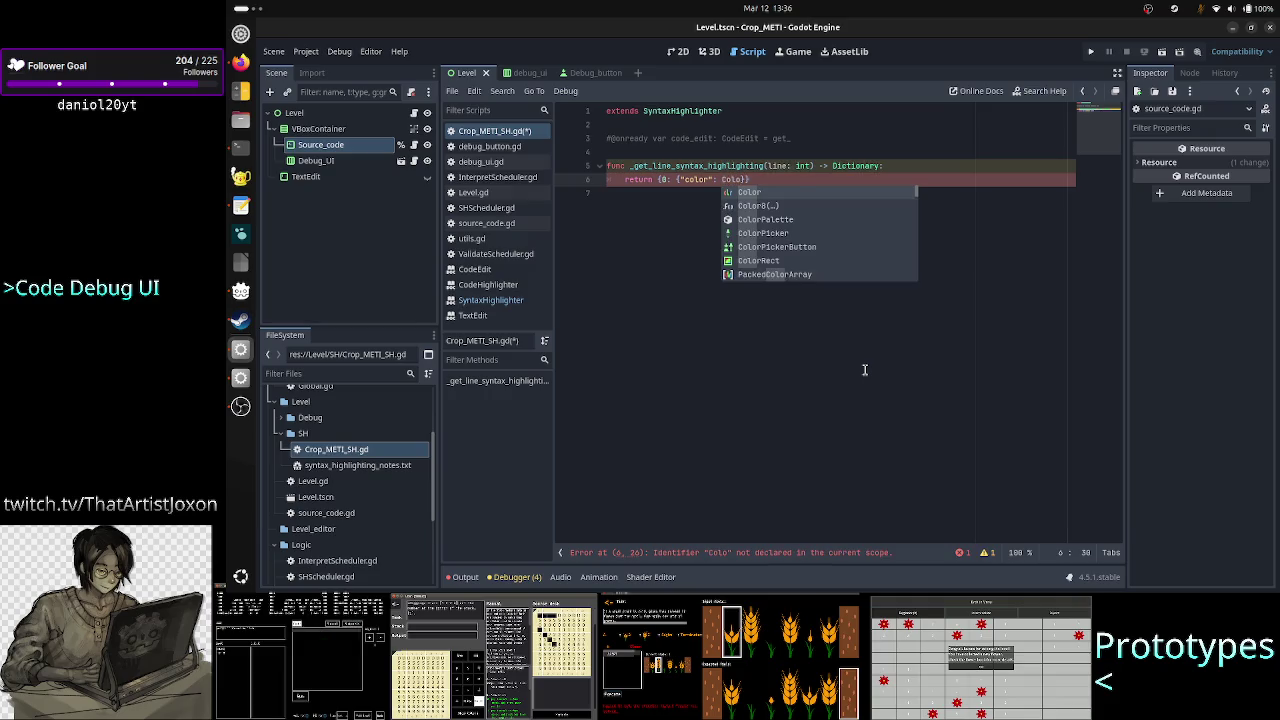
{"action": "key", "text": "Return"}
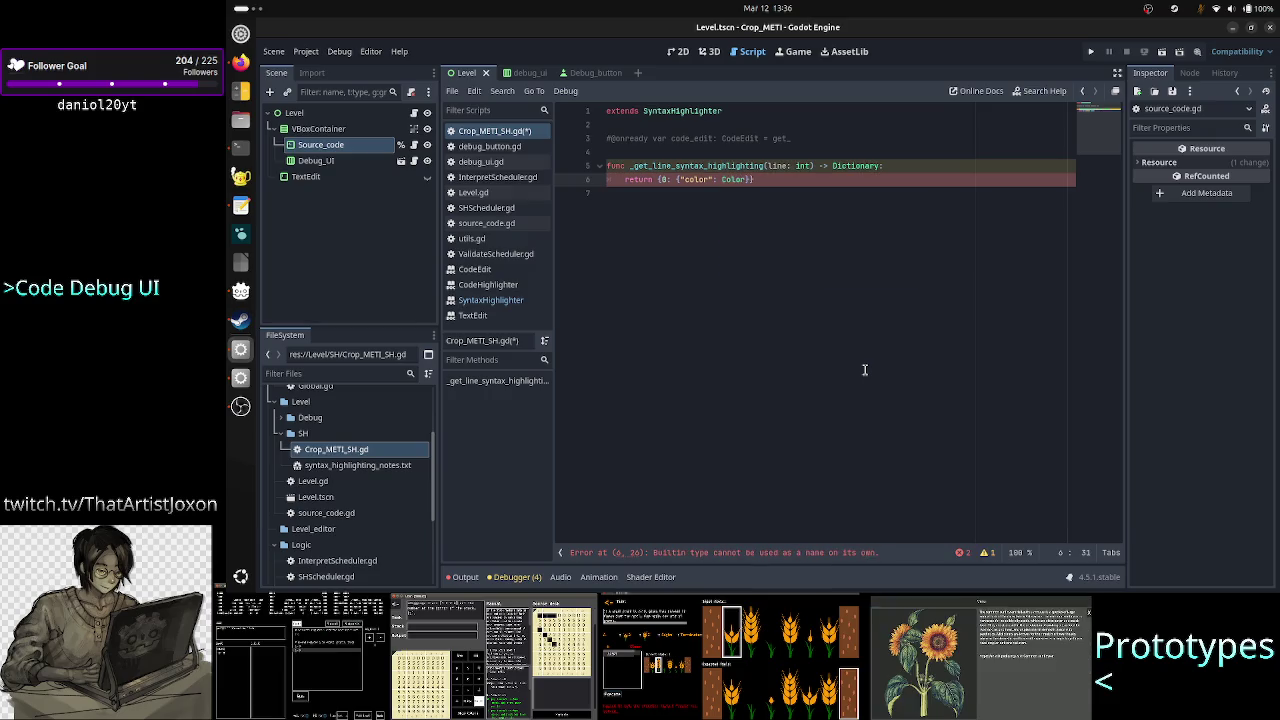
{"action": "type", "text": "::b"}
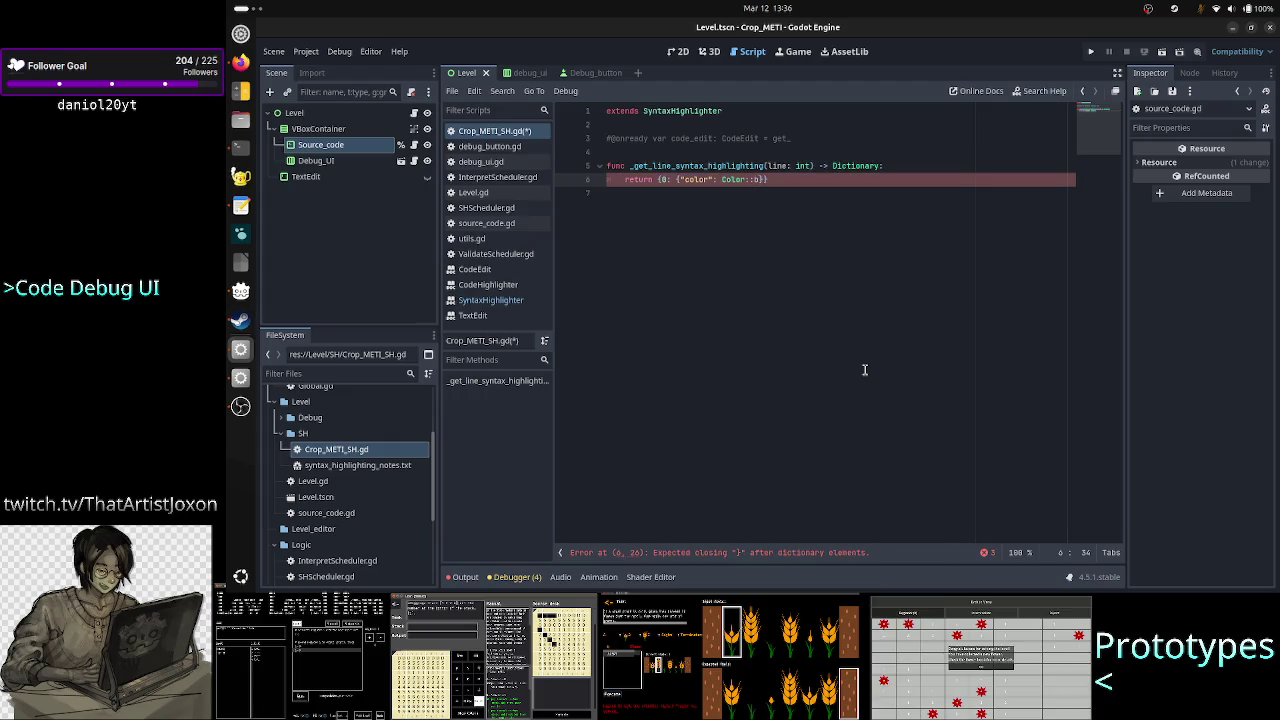
{"action": "type", "text": "dar"}
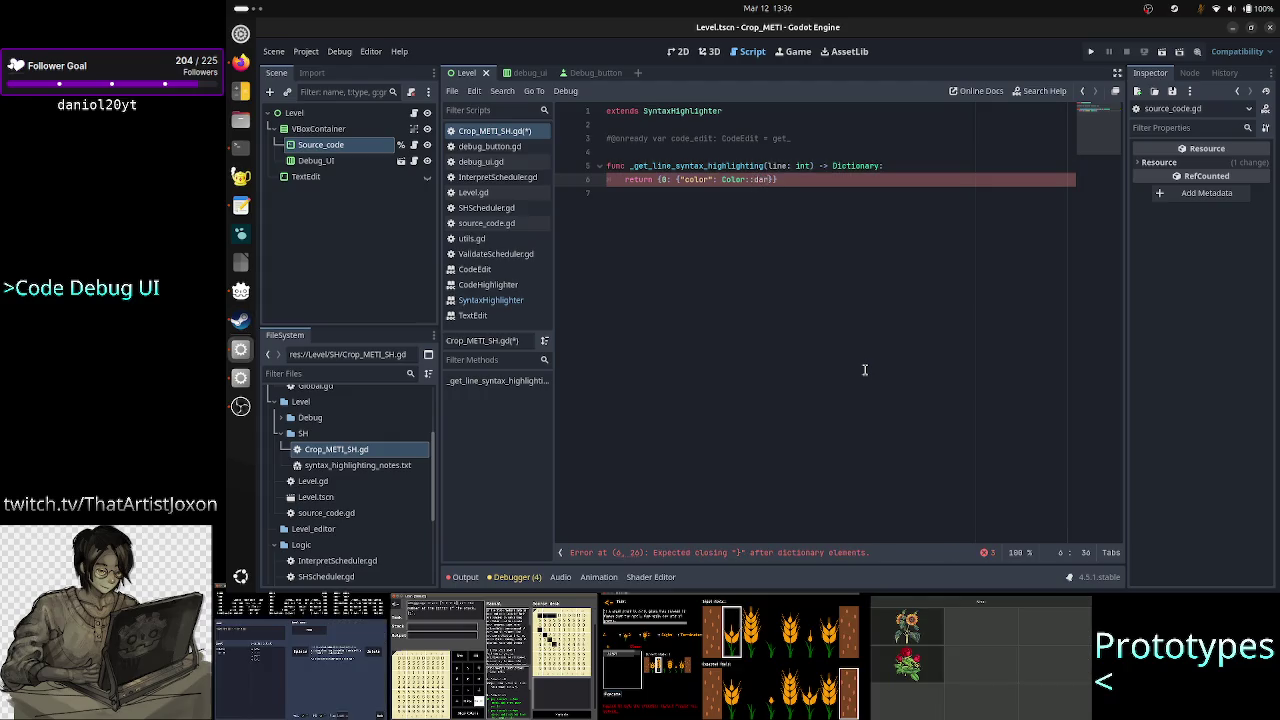
{"action": "key", "text": "BackSpace"}
{"action": "key", "text": "BackSpace"}
{"action": "key", "text": "BackSpace"}
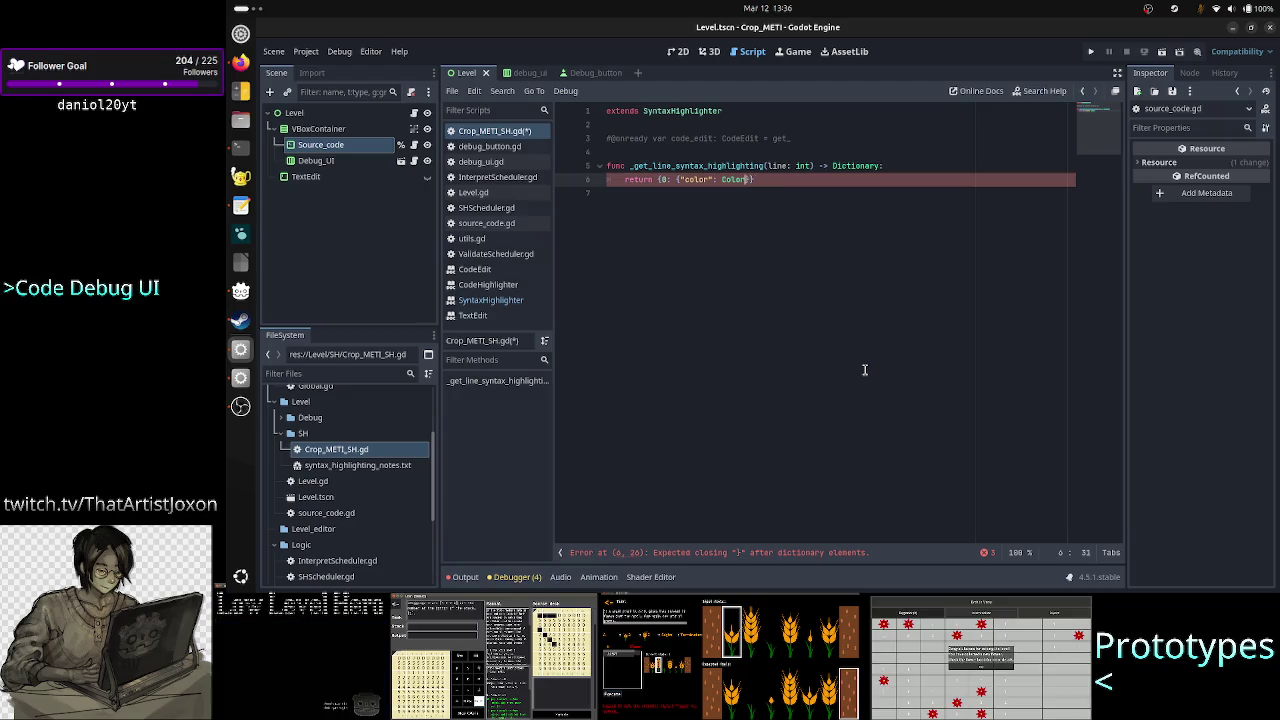
{"action": "key", "text": "BackSpace"}
{"action": "type", "text": ".dark"}
{"action": "key", "text": "Return"}
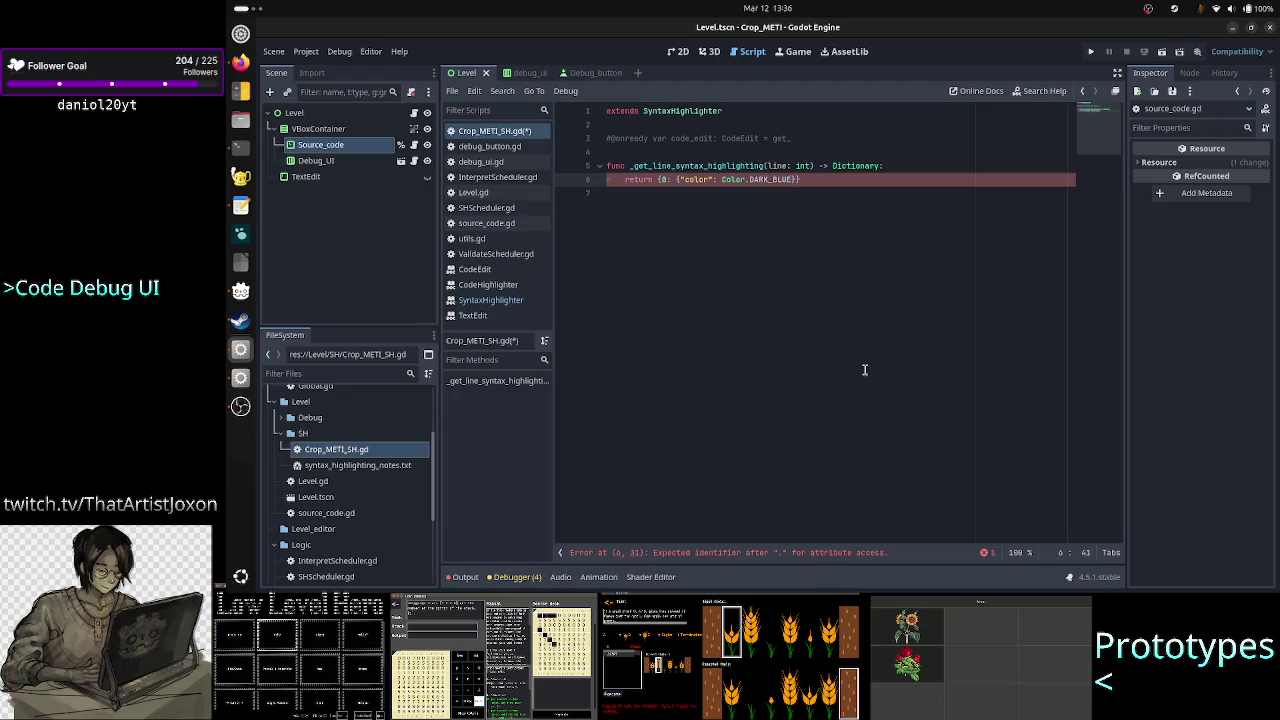
{"action": "key", "text": "Down"}
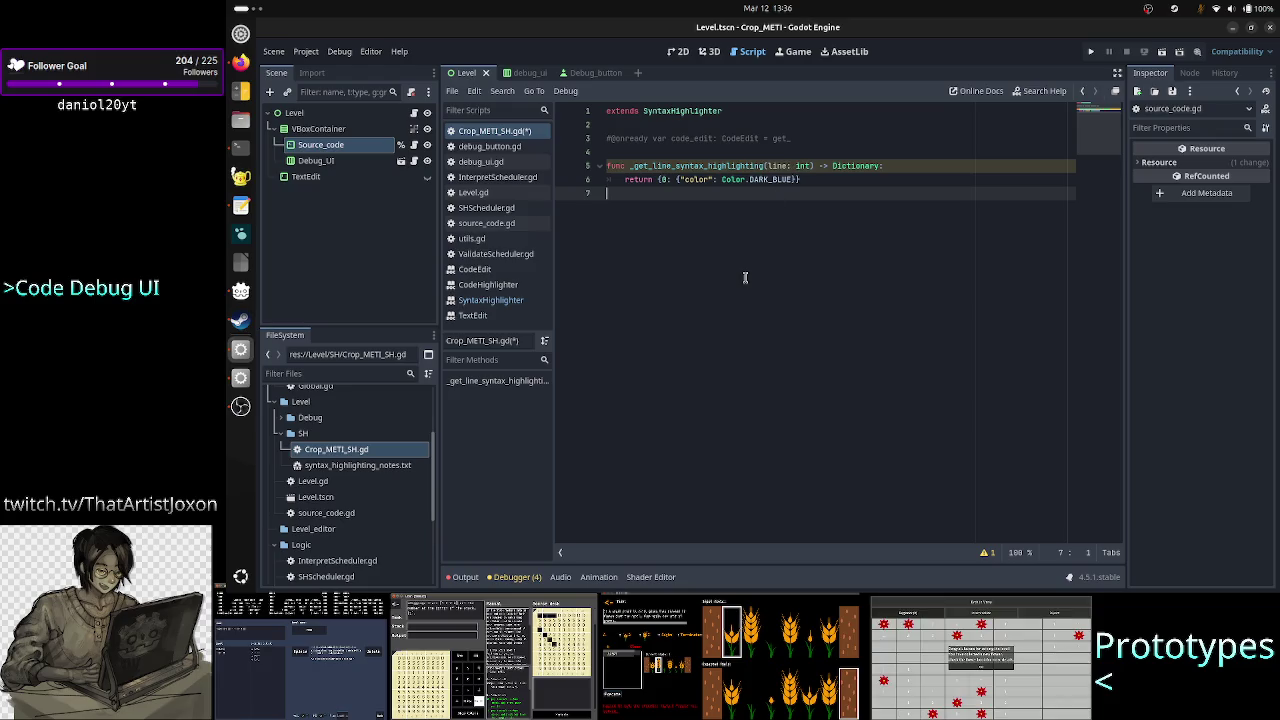
Add class_name Crop_METI_SH on line 1 and save the highlighter script
{"action": "left_click", "coordinate": [765, 111]}
{"action": "key", "text": "Home"}
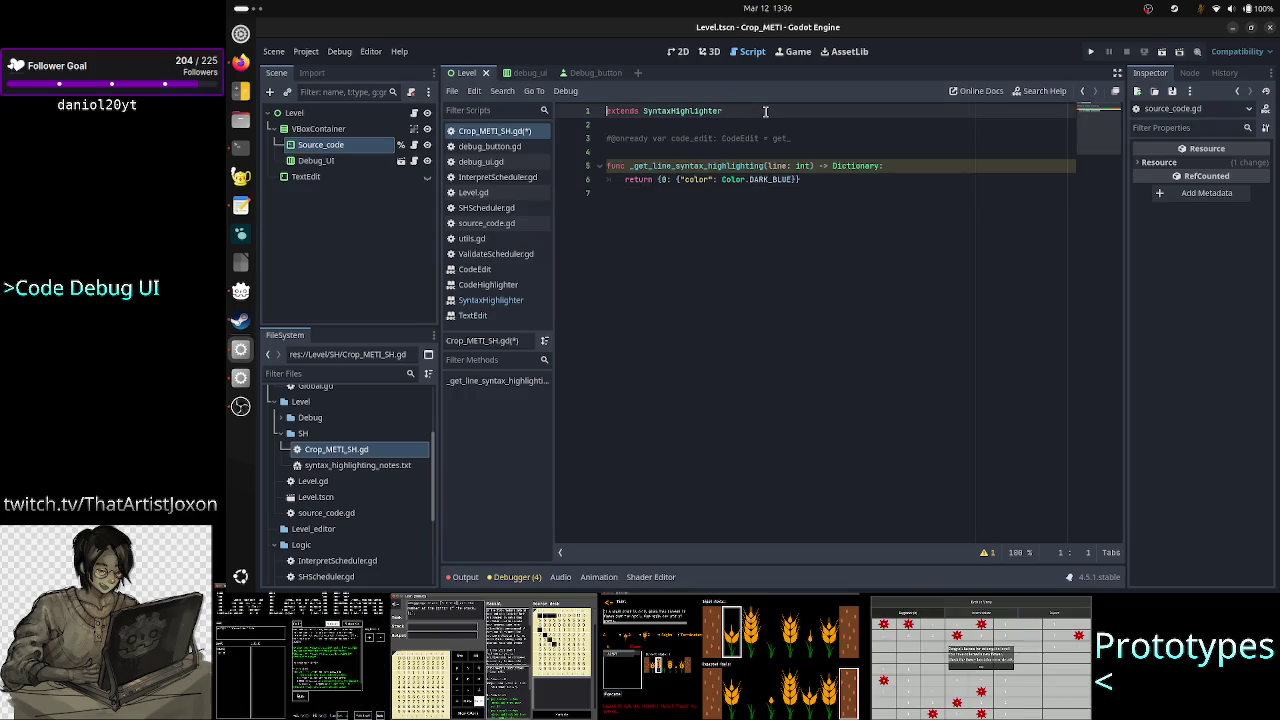
{"action": "type", "text": "class"}
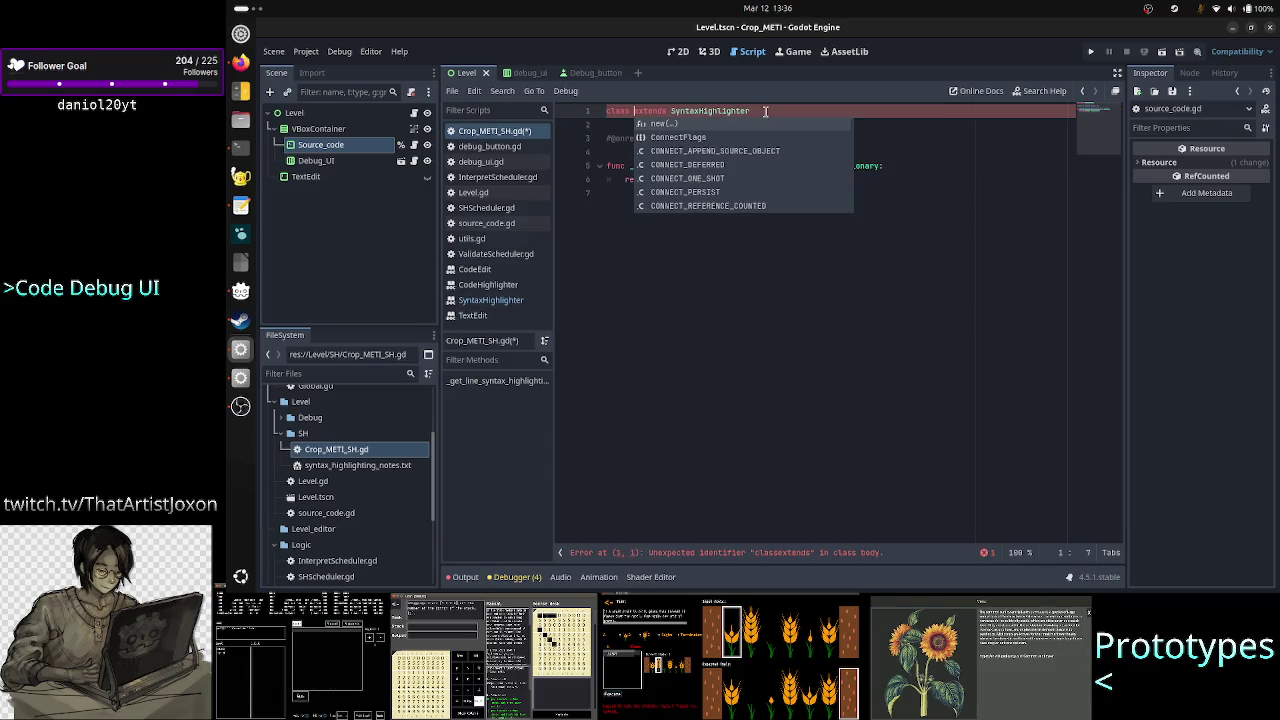
{"action": "key", "text": "Down"}
{"action": "key", "text": "Return"}
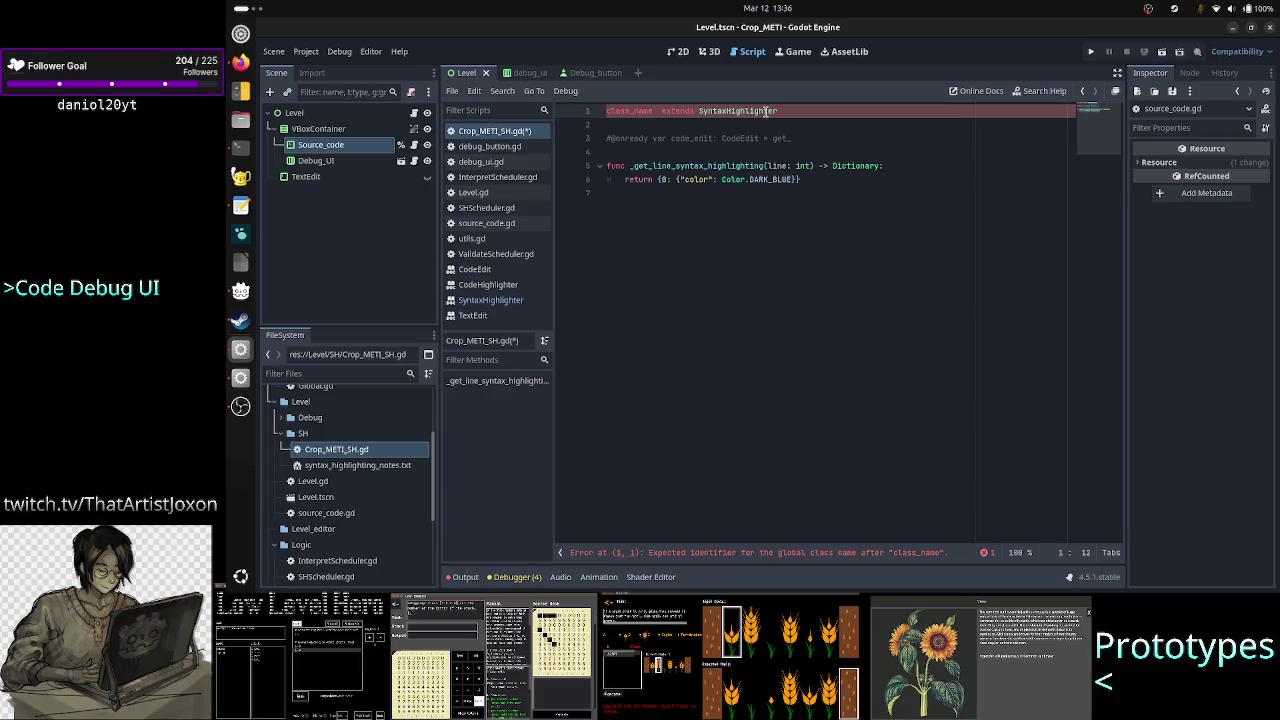
{"action": "type", "text": "Crop_"}
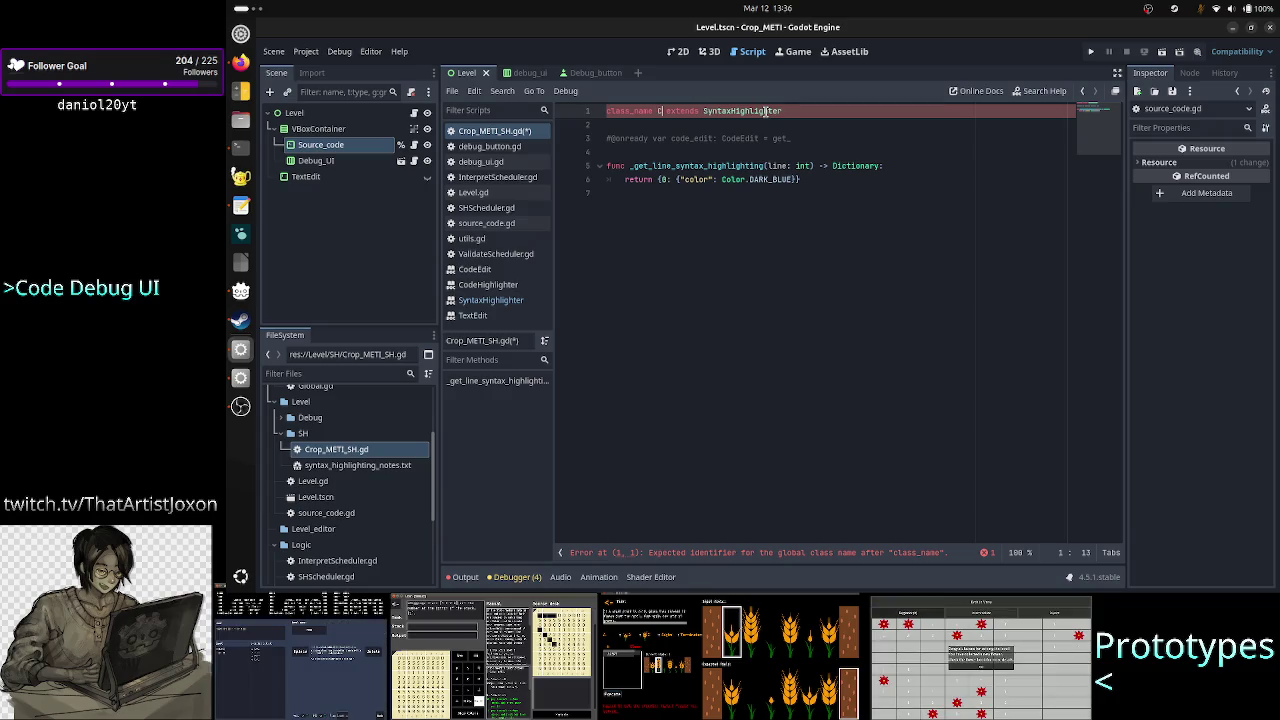
{"action": "type", "text": "METI"}
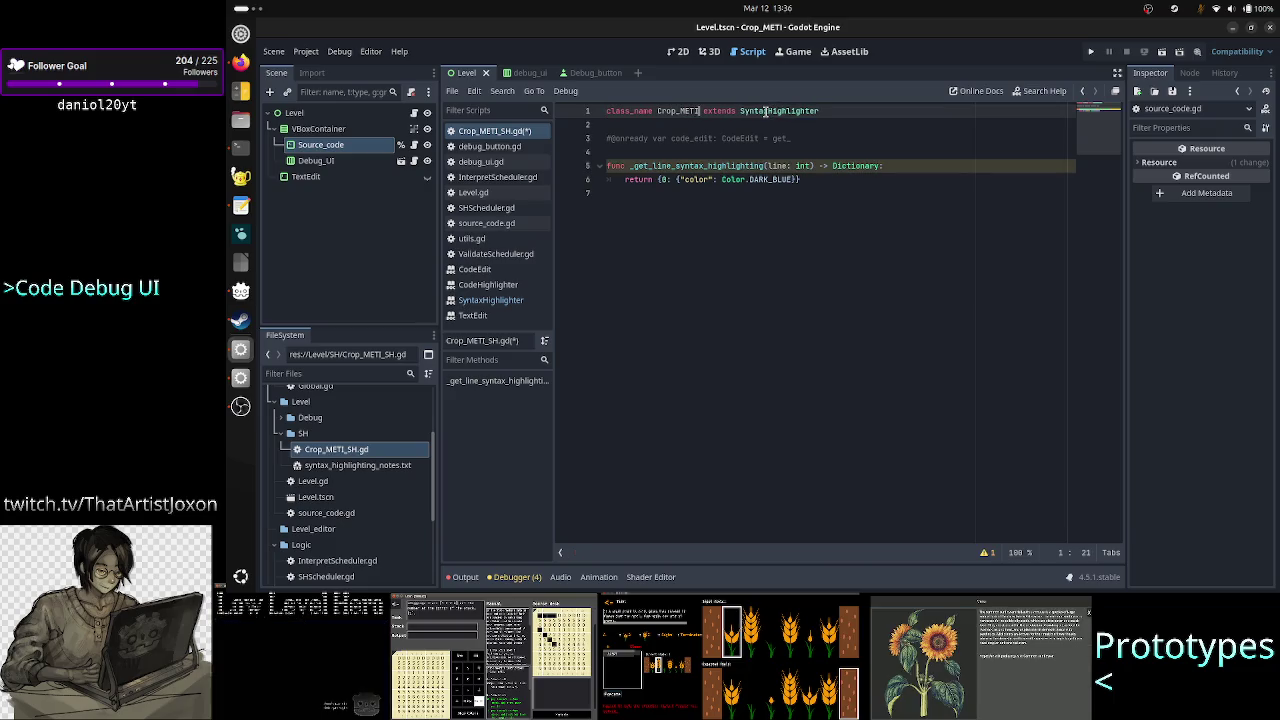
{"action": "type", "text": "_SH"}
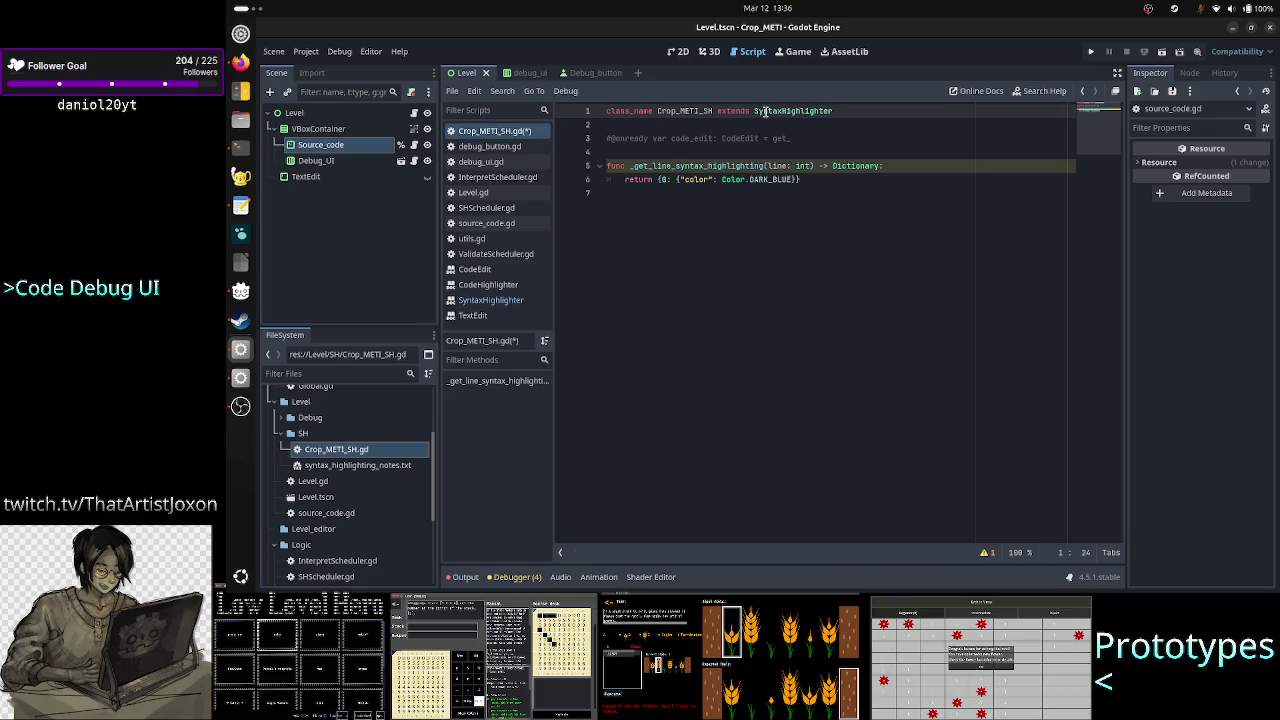
{"action": "key", "text": "Down"}
{"action": "key", "text": "Down"}
{"action": "key", "text": "Down"}
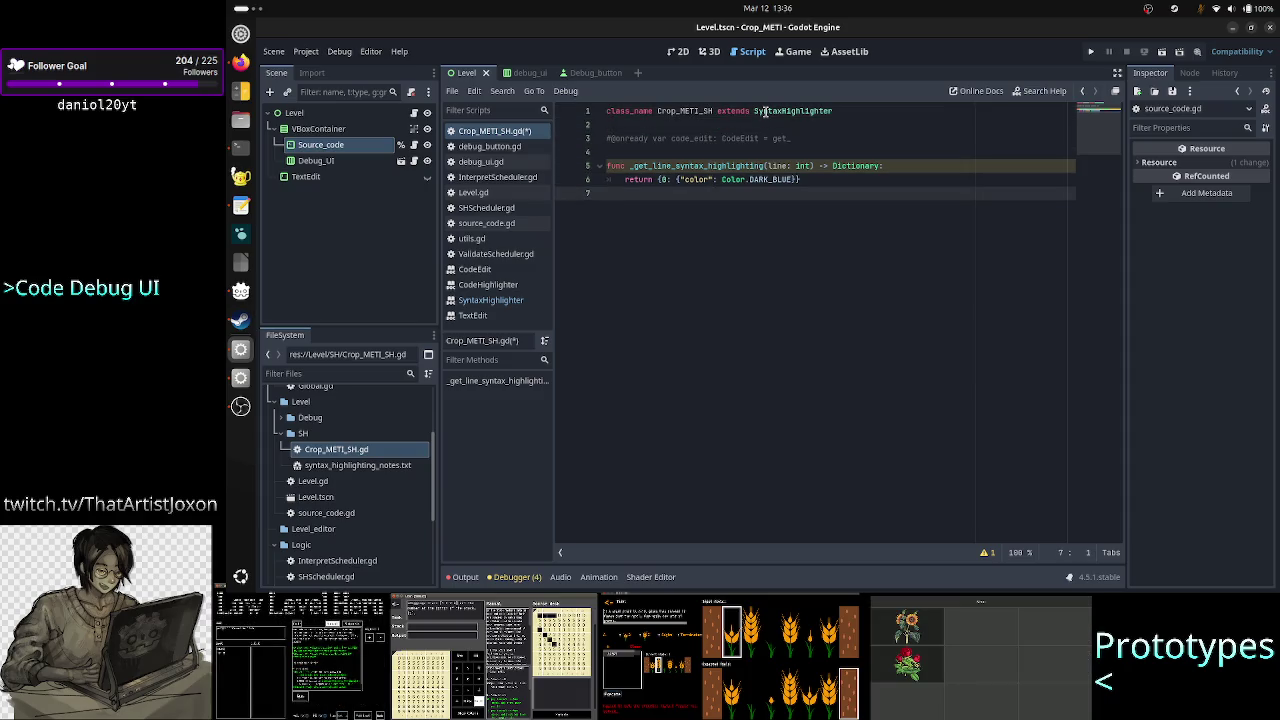
{"action": "key", "text": "ctrl+s"}
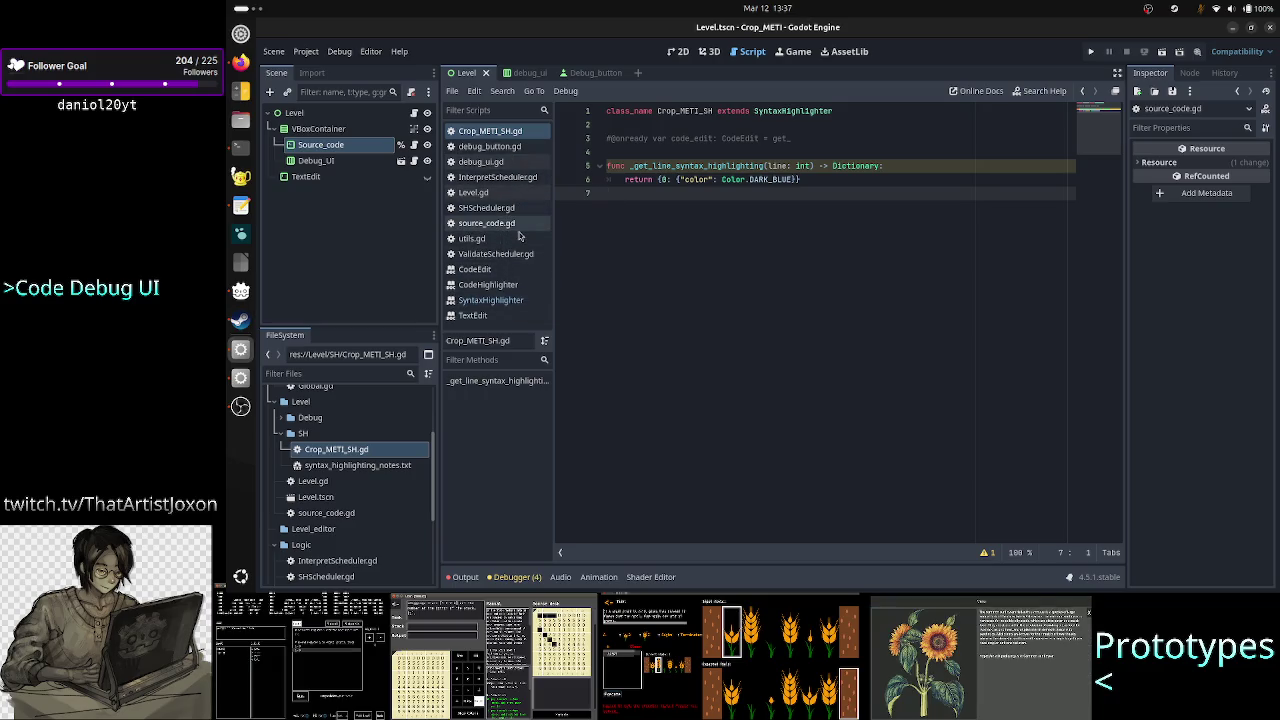
{"action": "left_click", "coordinate": [522, 228]}
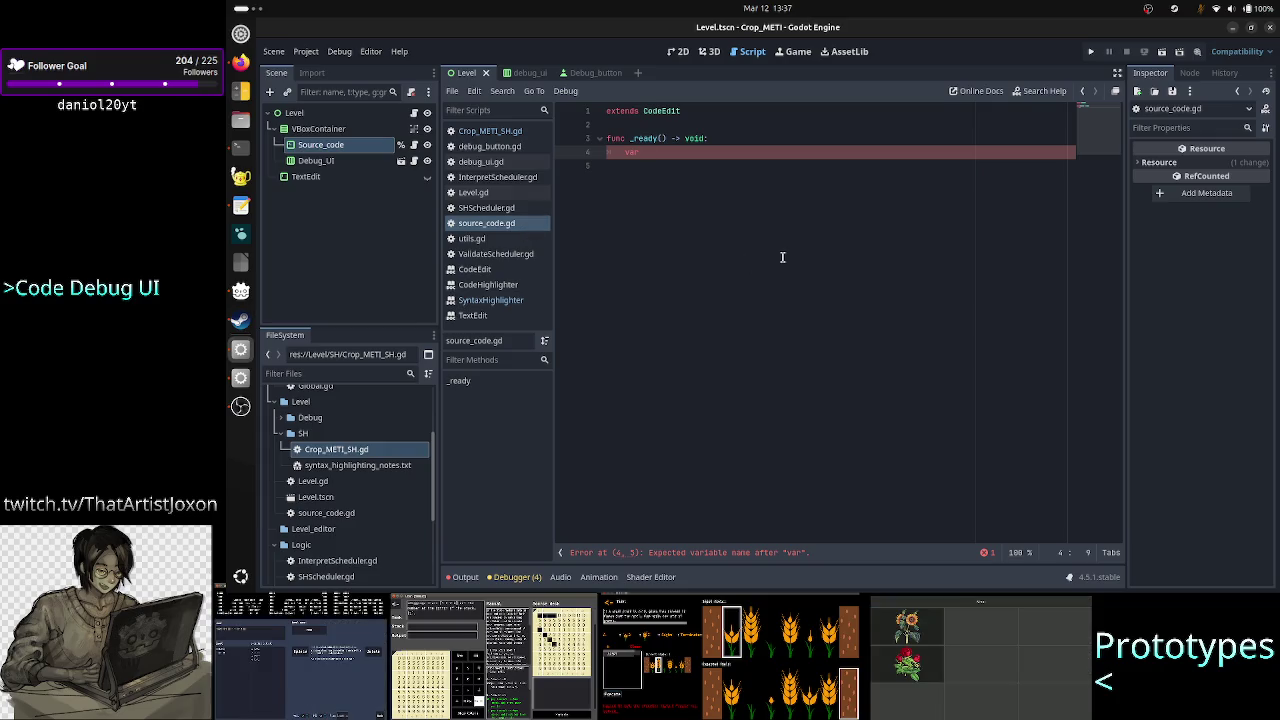
Declare var lang_sh: Crop_METI_SH = Crop_METI_SH.new() inside _ready
{"action": "type", "text": "sh:"}
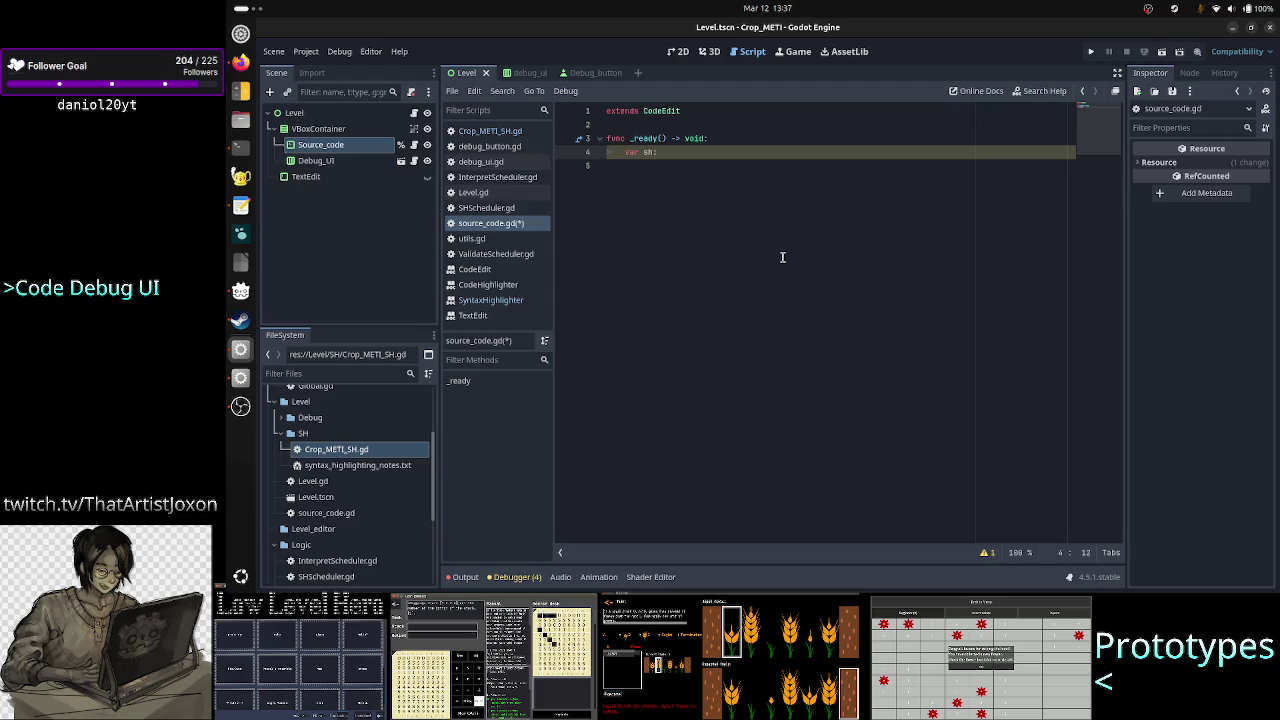
{"action": "key", "text": "BackSpace"}
{"action": "key", "text": "BackSpace"}
{"action": "type", "text": "lang_sh"}
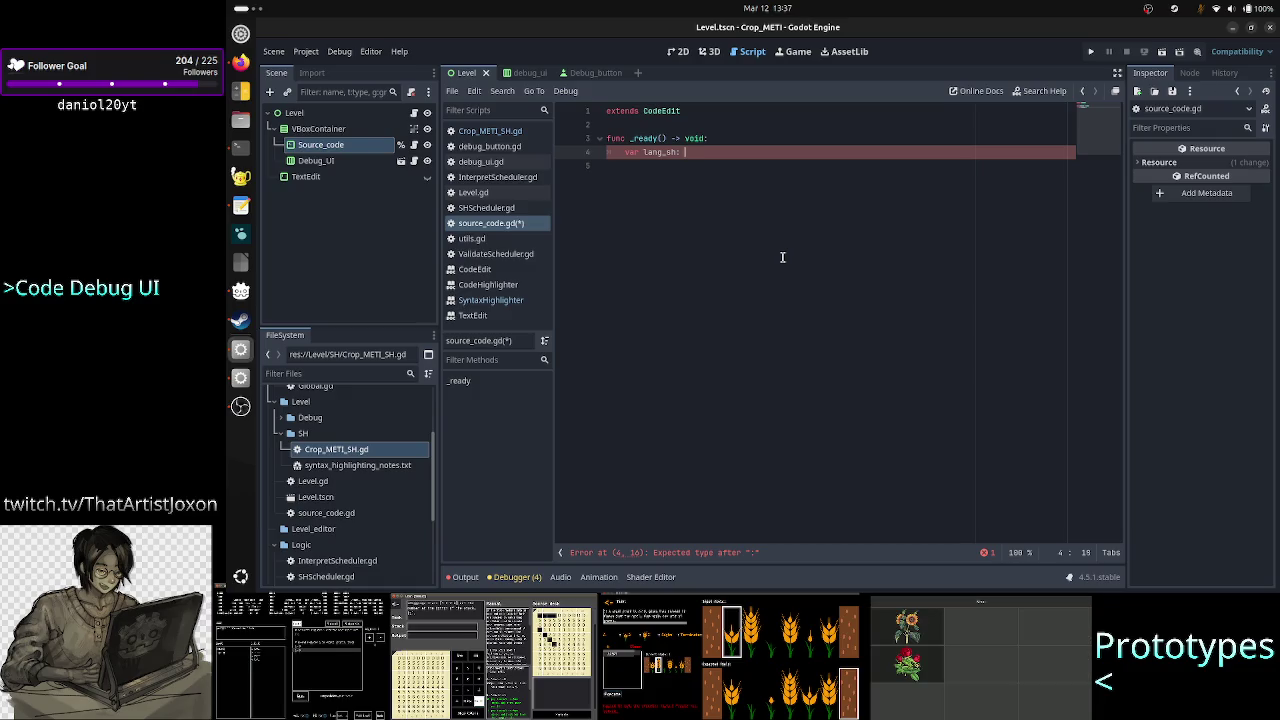
{"action": "type", "text": "Crop_METI_SH"}
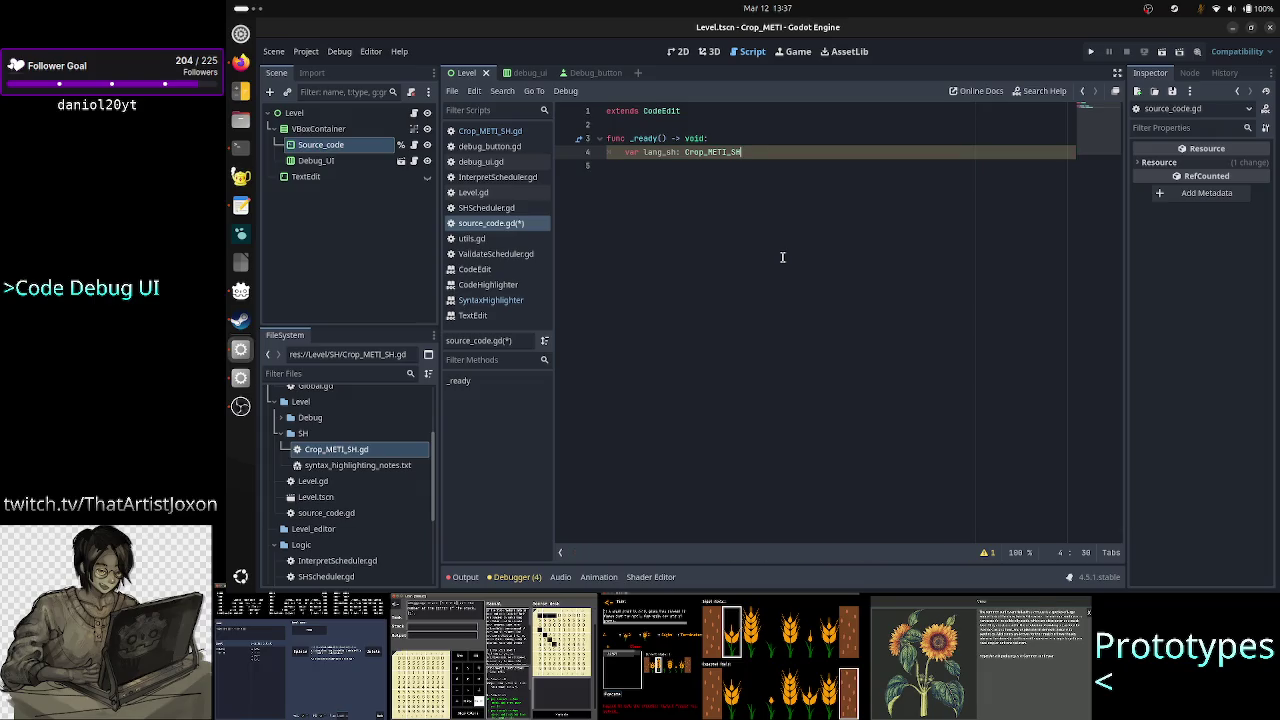
{"action": "type", "text": " = Crop"}
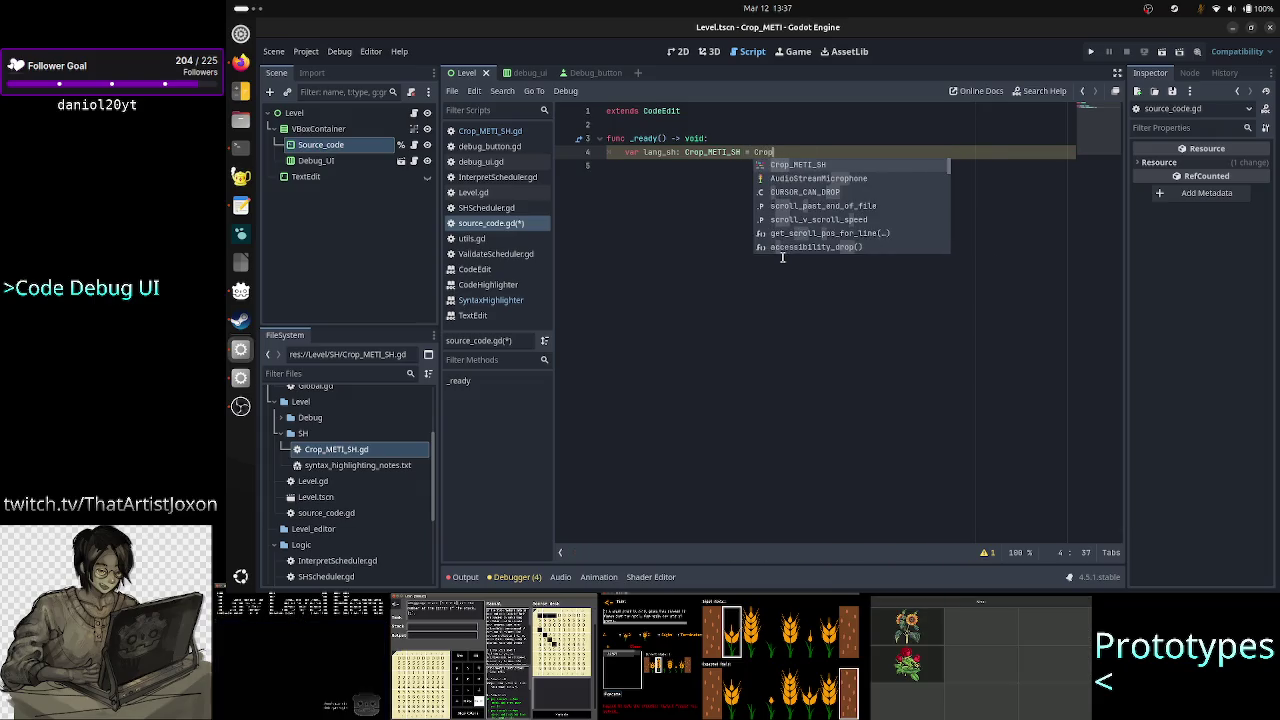
{"action": "key", "text": "Return"}
{"action": "type", "text": ".new"}
{"action": "key", "text": "Return"}
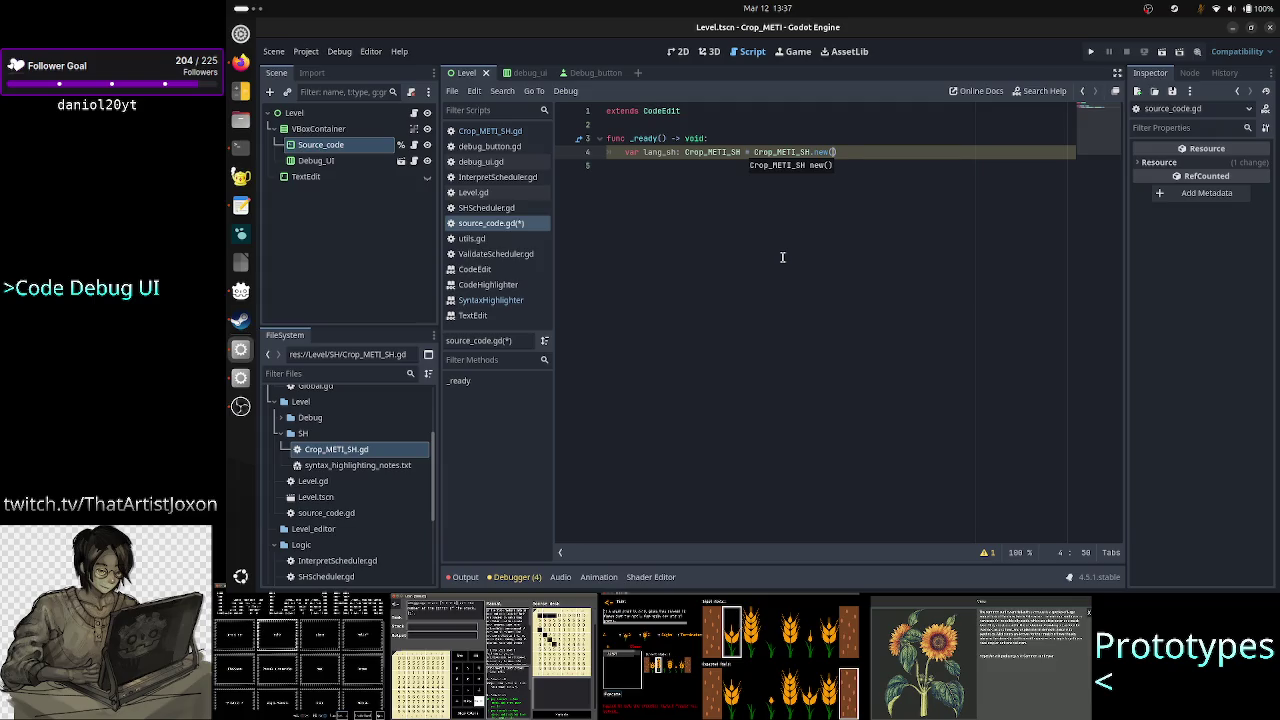
{"action": "key", "text": "Return"}
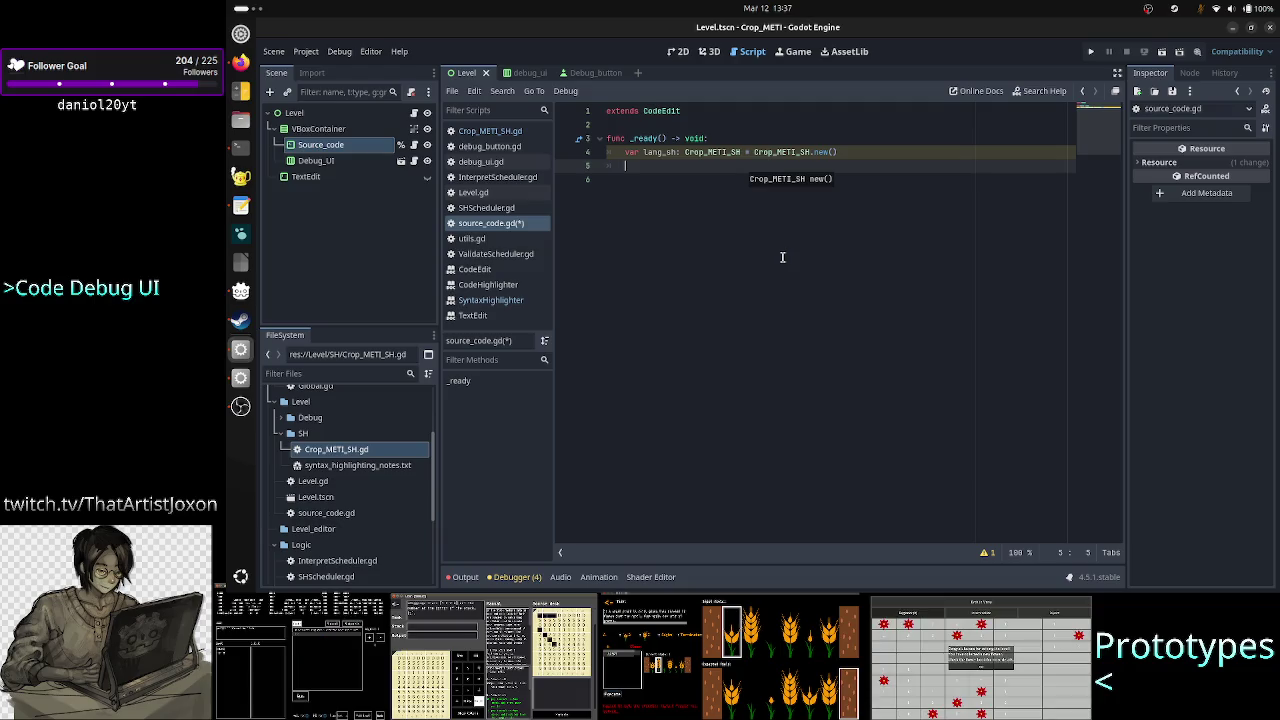
Add the line syntax_highlighter = lang_sh below the declaration
{"action": "type", "text": "synta"}
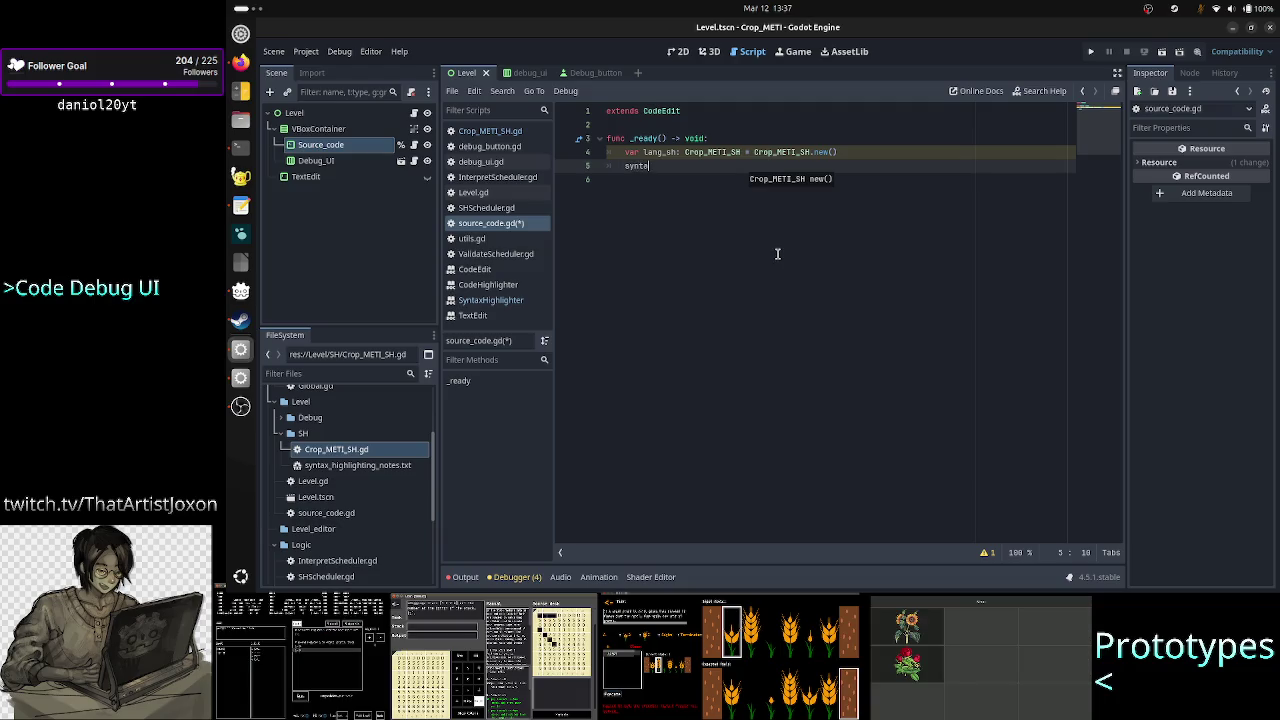
{"action": "key", "text": "Return"}
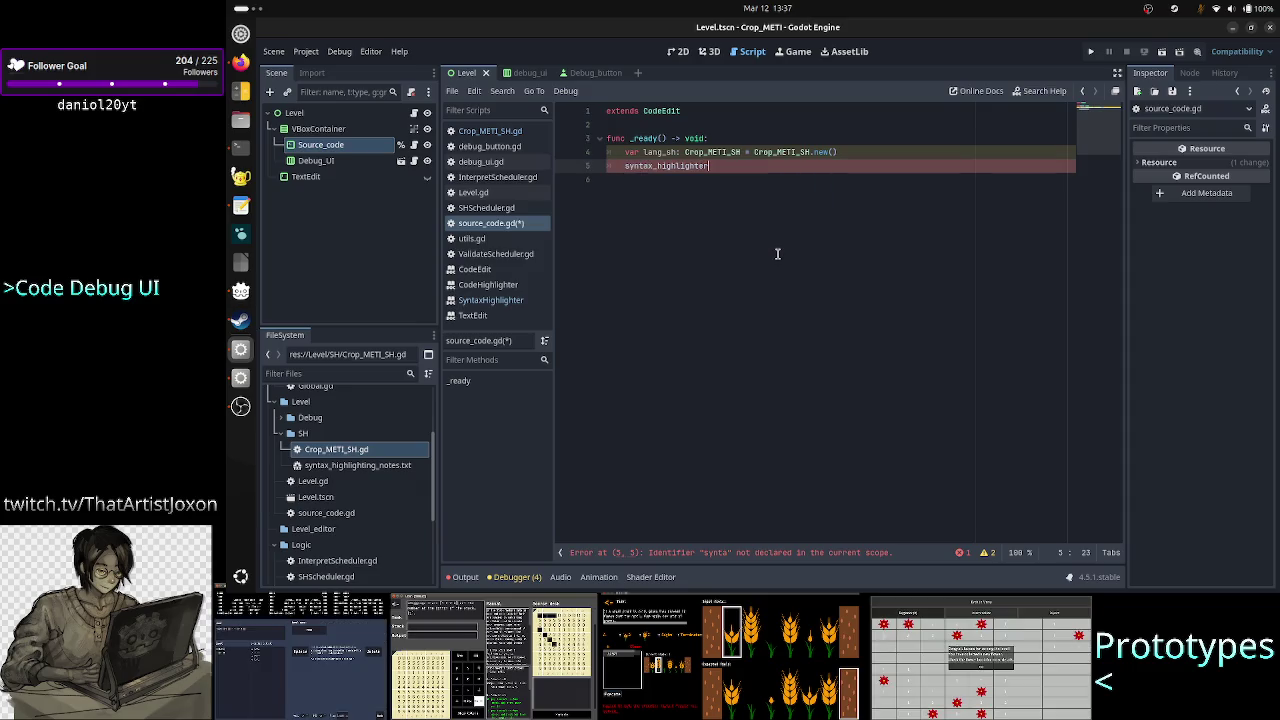
{"action": "type", "text": " = lang_sh"}
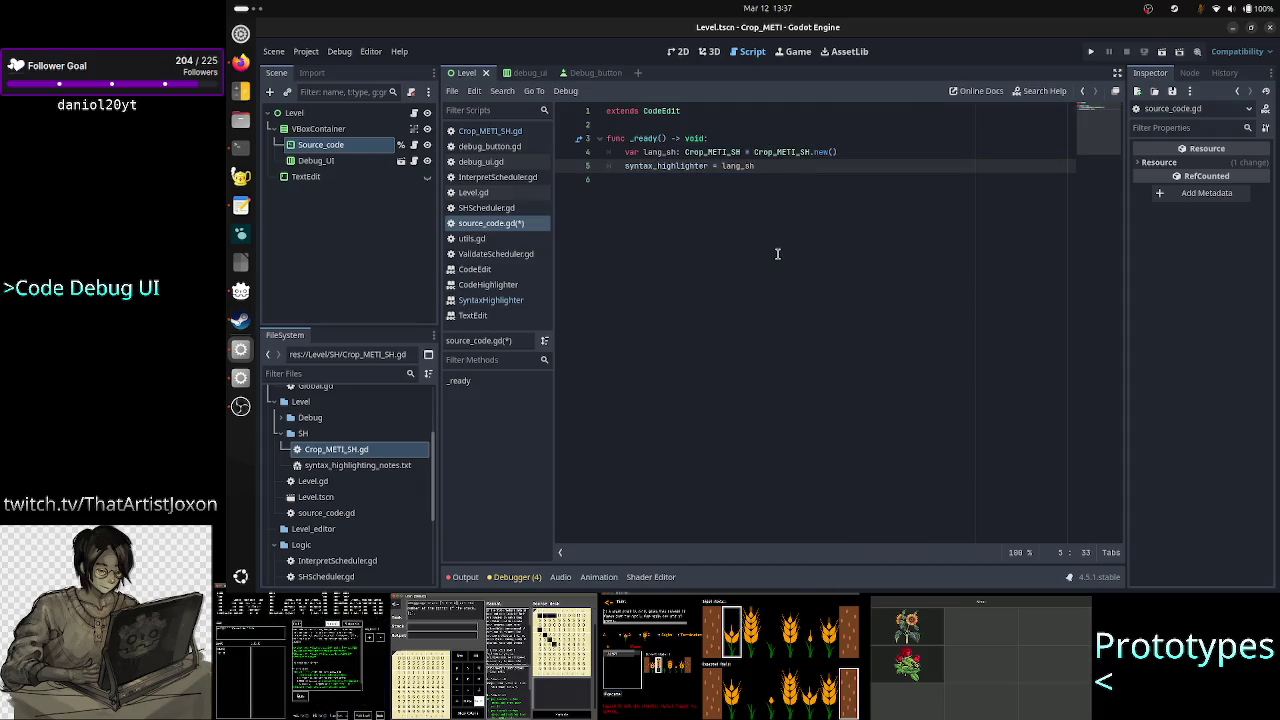
{"action": "key", "text": "Down"}
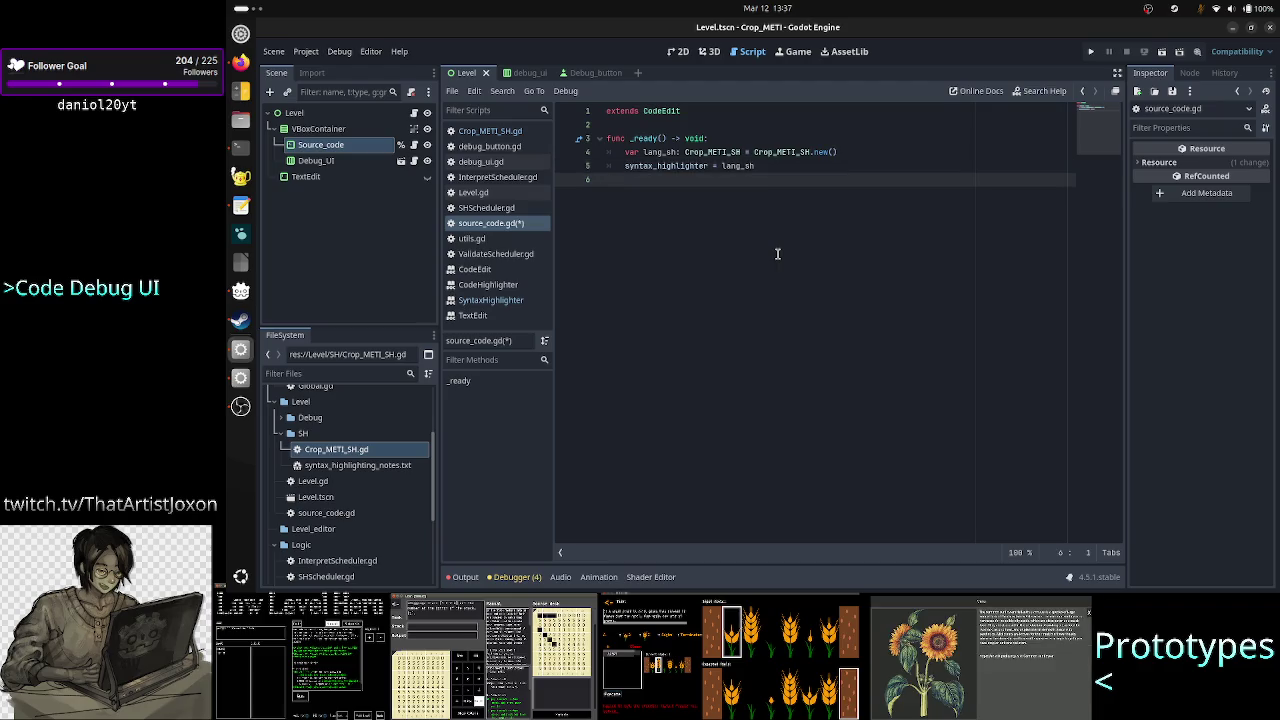
{"action": "key", "text": "Up"}
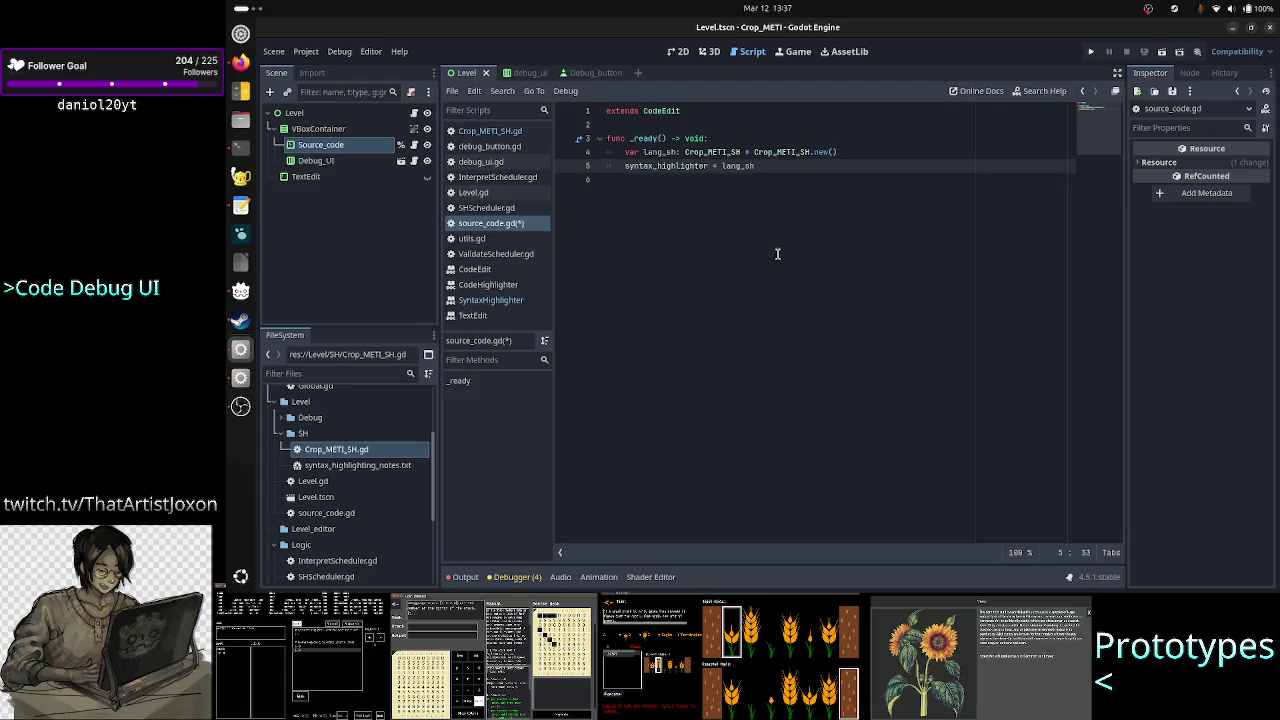
Review lines 4–5 and save source_code.gd
{"action": "key", "text": "Up"}
{"action": "key", "text": "Home"}
{"action": "key", "text": "Home"}
{"action": "key", "text": "shift+End"}
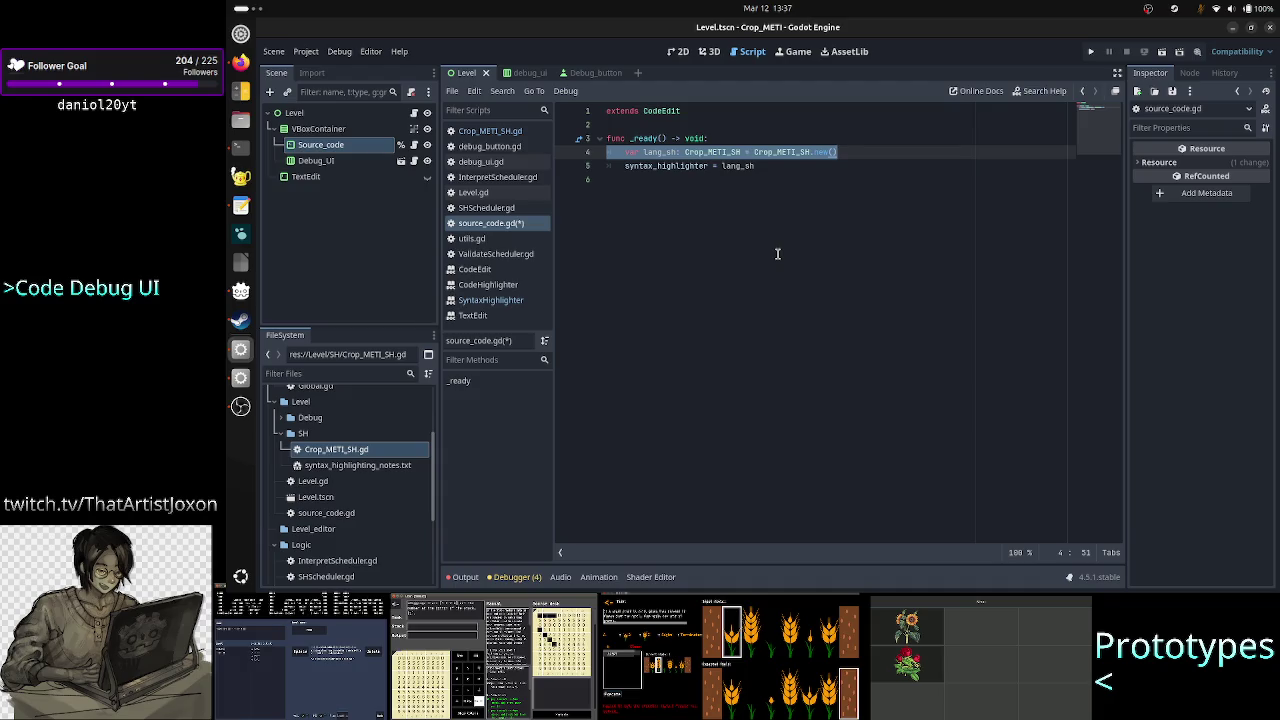
{"action": "key", "text": "Down"}
{"action": "key", "text": "Home"}
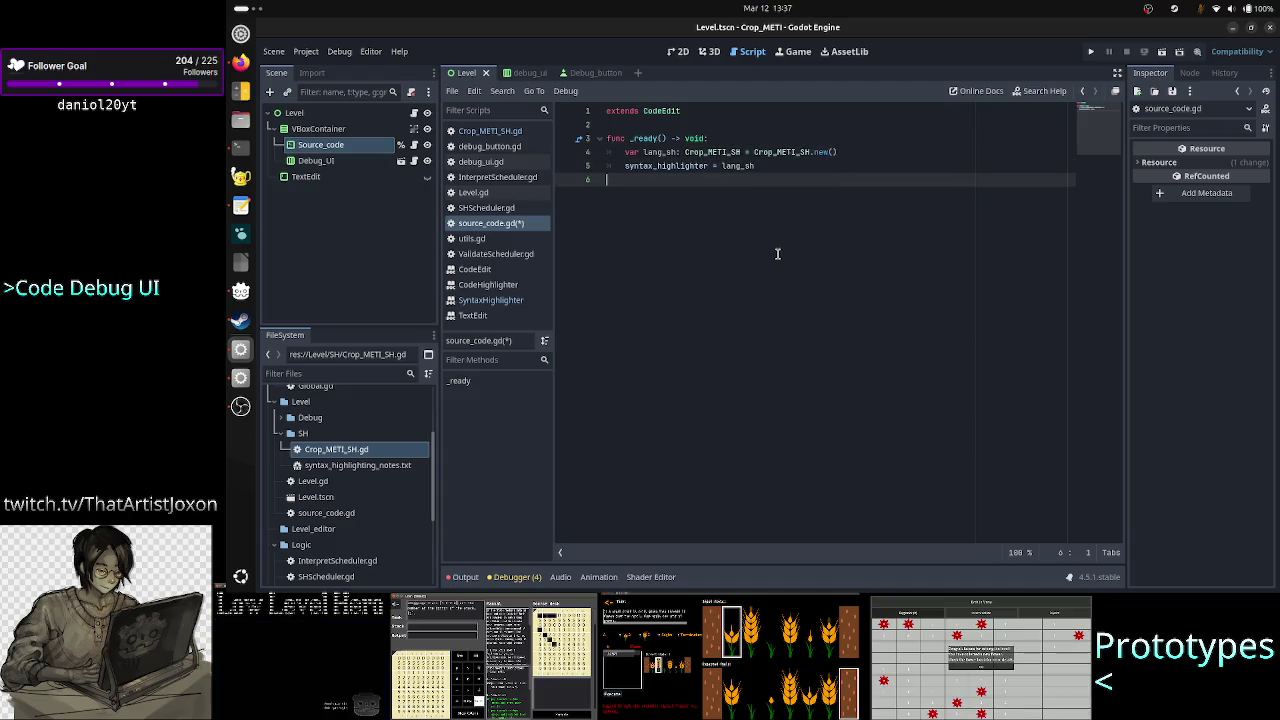
{"action": "key", "text": "shift+Down"}
{"action": "key", "text": "shift+Left"}
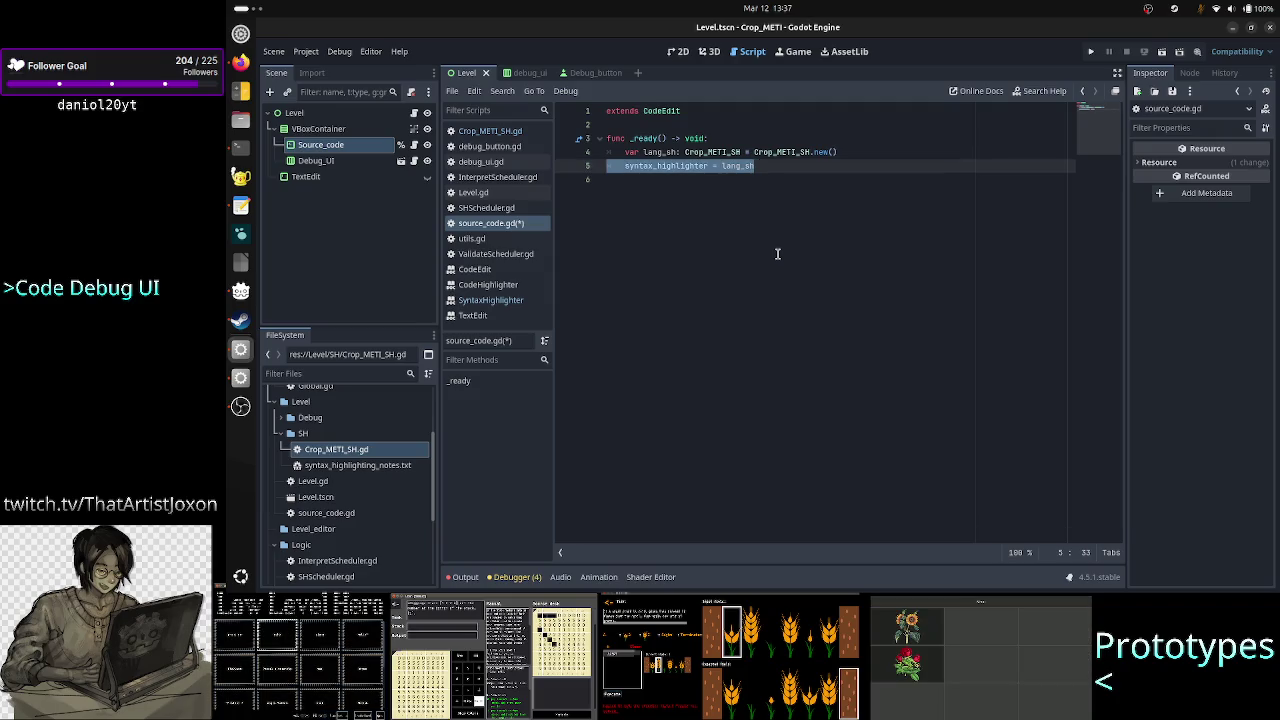
{"action": "key", "text": "Right"}
{"action": "key", "text": "Down"}
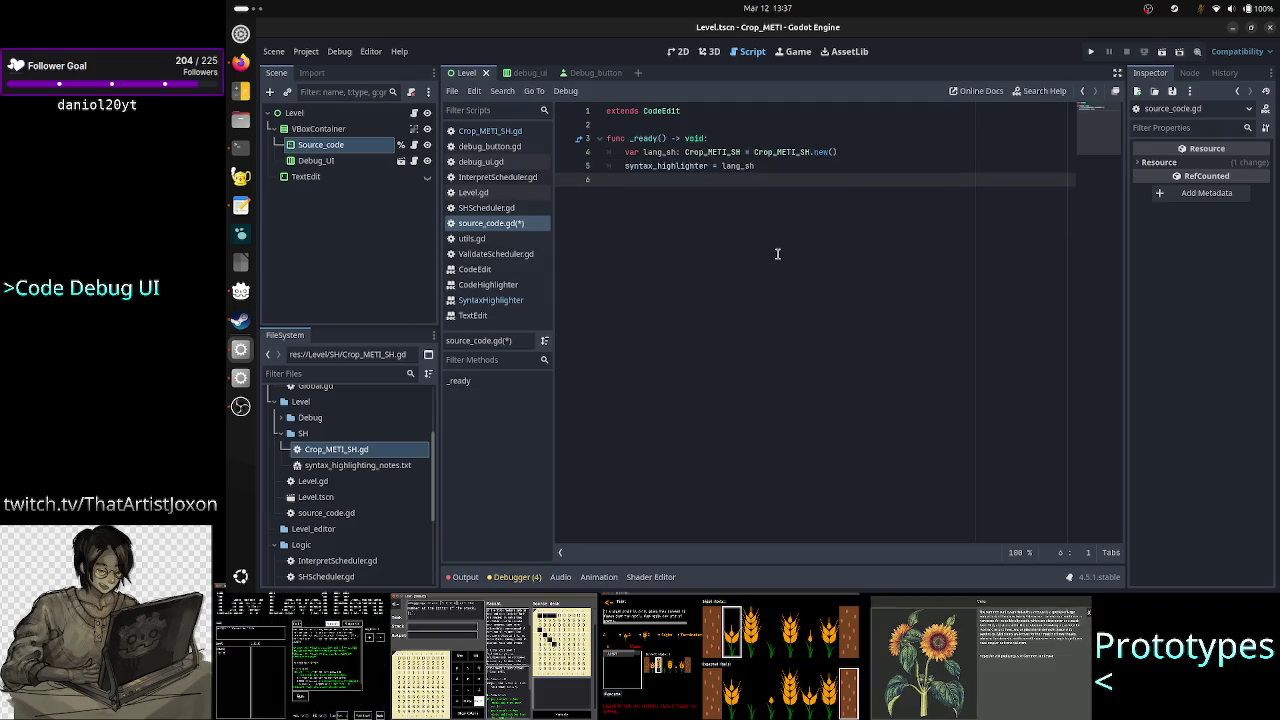
{"action": "key", "text": "ctrl+s"}
{"action": "left_click", "coordinate": [515, 134]}
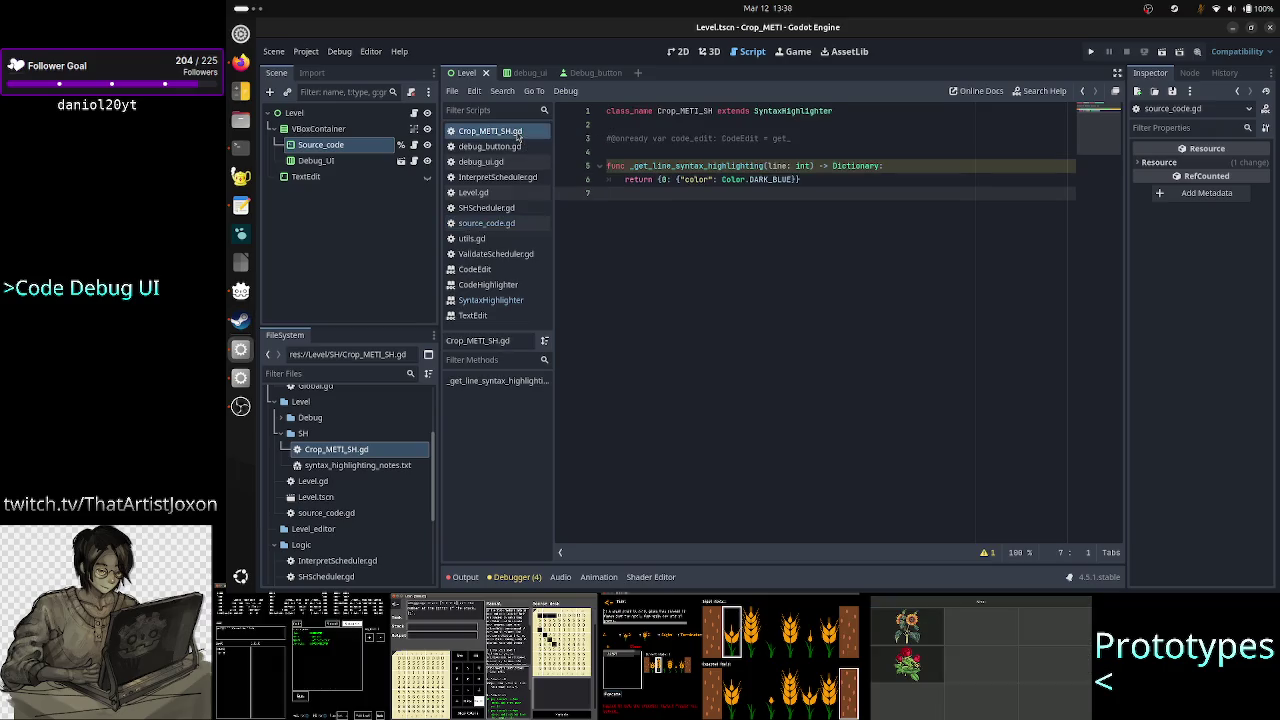
{"action": "key", "text": "Up"}
{"action": "key", "text": "Up"}
{"action": "key", "text": "Up"}
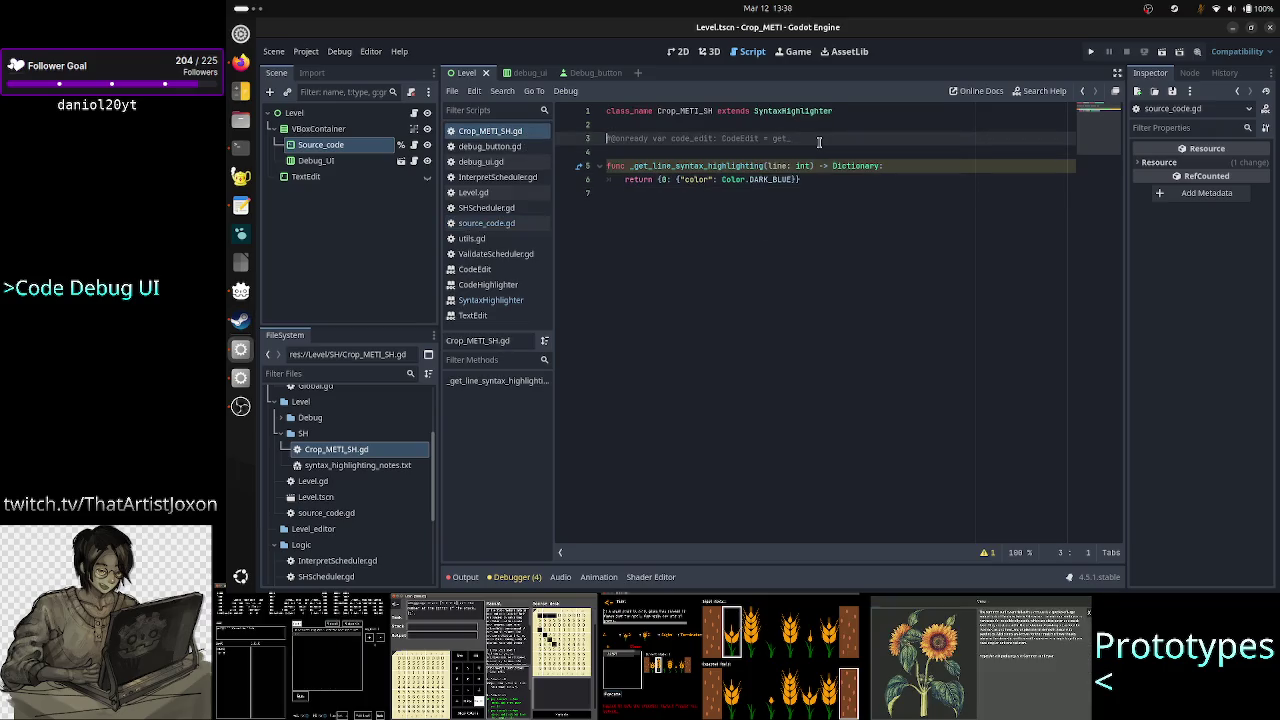
{"action": "key", "text": "BackSpace"}
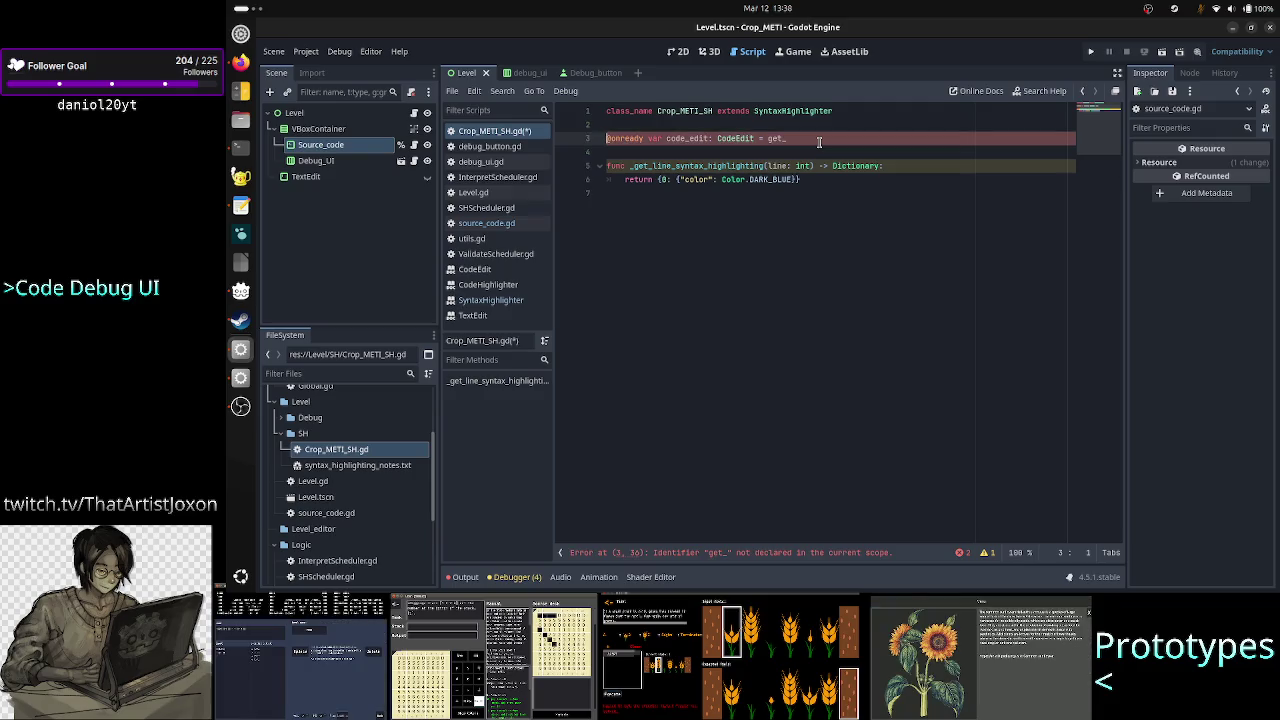
{"action": "key", "text": "shift+Right"}
{"action": "key", "text": "shift+Right"}
{"action": "key", "text": "shift+Right"}
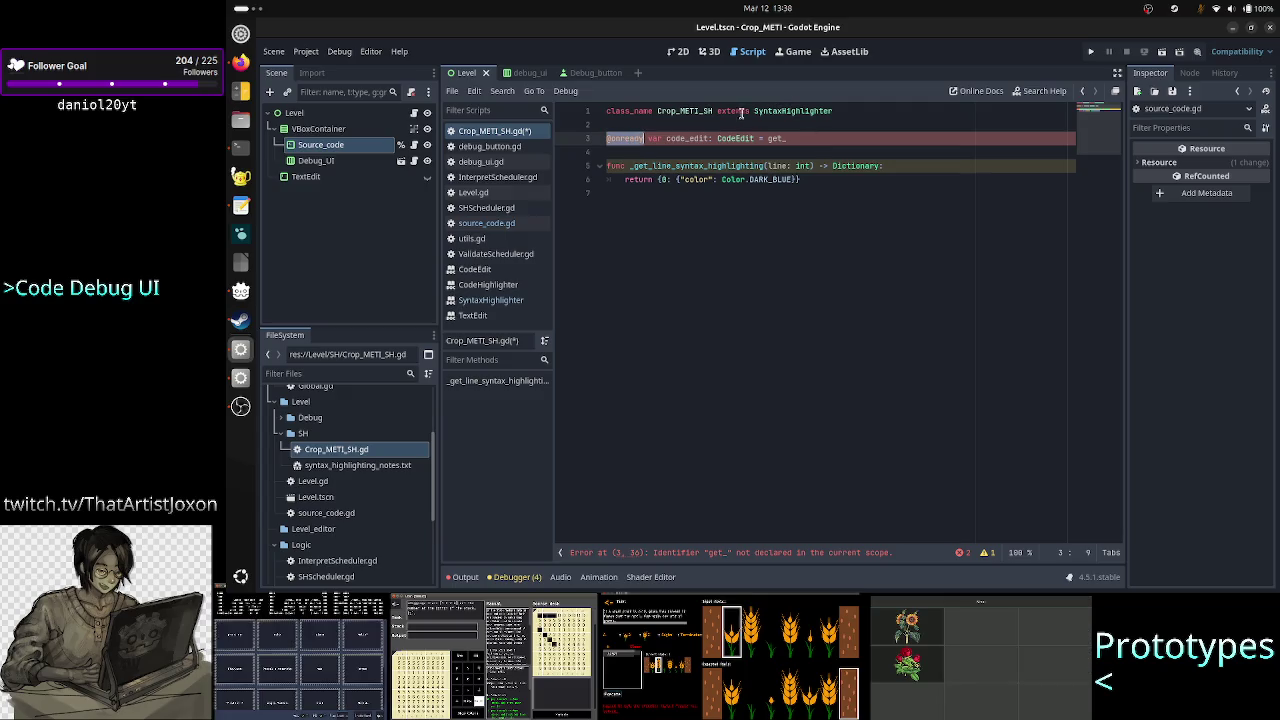
{"action": "left_click", "coordinate": [786, 111]}
{"action": "left_click", "coordinate": [786, 111], "text": "ctrl"}
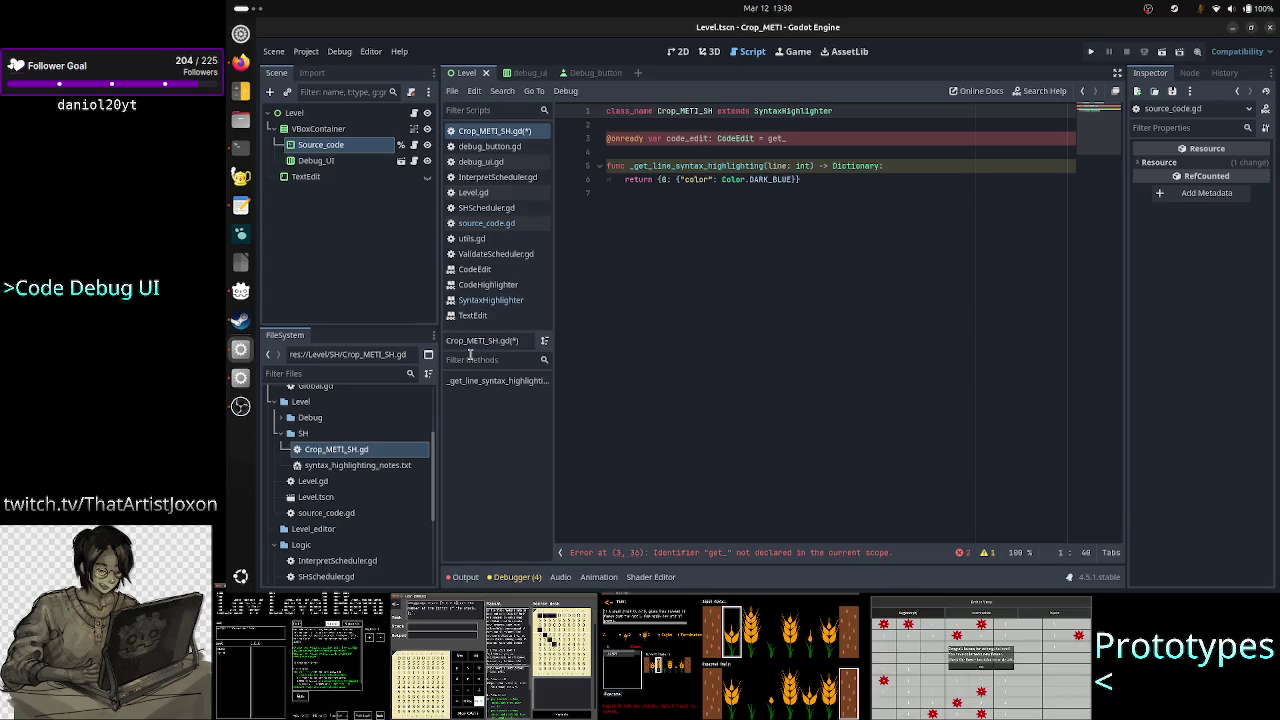
{"action": "scroll", "coordinate": [741, 164], "scroll_direction": "up", "scroll_amount": 10}
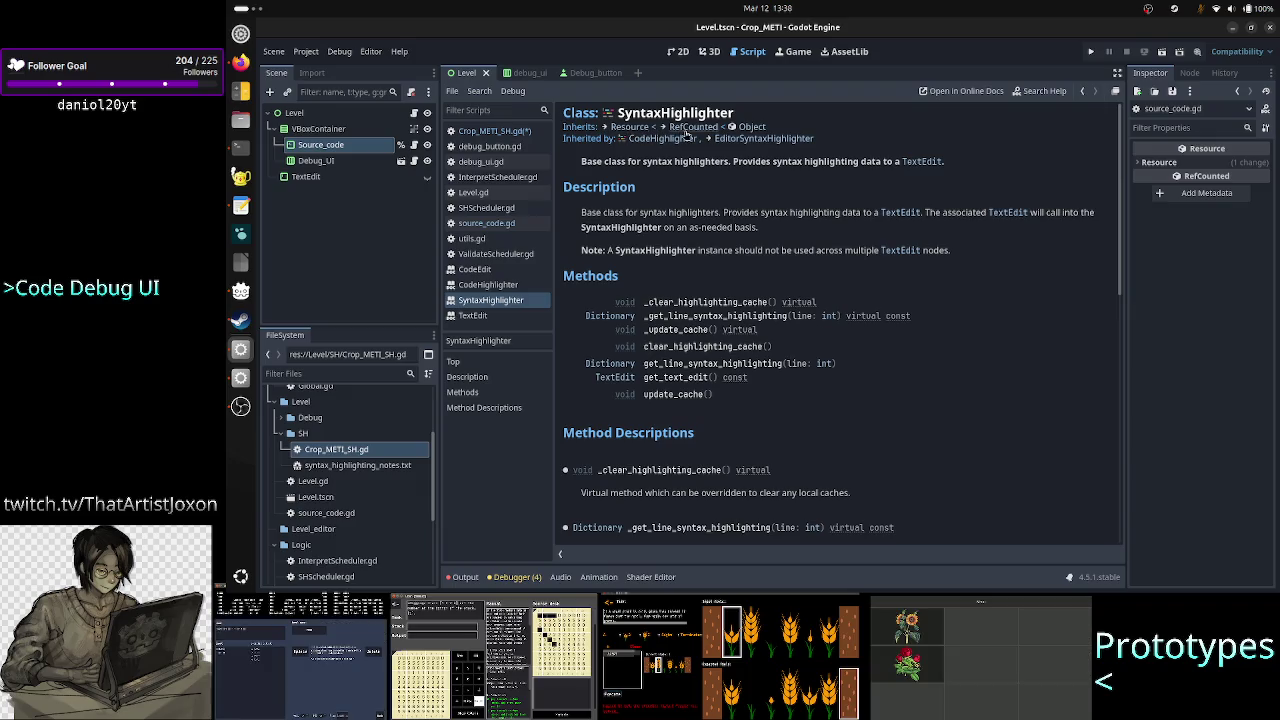
{"action": "left_click", "coordinate": [513, 131]}
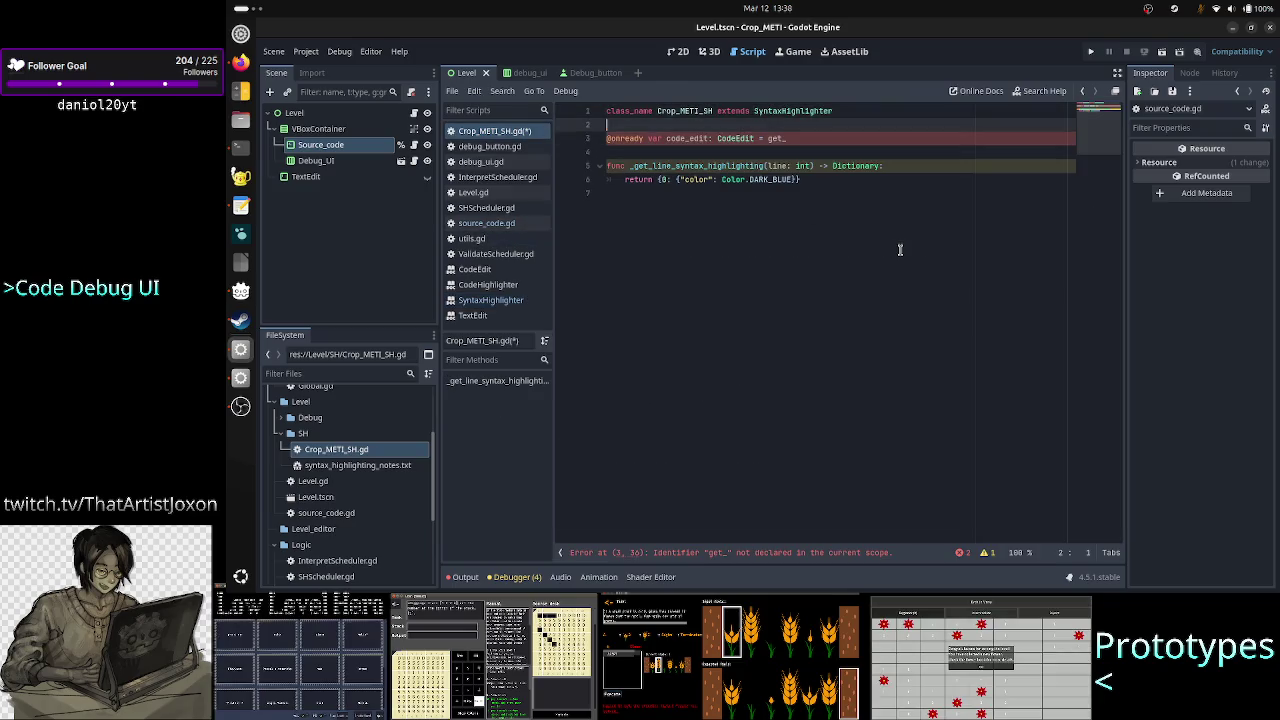
Delete the code_edit line and add blank lines above the highlighting function
{"action": "key", "text": "shift+Up"}
{"action": "key", "text": "Delete"}
{"action": "key", "text": "Delete"}
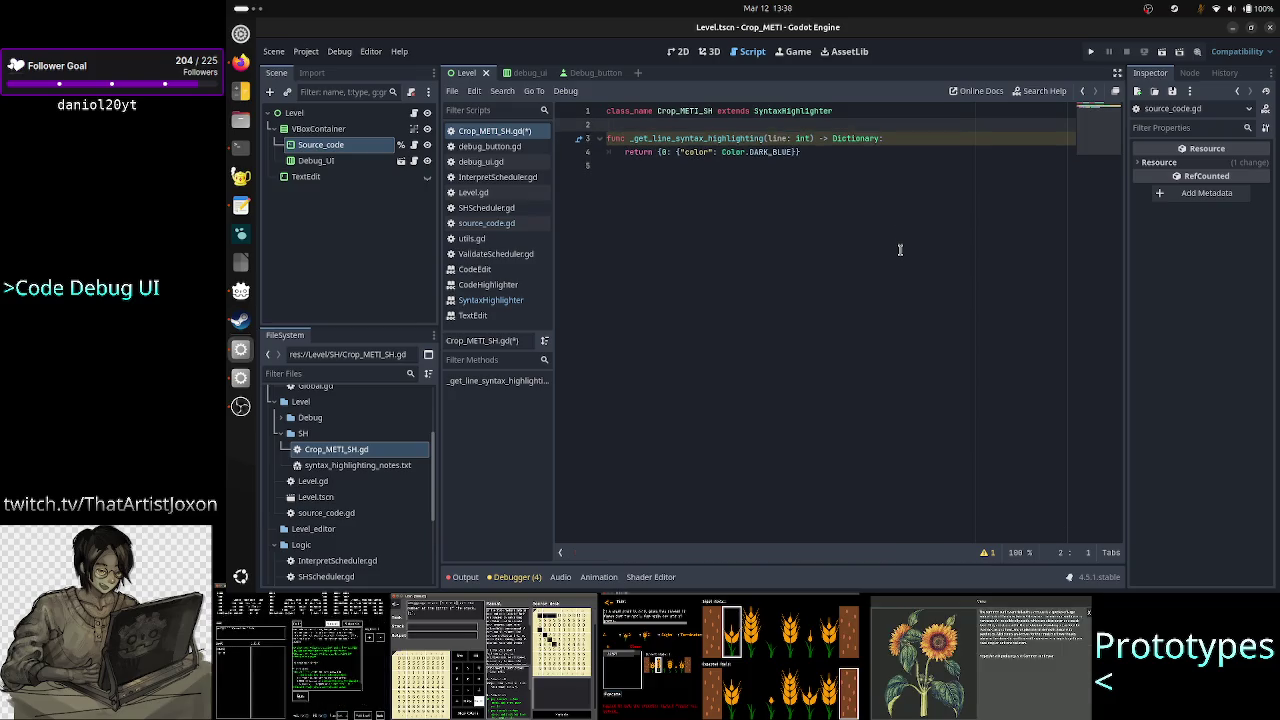
{"action": "key", "text": "Return"}
{"action": "key", "text": "Return"}
{"action": "key", "text": "Up"}
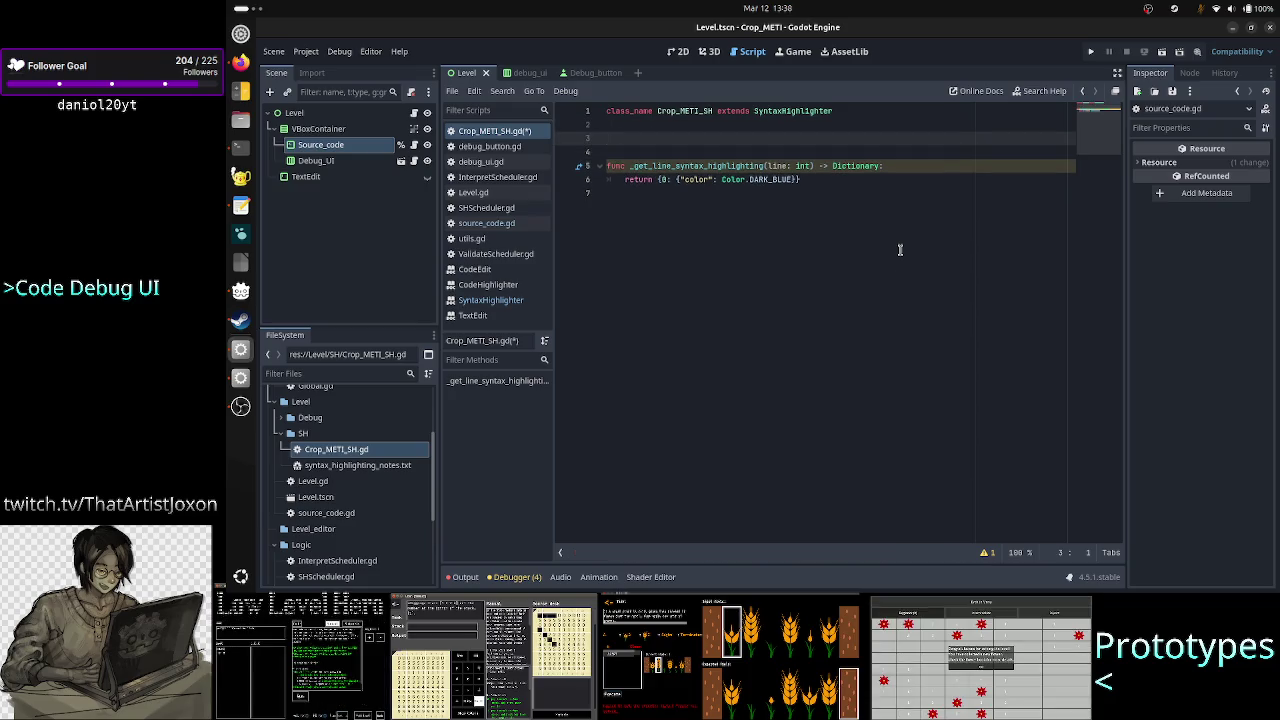
Write the header func get_line(line: int) -> String: on line 3
{"action": "type", "text": "fun "}
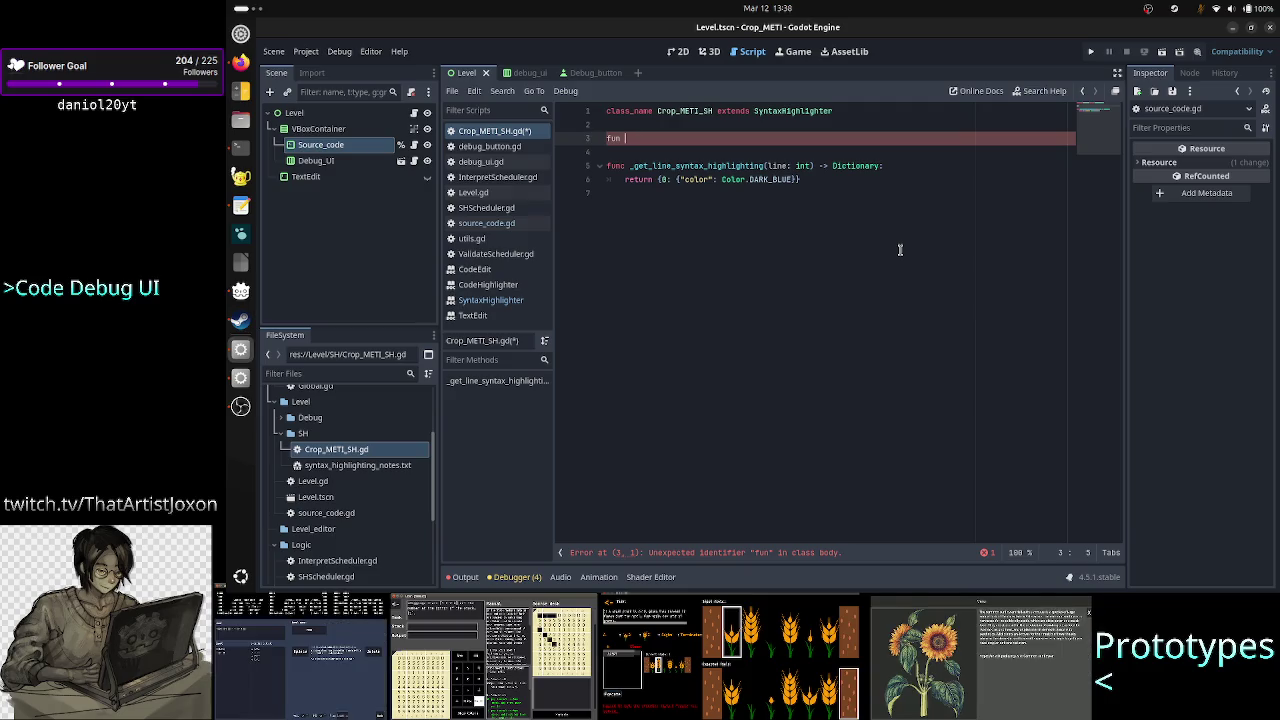
{"action": "type", "text": "get"}
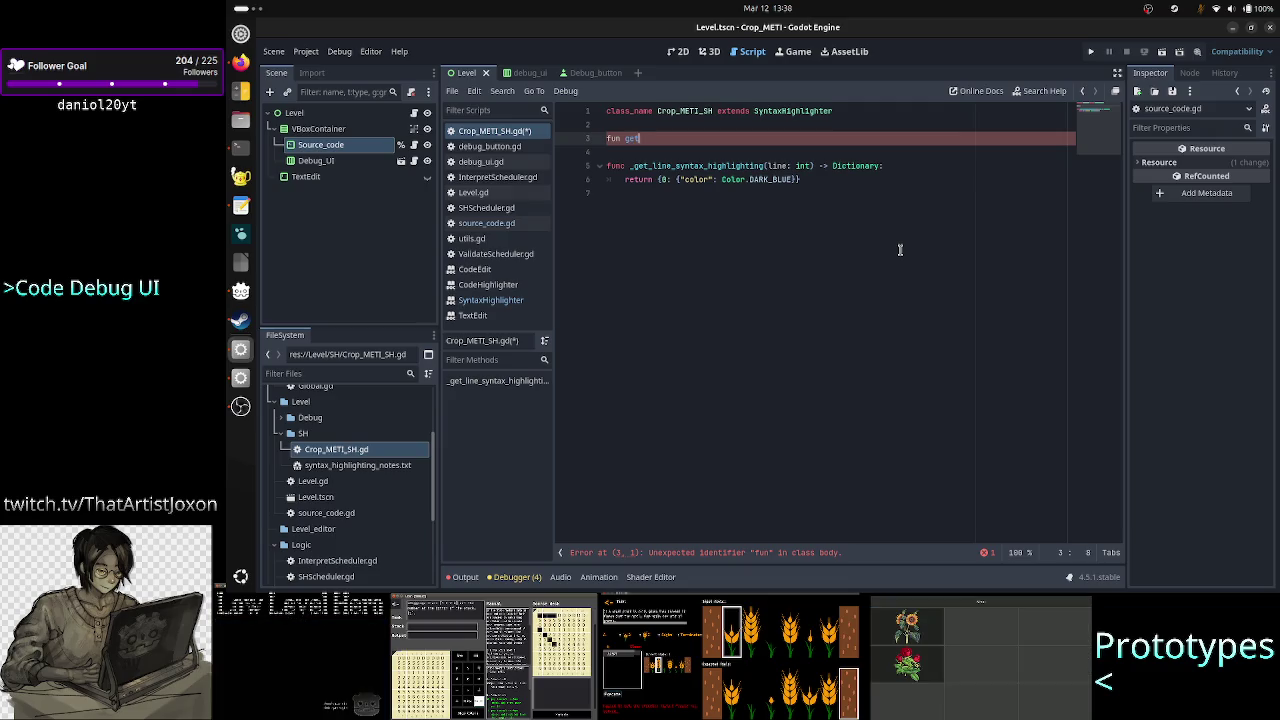
{"action": "type", "text": "_line"}
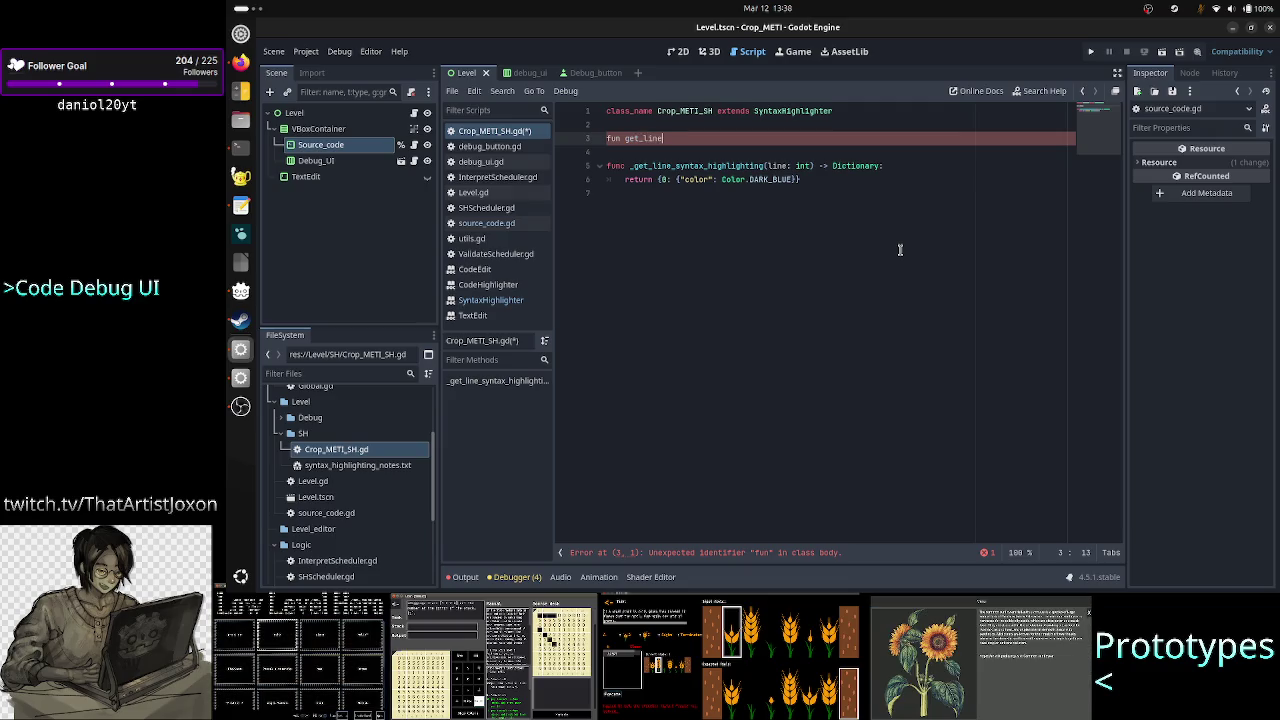
{"action": "type", "text": "("}
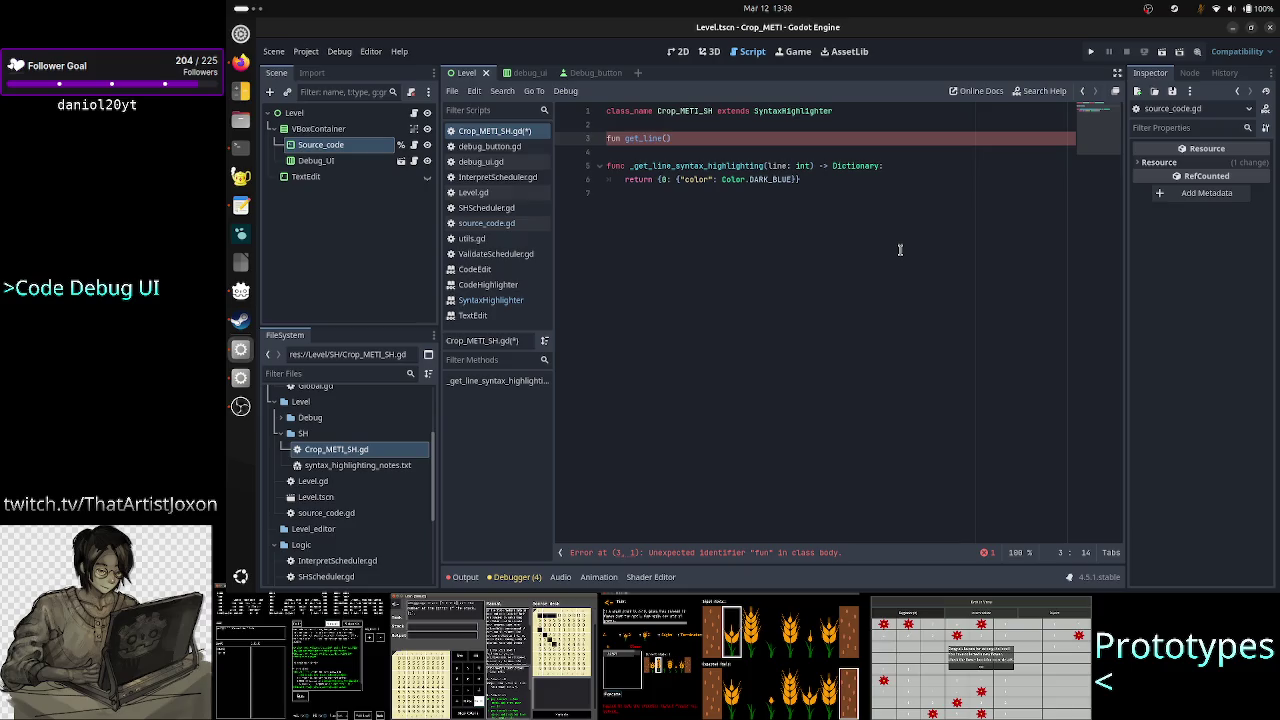
{"action": "type", "text": "ine"}
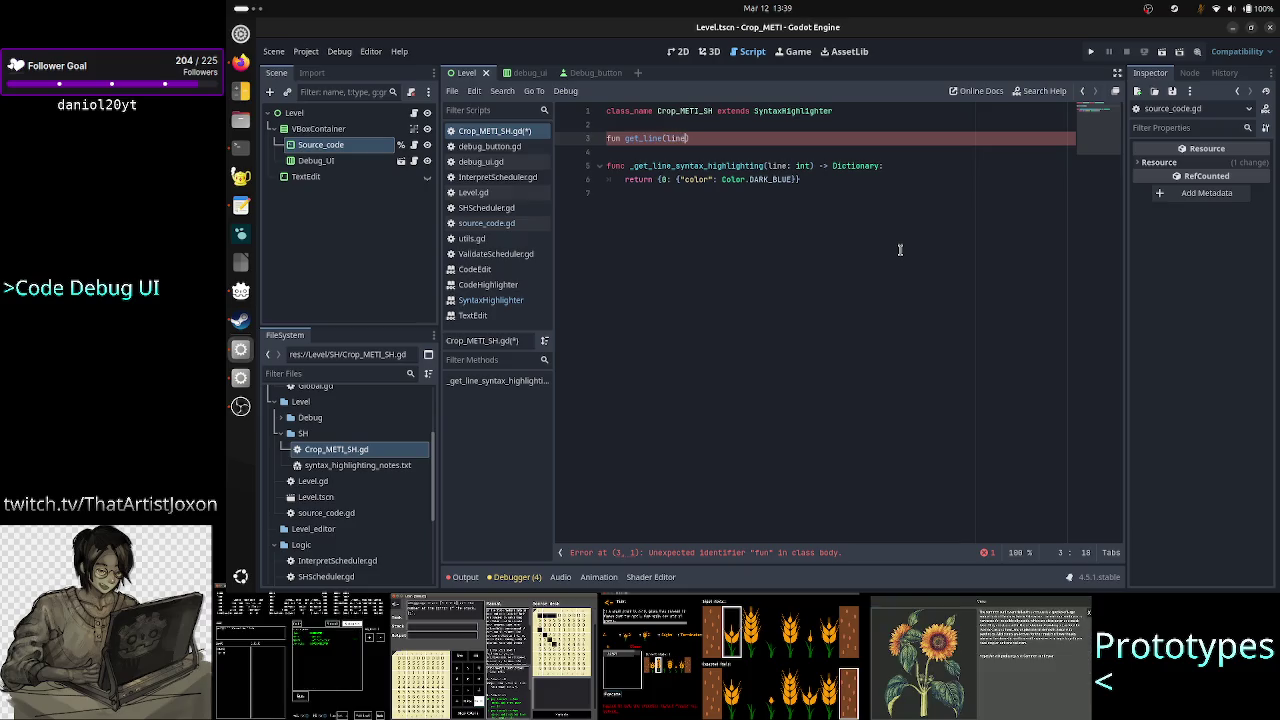
{"action": "type", "text": ": int"}
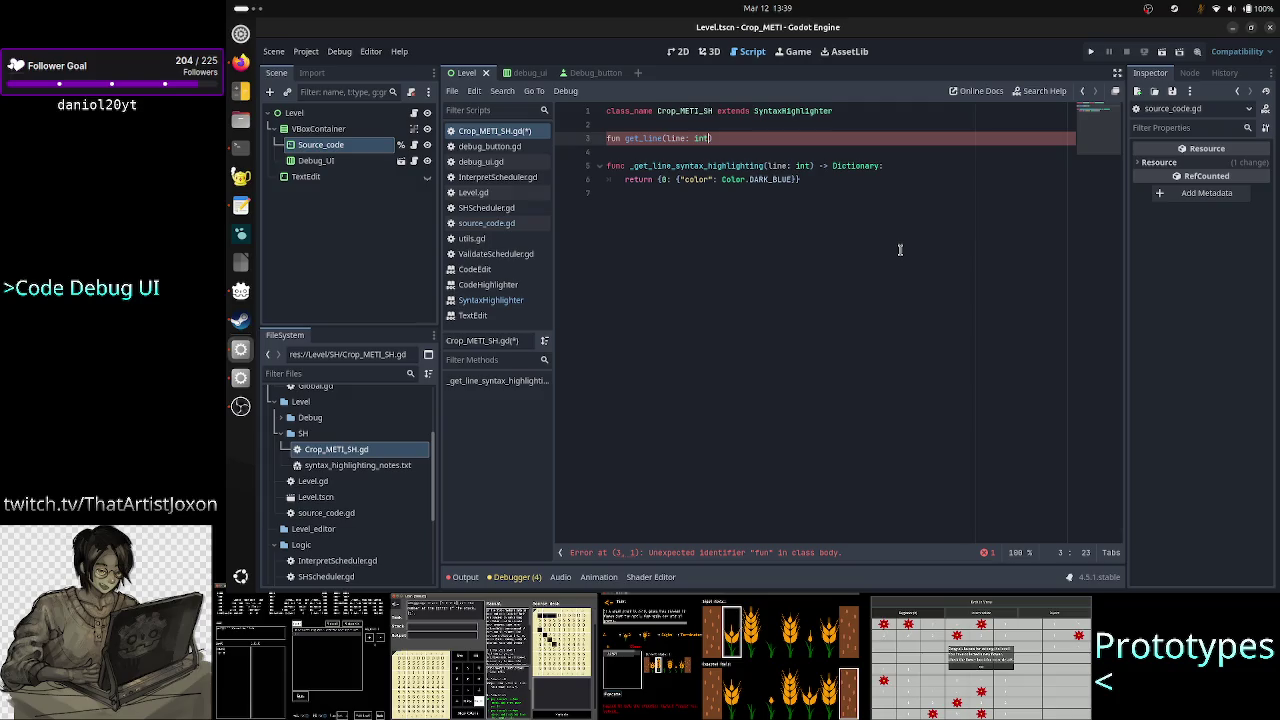
{"action": "type", "text": ")"}
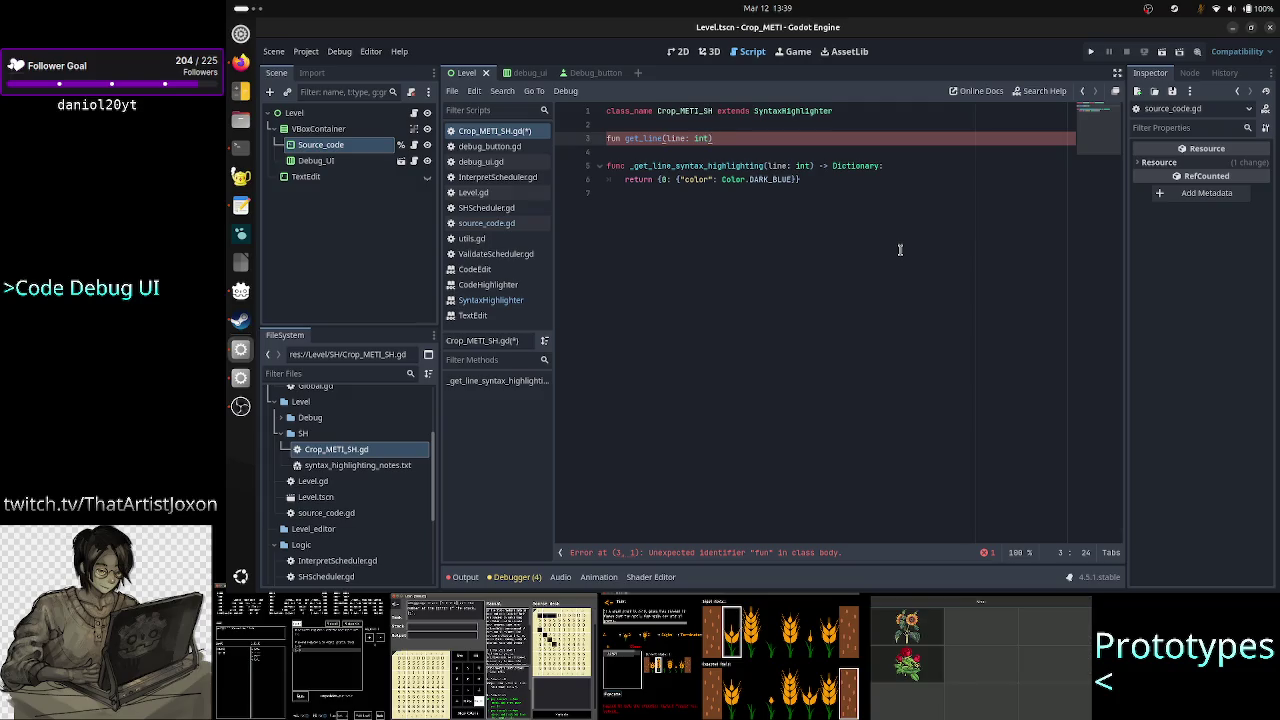
{"action": "type", "text": "c"}
{"action": "key", "text": "End"}
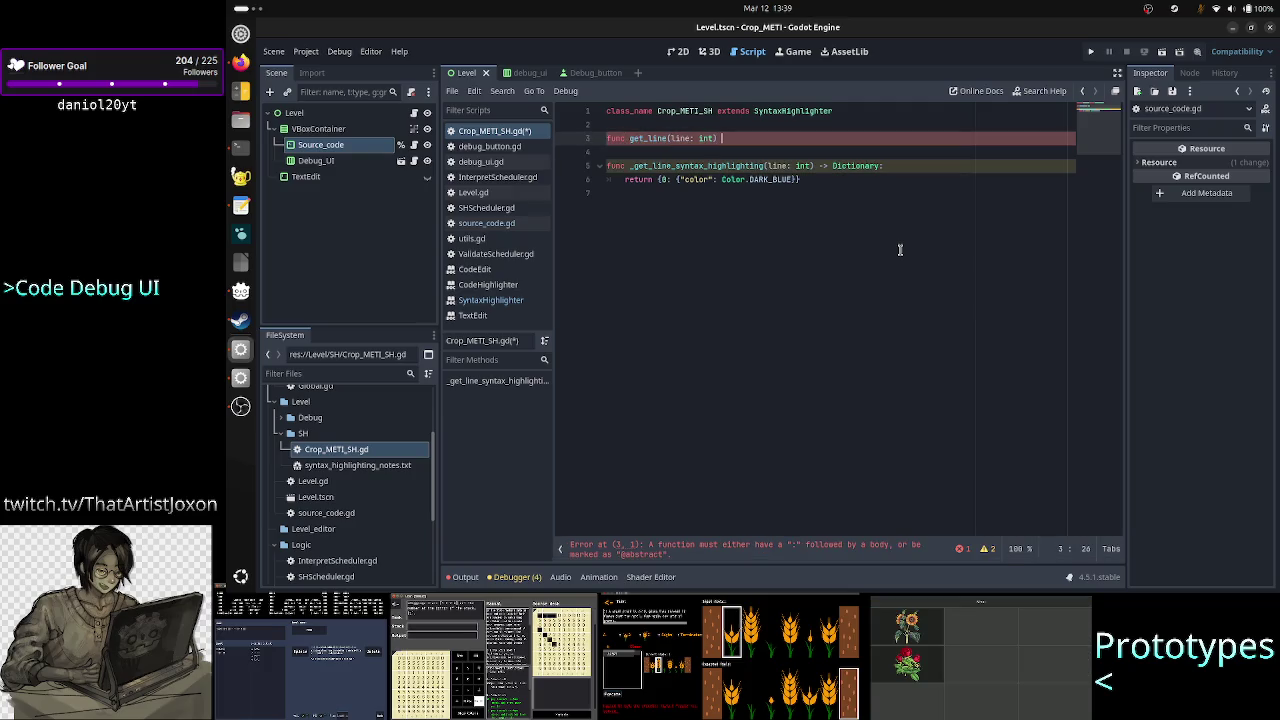
{"action": "type", "text": "> S"}
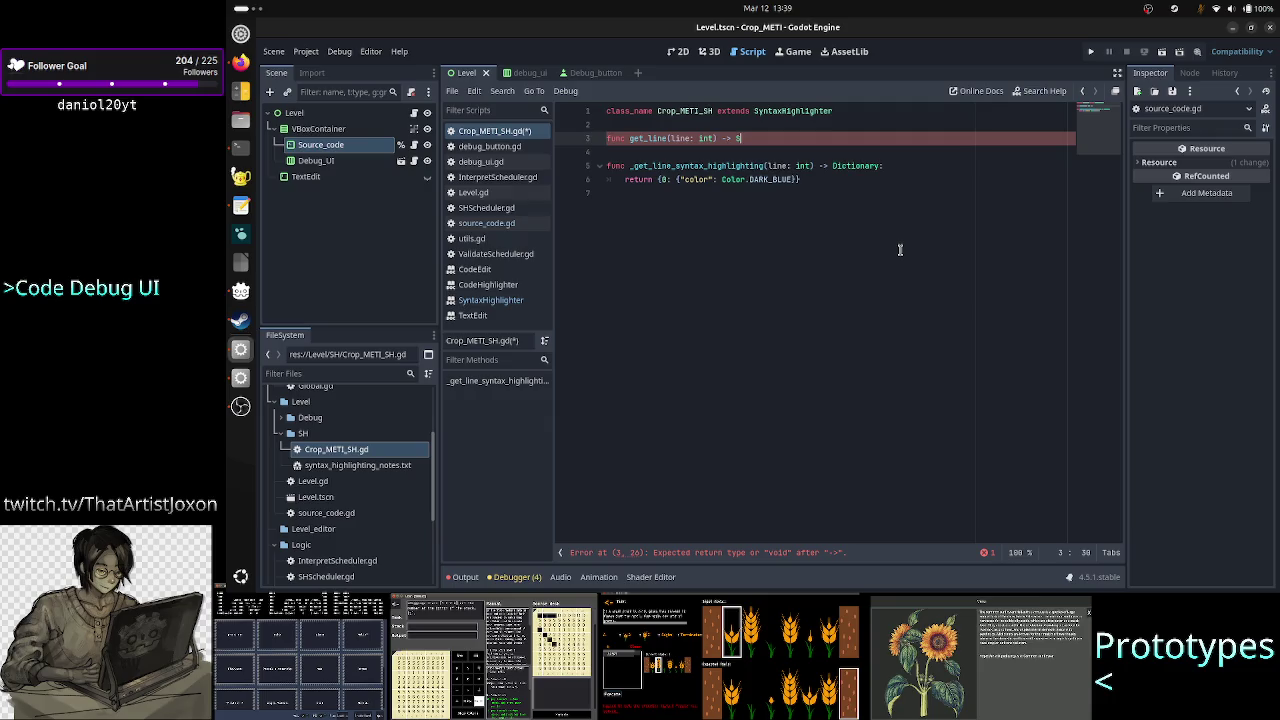
{"action": "type", "text": "tring:"}
{"action": "key", "text": "Return"}
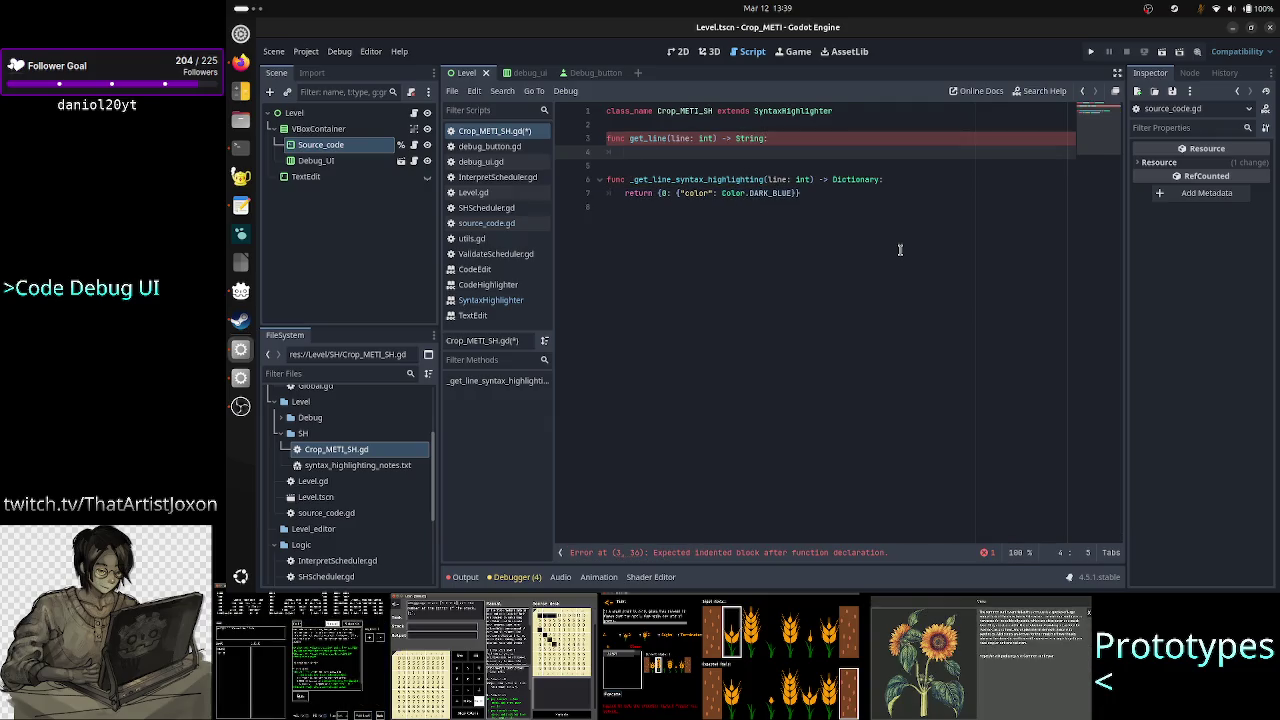
{"action": "left_click", "coordinate": [528, 304]}
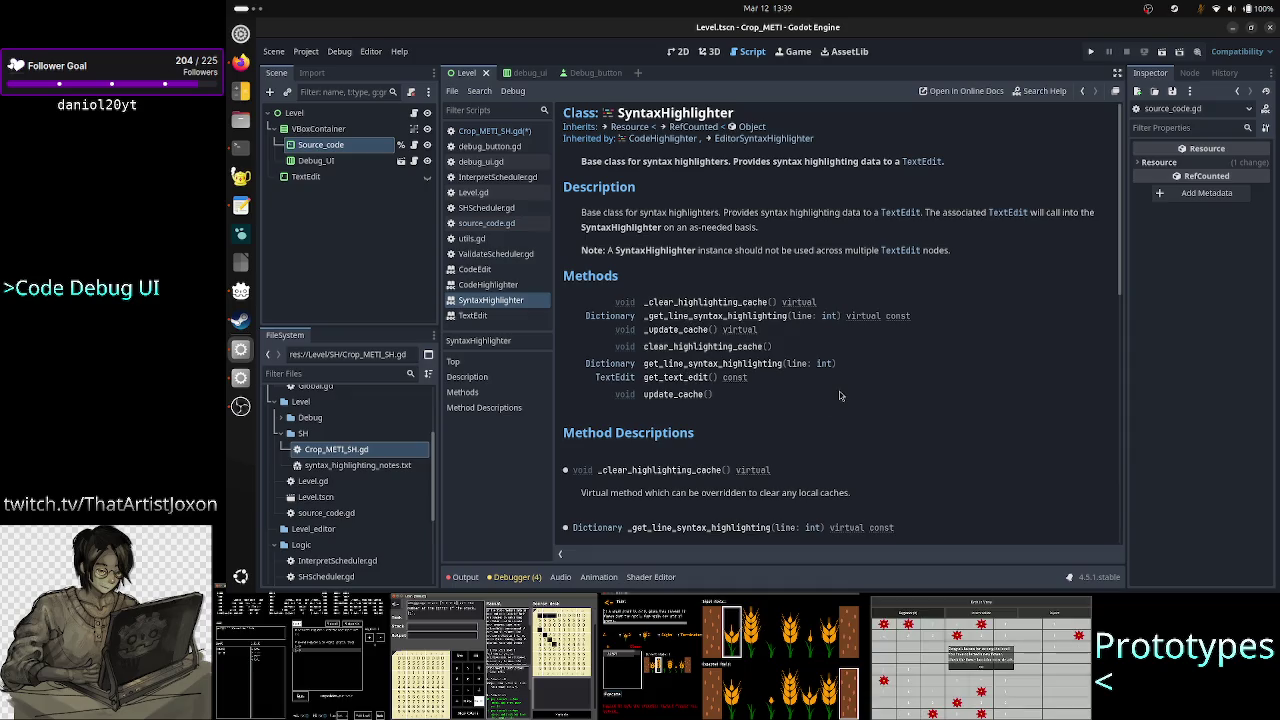
Start get_line's body with a get_text_edit(). call via autocomplete
{"action": "key", "text": "alt+Tab"}
{"action": "key", "text": "alt+Tab"}
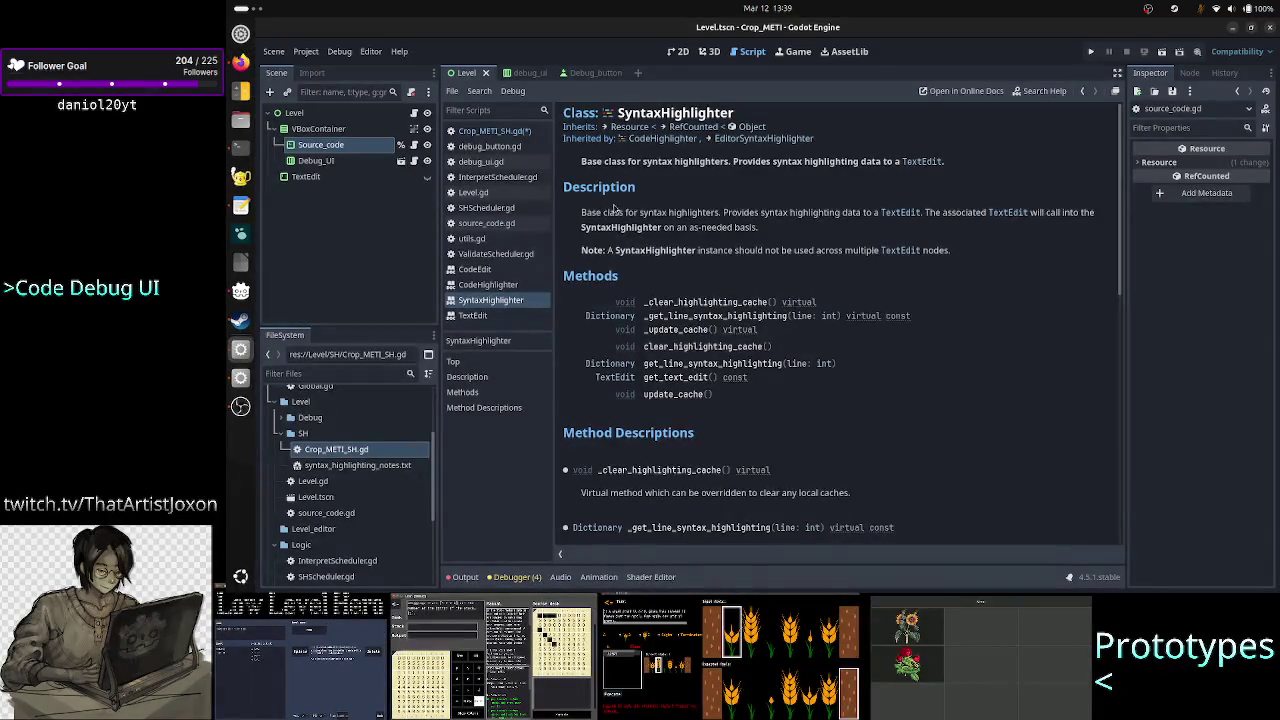
{"action": "left_click", "coordinate": [495, 131]}
{"action": "type", "text": "get"}
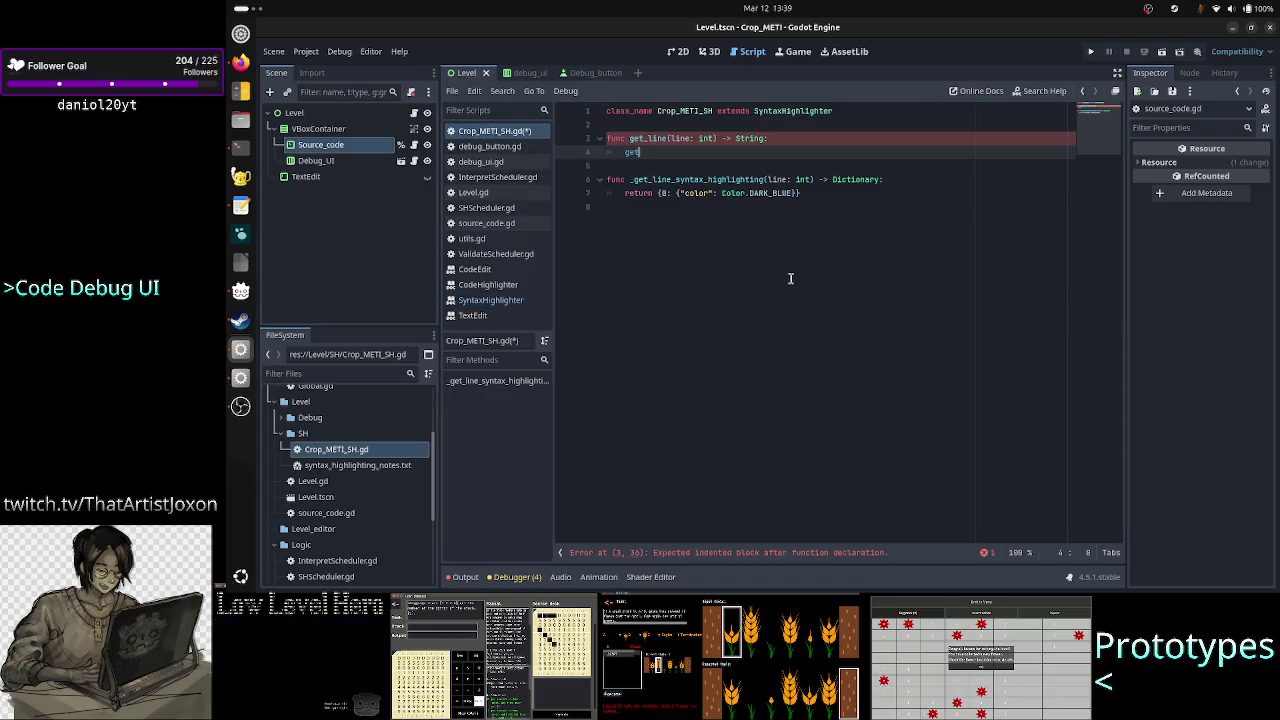
{"action": "type", "text": "_text_"}
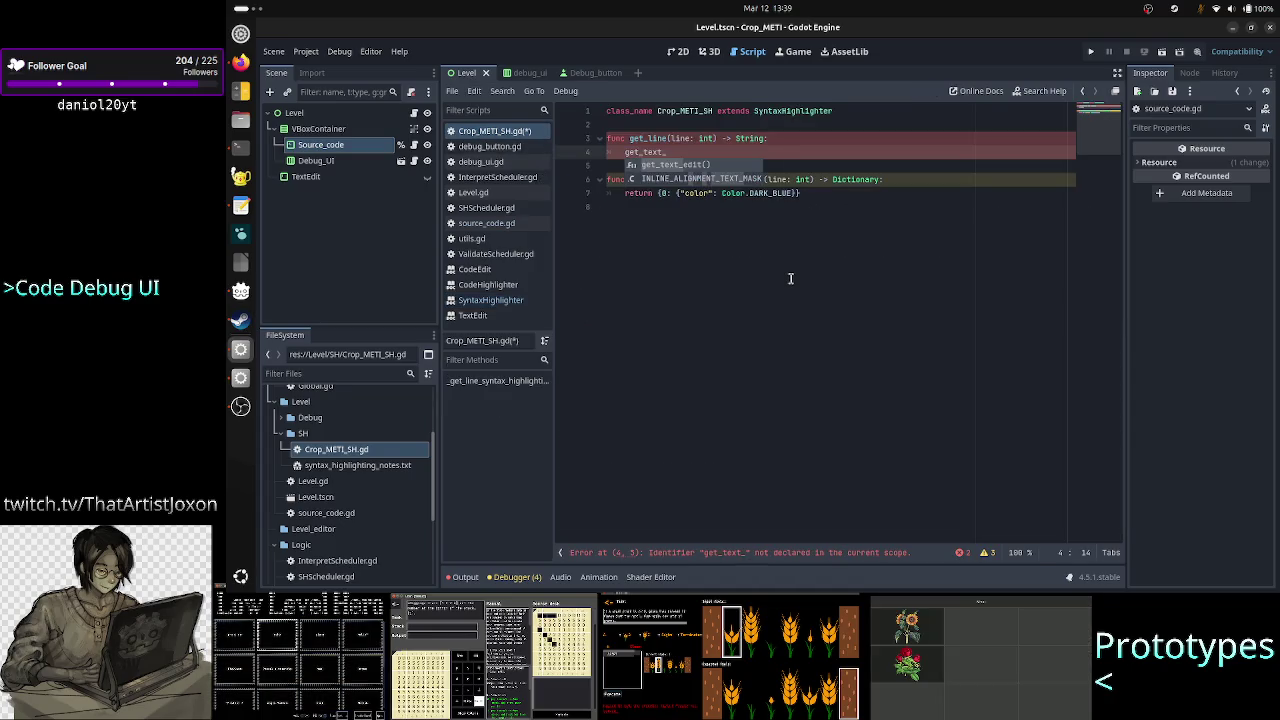
{"action": "key", "text": "Return"}
{"action": "type", "text": "."}
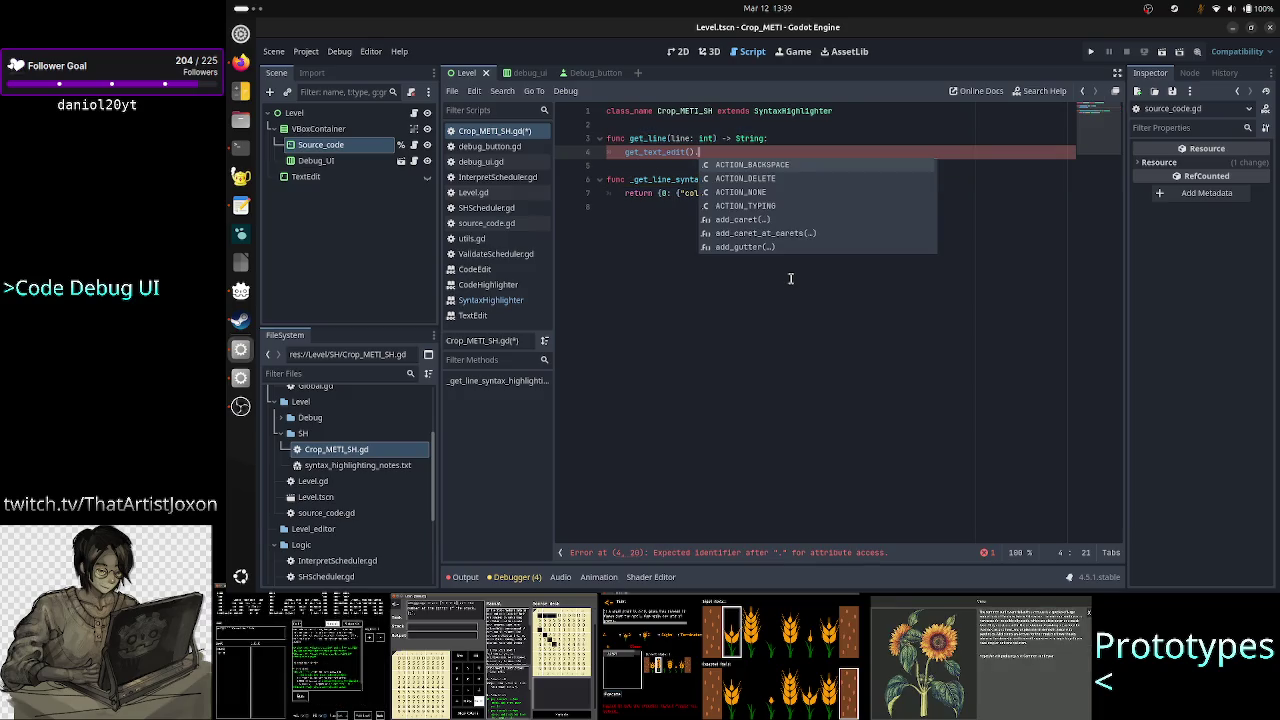
Open the TextEdit class documentation and browse its property and method descriptions
{"action": "left_click", "coordinate": [499, 316]}
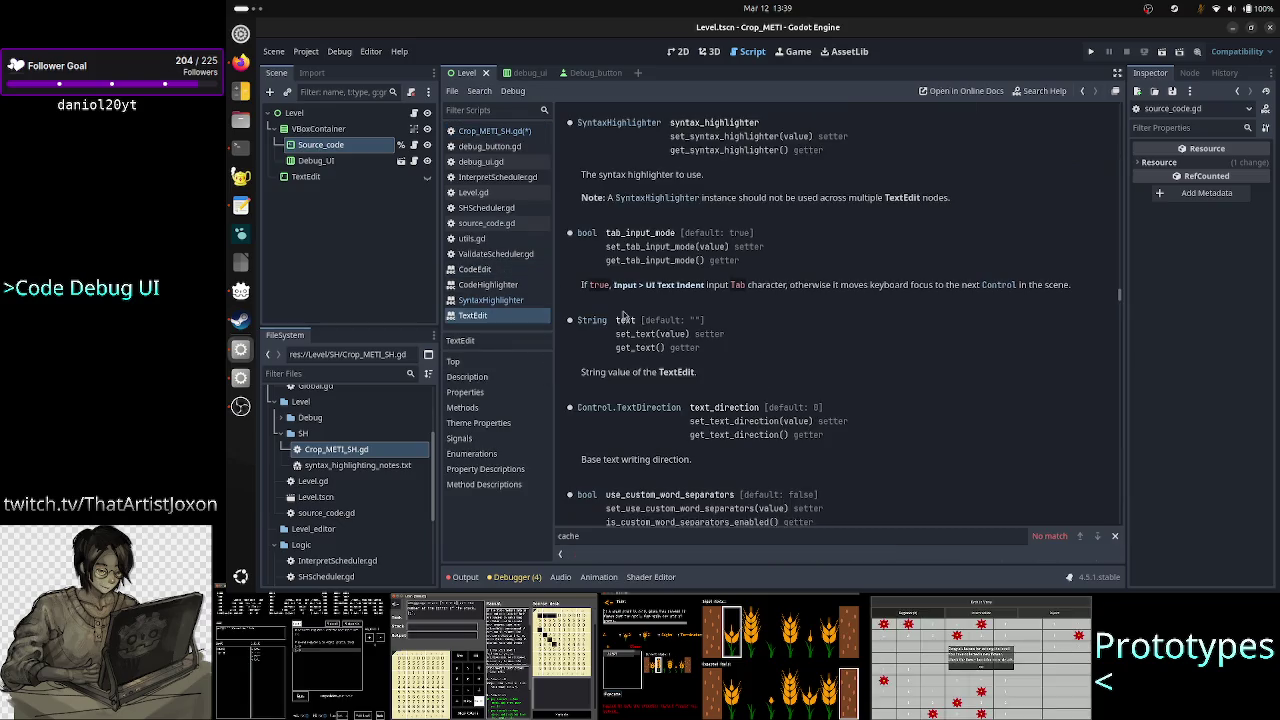
{"action": "mouse_move", "coordinate": [608, 372]}
{"action": "left_mouse_down"}
{"action": "mouse_move", "coordinate": [720, 364]}
{"action": "mouse_move", "coordinate": [715, 377]}
{"action": "left_mouse_up"}
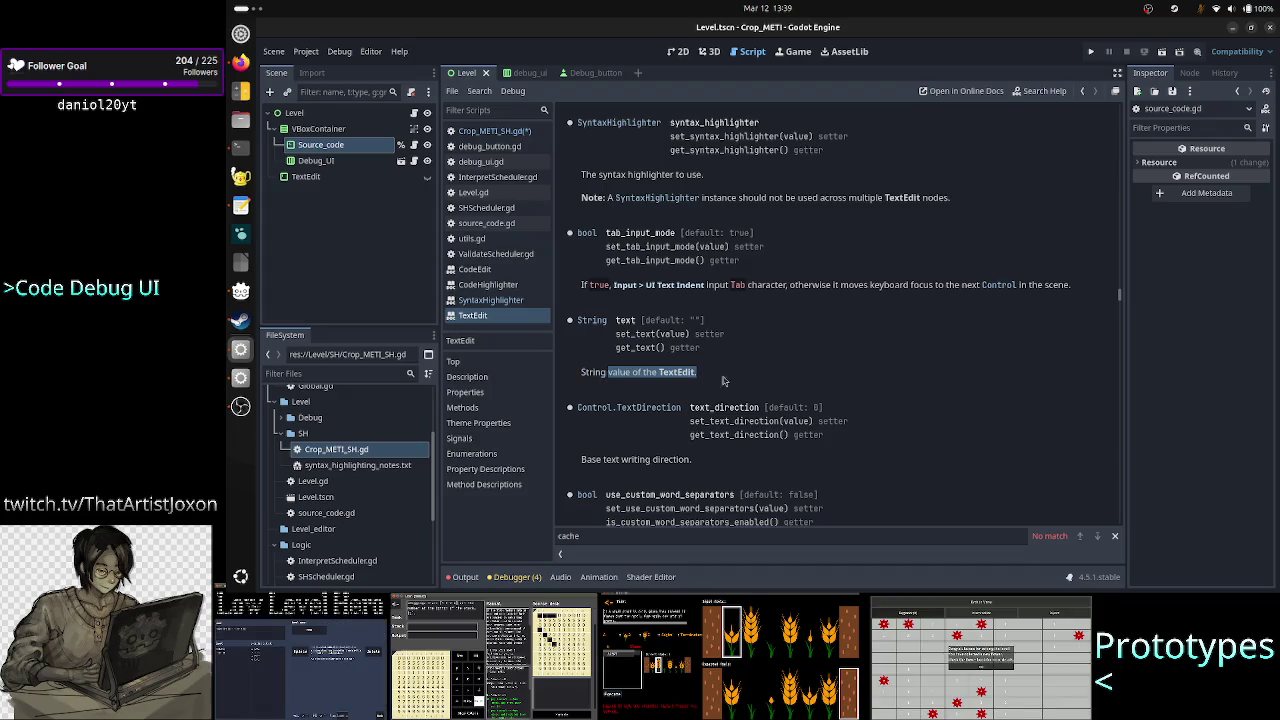
{"action": "left_click", "coordinate": [764, 366]}
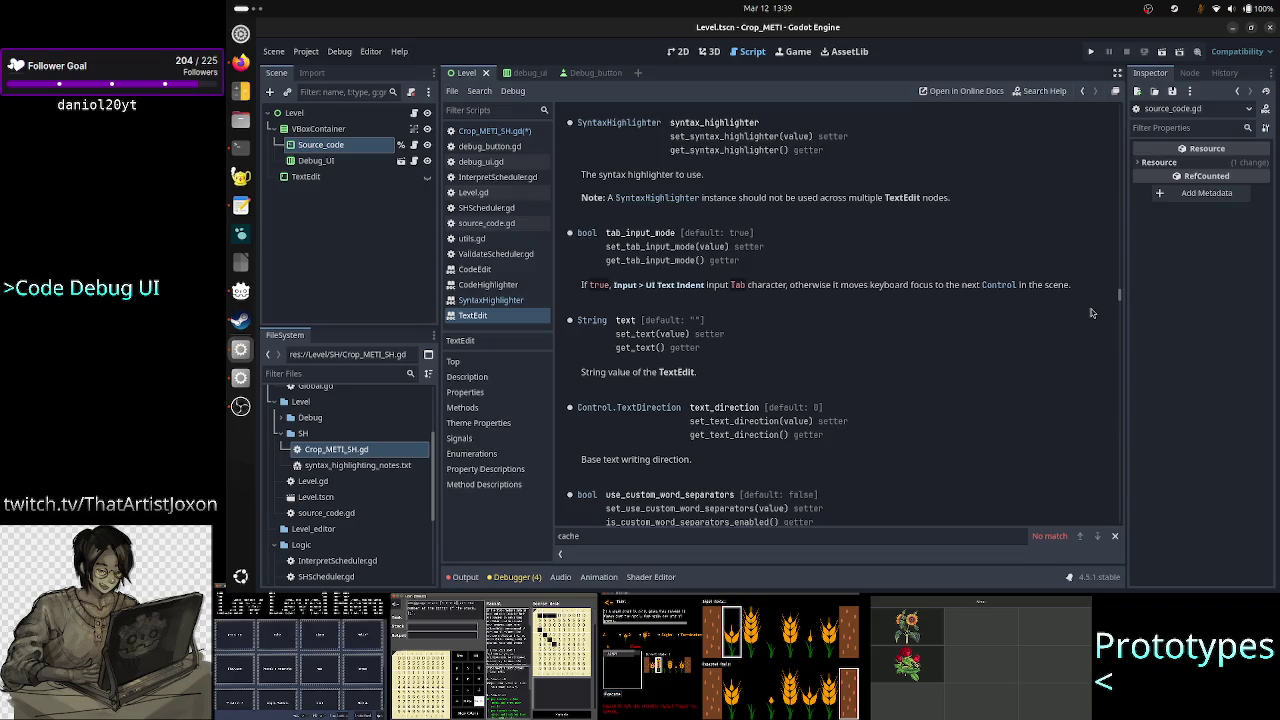
{"action": "scroll", "coordinate": [1092, 313], "scroll_direction": "up", "scroll_amount": 20}
{"action": "scroll", "coordinate": [1092, 313], "scroll_direction": "up", "scroll_amount": 20}
{"action": "scroll", "coordinate": [1092, 313], "scroll_direction": "up", "scroll_amount": 15}
{"action": "scroll", "coordinate": [1092, 313], "scroll_direction": "down", "scroll_amount": 5}
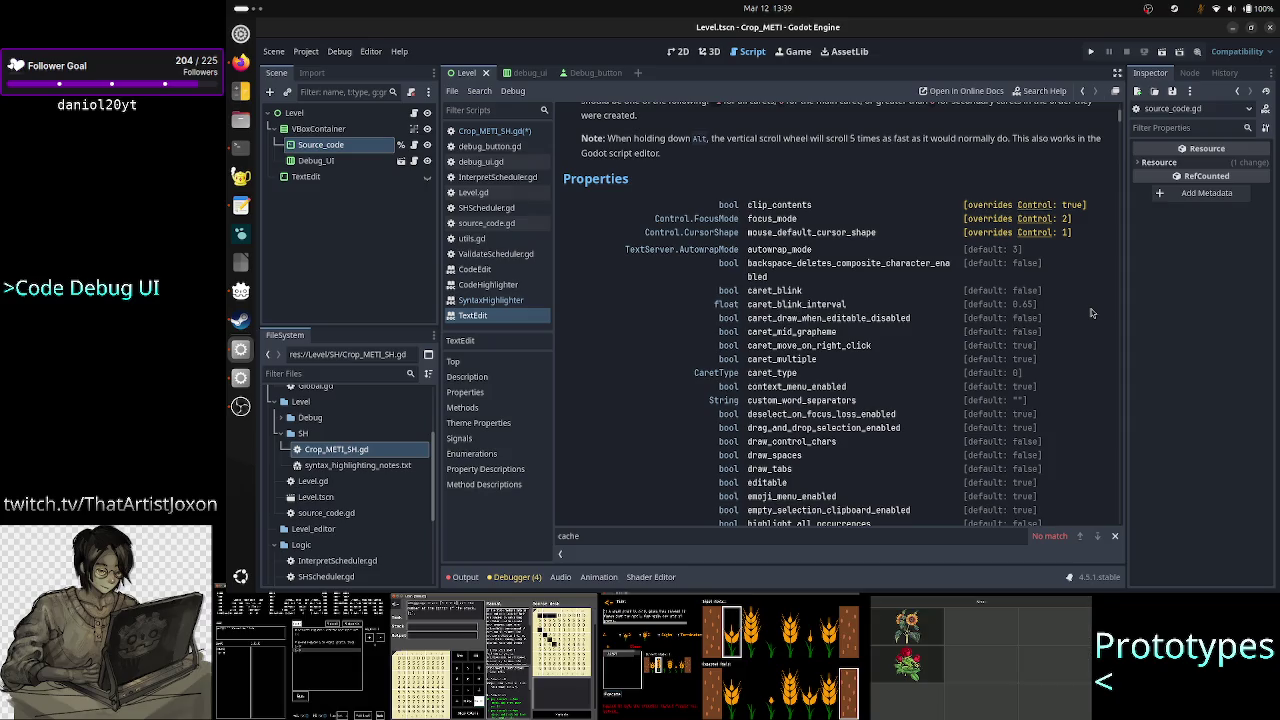
{"action": "scroll", "coordinate": [697, 423], "scroll_direction": "down", "scroll_amount": 3}
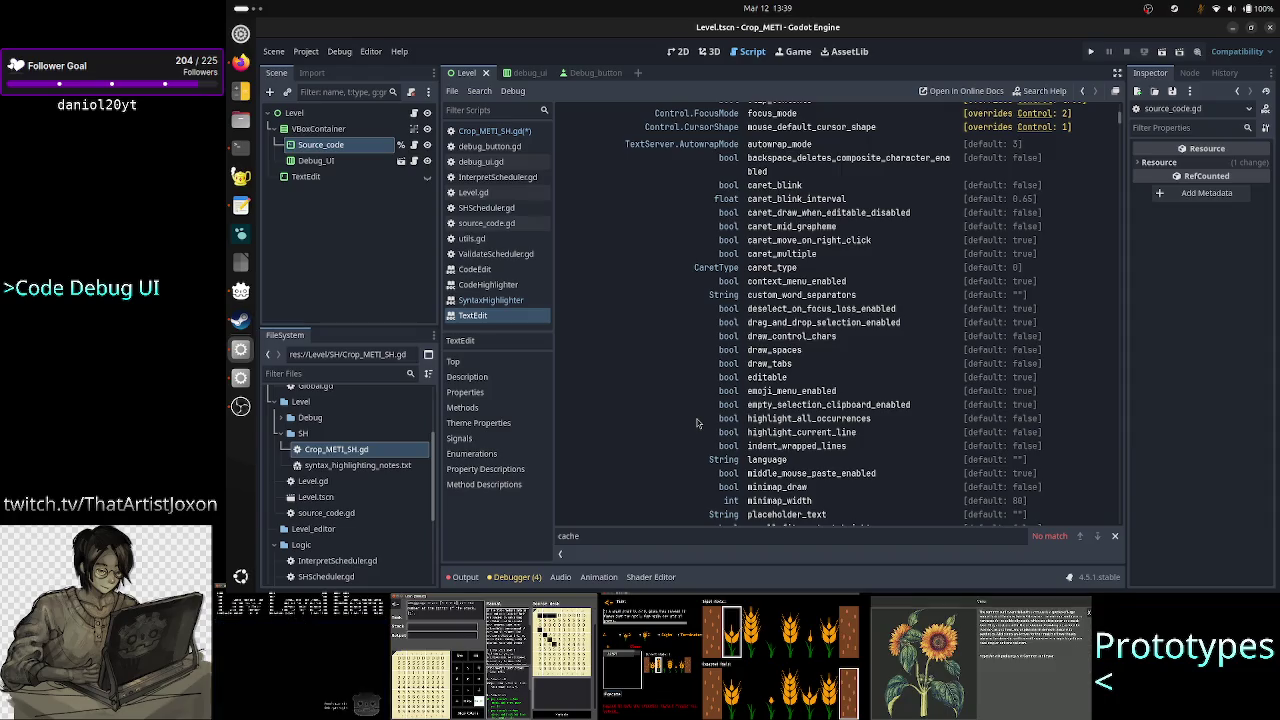
{"action": "scroll", "coordinate": [697, 423], "scroll_direction": "up", "scroll_amount": 3}
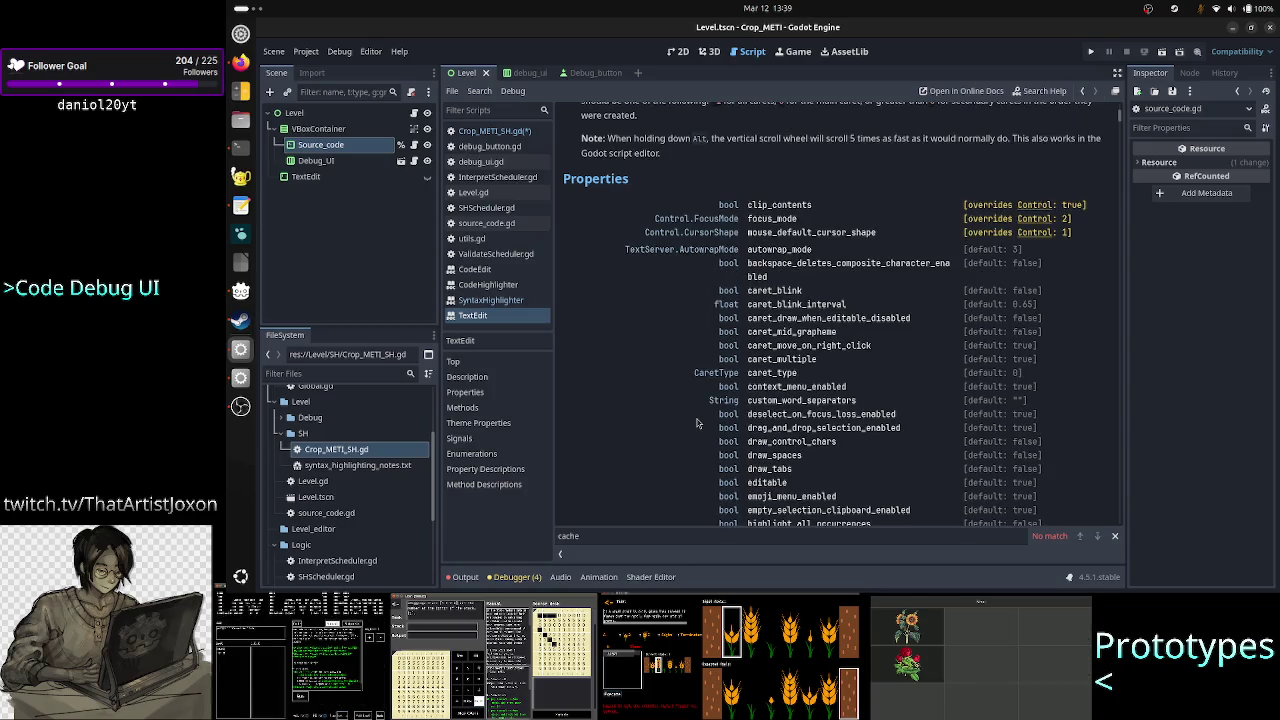
{"action": "scroll", "coordinate": [697, 423], "scroll_direction": "down", "scroll_amount": 10}
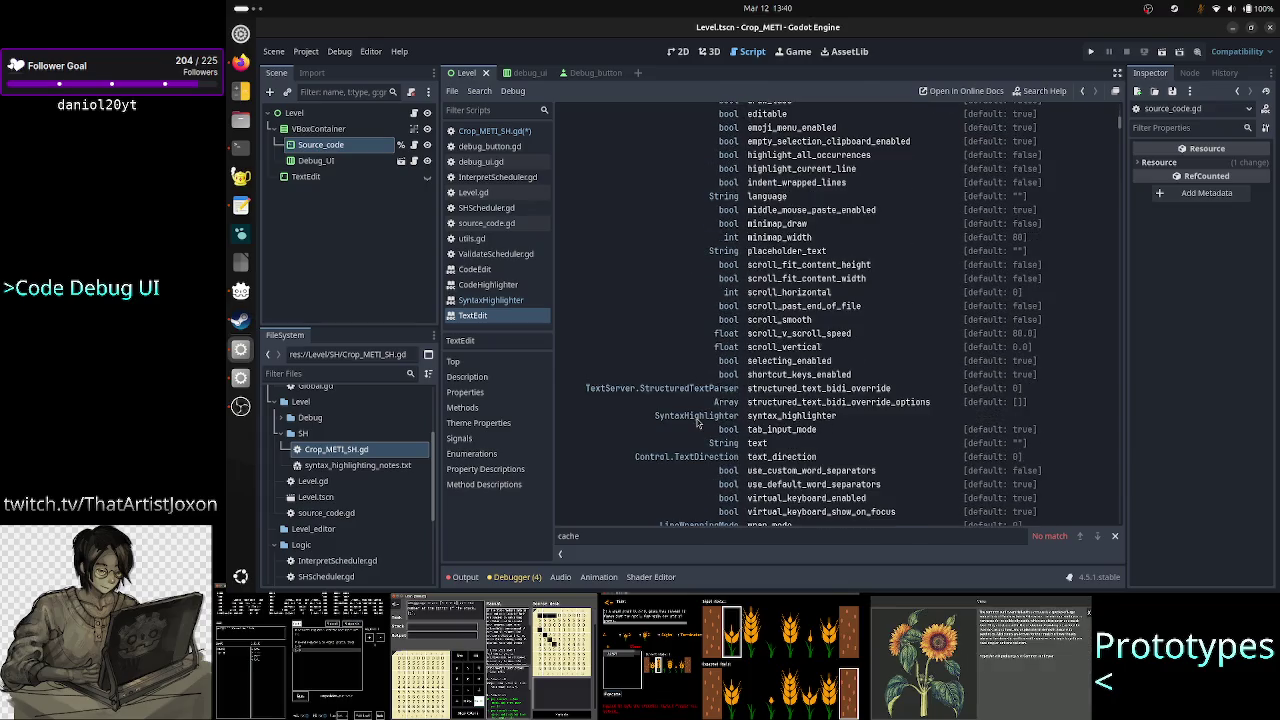
{"action": "scroll", "coordinate": [697, 423], "scroll_direction": "down", "scroll_amount": 1}
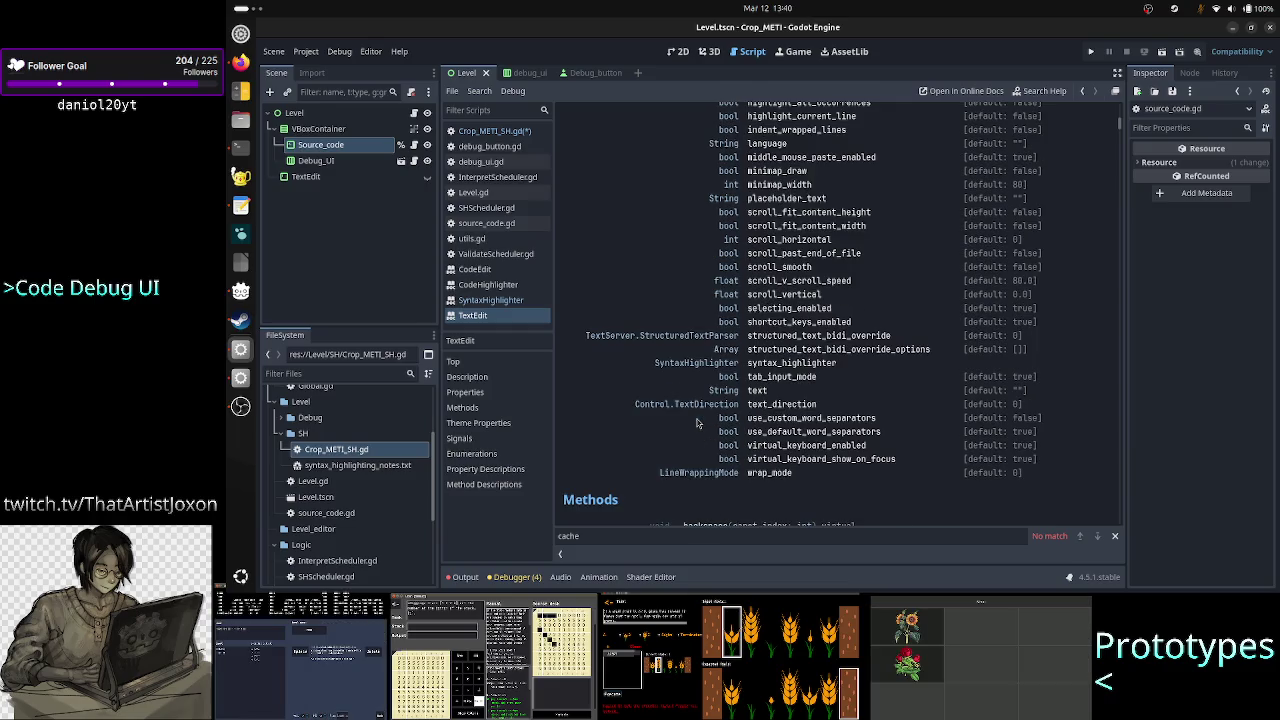
{"action": "scroll", "coordinate": [697, 423], "scroll_direction": "down", "scroll_amount": 1}
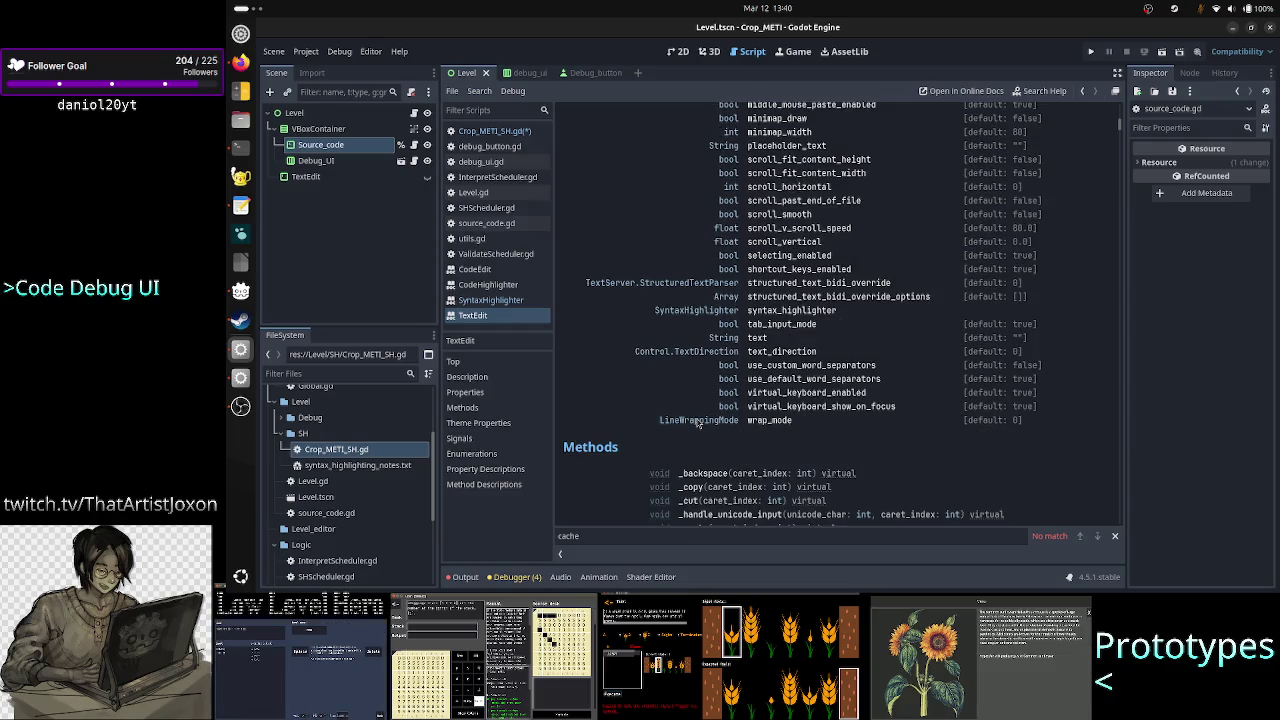
{"action": "scroll", "coordinate": [697, 423], "scroll_direction": "down", "scroll_amount": 1}
{"action": "scroll", "coordinate": [697, 423], "scroll_direction": "down", "scroll_amount": 2}
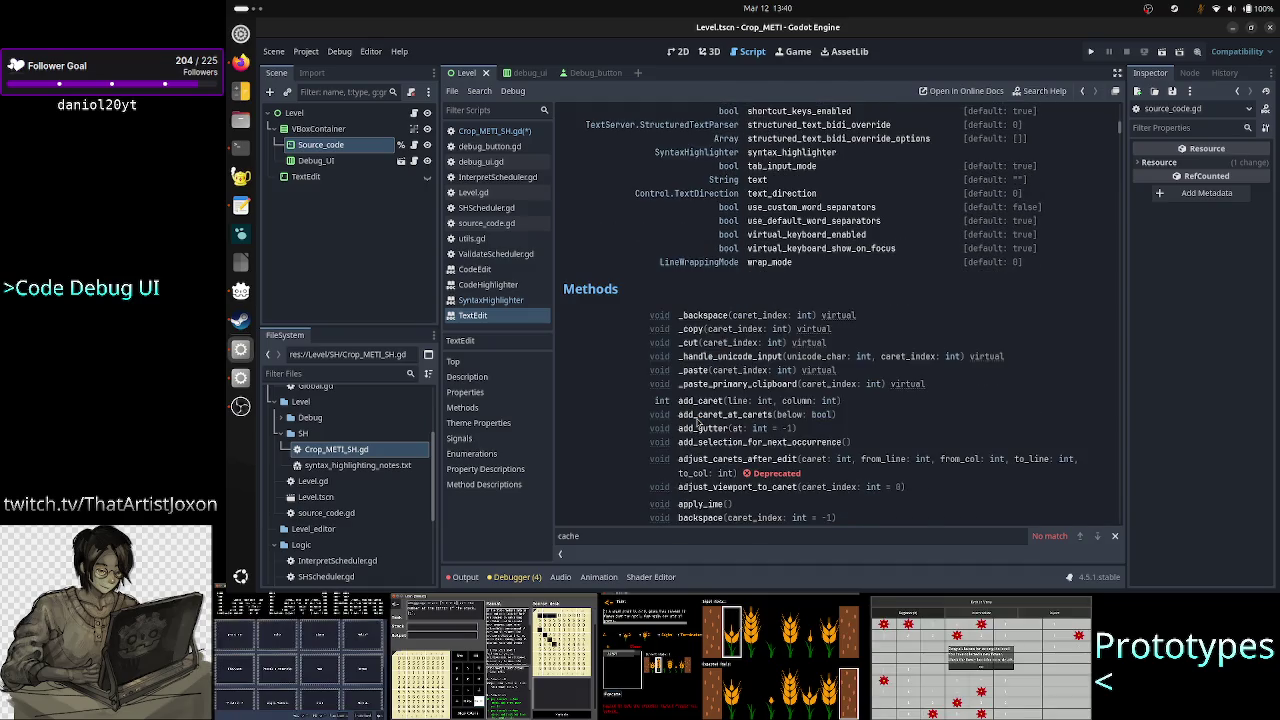
{"action": "scroll", "coordinate": [697, 423], "scroll_direction": "down", "scroll_amount": 1}
{"action": "scroll", "coordinate": [697, 423], "scroll_direction": "down", "scroll_amount": 1}
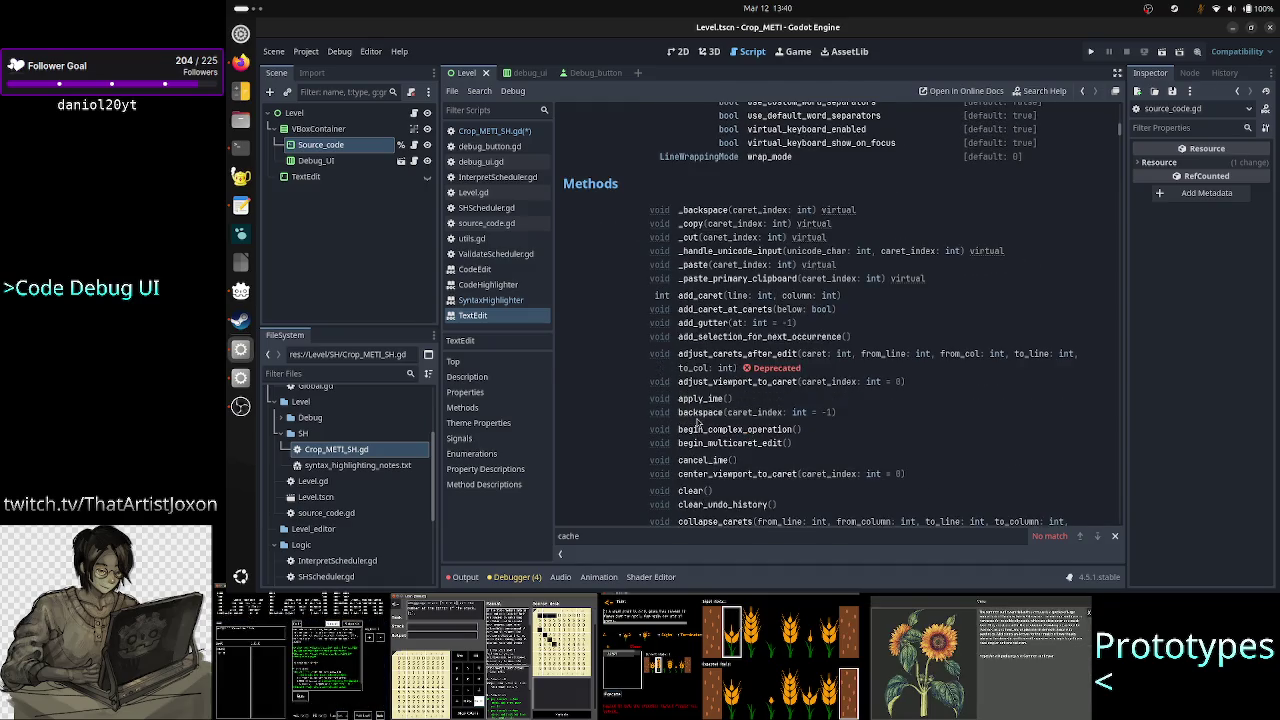
Read the backspace and get_line method descriptions, then return to Crop_METI_SH.gd
{"action": "left_click", "coordinate": [697, 420]}
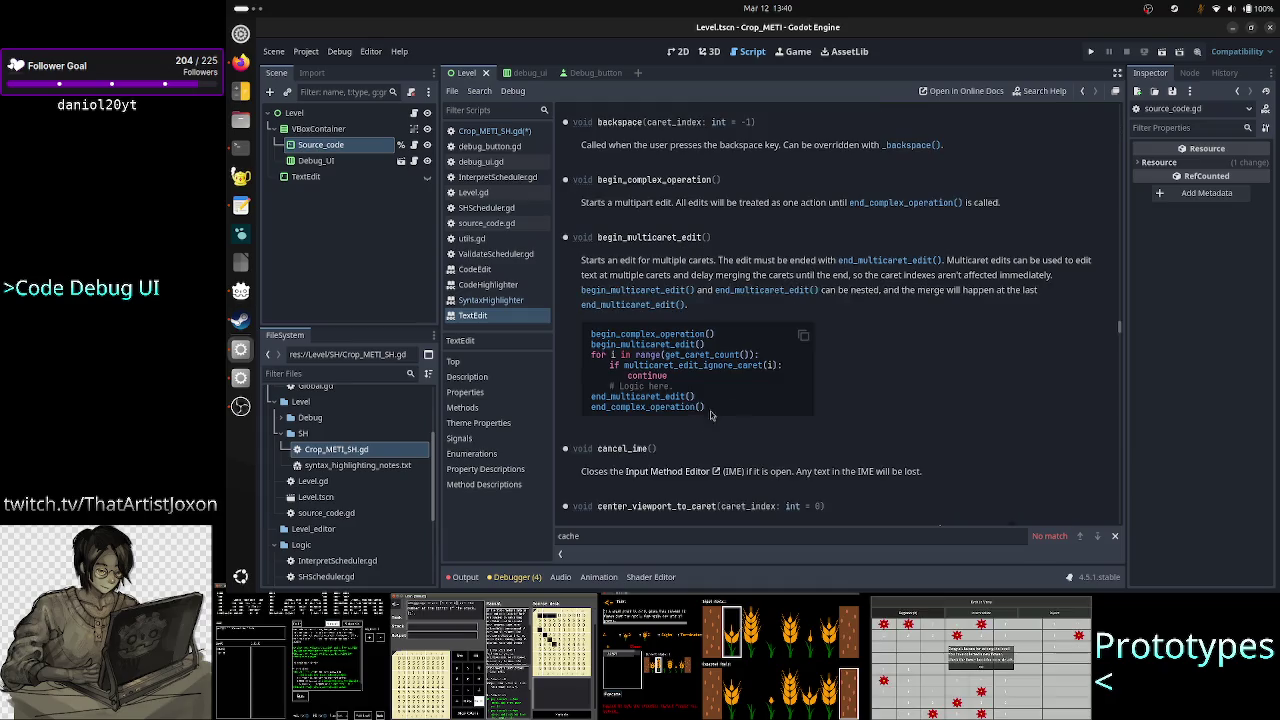
{"action": "scroll", "coordinate": [745, 402], "scroll_direction": "up", "scroll_amount": 12}
{"action": "scroll", "coordinate": [745, 402], "scroll_direction": "down", "scroll_amount": 20}
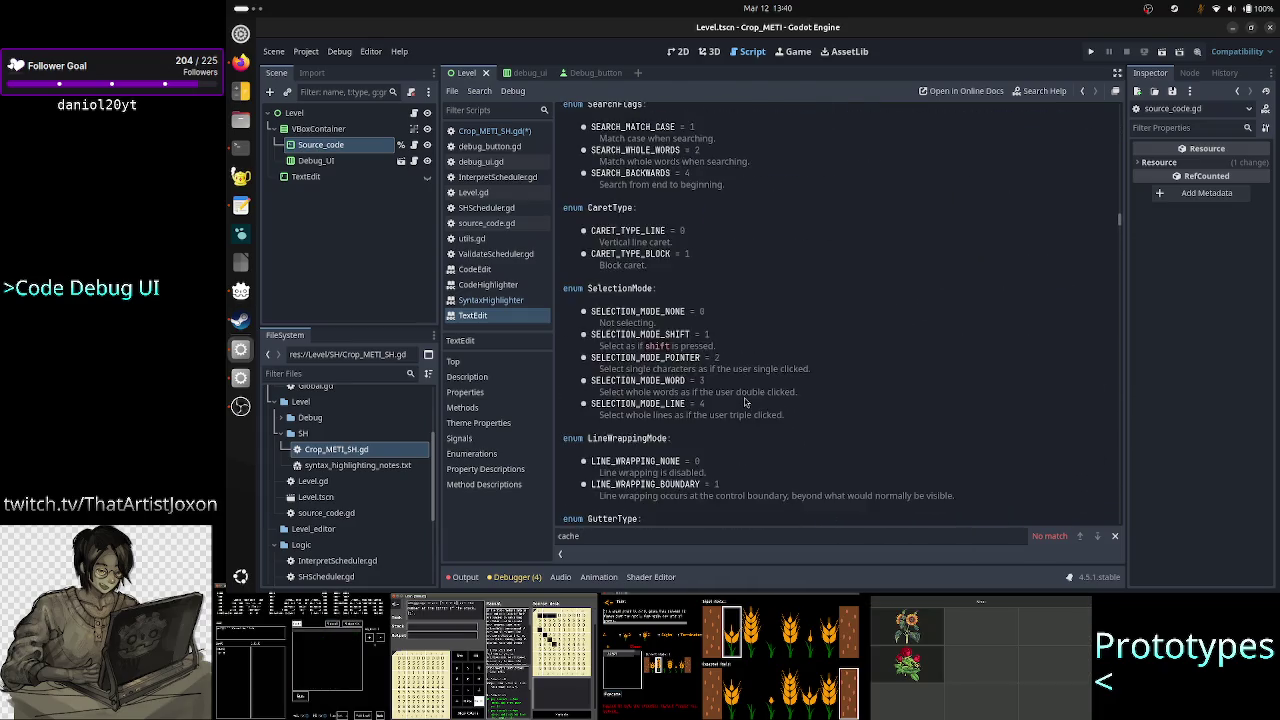
{"action": "scroll", "coordinate": [745, 402], "scroll_direction": "up", "scroll_amount": 20}
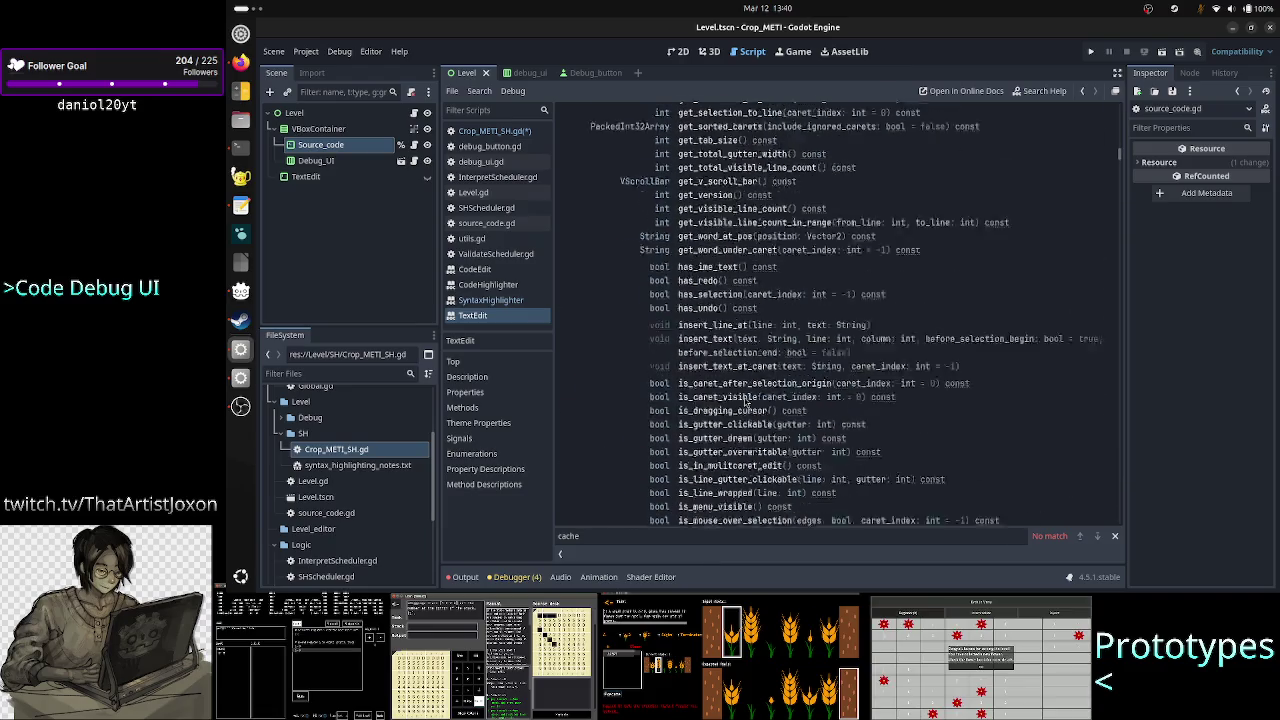
{"action": "scroll", "coordinate": [745, 402], "scroll_direction": "up", "scroll_amount": 15}
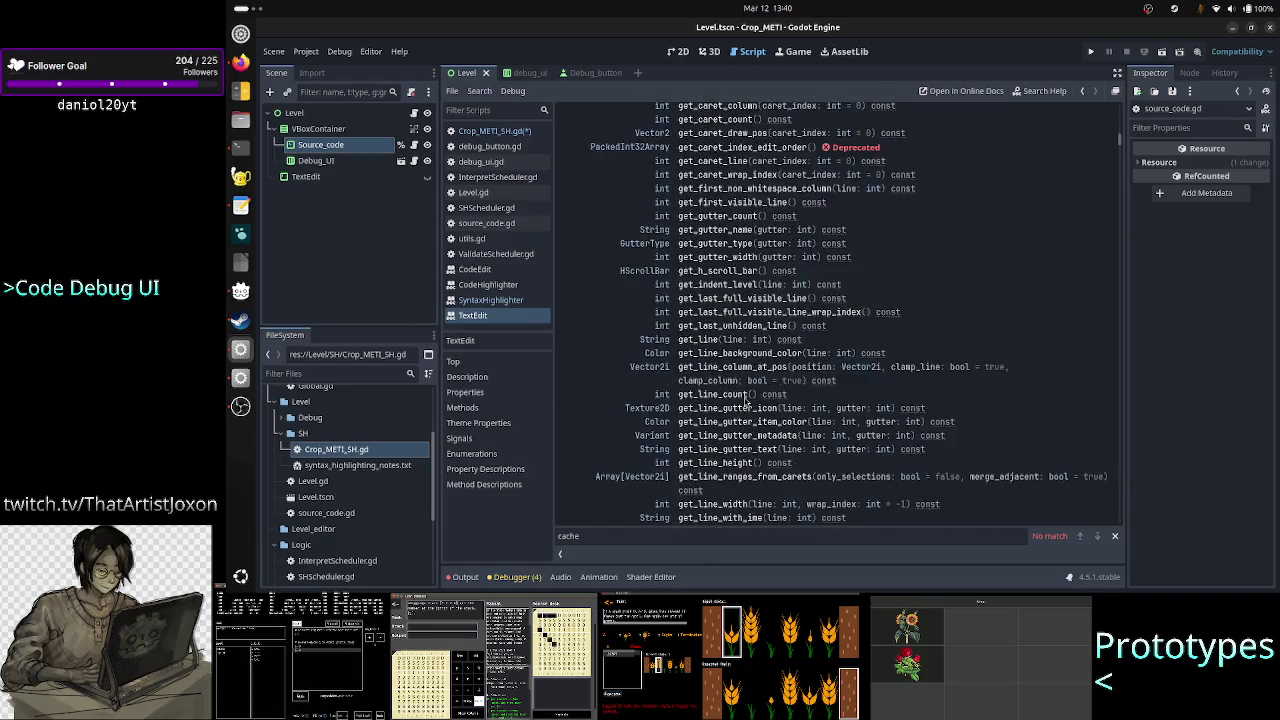
{"action": "scroll", "coordinate": [745, 402], "scroll_direction": "up", "scroll_amount": 8}
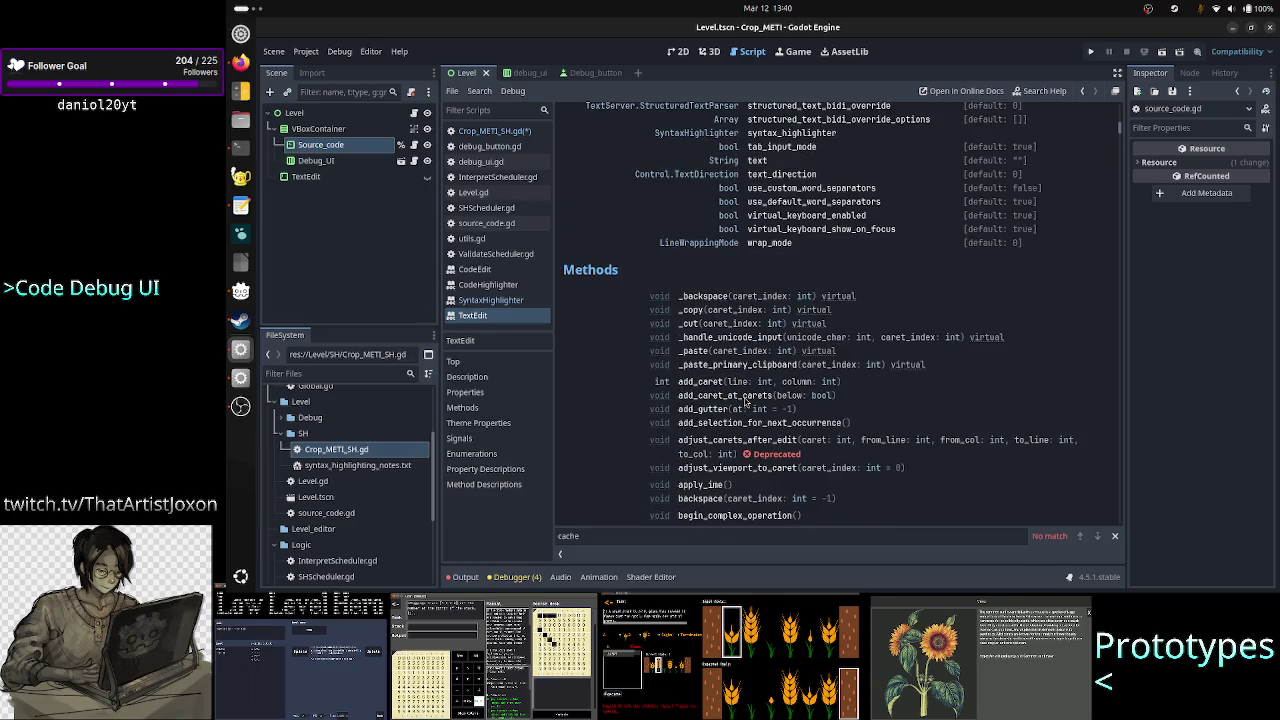
{"action": "scroll", "coordinate": [612, 378], "scroll_direction": "down", "scroll_amount": 4}
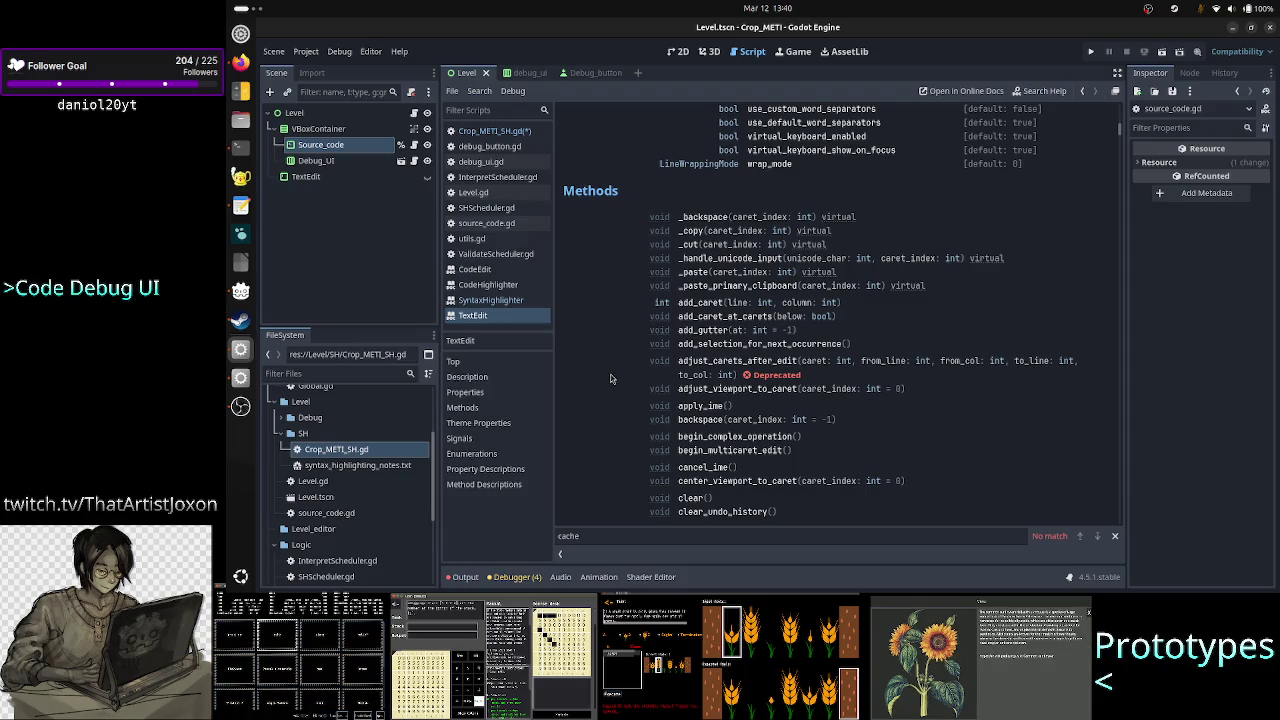
{"action": "scroll", "coordinate": [612, 378], "scroll_direction": "down", "scroll_amount": 3}
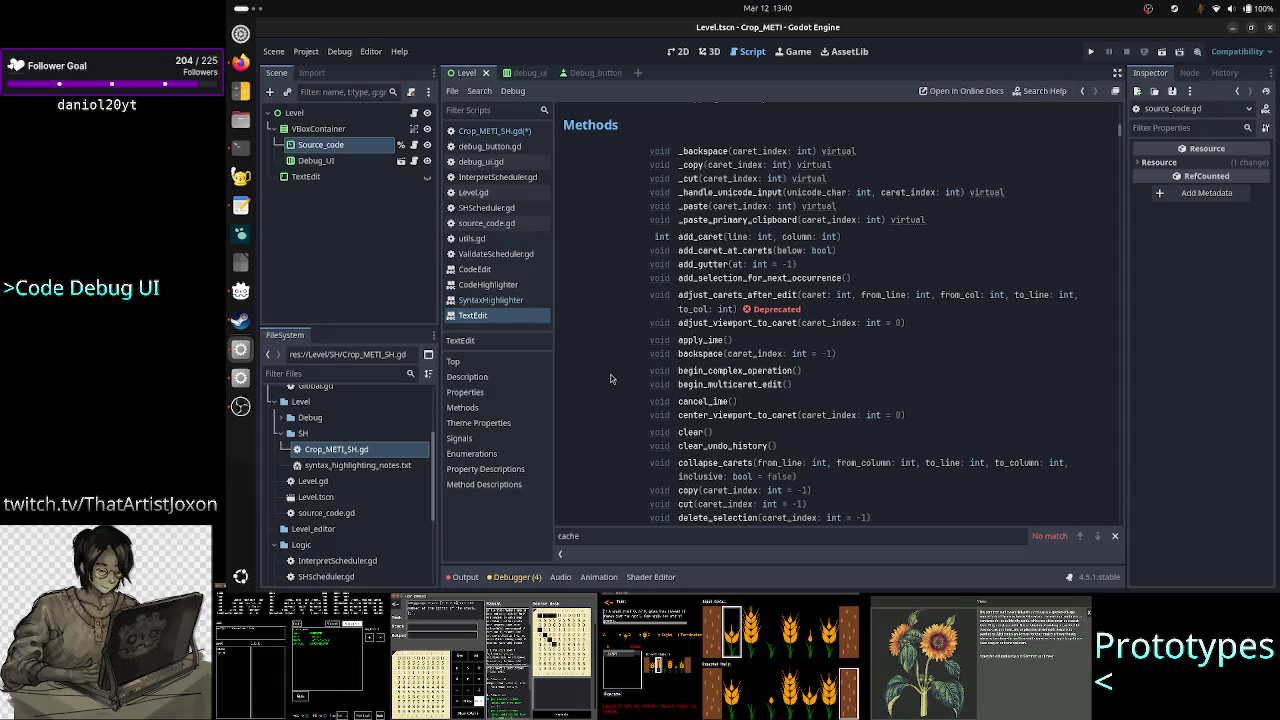
{"action": "scroll", "coordinate": [612, 378], "scroll_direction": "down", "scroll_amount": 4}
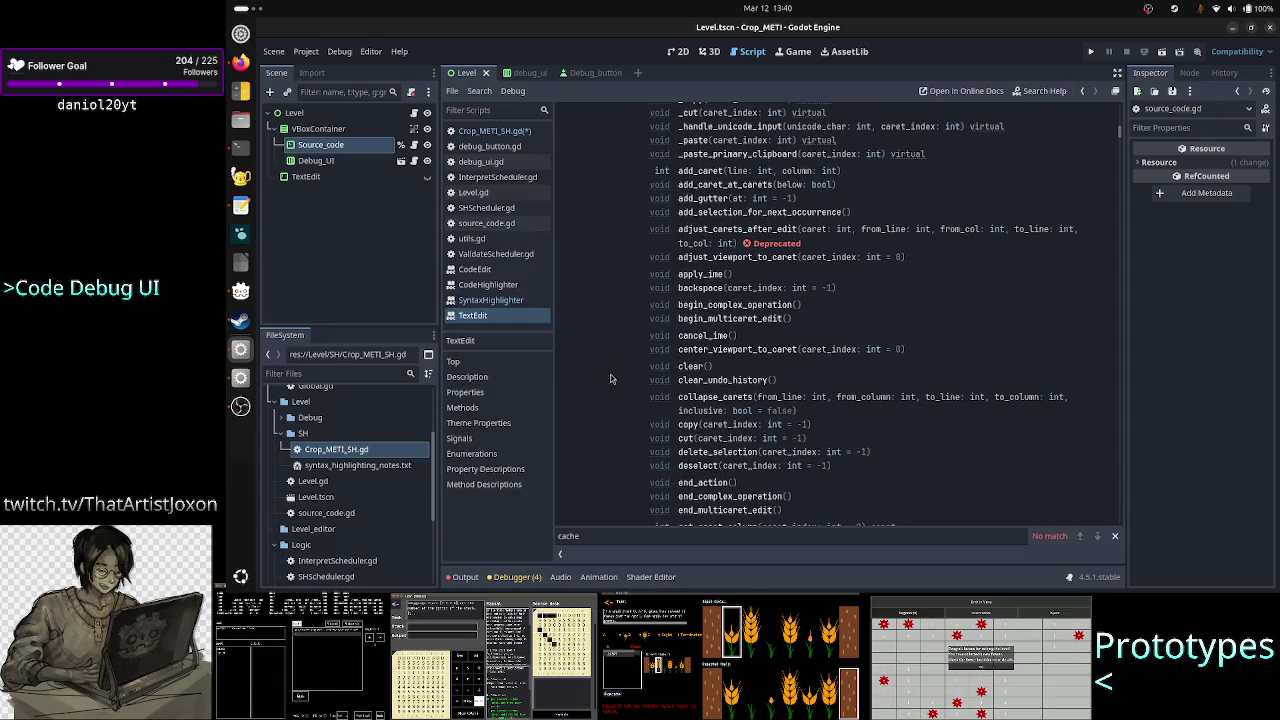
{"action": "scroll", "coordinate": [611, 378], "scroll_direction": "down", "scroll_amount": 5}
{"action": "left_click", "coordinate": [608, 152]}
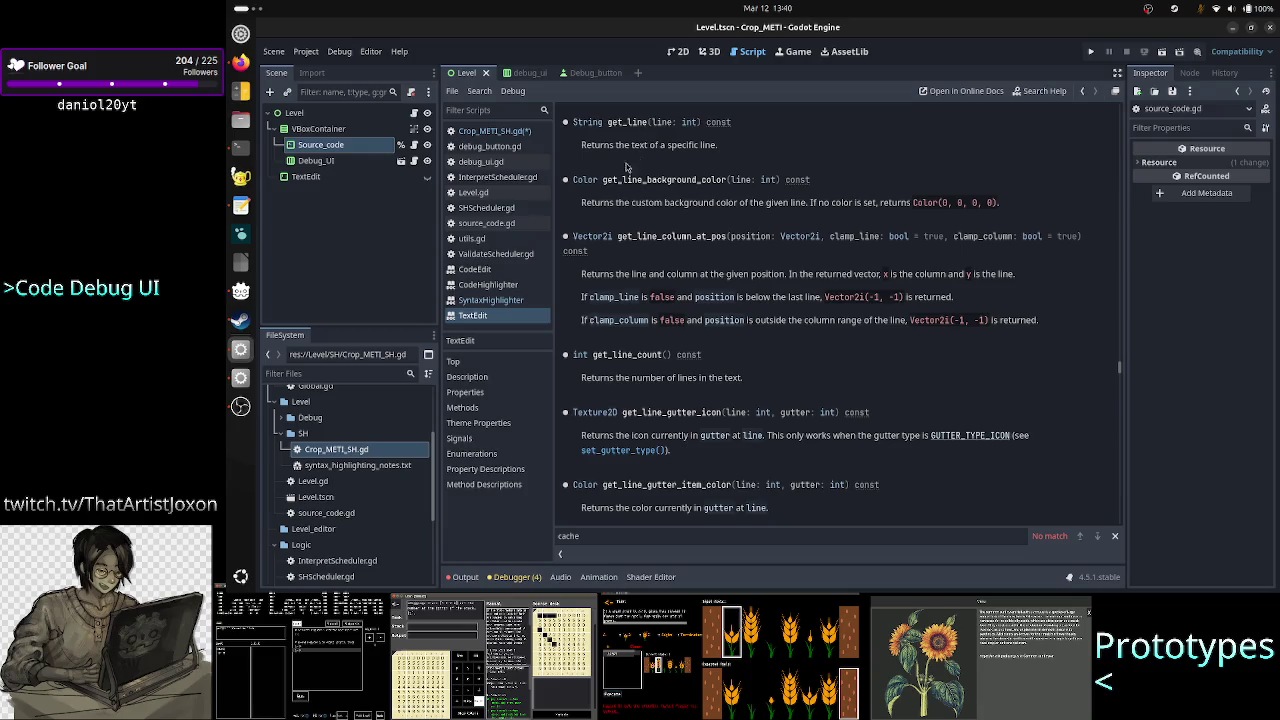
{"action": "left_click", "coordinate": [508, 136]}
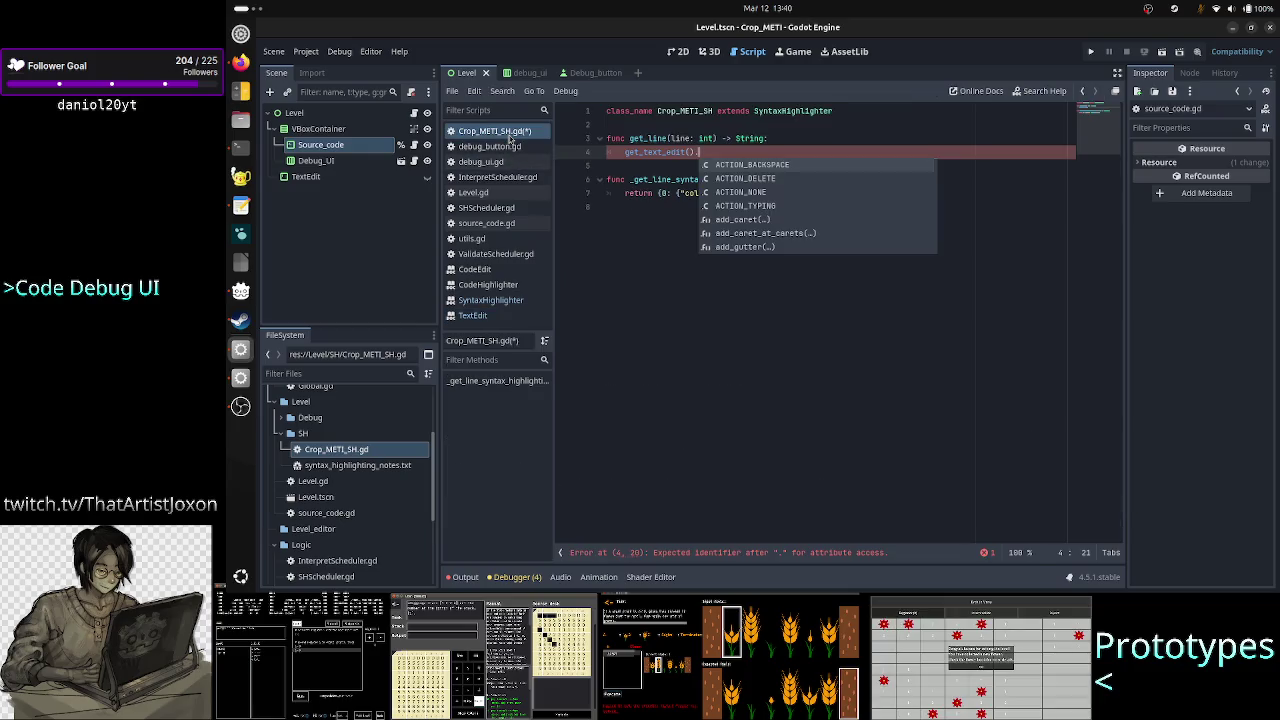
Delete the unused get_line stub function and its leftover blank line
{"action": "key", "text": "Escape"}
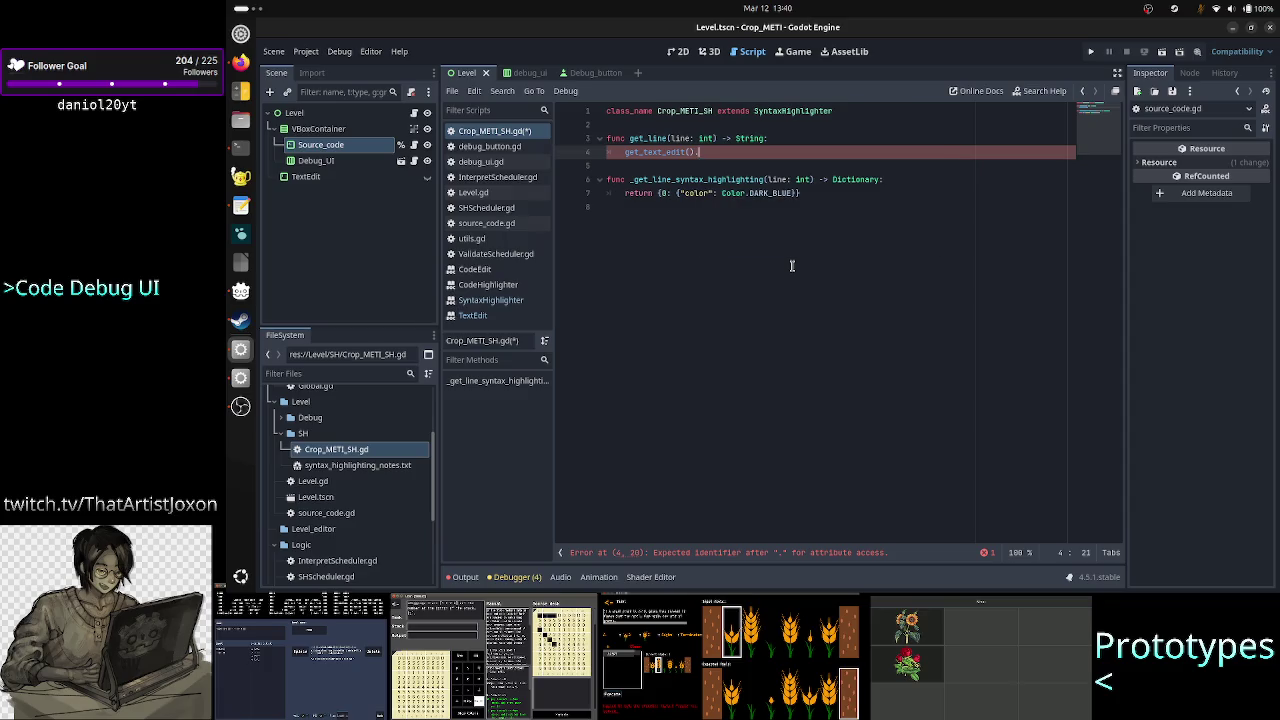
{"action": "key", "text": "Up"}
{"action": "key", "text": "Home"}
{"action": "key", "text": "shift+Down"}
{"action": "key", "text": "shift+Down"}
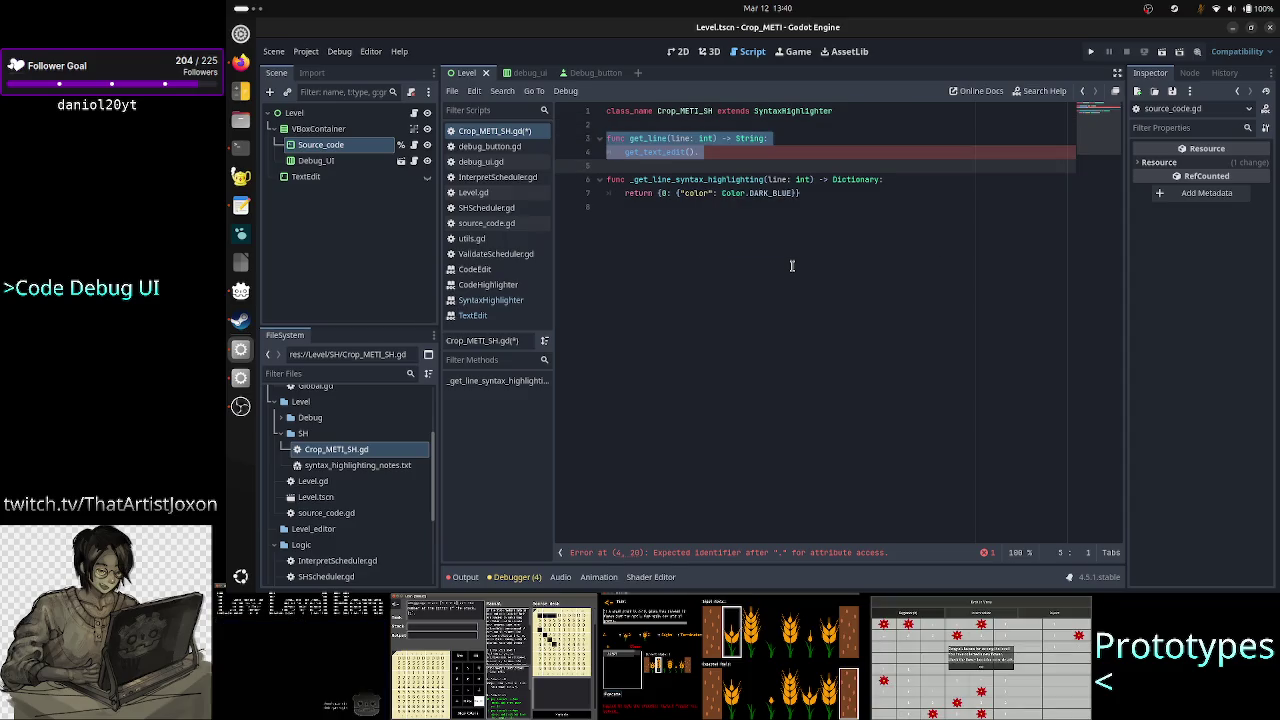
{"action": "key", "text": "Delete"}
{"action": "key", "text": "Delete"}
{"action": "key", "text": "End"}
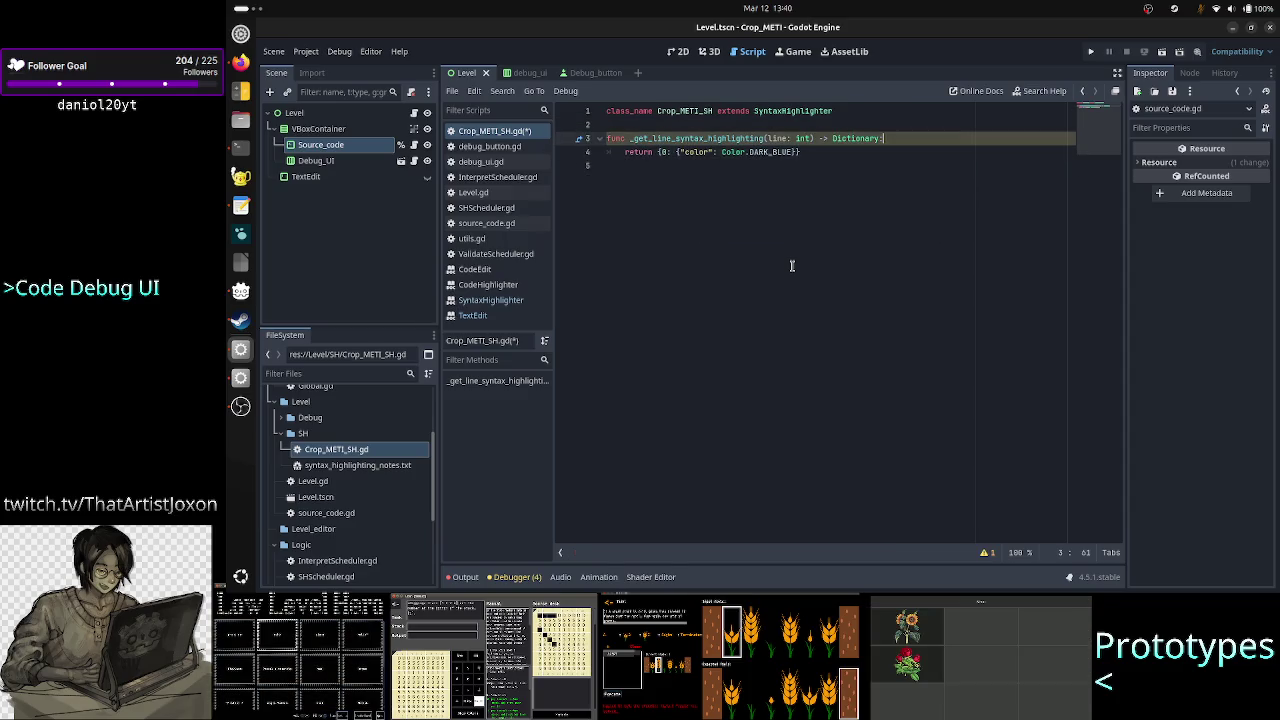
Add var line_str: String = get_text_edit().get_line(line) inside the highlighting function
{"action": "key", "text": "Return"}
{"action": "type", "text": "var line"}
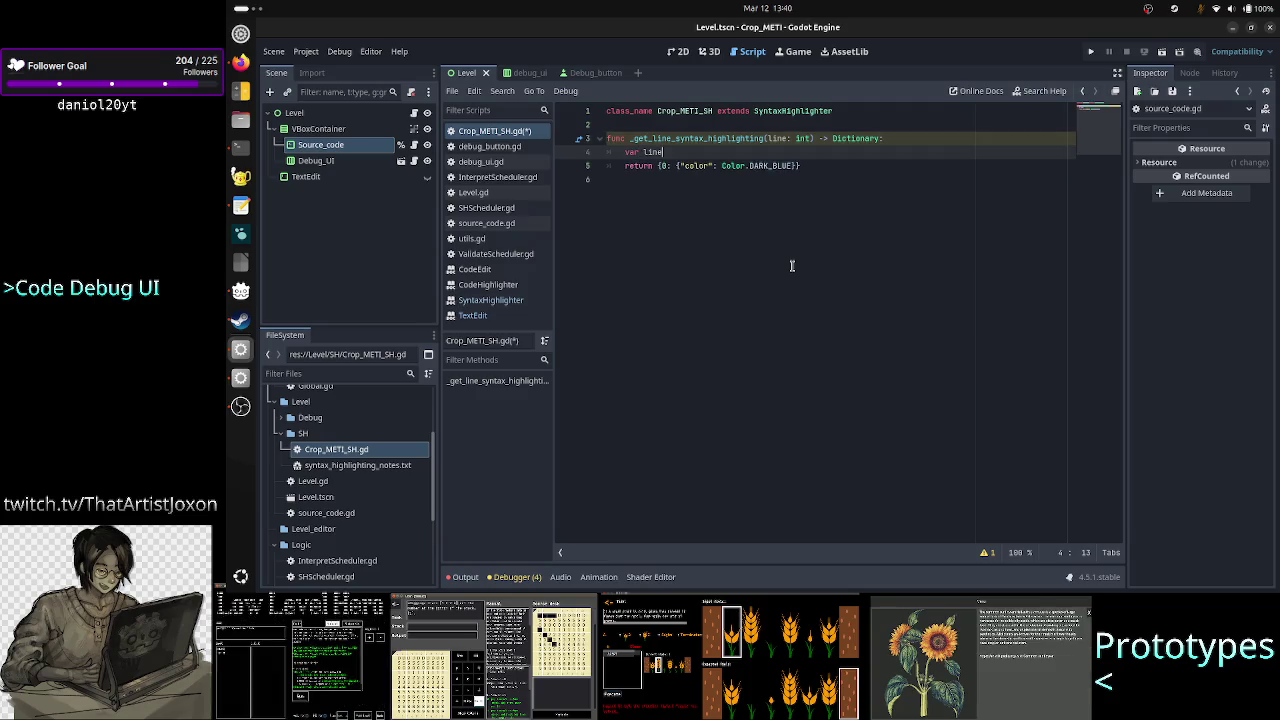
{"action": "type", "text": "_str: String = "}
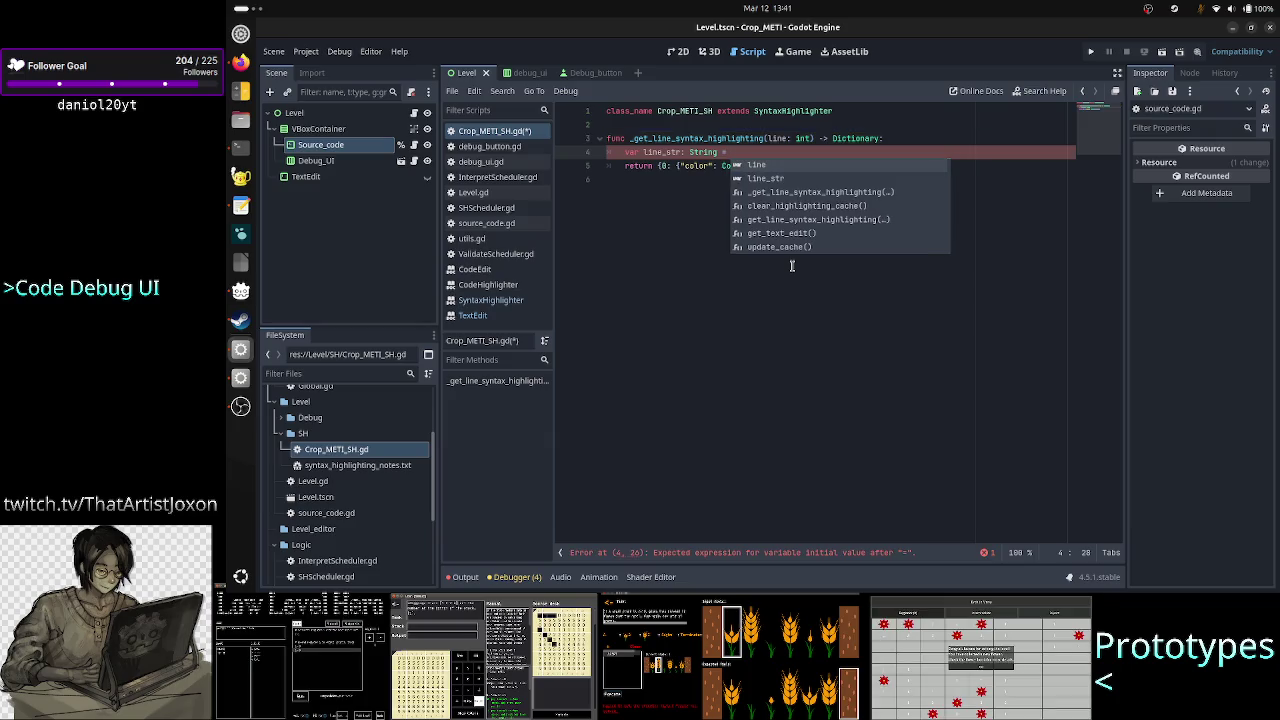
{"action": "type", "text": "get_te"}
{"action": "key", "text": "Return"}
{"action": "type", "text": ".get_li"}
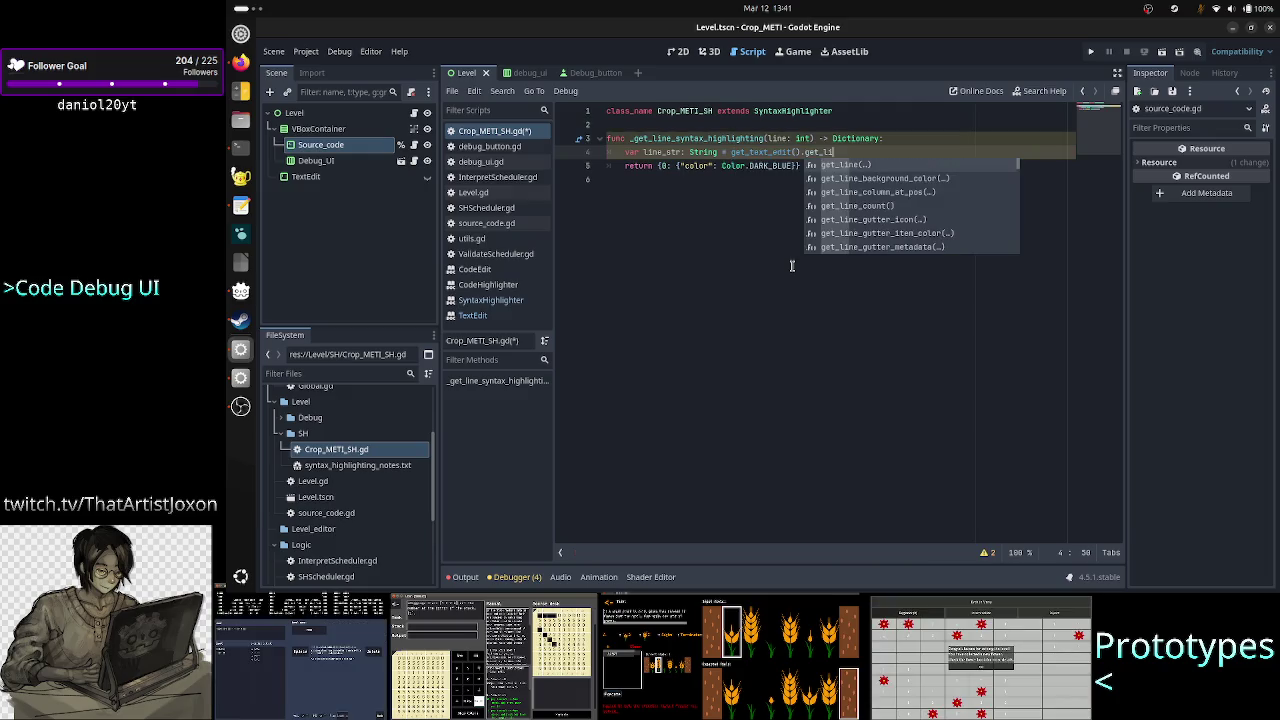
{"action": "key", "text": "Return"}
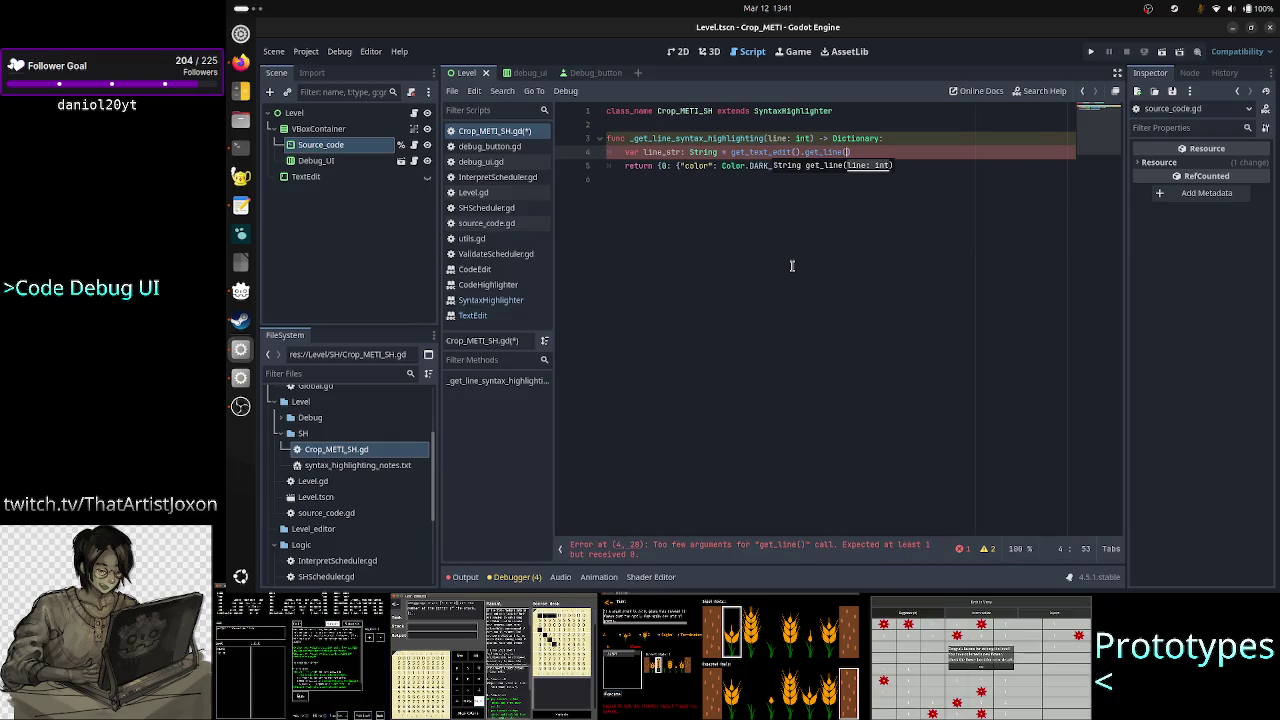
{"action": "type", "text": "line"}
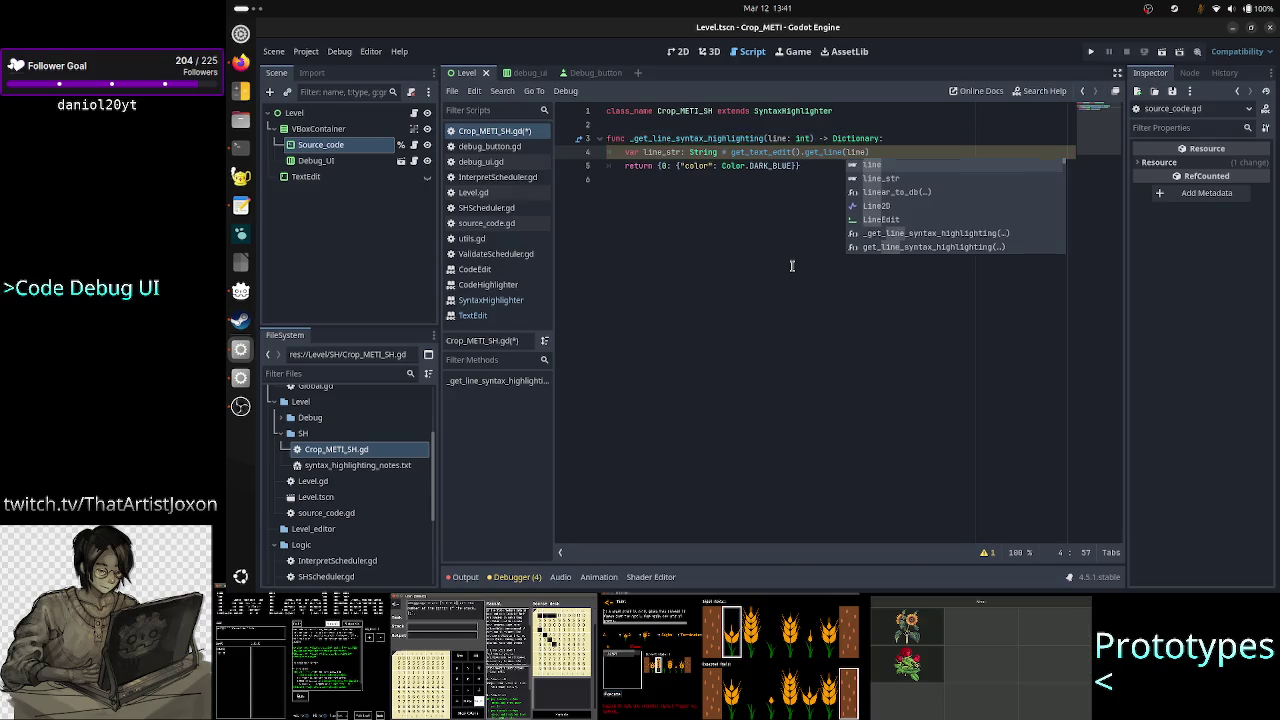
{"action": "key", "text": "Return"}
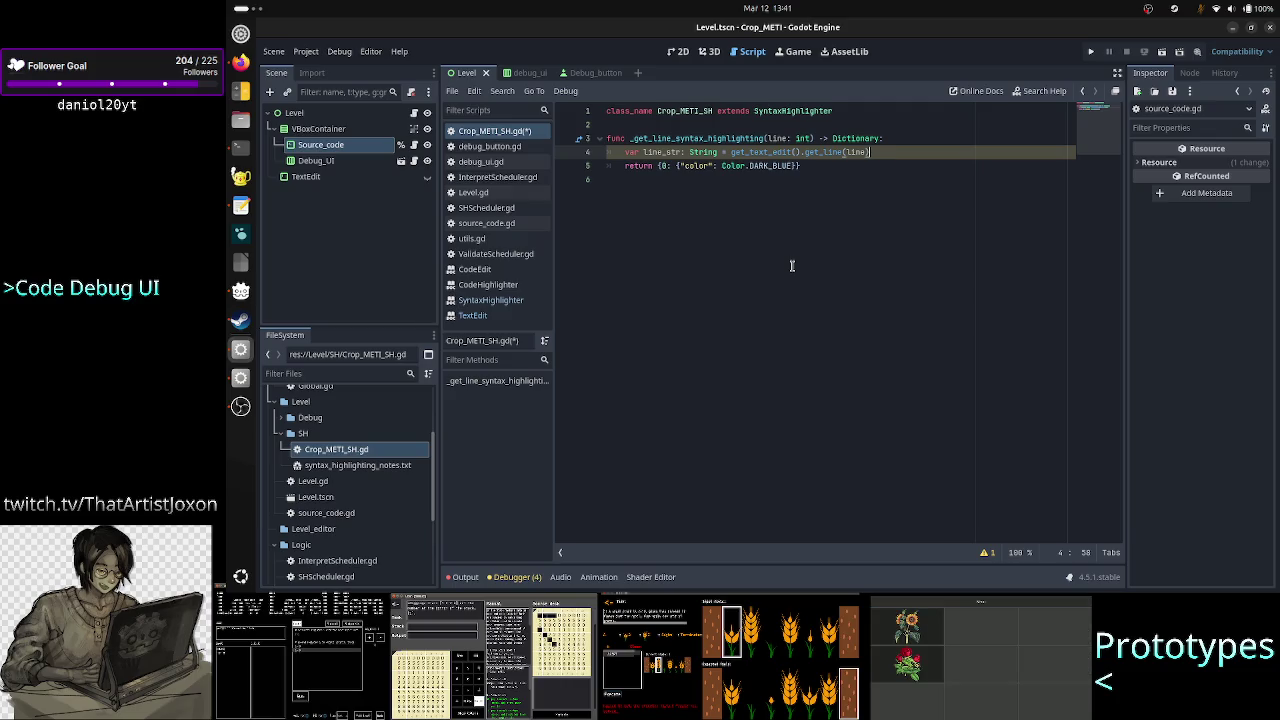
{"action": "key", "text": "End"}
Start an if line_str.begins_with("#") check and add a blank line below the class declaration
{"action": "key", "text": "Return"}
{"action": "type", "text": "if line_str"}
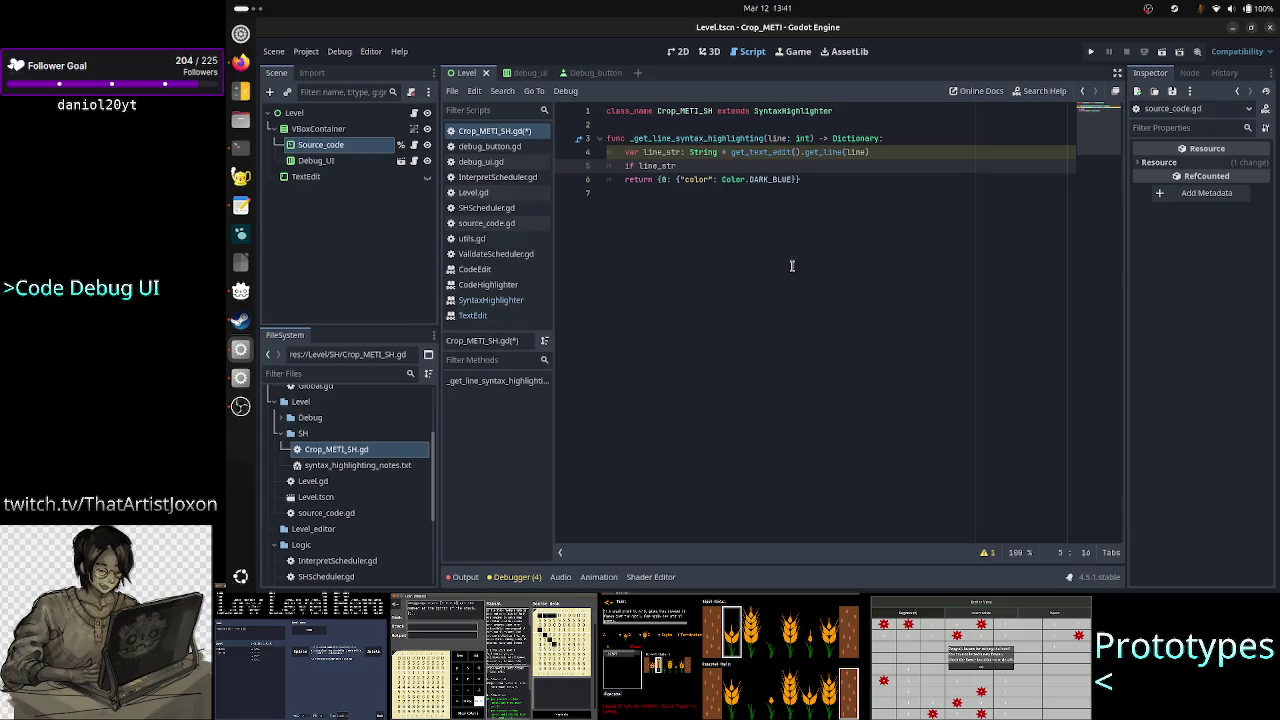
{"action": "type", "text": ".beg"}
{"action": "key", "text": "Return"}
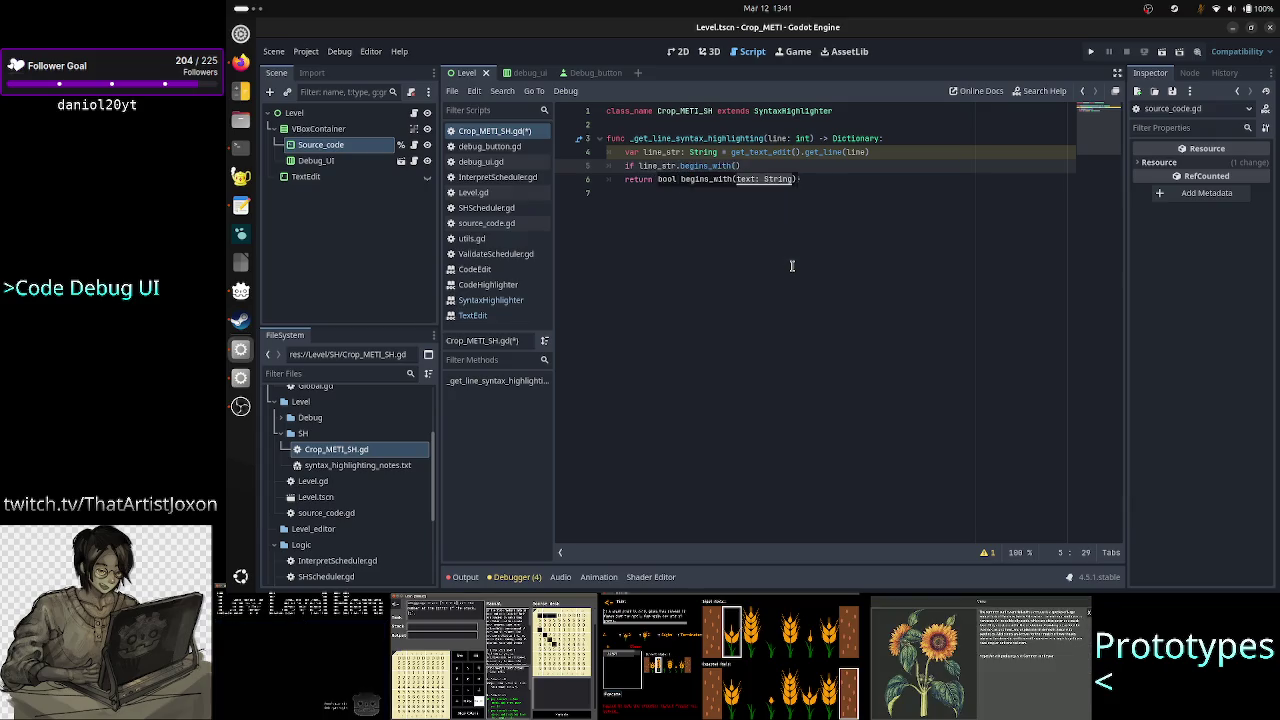
{"action": "type", "text": "\""}
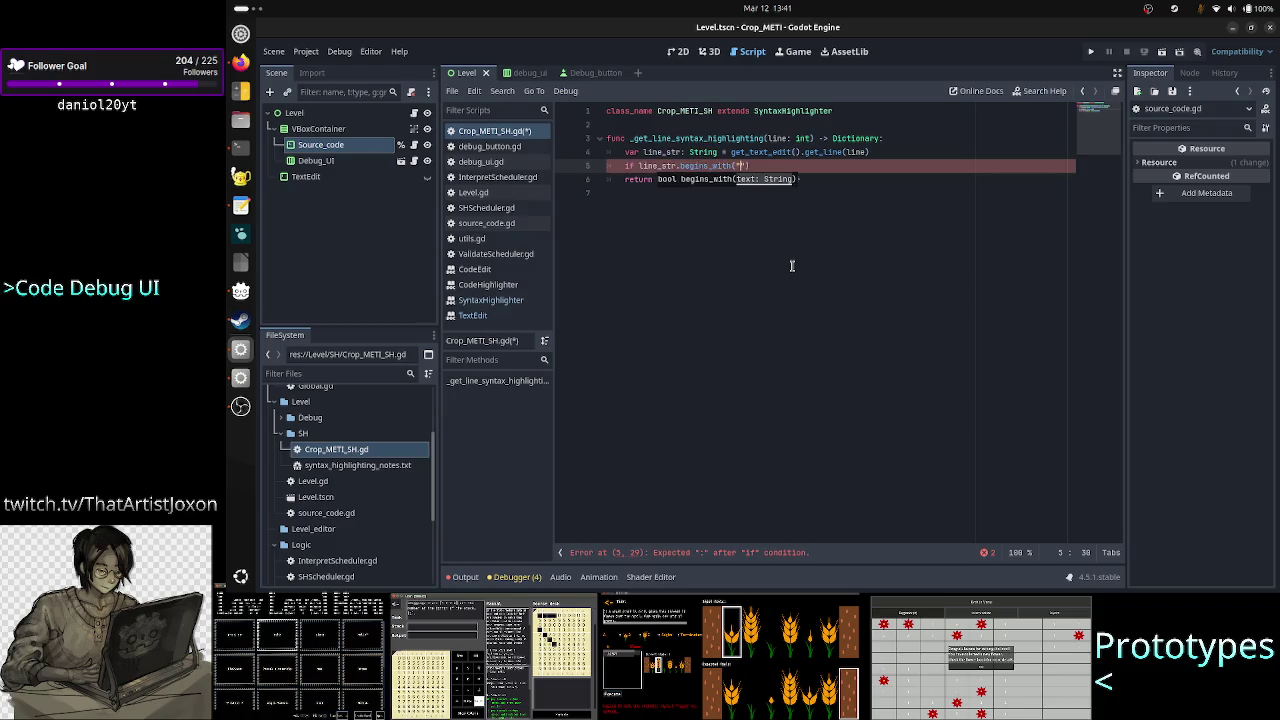
{"action": "type", "text": "#"}
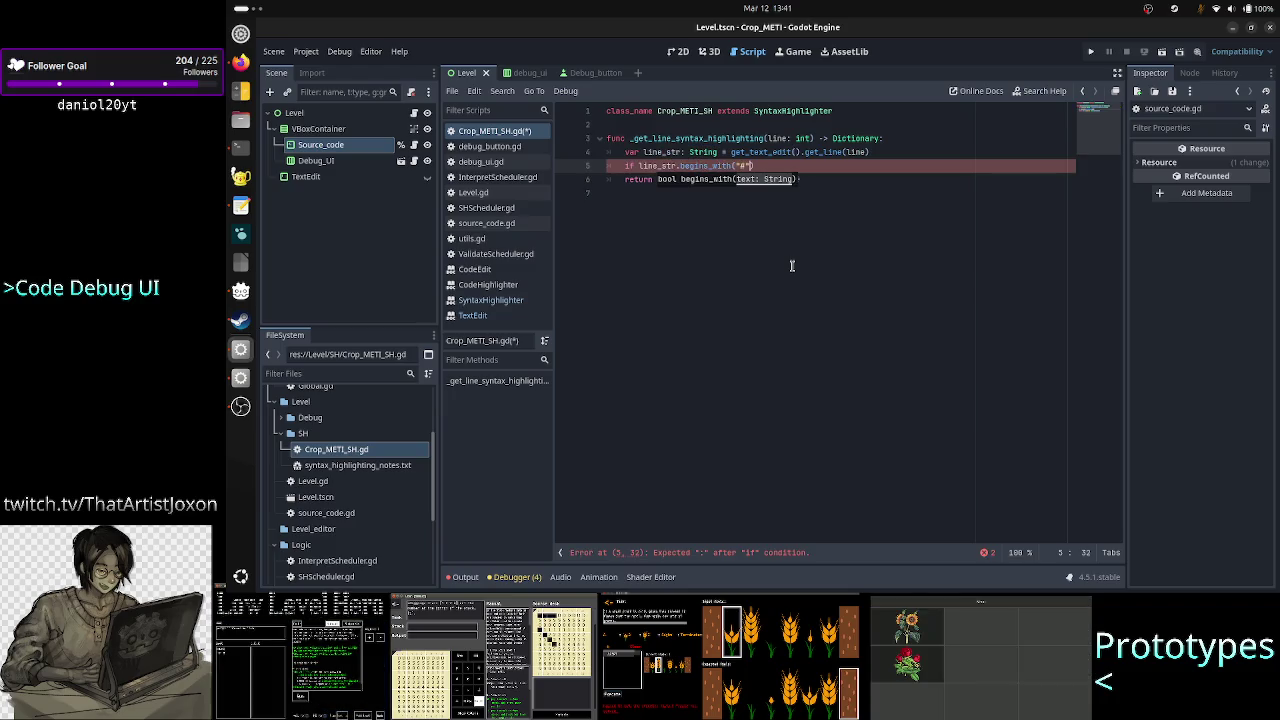
{"action": "type", "text": "\""}
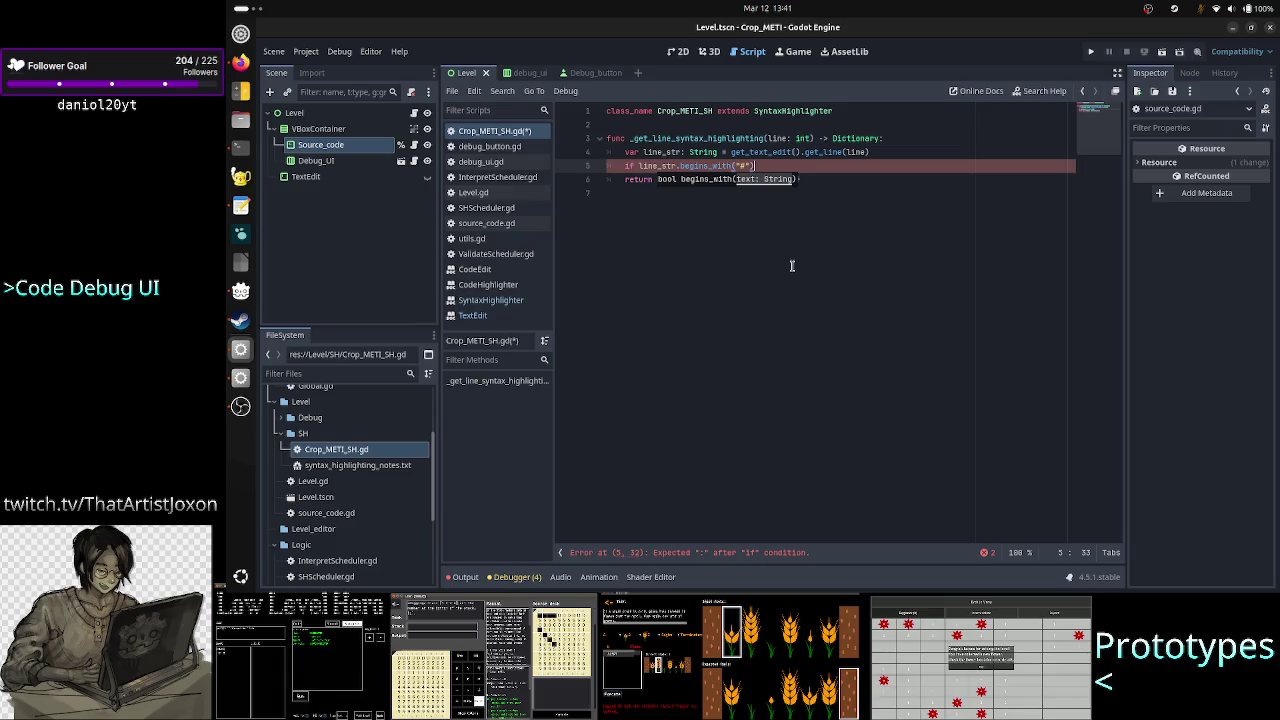
{"action": "key", "text": "Up"}
{"action": "key", "text": "Up"}
{"action": "key", "text": "Up"}
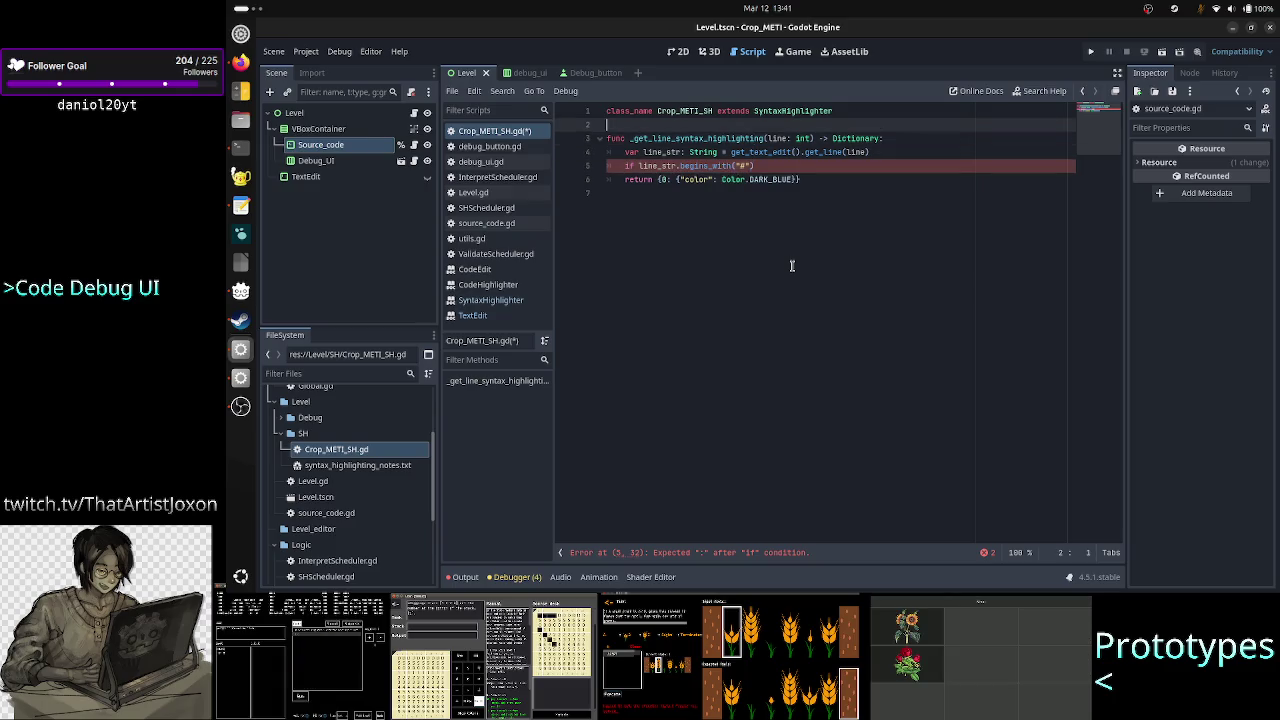
{"action": "key", "text": "Return"}
{"action": "key", "text": "Return"}
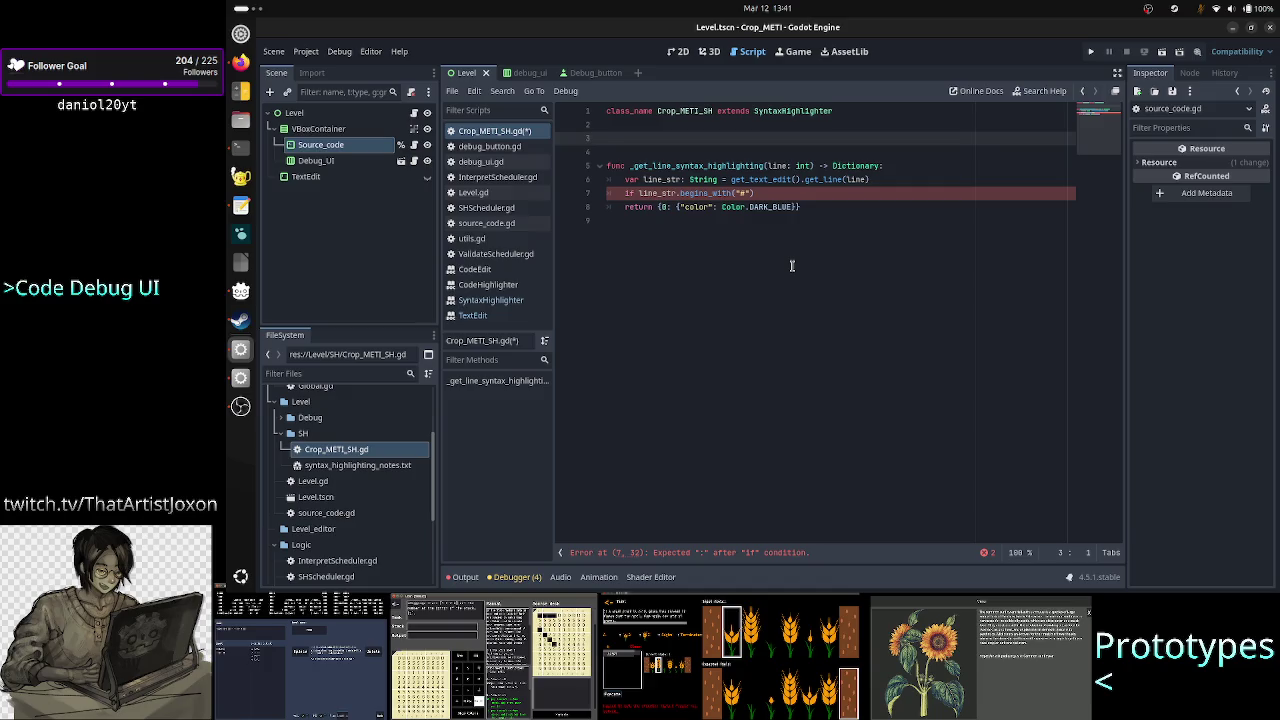
{"action": "type", "text": "const "}
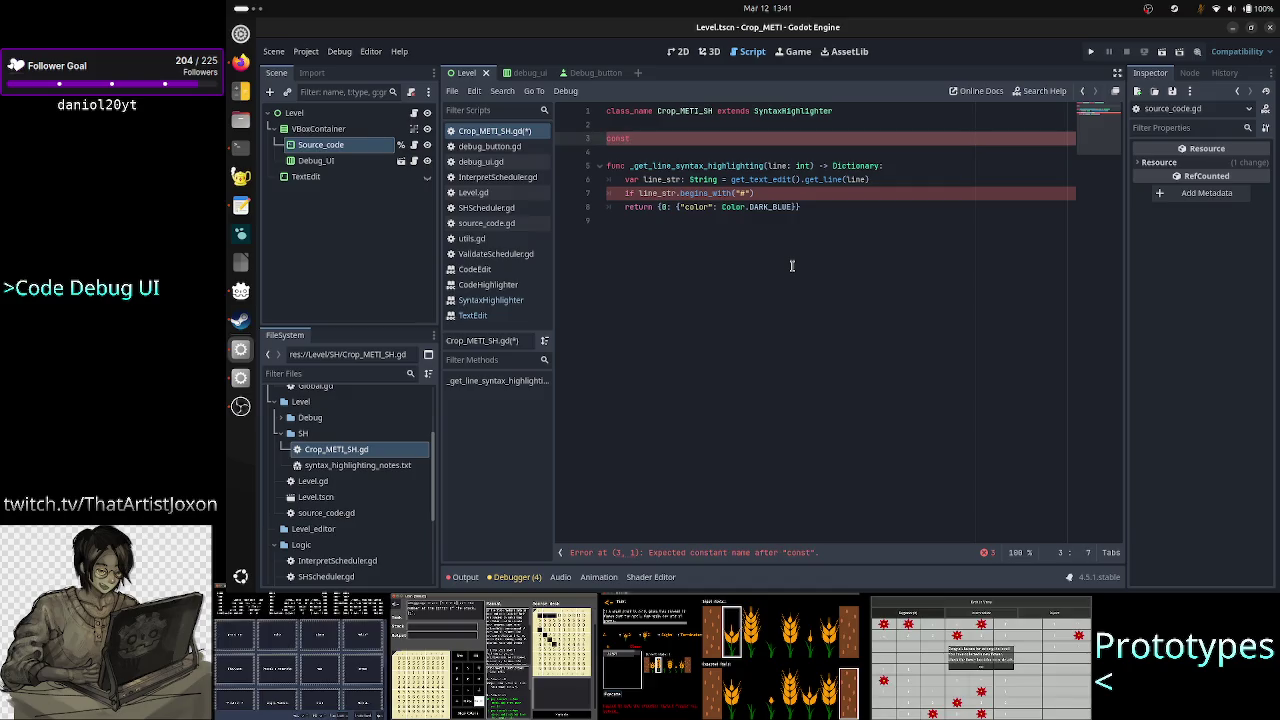
{"action": "type", "text": "COMMENT_"}
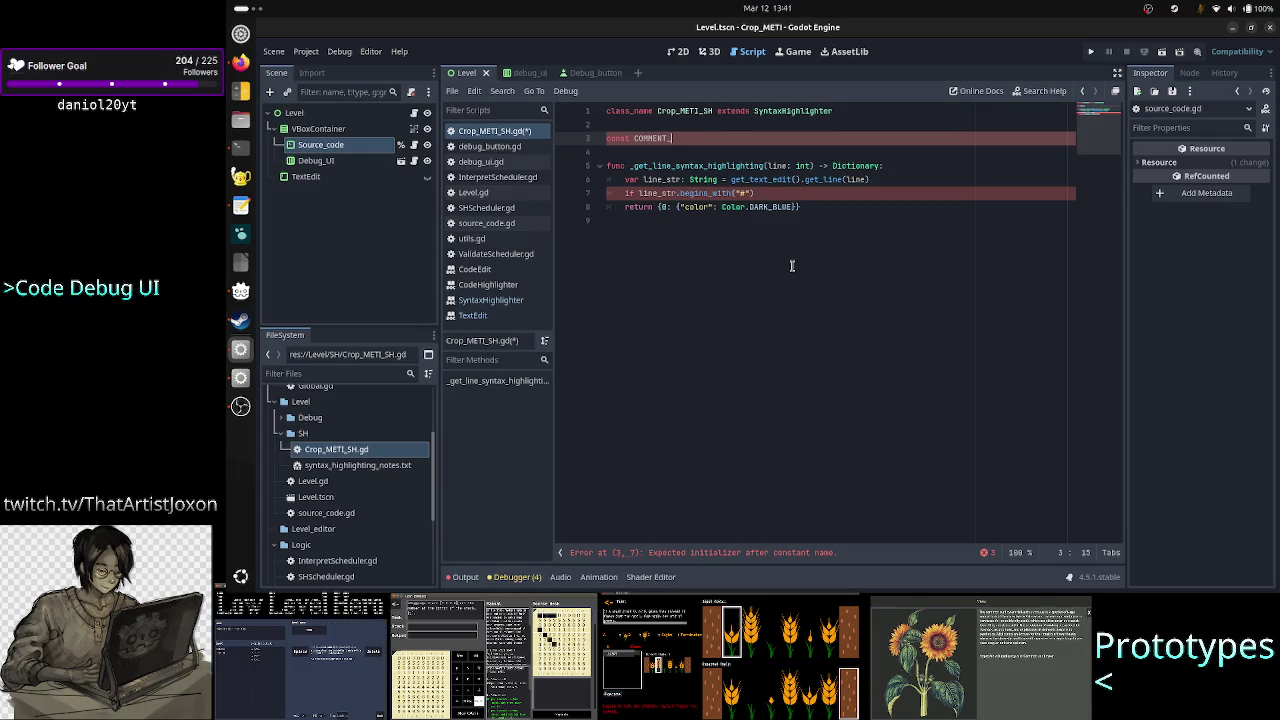
{"action": "key", "text": "BackSpace"}
{"action": "key", "text": "BackSpace"}
{"action": "key", "text": "BackSpace"}
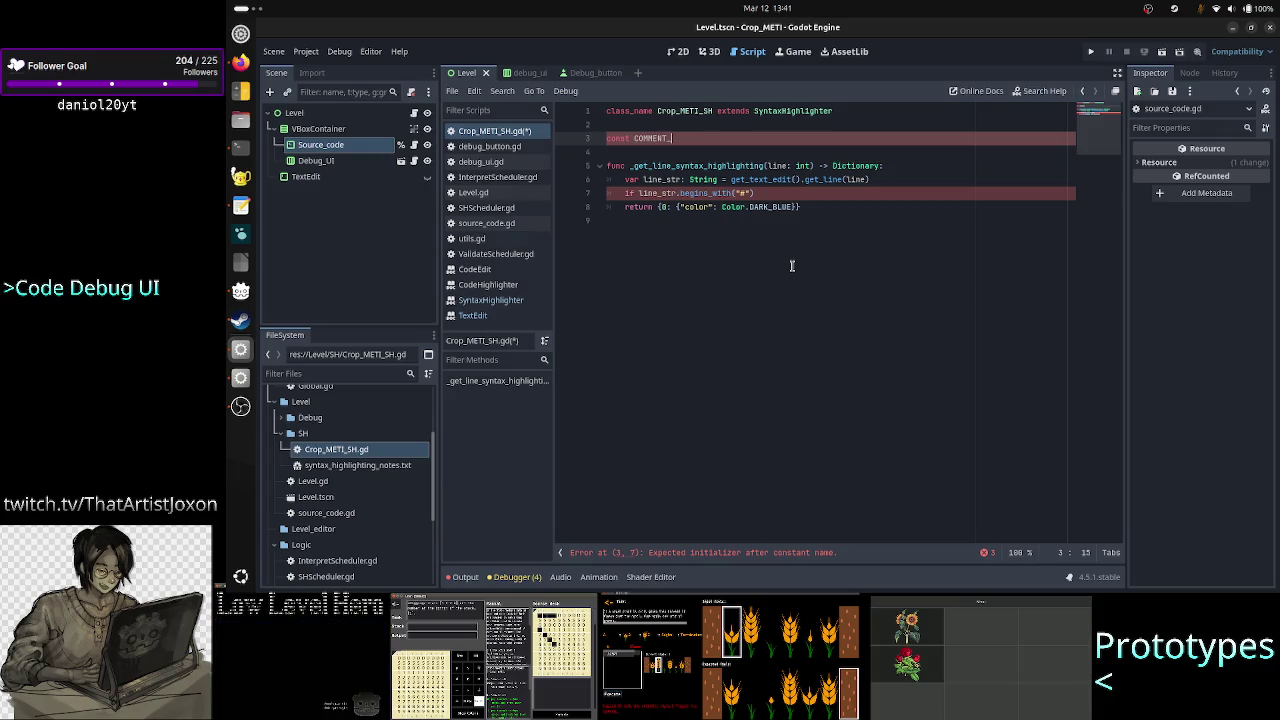
{"action": "key", "text": "BackSpace"}
{"action": "key", "text": "BackSpace"}
{"action": "key", "text": "BackSpace"}
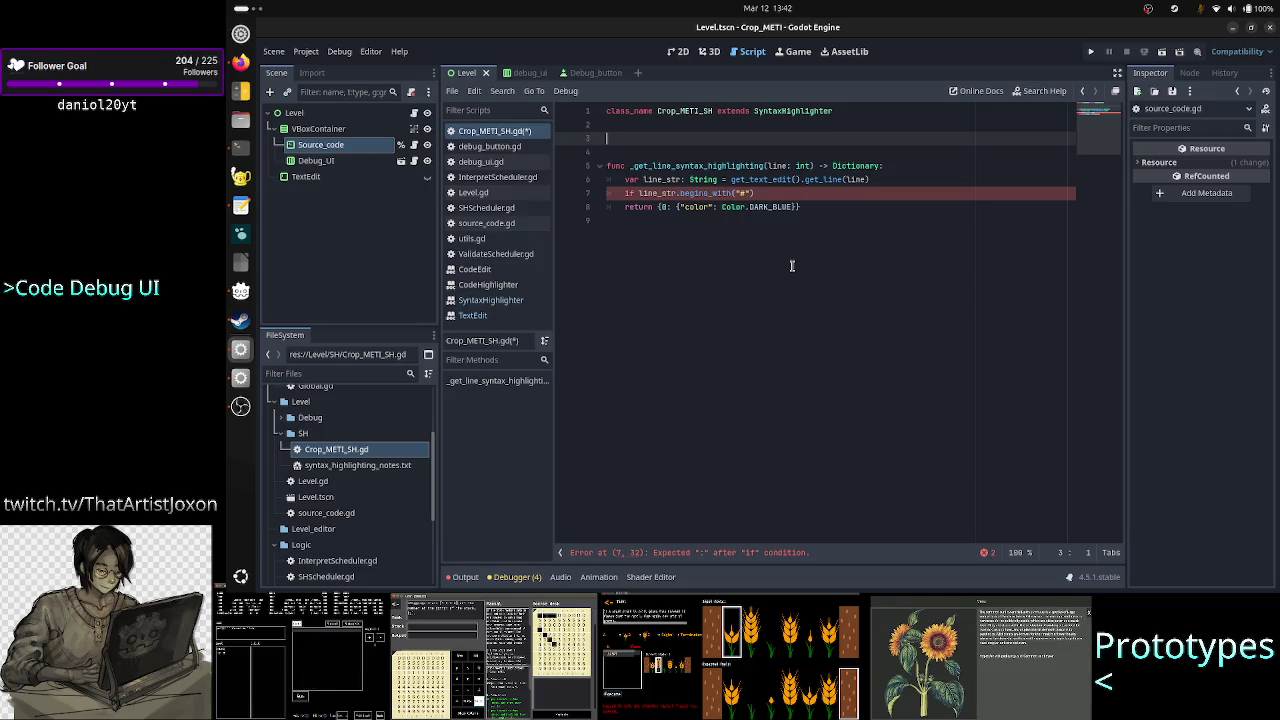
{"action": "type", "text": "ha"}
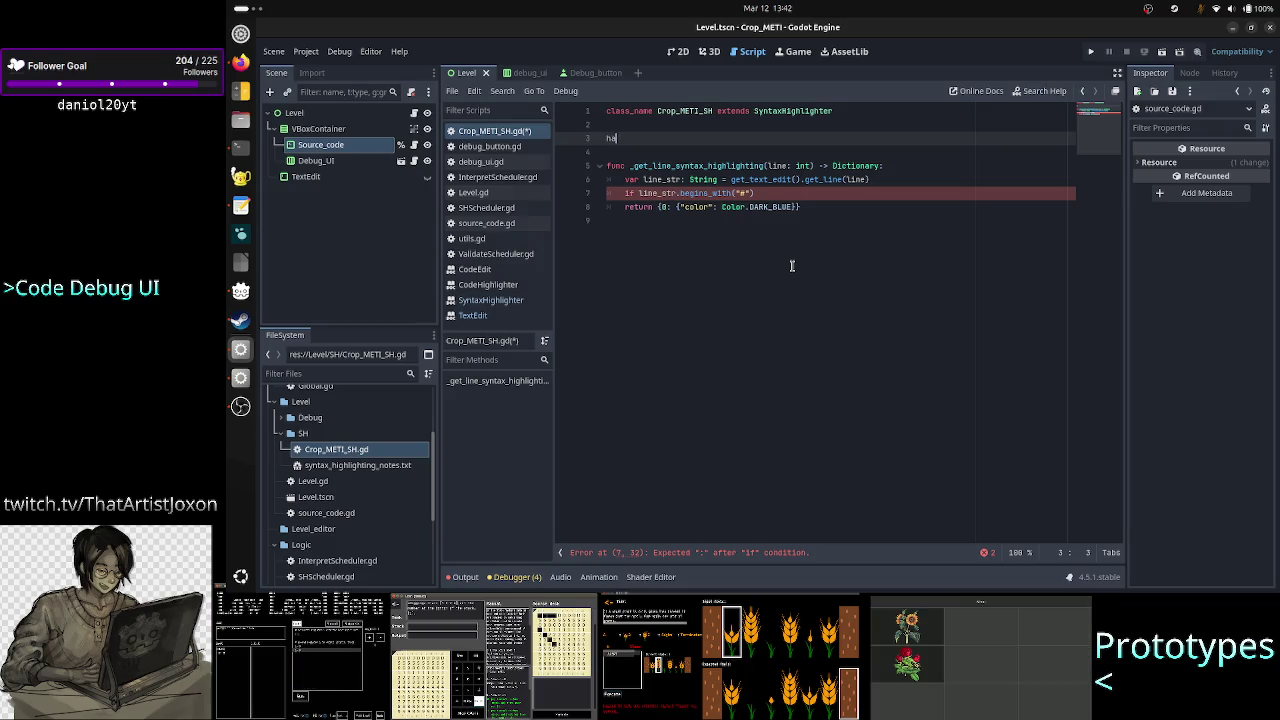
{"action": "type", "text": "rd code tokens"}
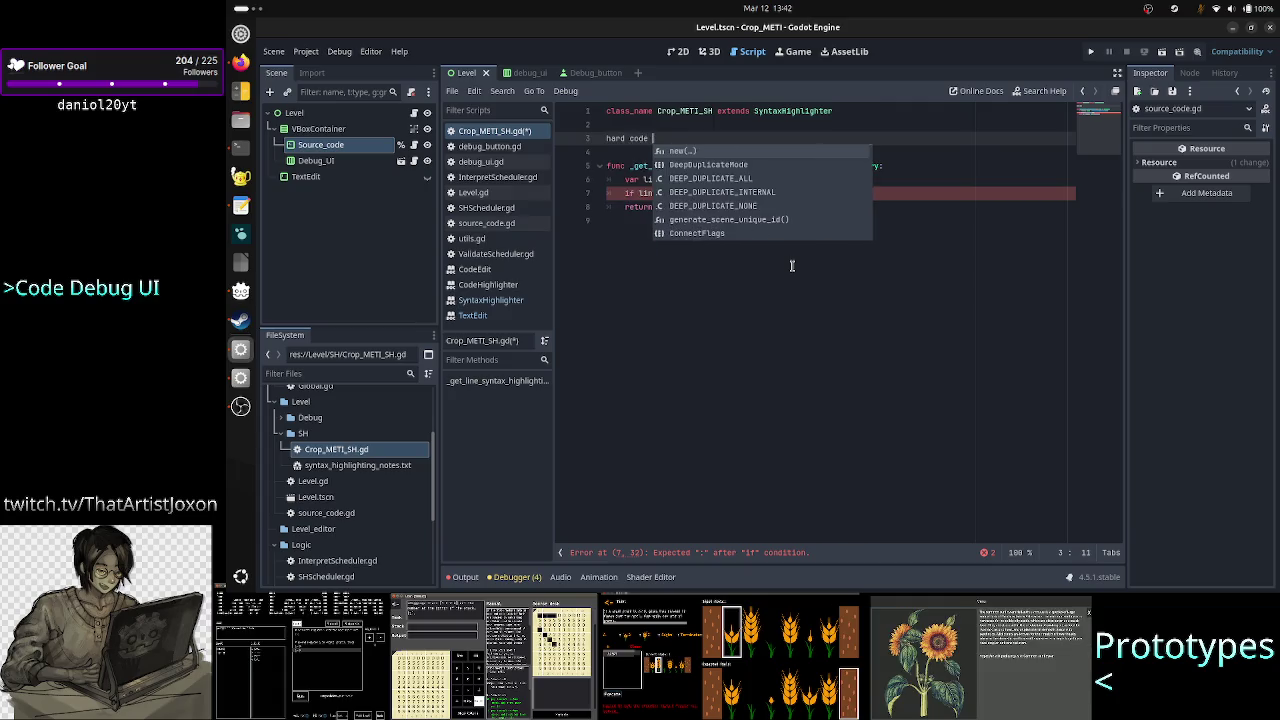
{"action": "key", "text": "BackSpace"}
{"action": "type", "text": "types"}
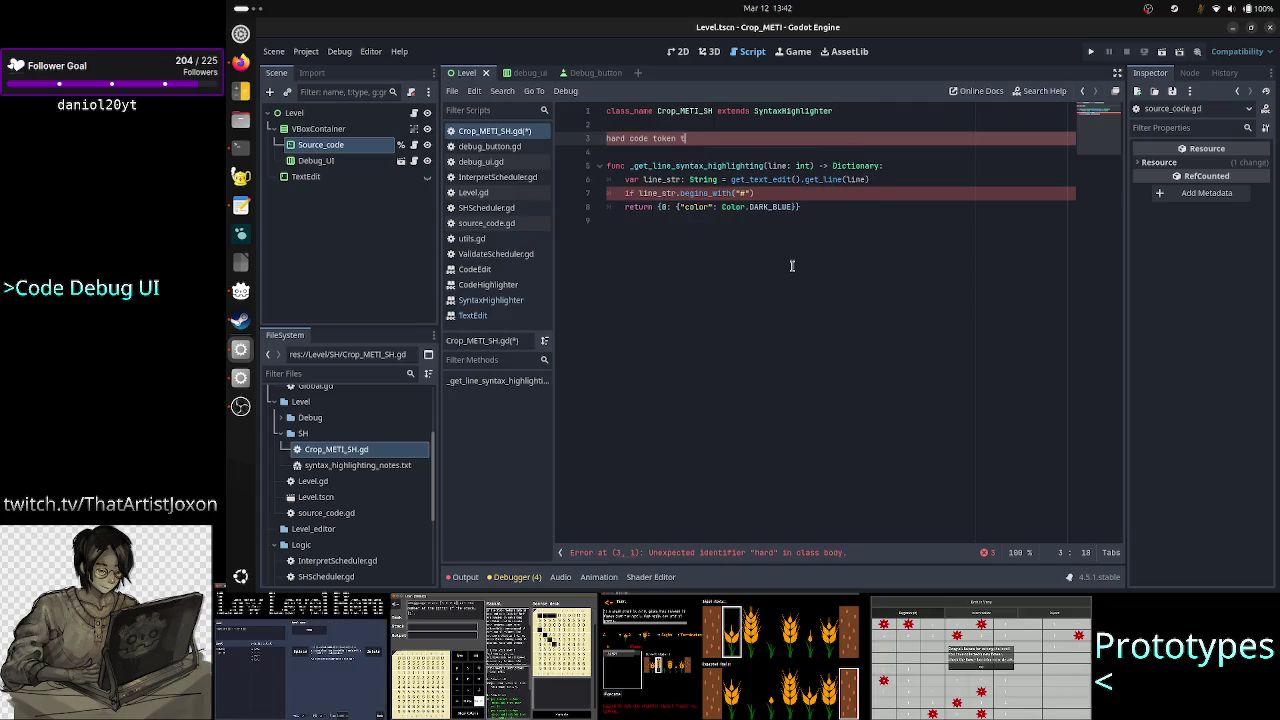
{"action": "key", "text": "Return"}
{"action": "key", "text": "Return"}
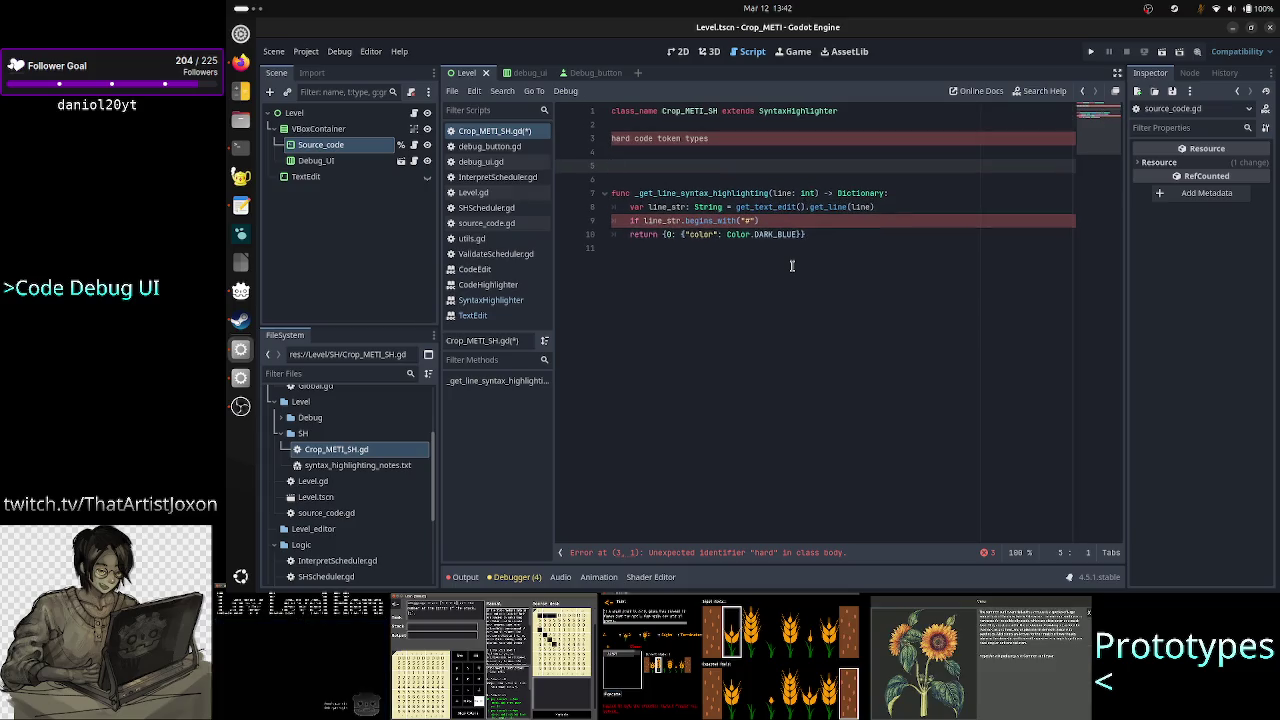
{"action": "type", "text": "token "}
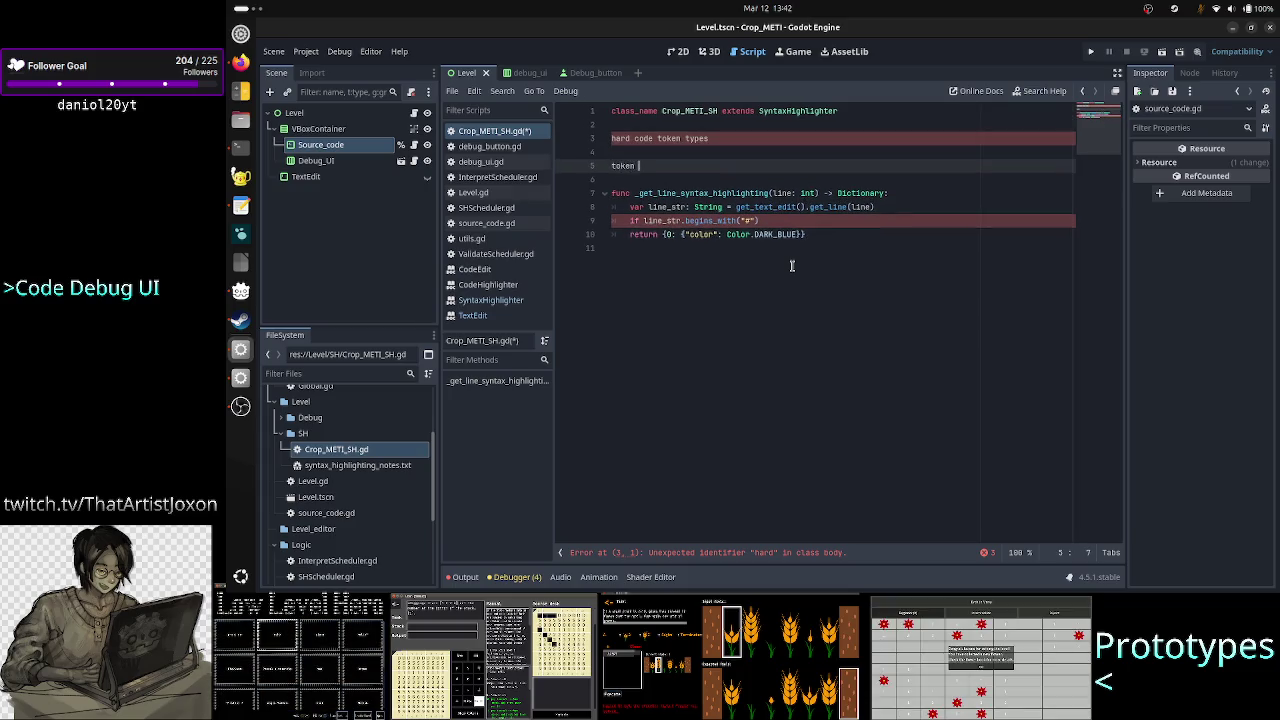
{"action": "type", "text": "types from ANTLR"}
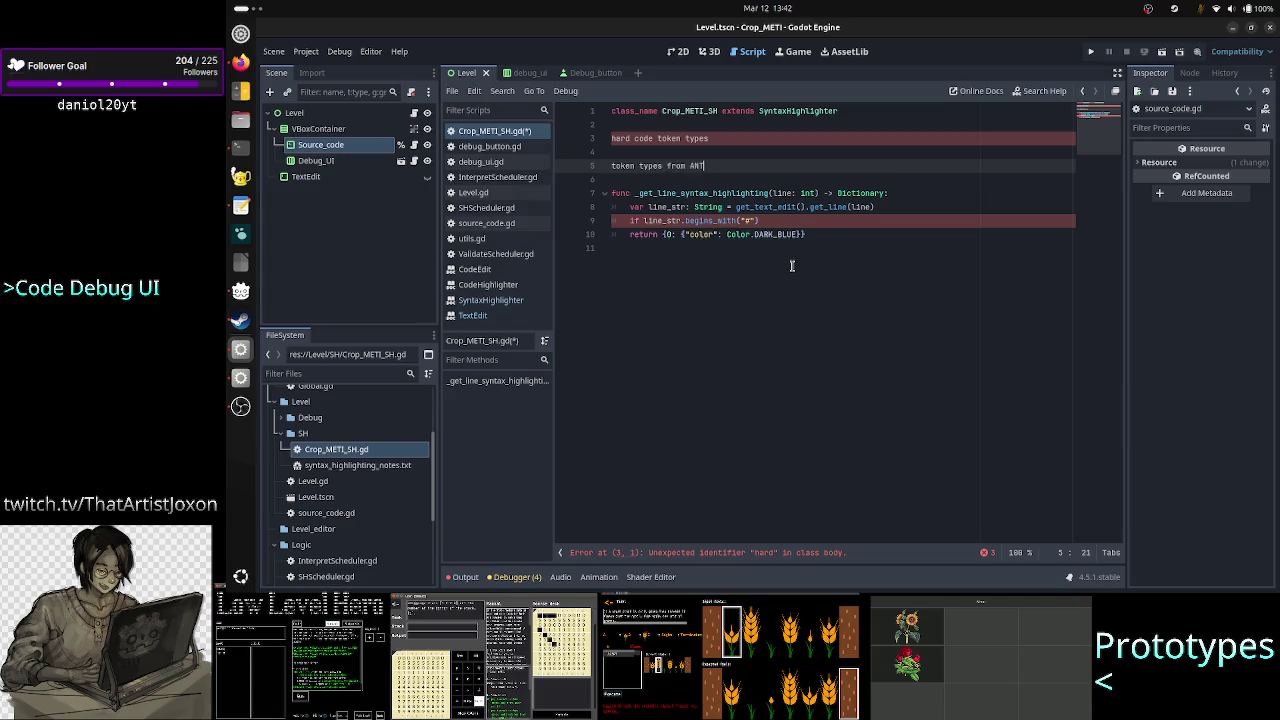
{"action": "key", "text": "Up"}
{"action": "key", "text": "Down"}
{"action": "key", "text": "shift+End"}
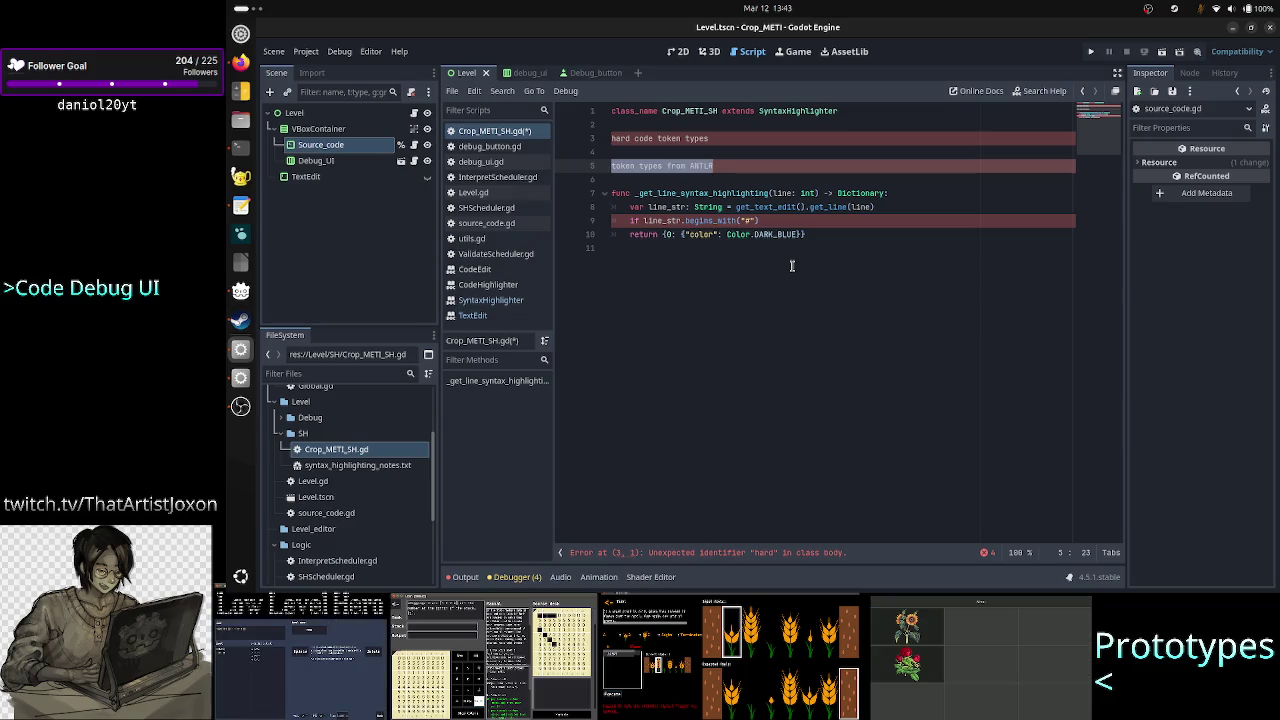
{"action": "key", "text": "Home"}
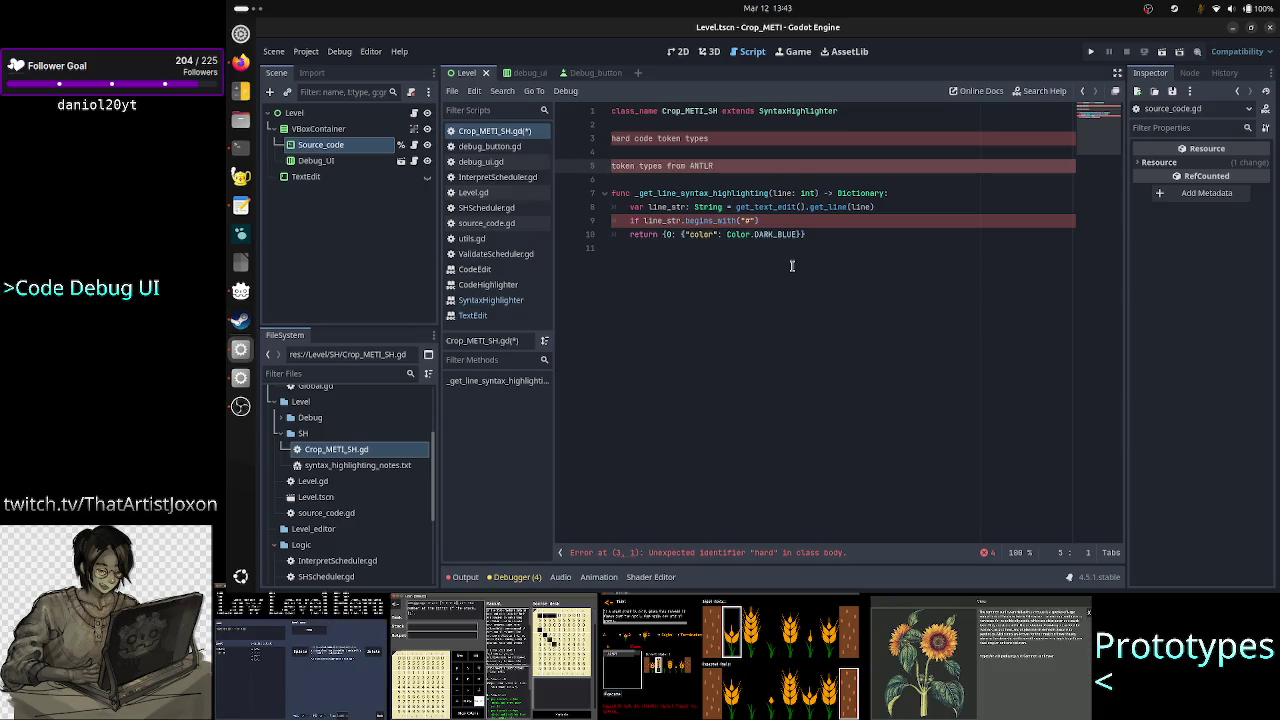
{"action": "key", "text": "shift+End"}
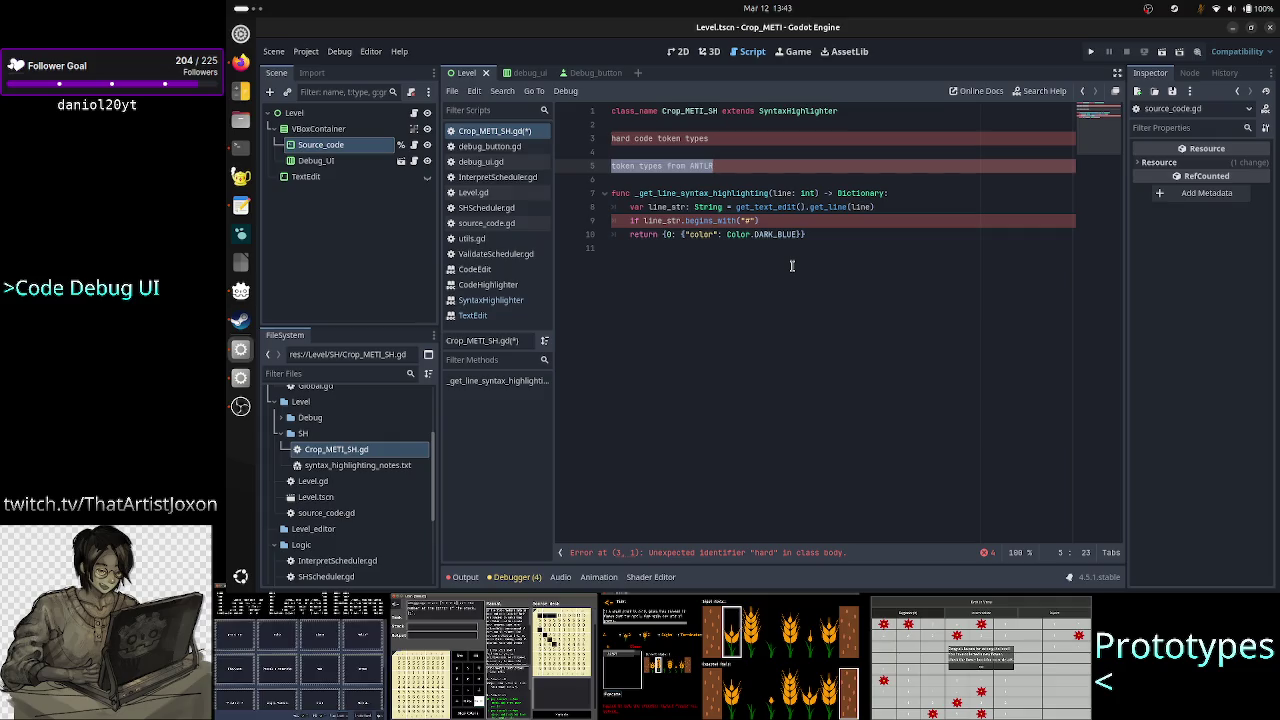
{"action": "key", "text": "Up"}
{"action": "key", "text": "Up"}
{"action": "key", "text": "Home"}
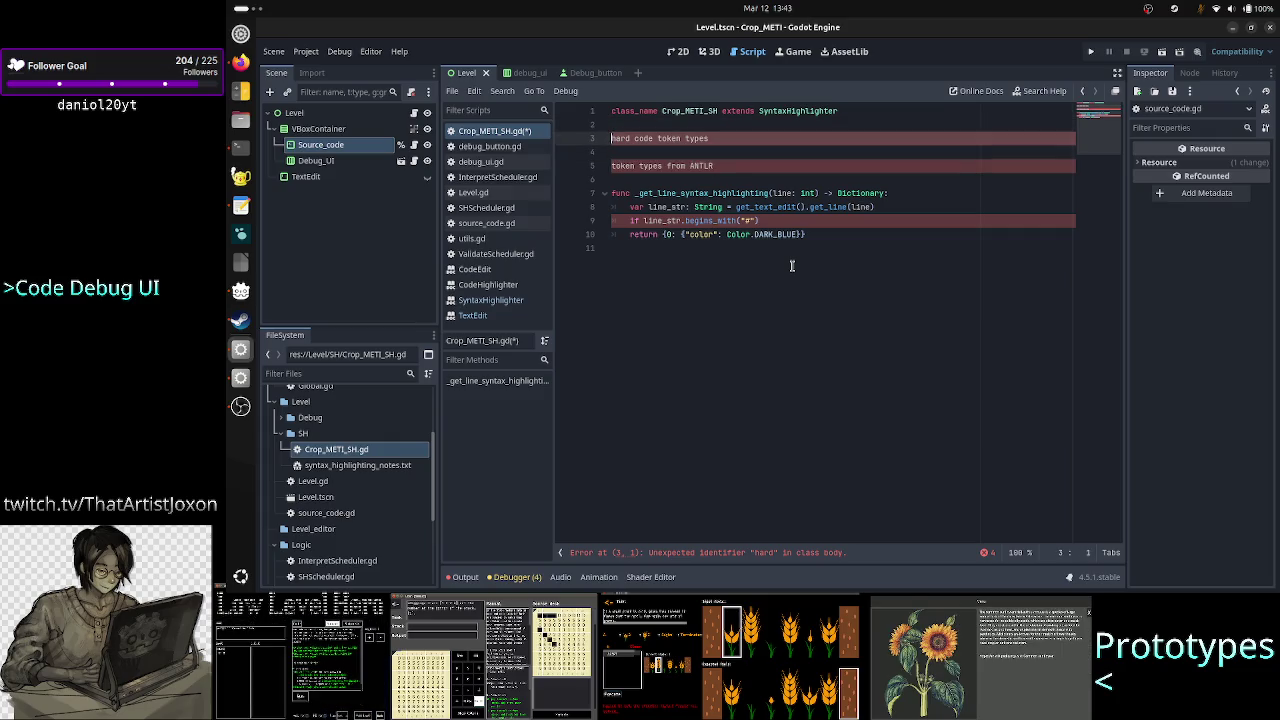
{"action": "key", "text": "shift+Down"}
{"action": "key", "text": "shift+Down"}
{"action": "key", "text": "shift+End"}
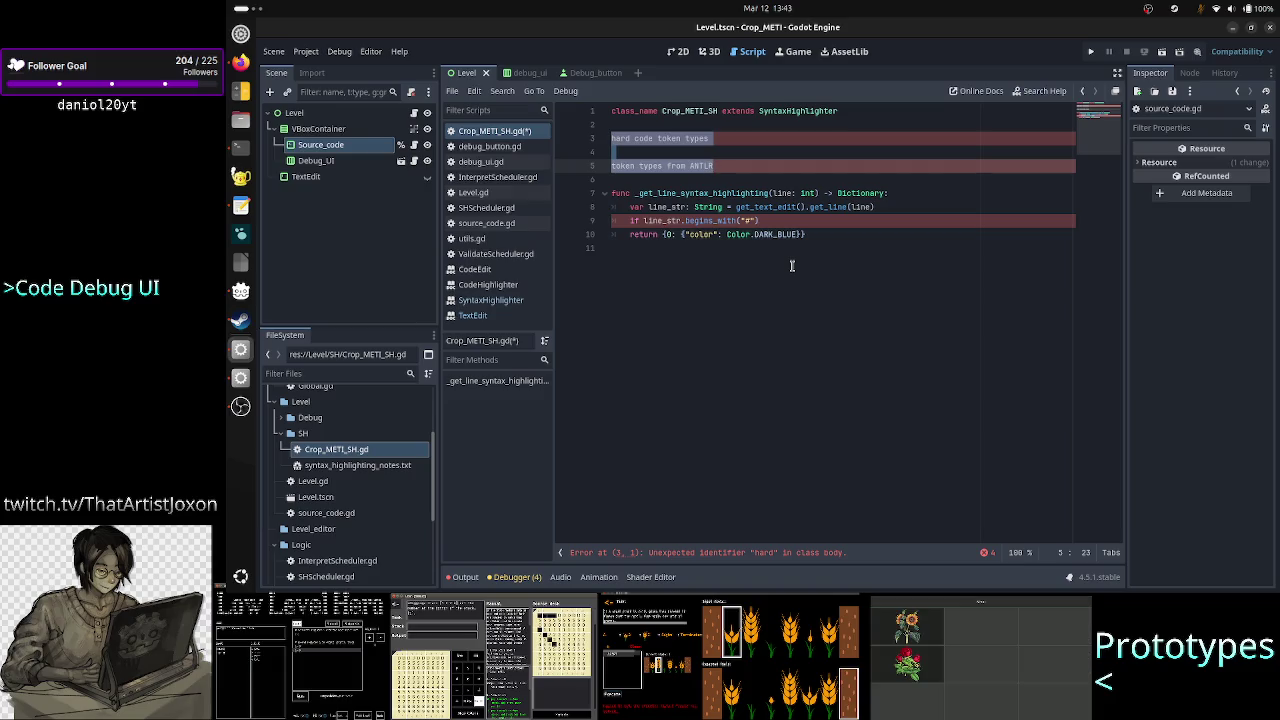
{"action": "key", "text": "BackSpace"}
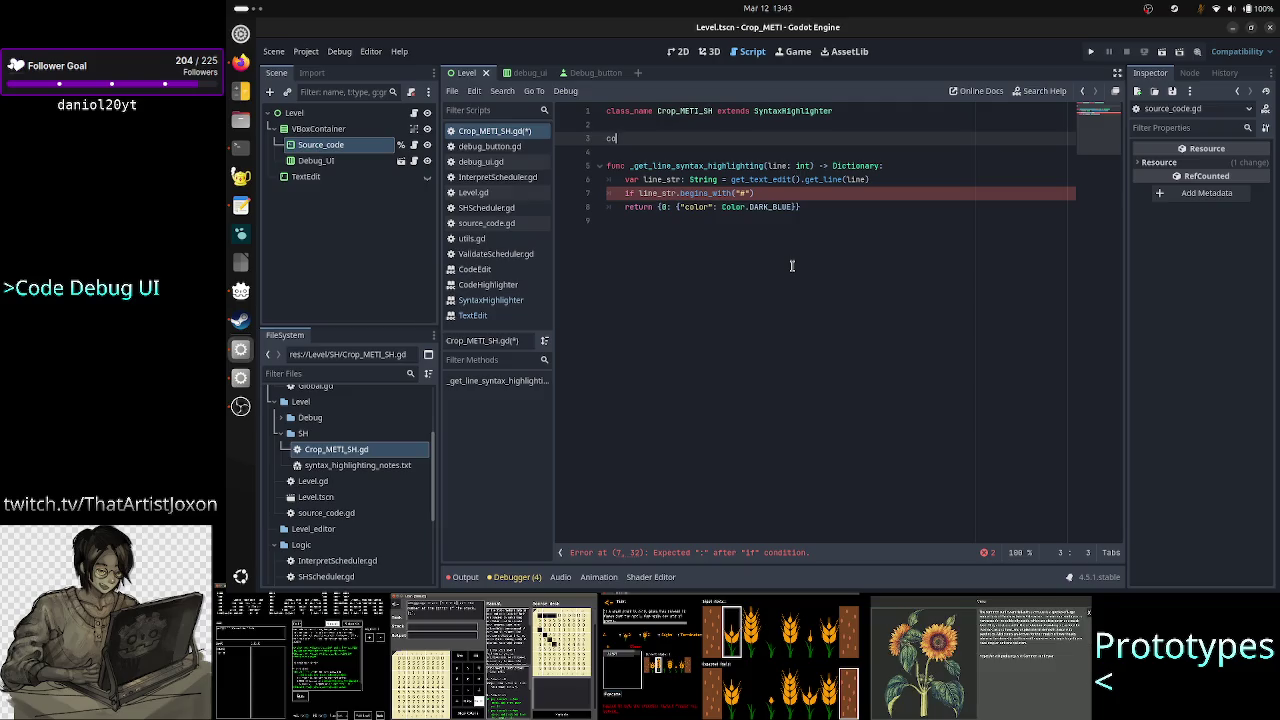
Declare const COMMENT_COLOR: Color = Color.GRAY
{"action": "type", "text": "t COMMENT_COLO"}
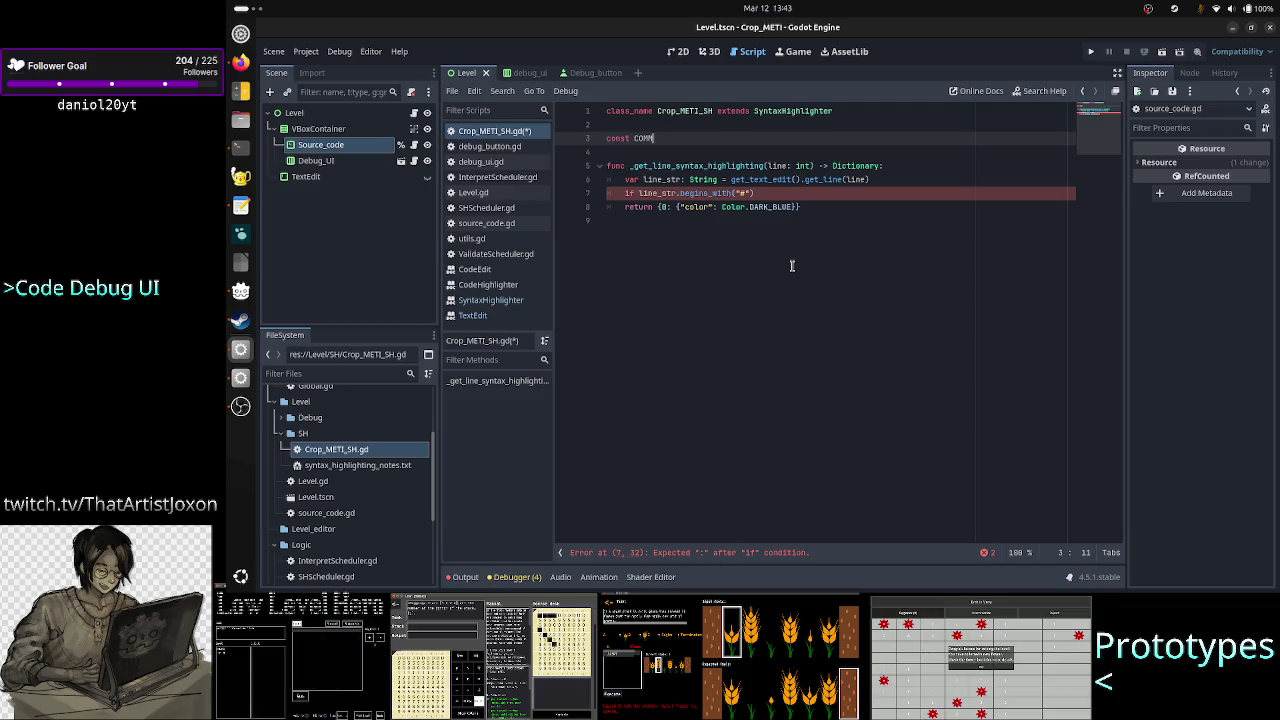
{"action": "type", "text": "R ="}
{"action": "key", "text": "Escape"}
{"action": "type", "text": "Color = "}
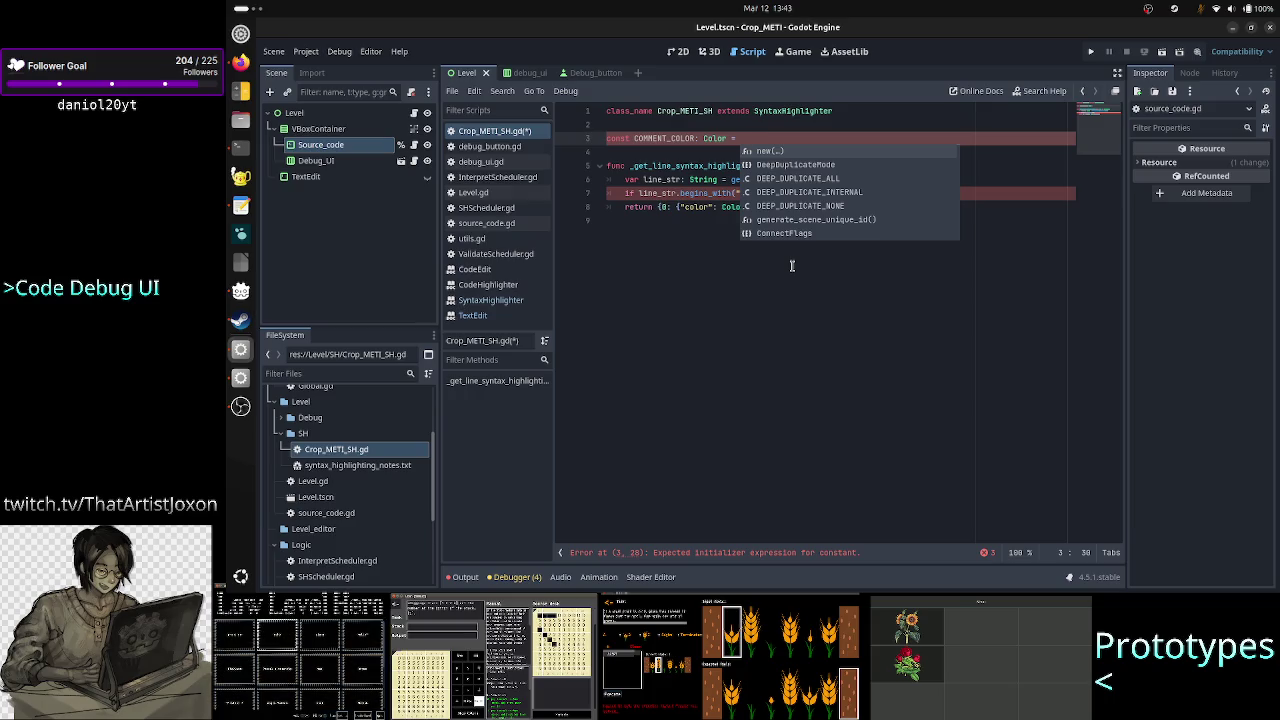
{"action": "type", "text": "g"}
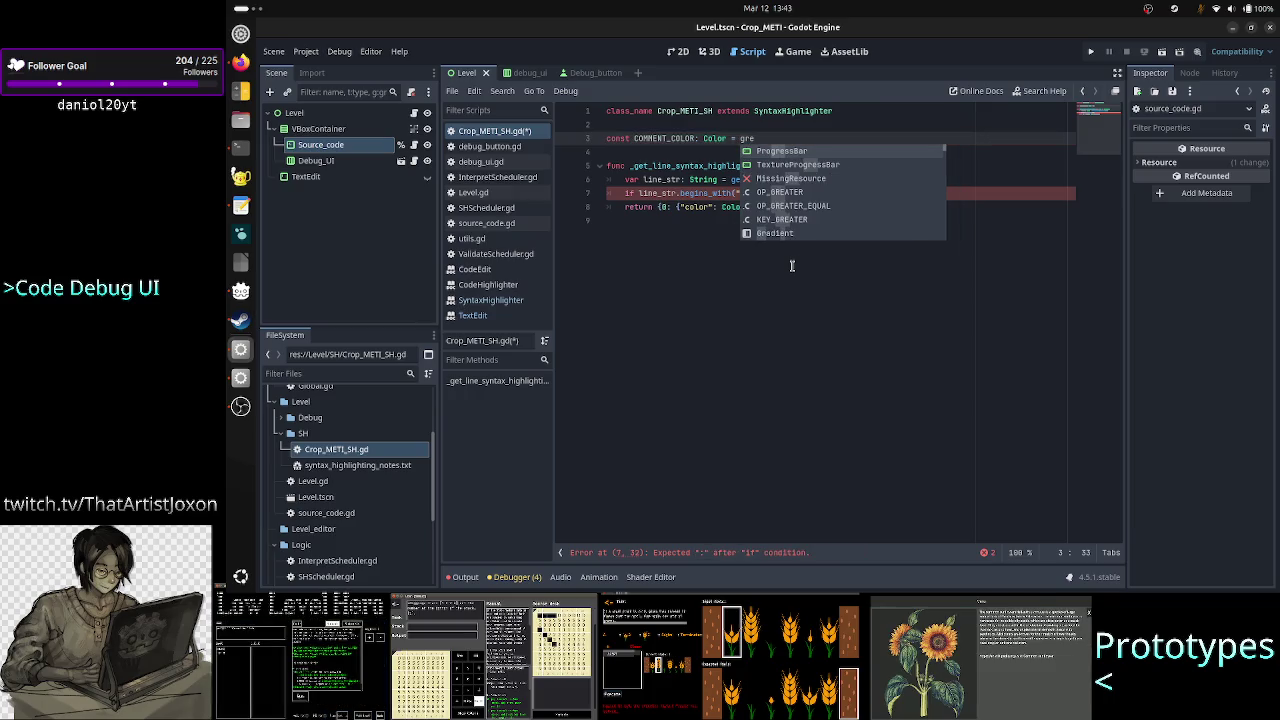
{"action": "key", "text": "BackSpace"}
{"action": "type", "text": "Color"}
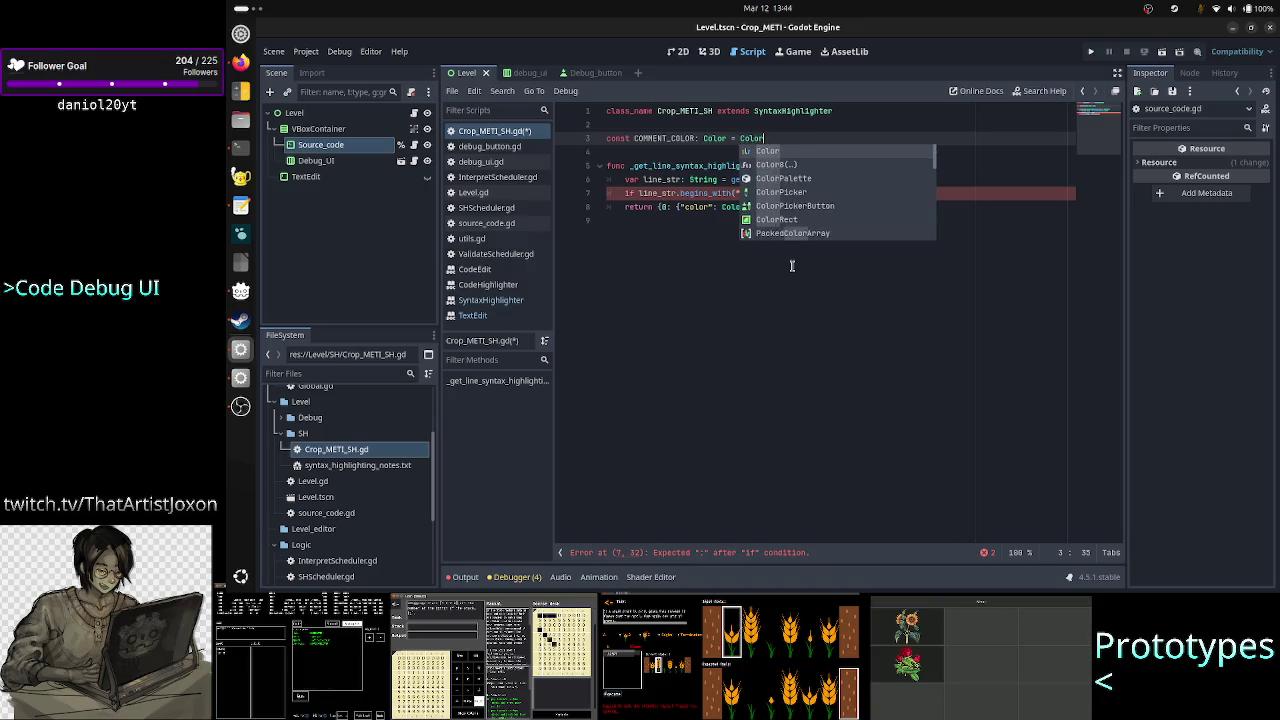
{"action": "type", "text": ".gr"}
{"action": "key", "text": "Return"}
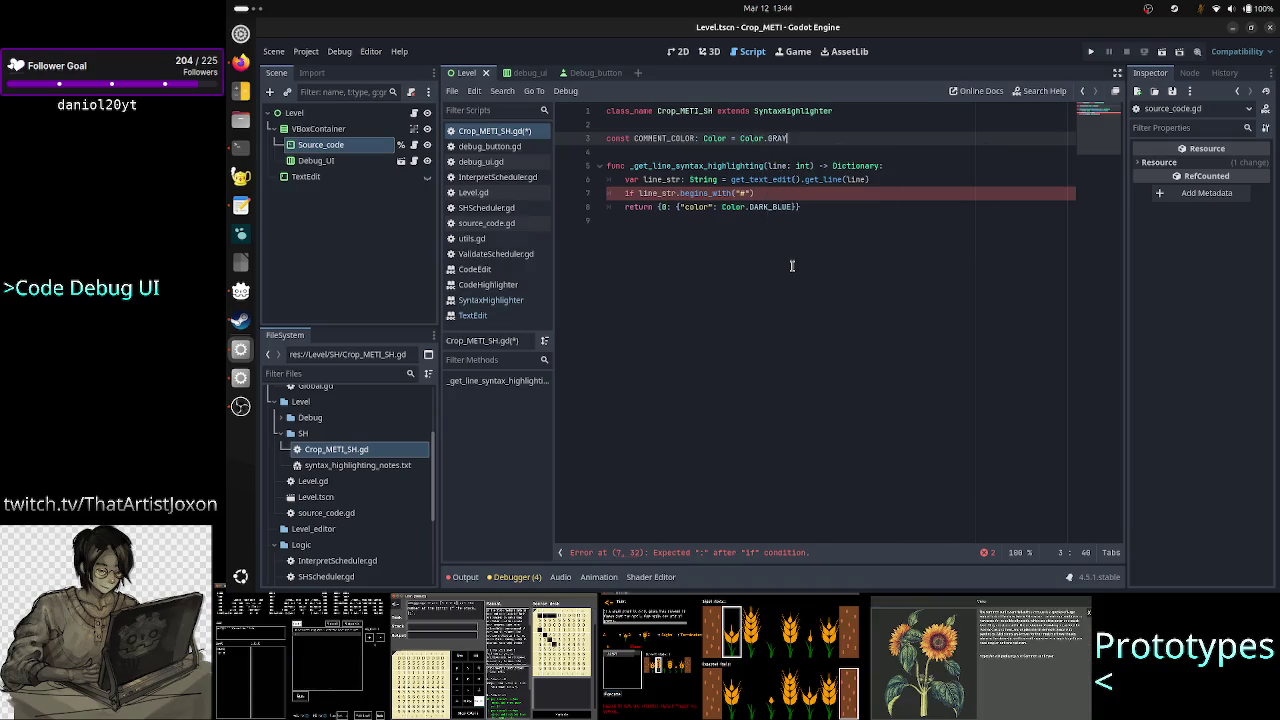
Declare const CODE_COLOR: Color = Color.LIGHT_BLUE below it
{"action": "key", "text": "Return"}
{"action": "type", "text": "const "}
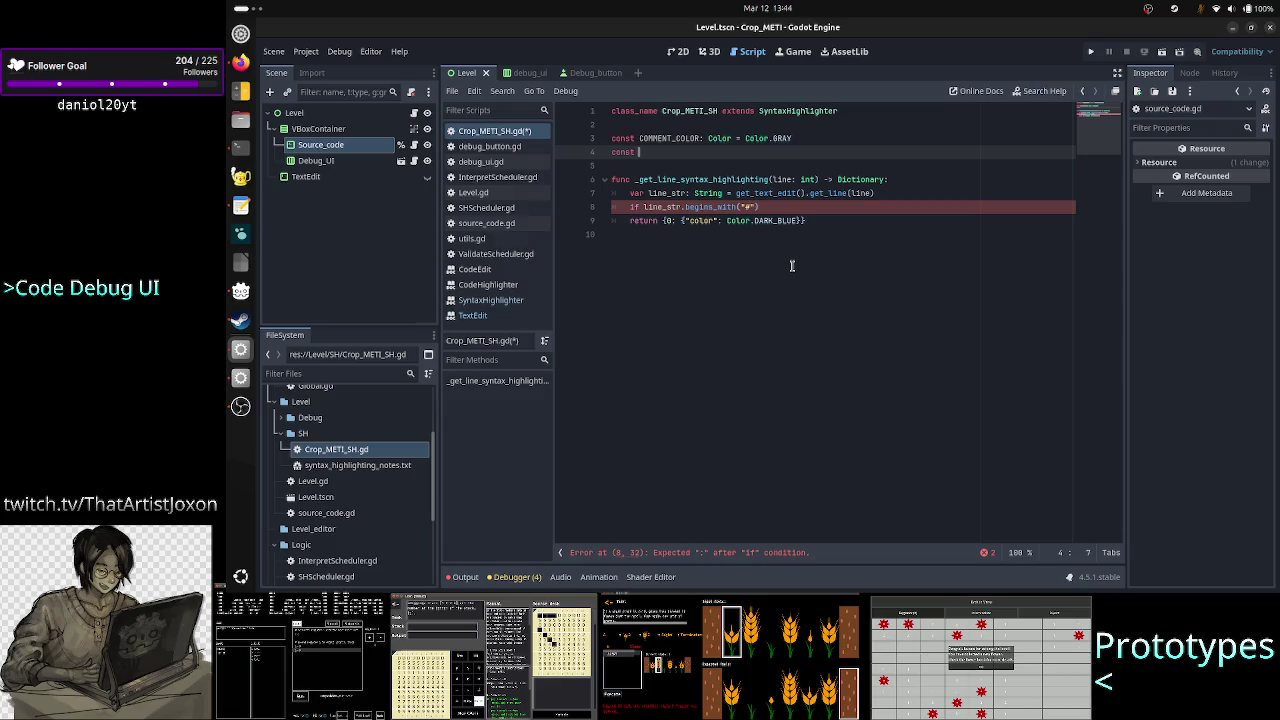
{"action": "type", "text": "CODE_COLOR:"}
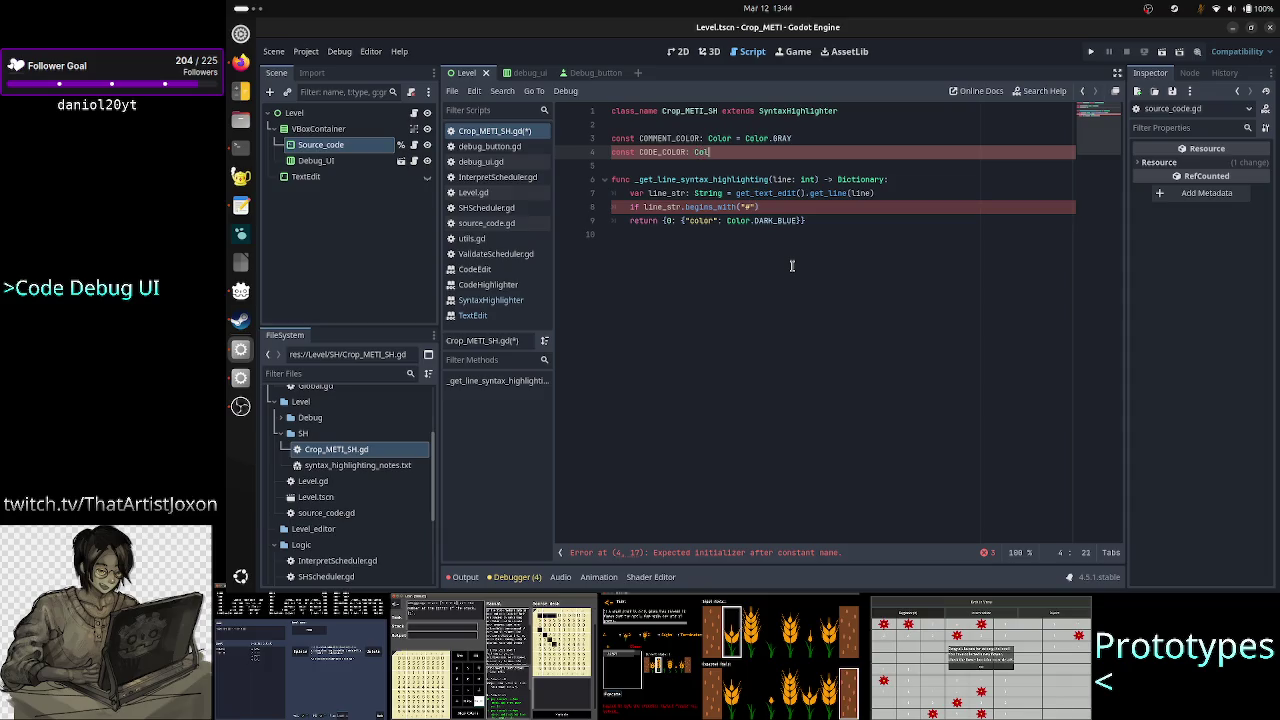
{"action": "type", "text": " Color = "}
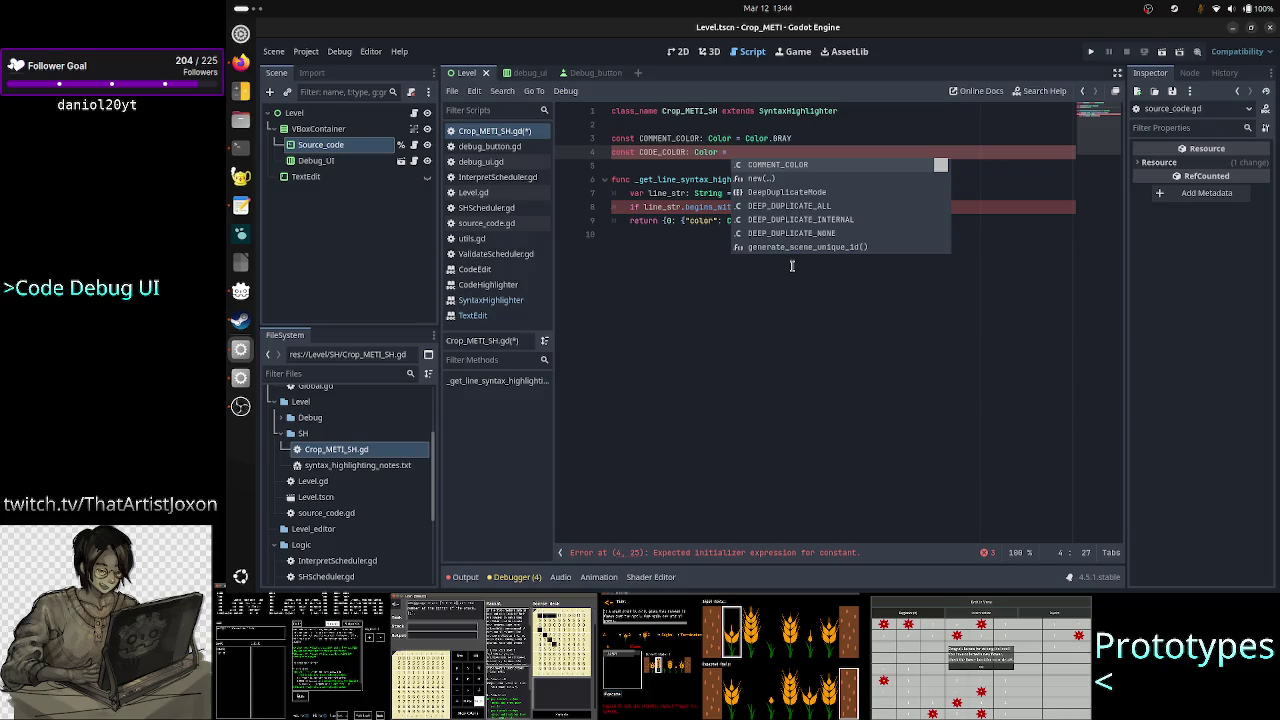
{"action": "type", "text": "Color."}
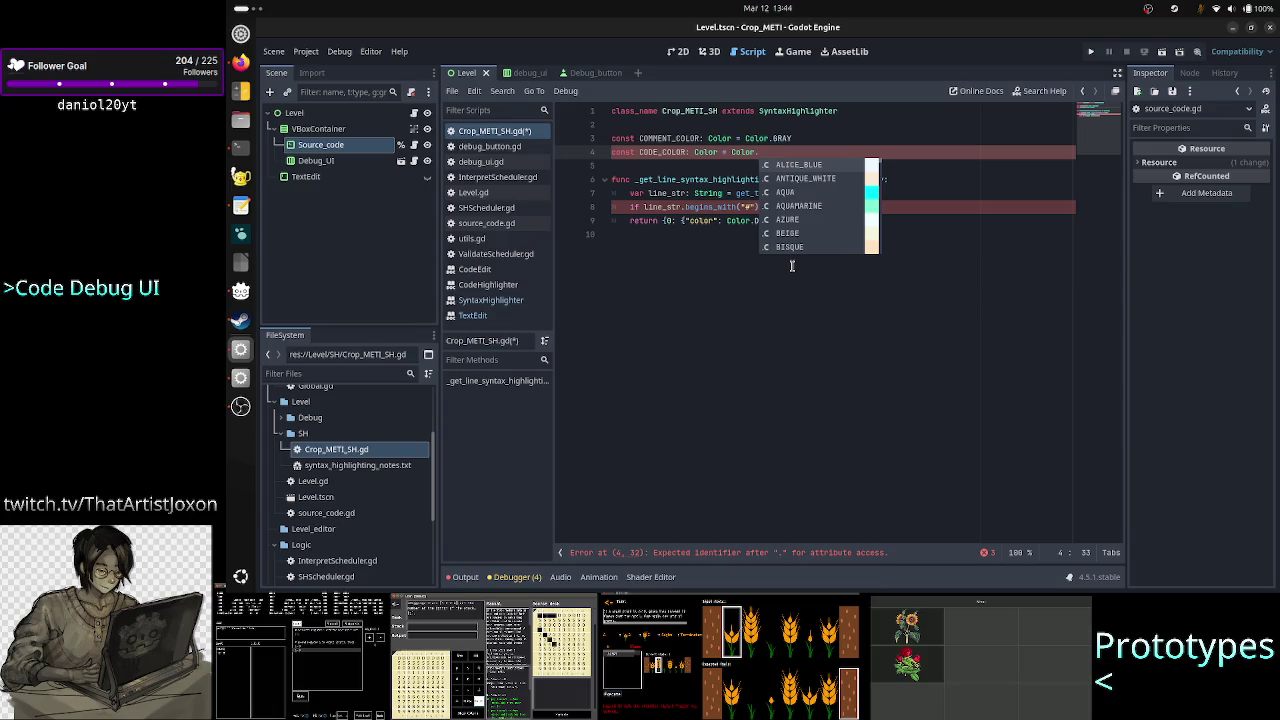
{"action": "type", "text": "light"}
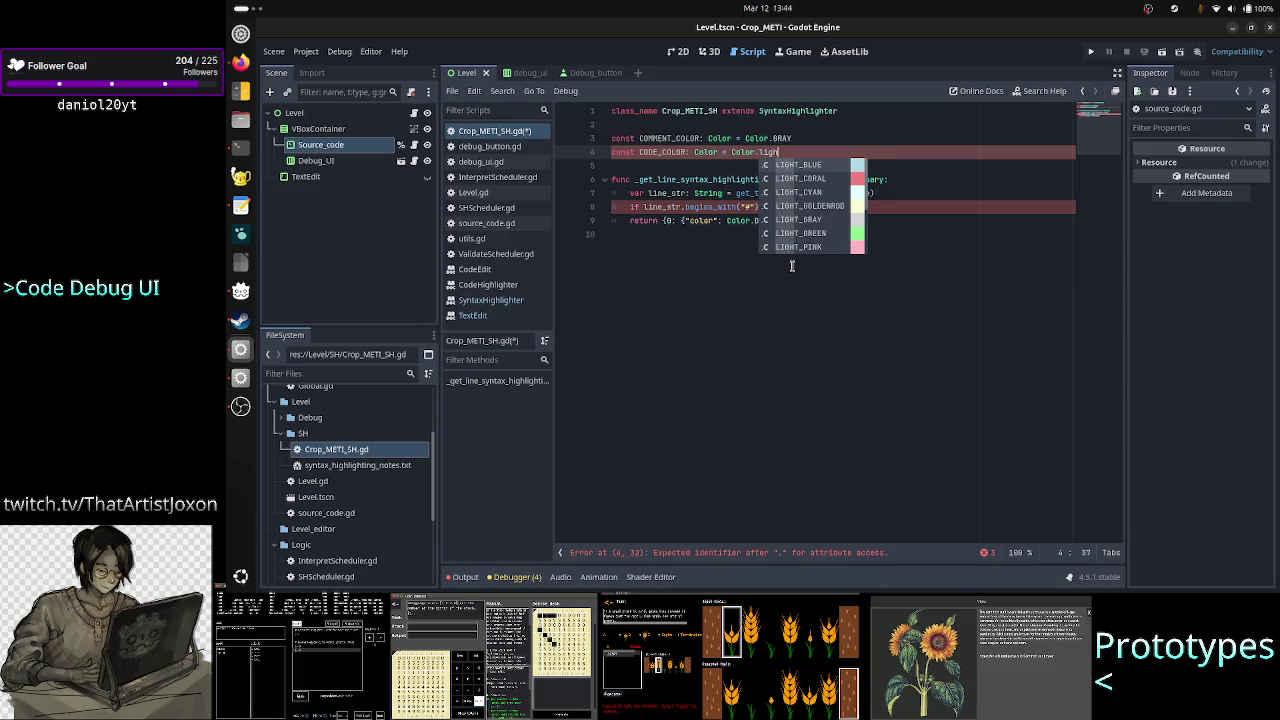
{"action": "key", "text": "Return"}
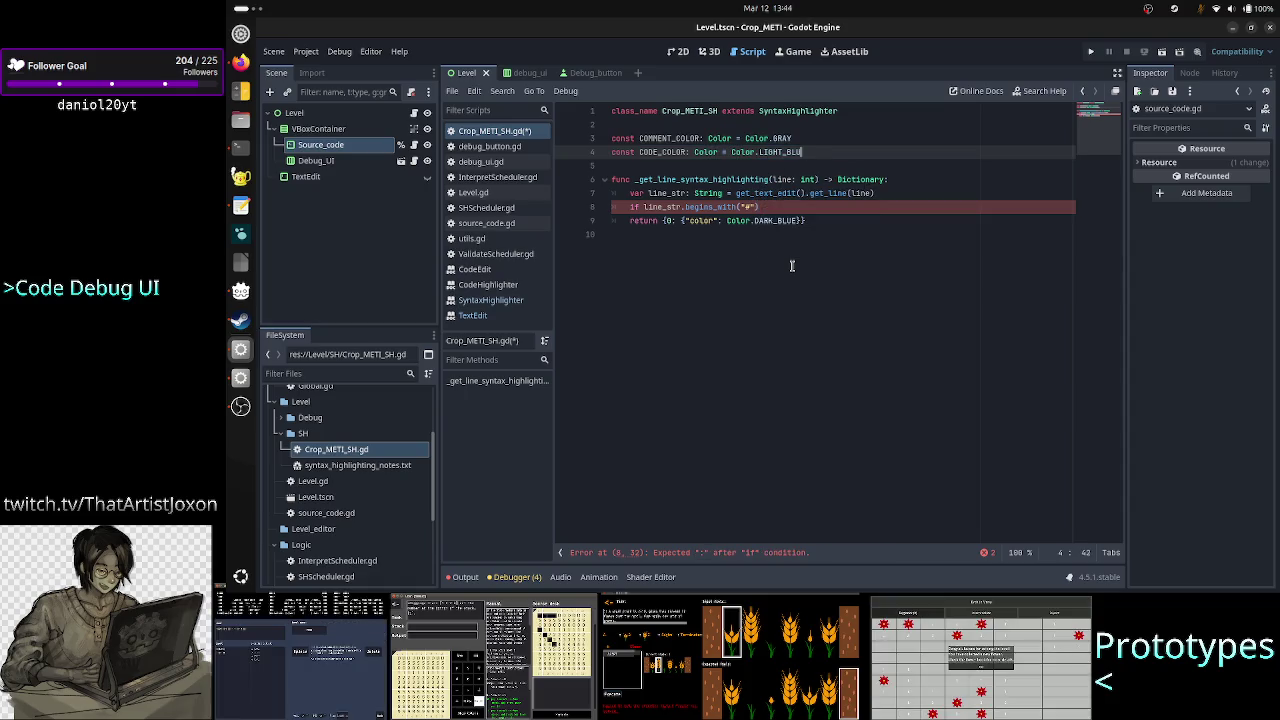
{"action": "key", "text": "BackSpace"}
{"action": "key", "text": "BackSpace"}
{"action": "key", "text": "BackSpace"}
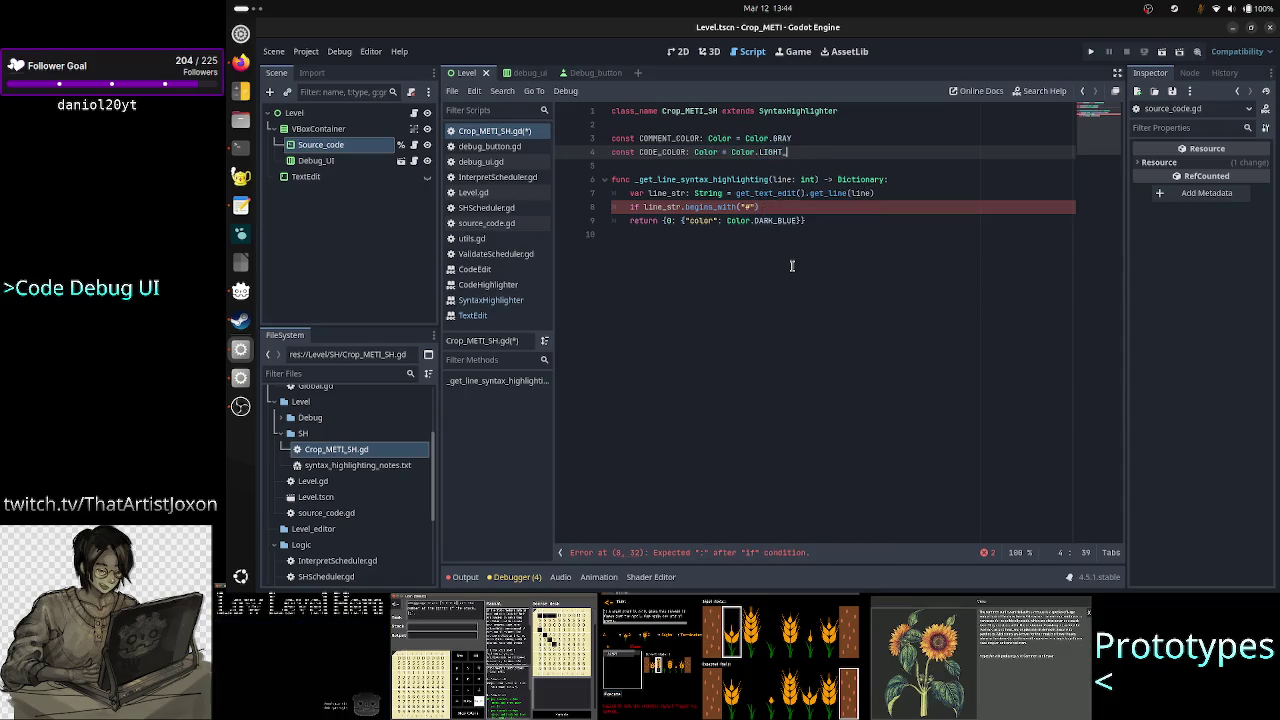
{"action": "type", "text": "BL"}
{"action": "key", "text": "Return"}
{"action": "key", "text": "Down"}
{"action": "key", "text": "Down"}
{"action": "key", "text": "Down"}
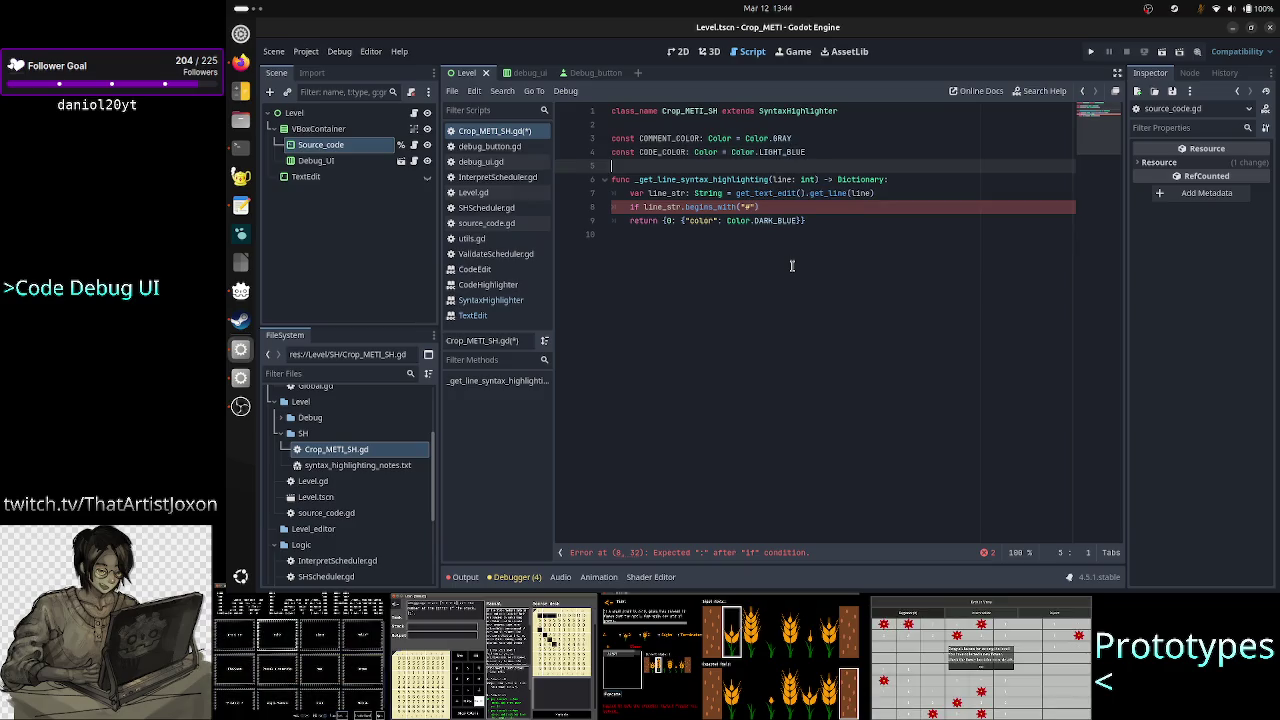
{"action": "key", "text": "Down"}
{"action": "key", "text": "End"}
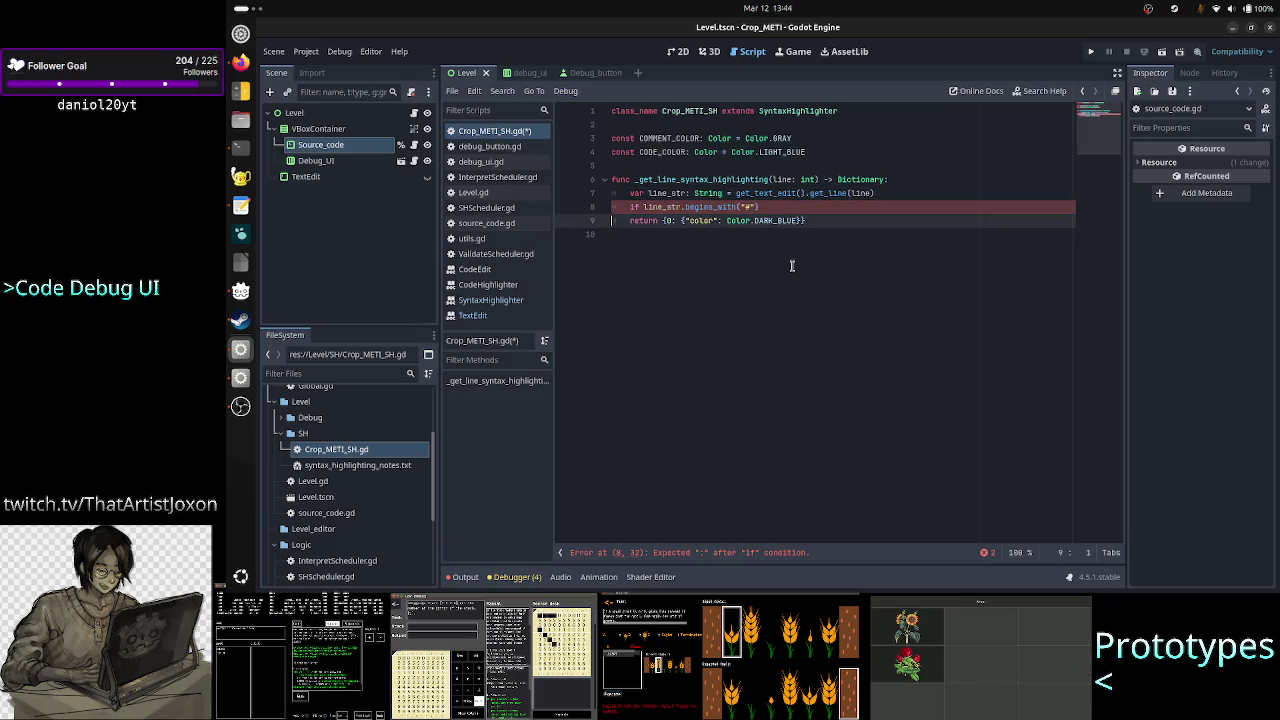
{"action": "type", "text": ":"}
Add a bare return inside the begins_with("#") if block
{"action": "key", "text": "Return"}
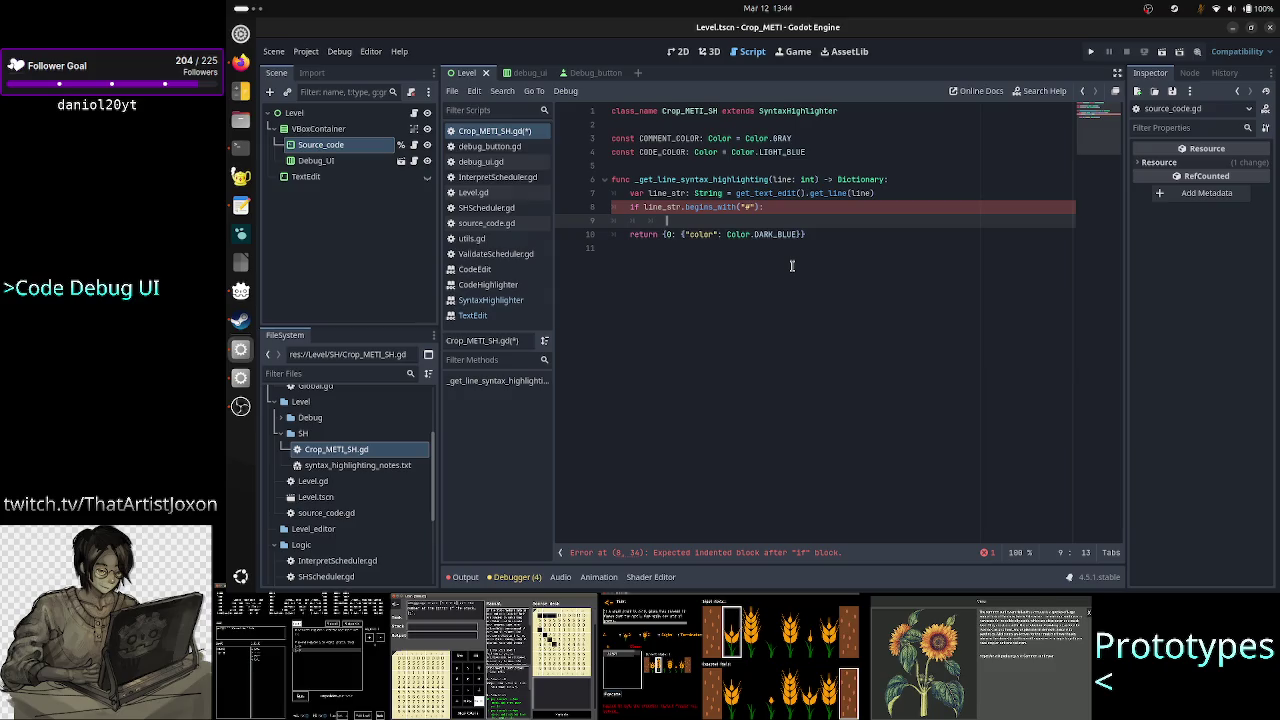
{"action": "type", "text": "return"}
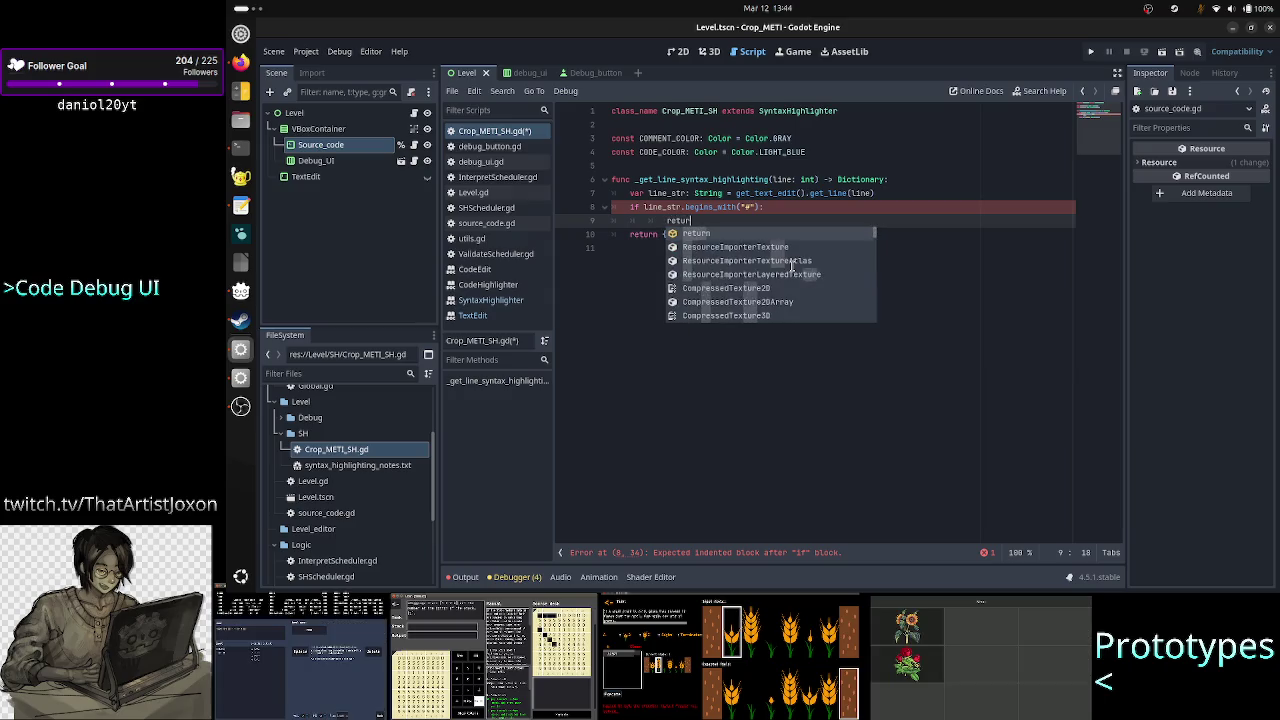
{"action": "key", "text": "Escape"}
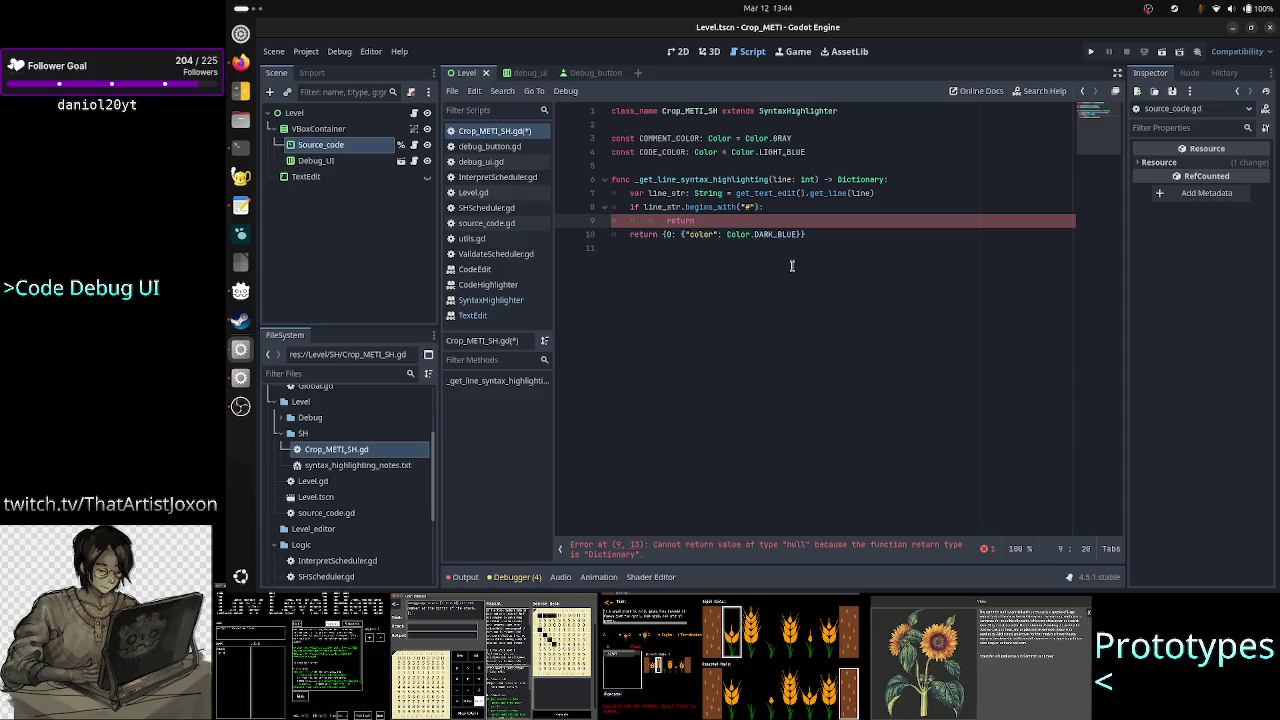
Select the {0: {"color": Color.DARK_BLUE}} dictionary returned on line 10
{"action": "key", "text": "Down"}
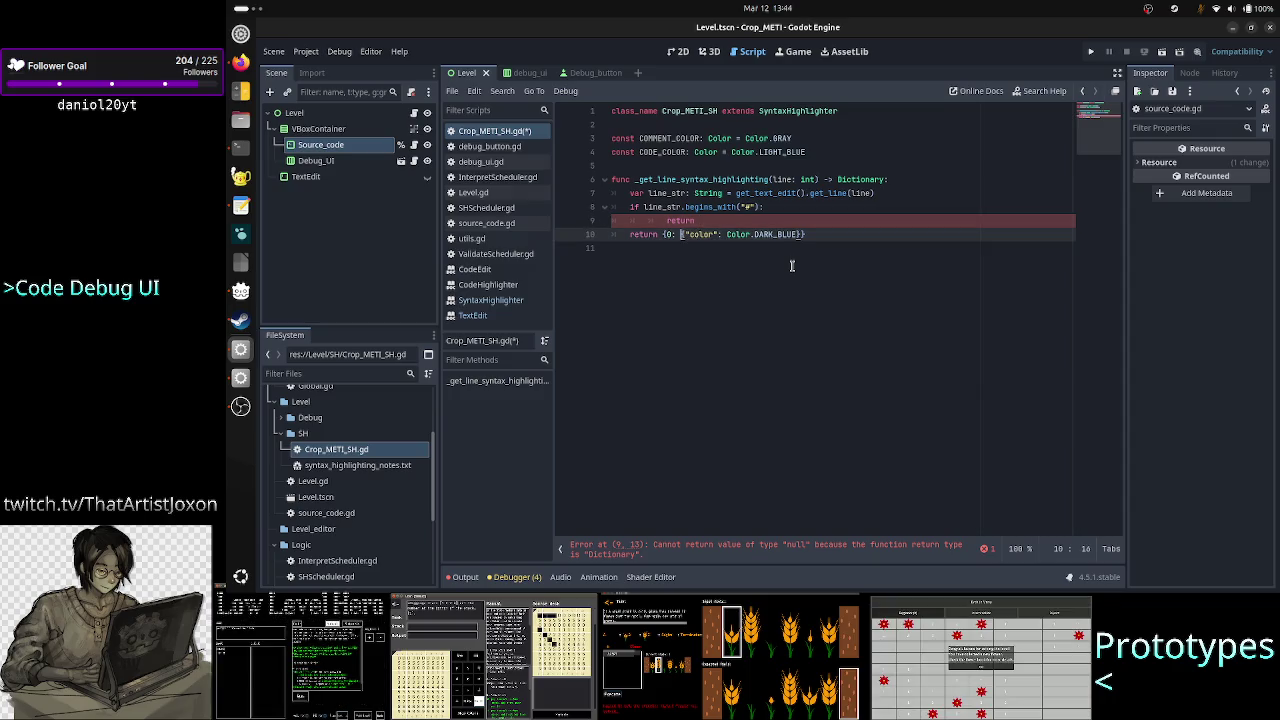
{"action": "key", "text": "Left"}
{"action": "key", "text": "ctrl+shift+Right"}
{"action": "key", "text": "ctrl+shift+Right"}
{"action": "key", "text": "ctrl+shift+Right"}
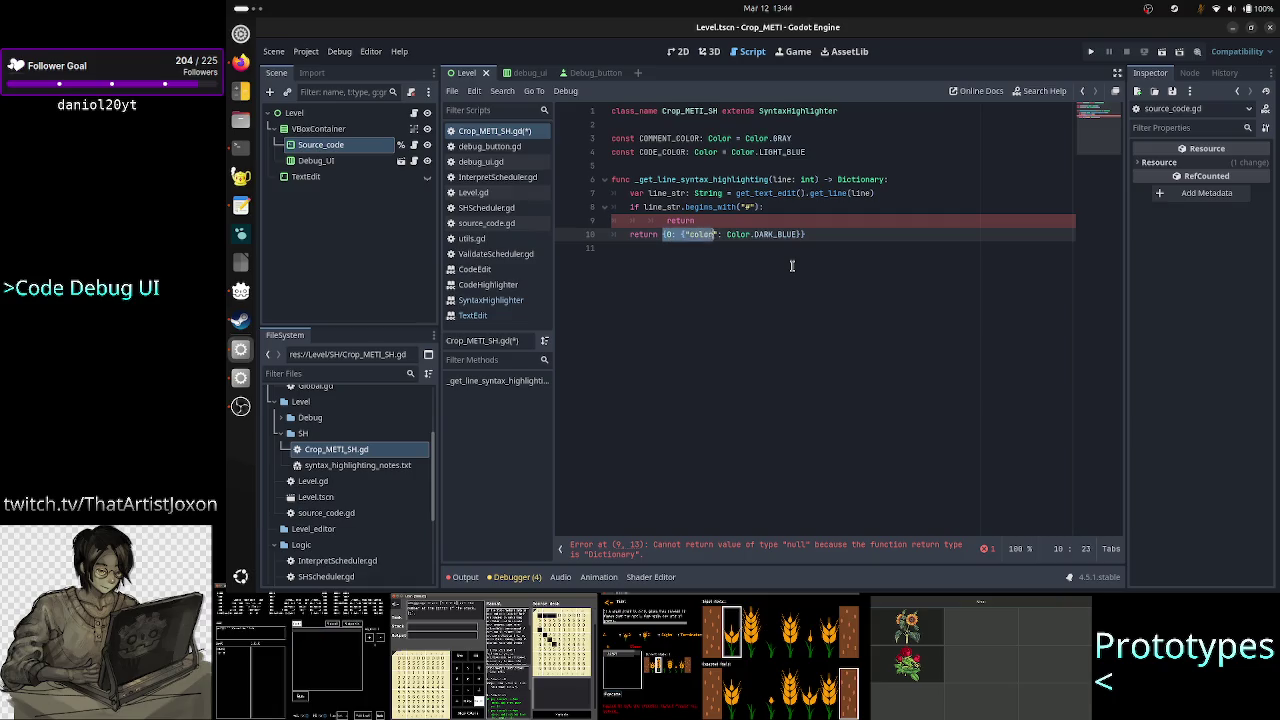
{"action": "key", "text": "shift+Right"}
{"action": "key", "text": "shift+Right"}
{"action": "key", "text": "shift+Right"}
{"action": "key", "text": "ctrl+c"}
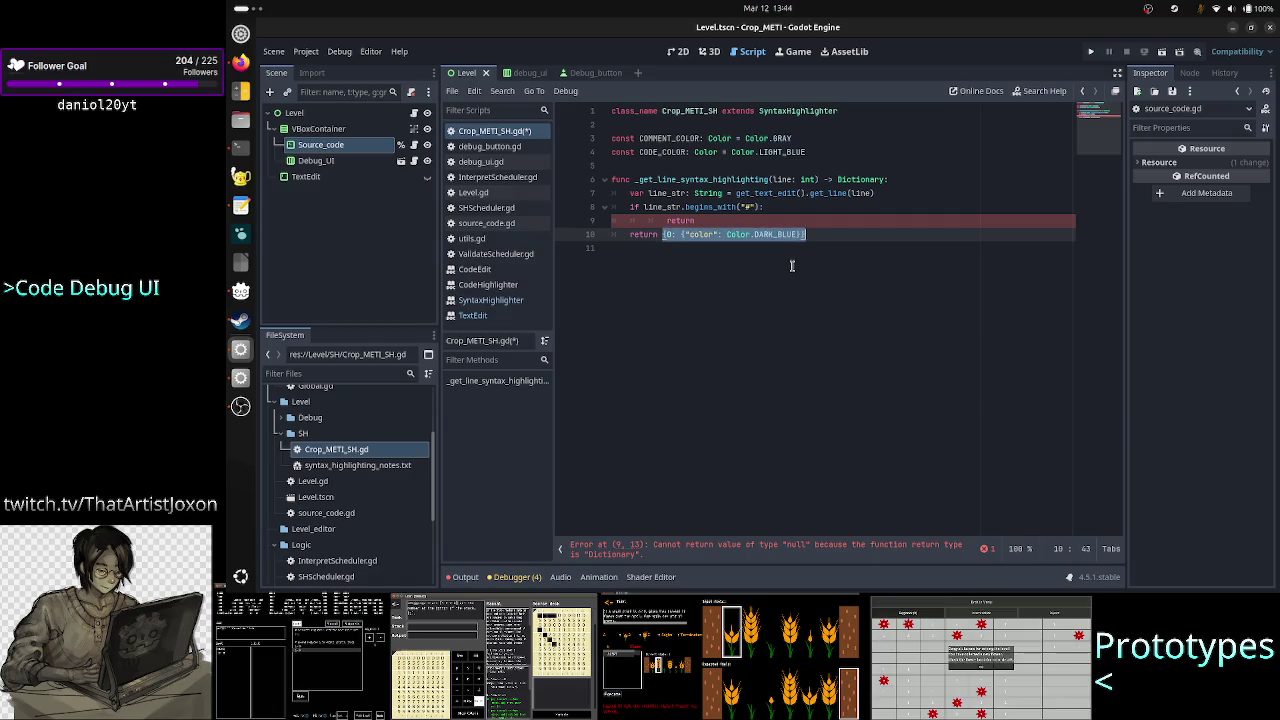
Make line 9 return {0: {"color": COMMENT_COLOR}}, outdented one level
{"action": "key", "text": "Up"}
{"action": "key", "text": "ctrl+v"}
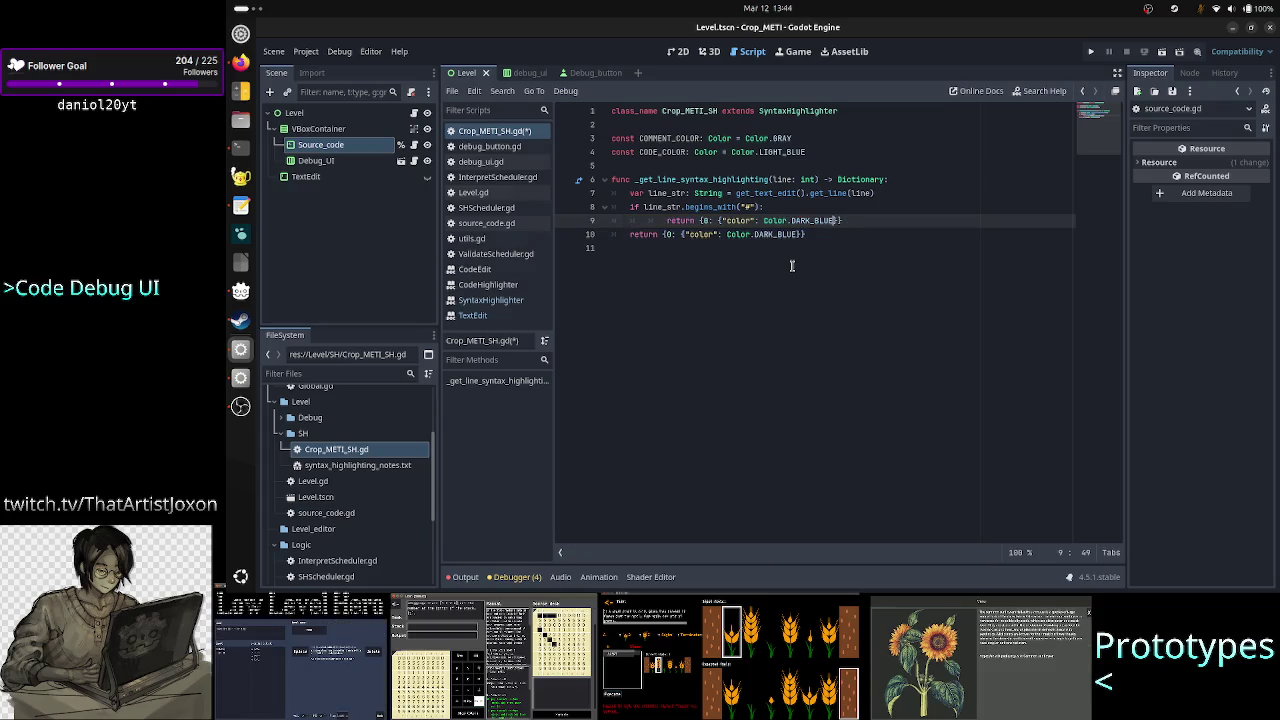
{"action": "key", "text": "BackSpace"}
{"action": "key", "text": "BackSpace"}
{"action": "key", "text": "BackSpace"}
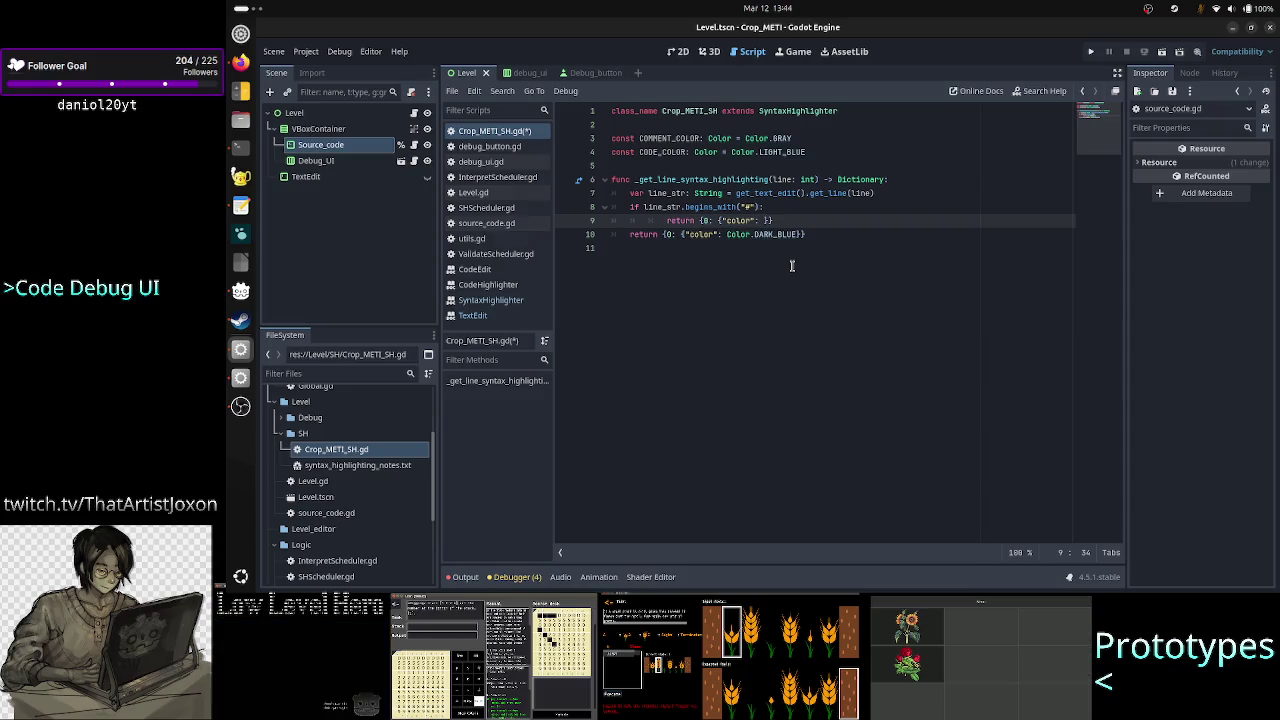
{"action": "type", "text": "COMM"}
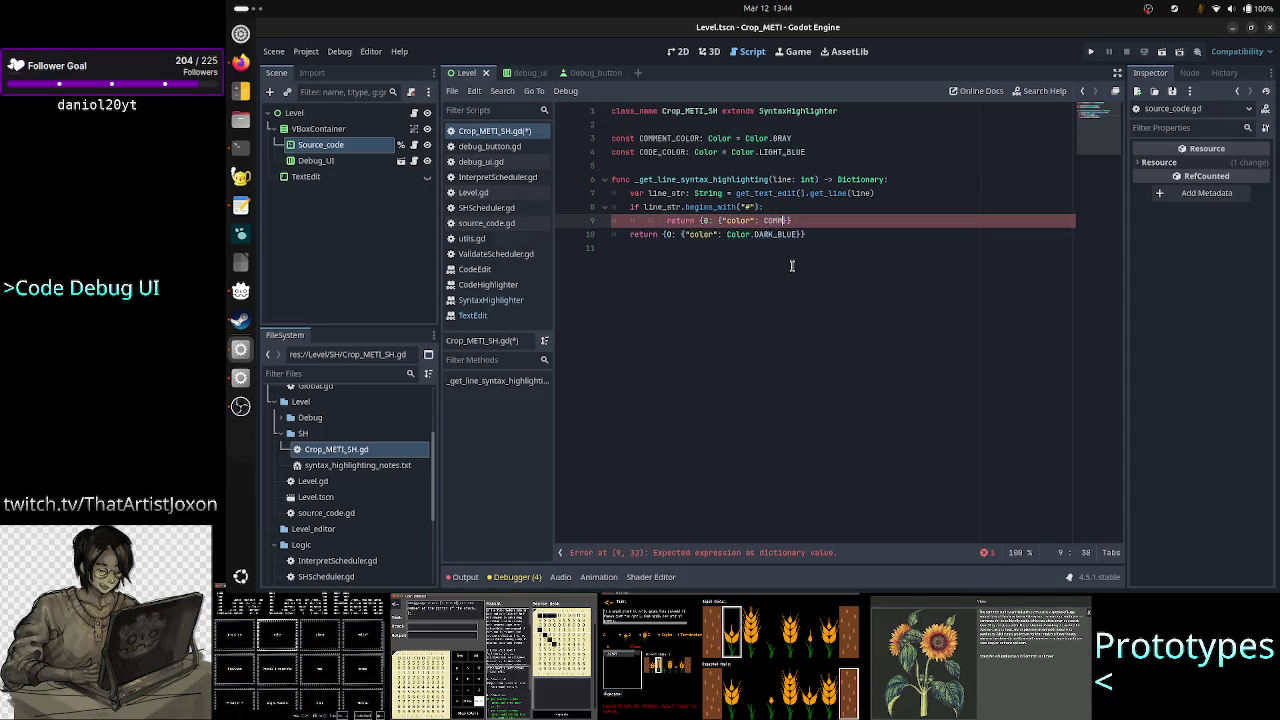
{"action": "key", "text": "Return"}
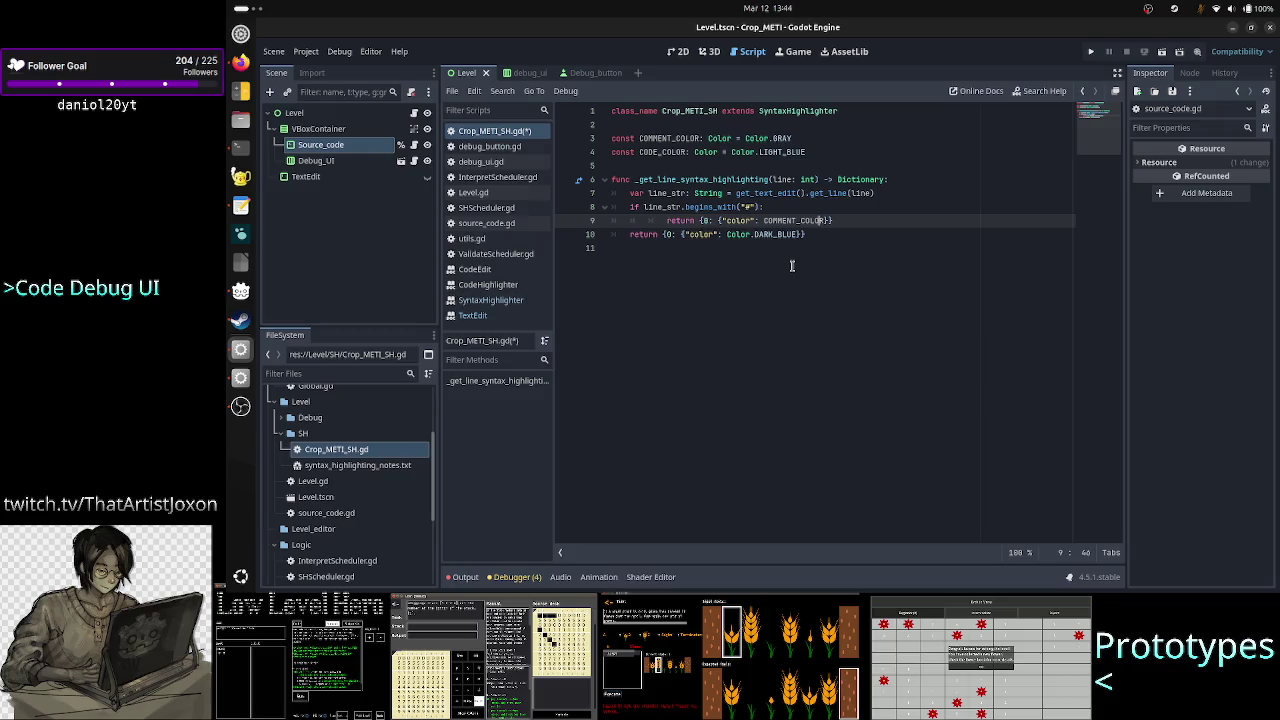
{"action": "key", "text": "BackSpace"}
Change line 10's colour from Color.DARK_BLUE to CODE_COLOR and save the script
{"action": "key", "text": "Down"}
{"action": "key", "text": "Up"}
{"action": "key", "text": "Up"}
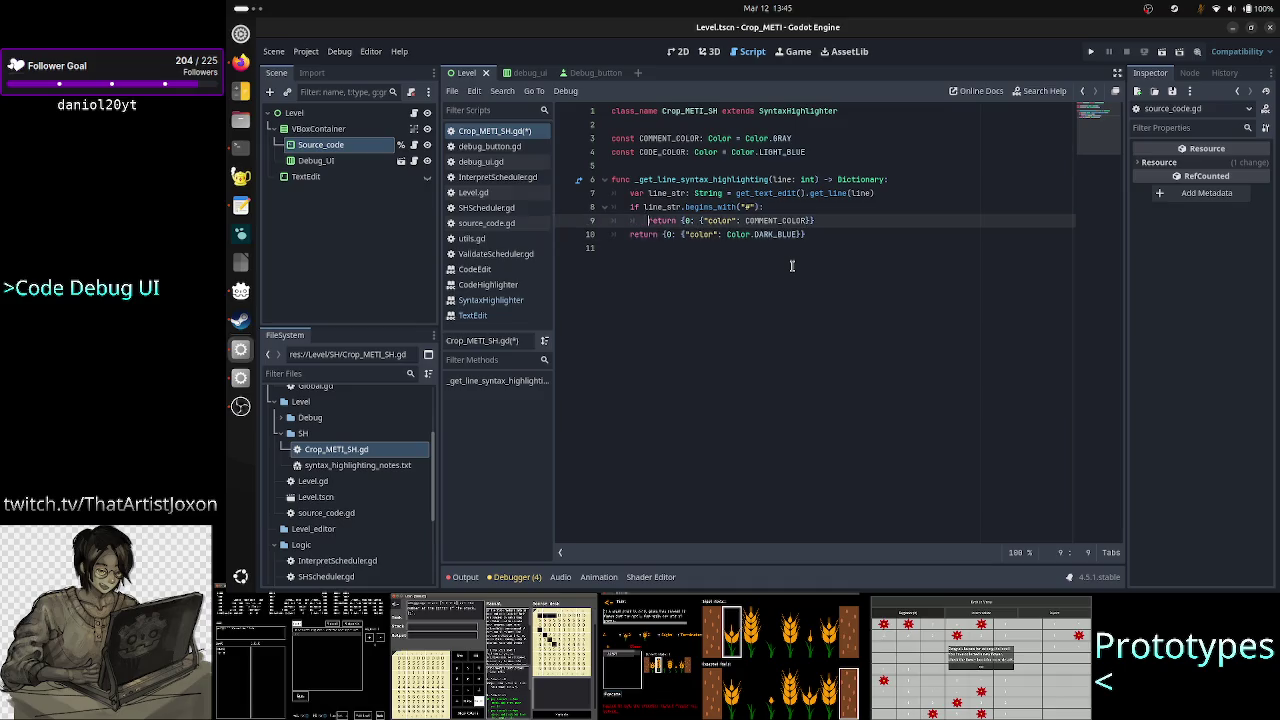
{"action": "key", "text": "Right"}
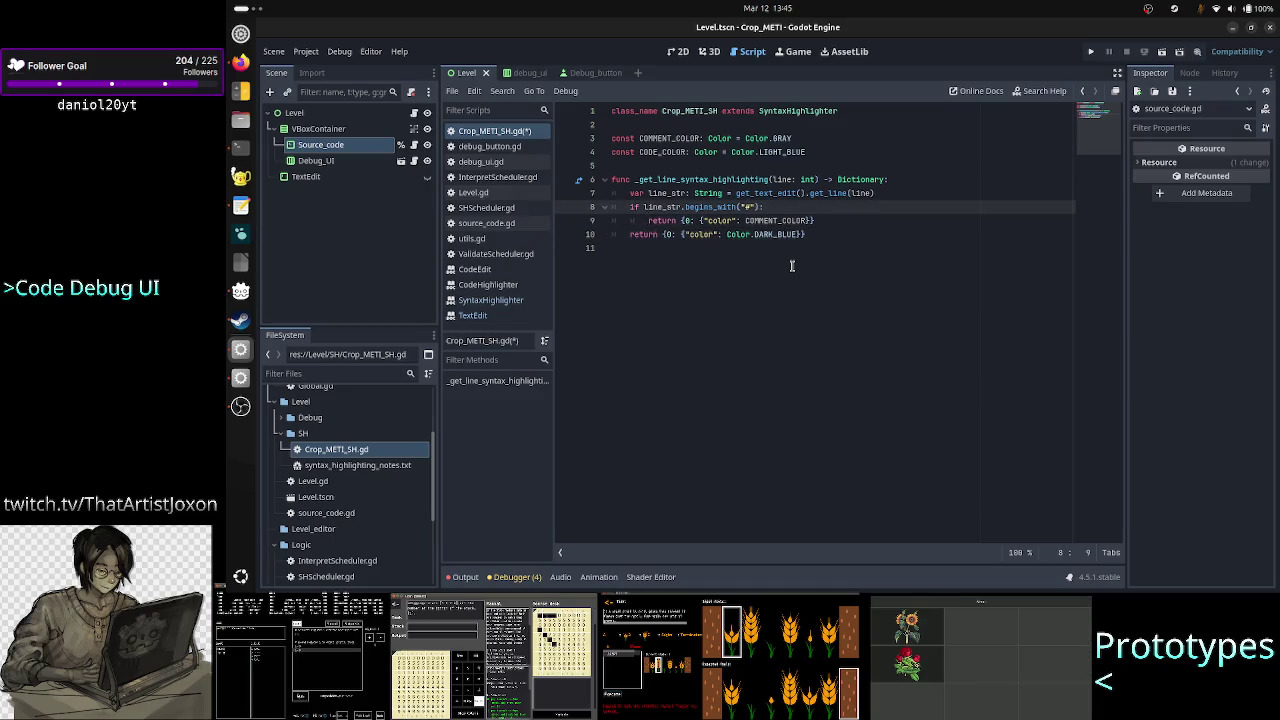
{"action": "key", "text": "Down"}
{"action": "key", "text": "Down"}
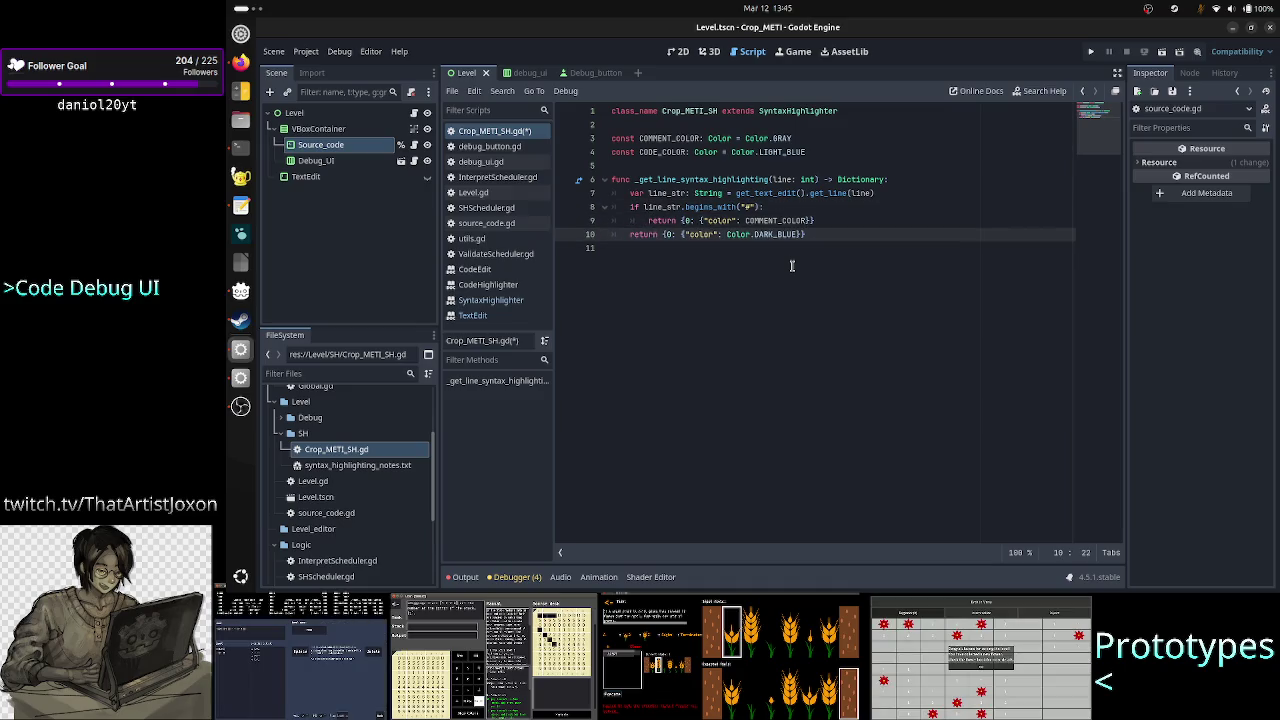
{"action": "key", "text": "Right"}
{"action": "key", "text": "Right"}
{"action": "key", "text": "Right"}
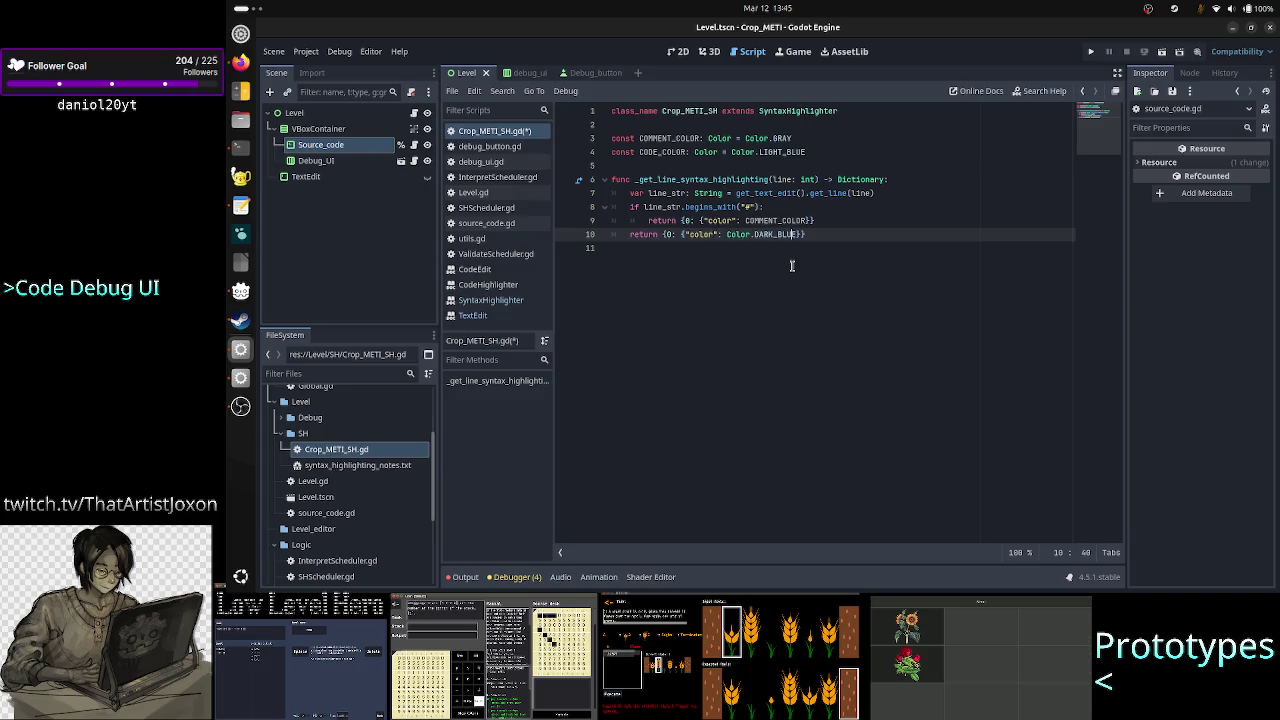
{"action": "key", "text": "BackSpace"}
{"action": "key", "text": "BackSpace"}
{"action": "key", "text": "BackSpace"}
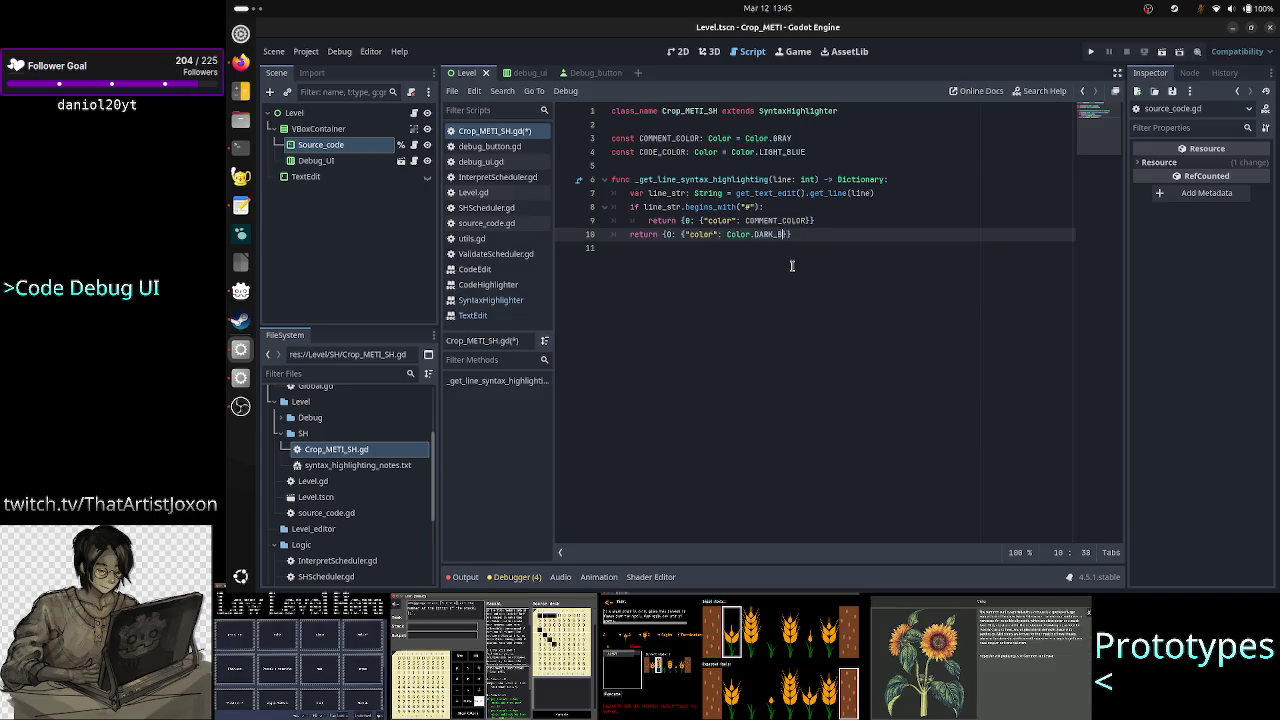
{"action": "key", "text": "BackSpace"}
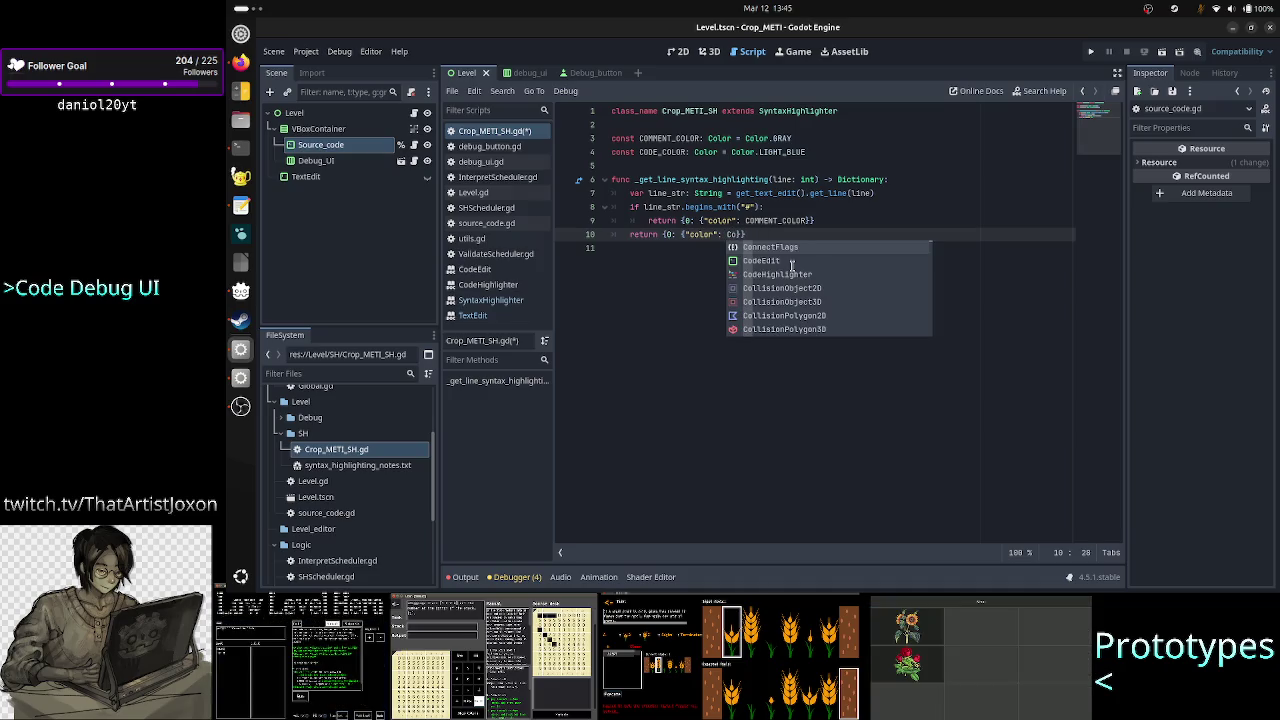
{"action": "type", "text": "ded"}
{"action": "key", "text": "Return"}
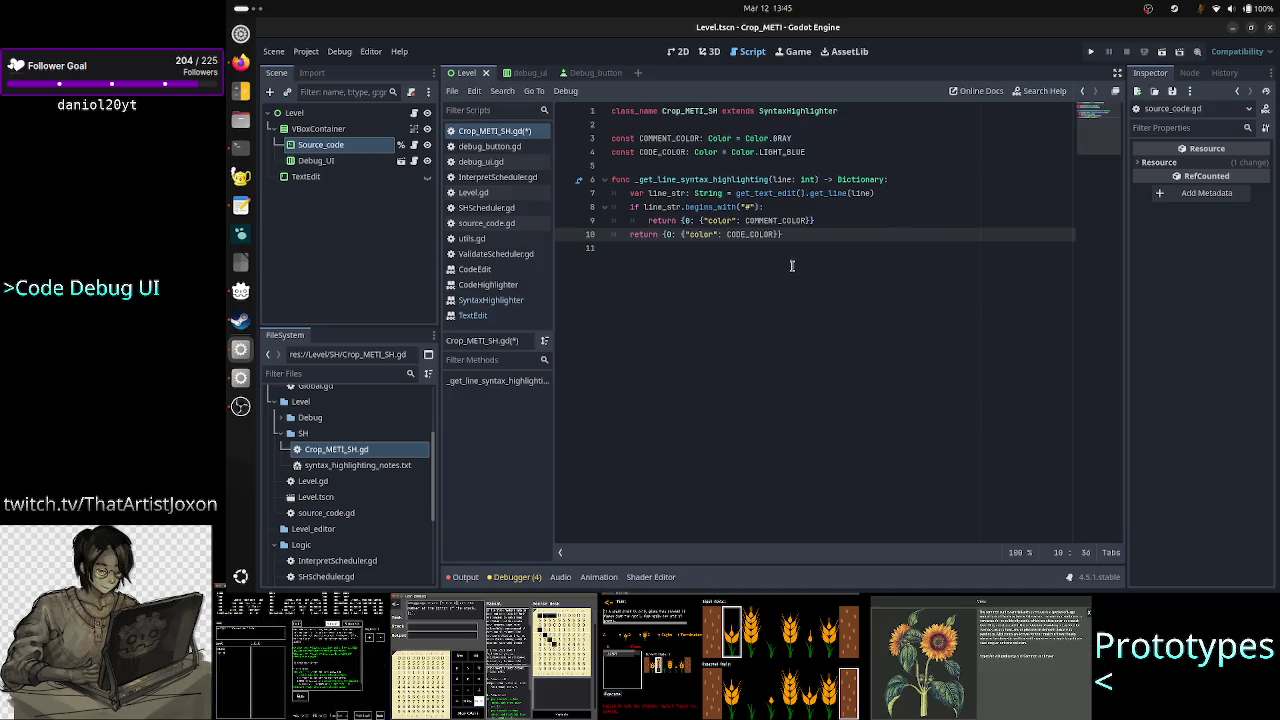
{"action": "key", "text": "Down"}
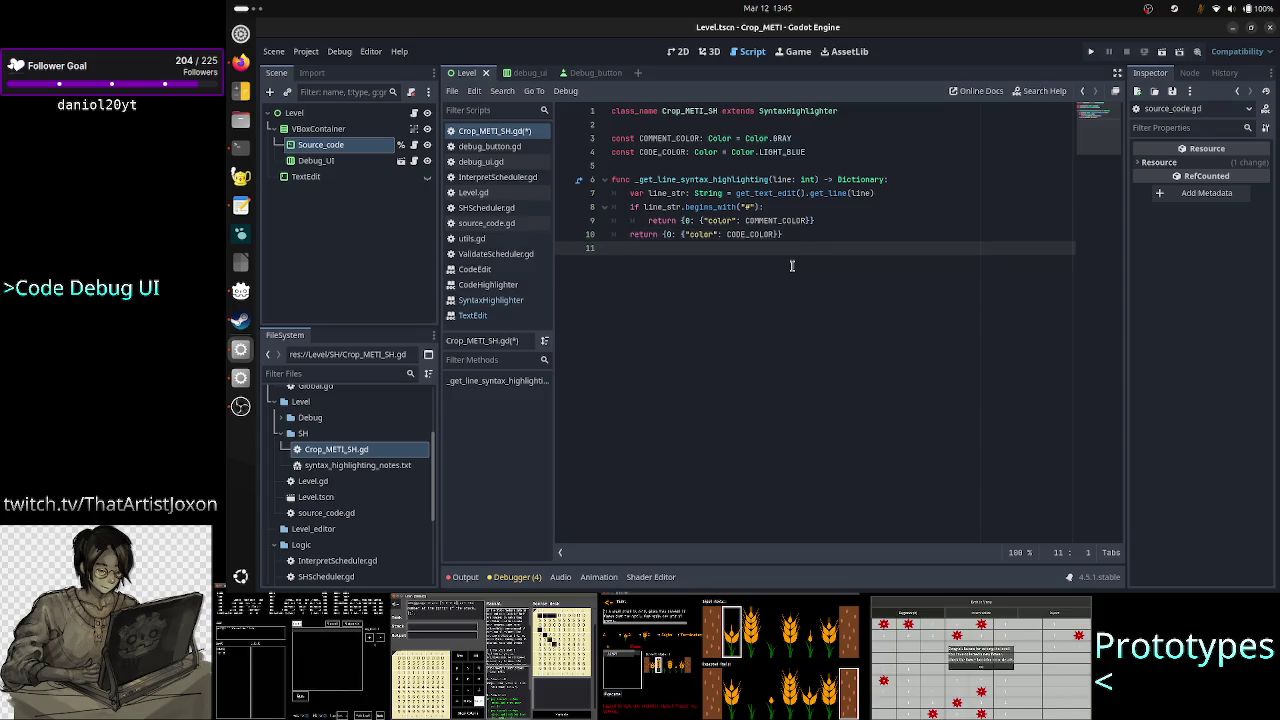
{"action": "key", "text": "ctrl+s"}
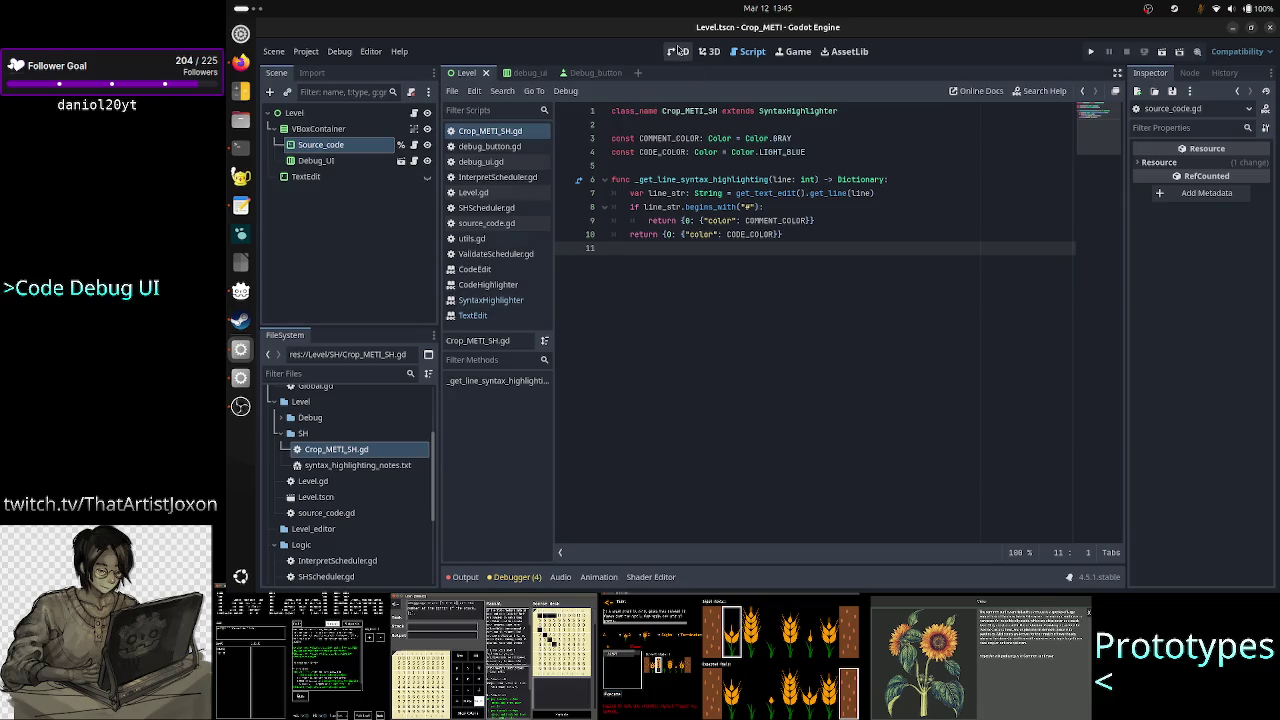
Run the Level scene from the 2D view and move the game window right
{"action": "left_click", "coordinate": [679, 51]}
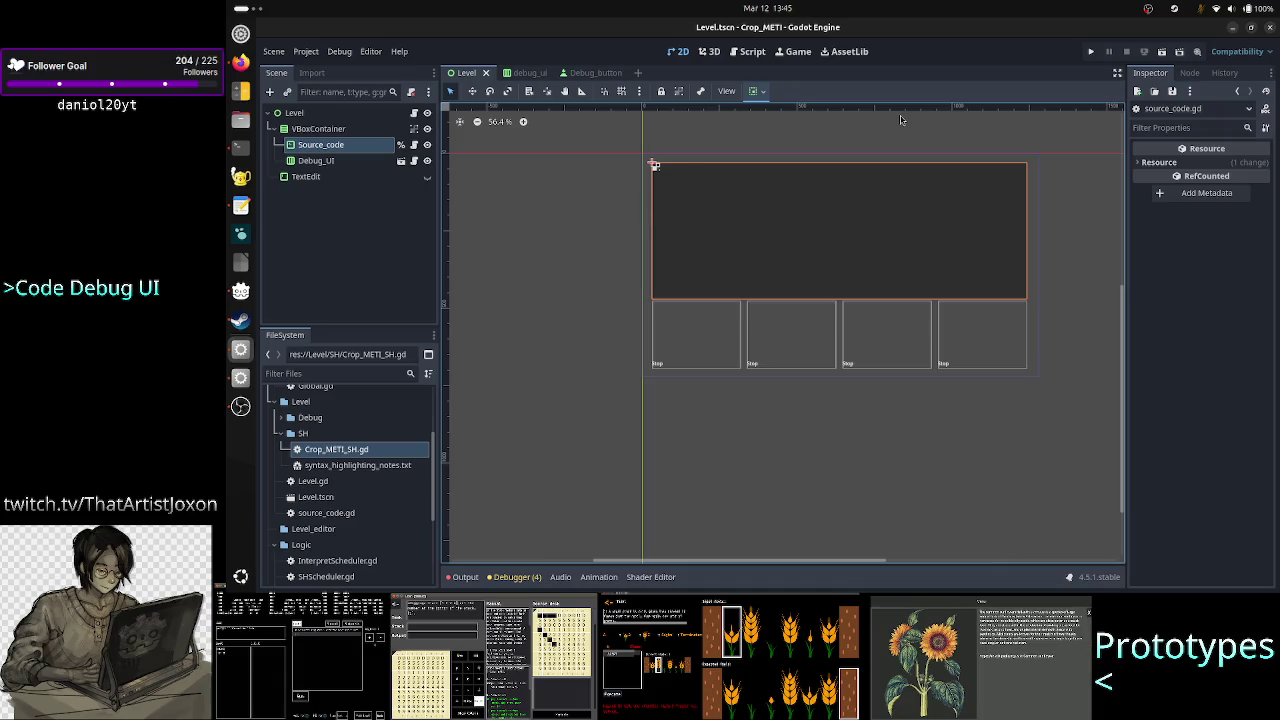
{"action": "left_click", "coordinate": [1160, 50]}
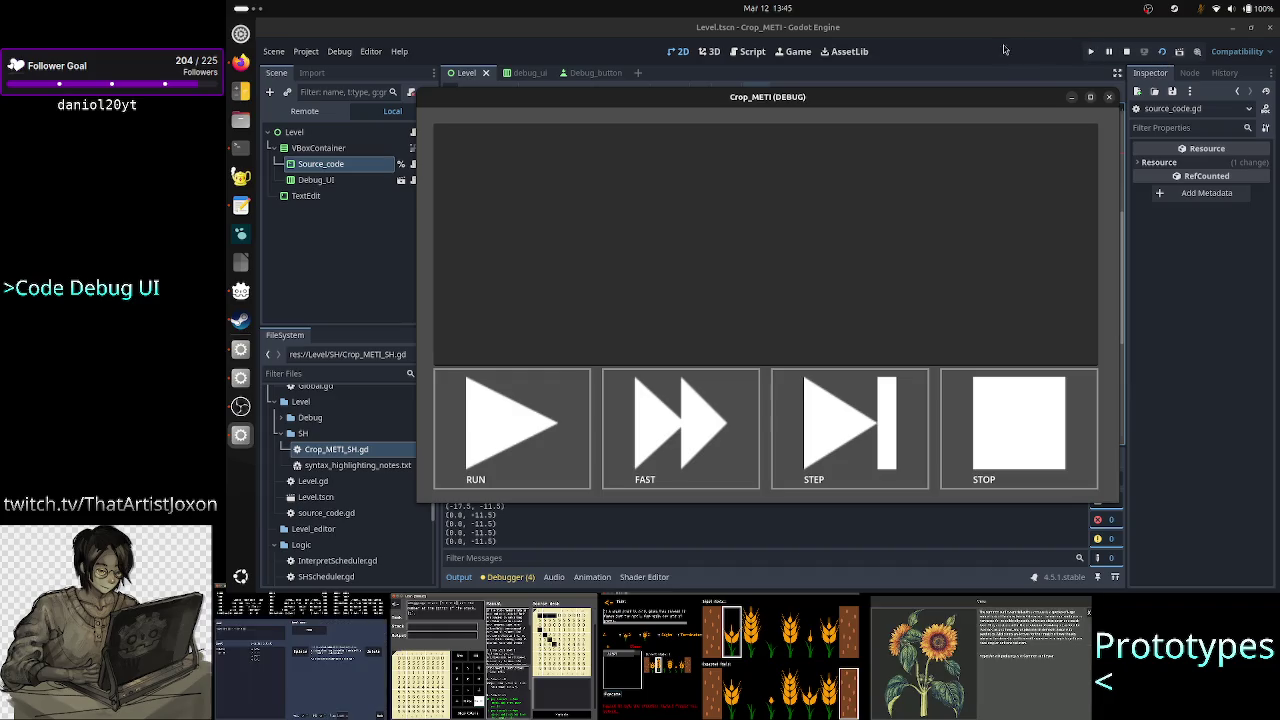
{"action": "mouse_move", "coordinate": [1022, 111]}
{"action": "left_mouse_down"}
{"action": "mouse_move", "coordinate": [1161, 99]}
{"action": "mouse_move", "coordinate": [1100, 99]}
{"action": "left_mouse_up"}
Type 'cccc' and '#asdsdas' on separate lines in the game's text box, then close the game
{"action": "left_click", "coordinate": [860, 157]}
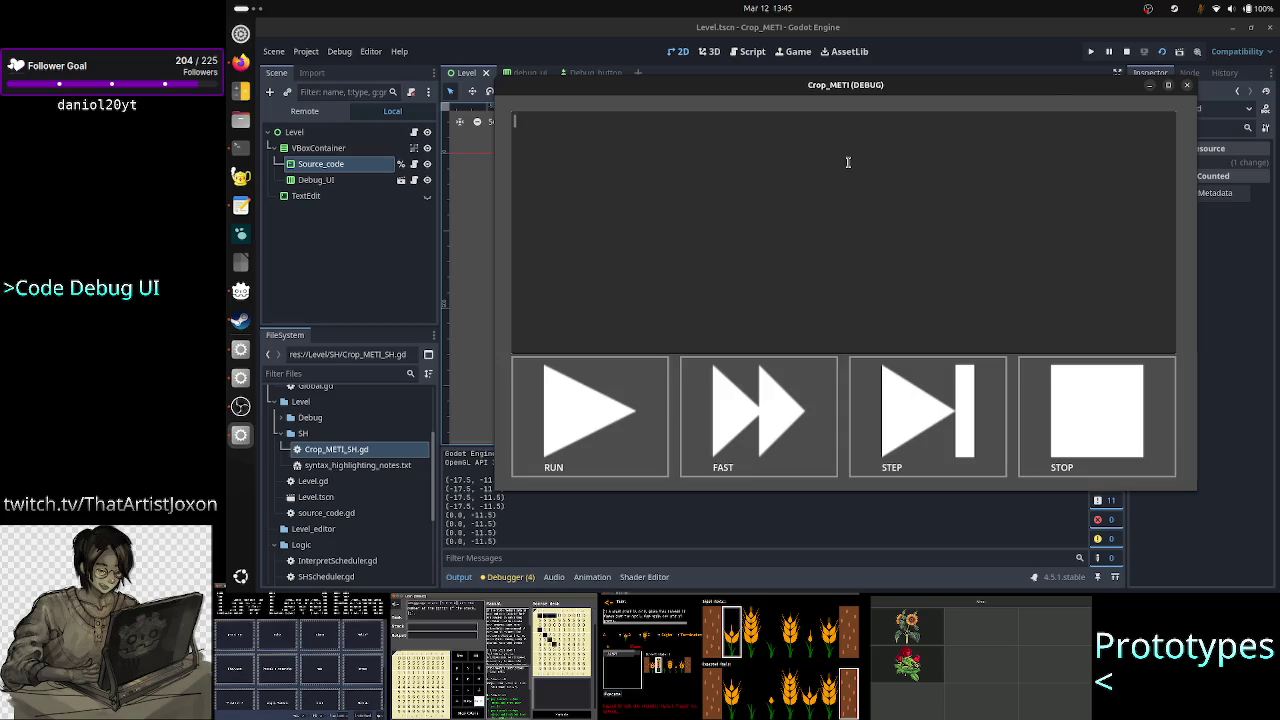
{"action": "type", "text": "cccc"}
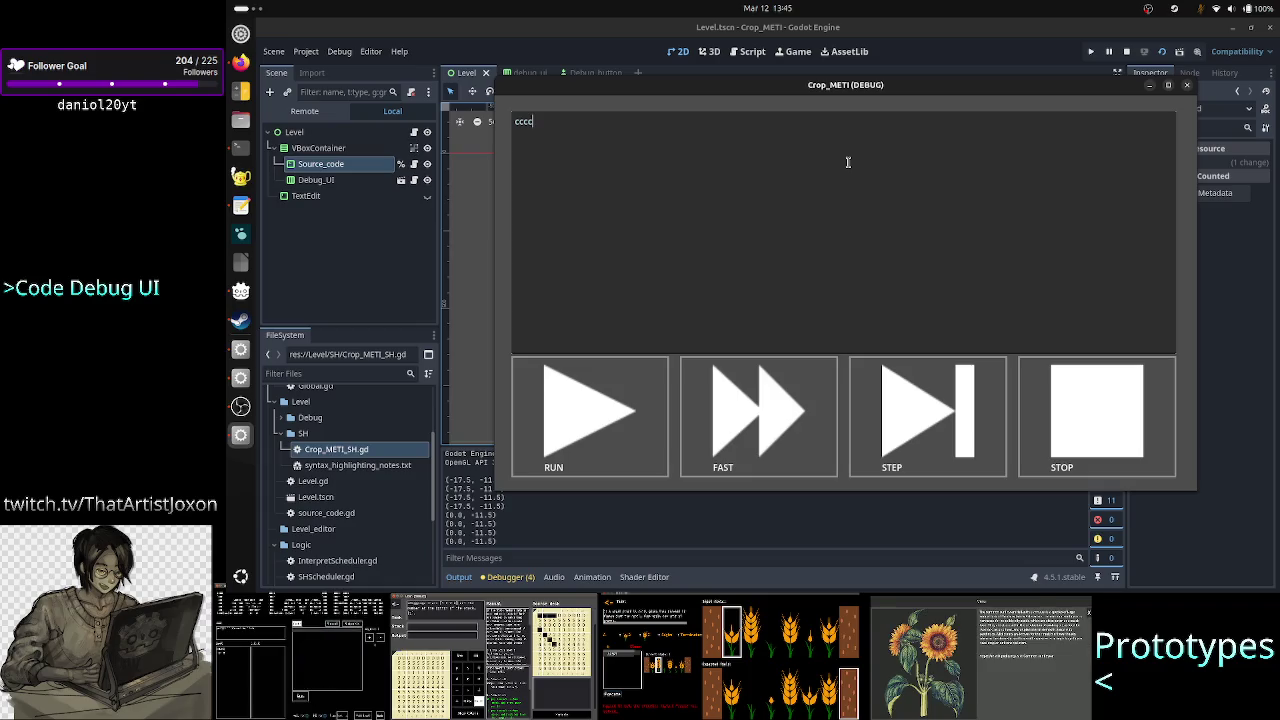
{"action": "key", "text": "Return"}
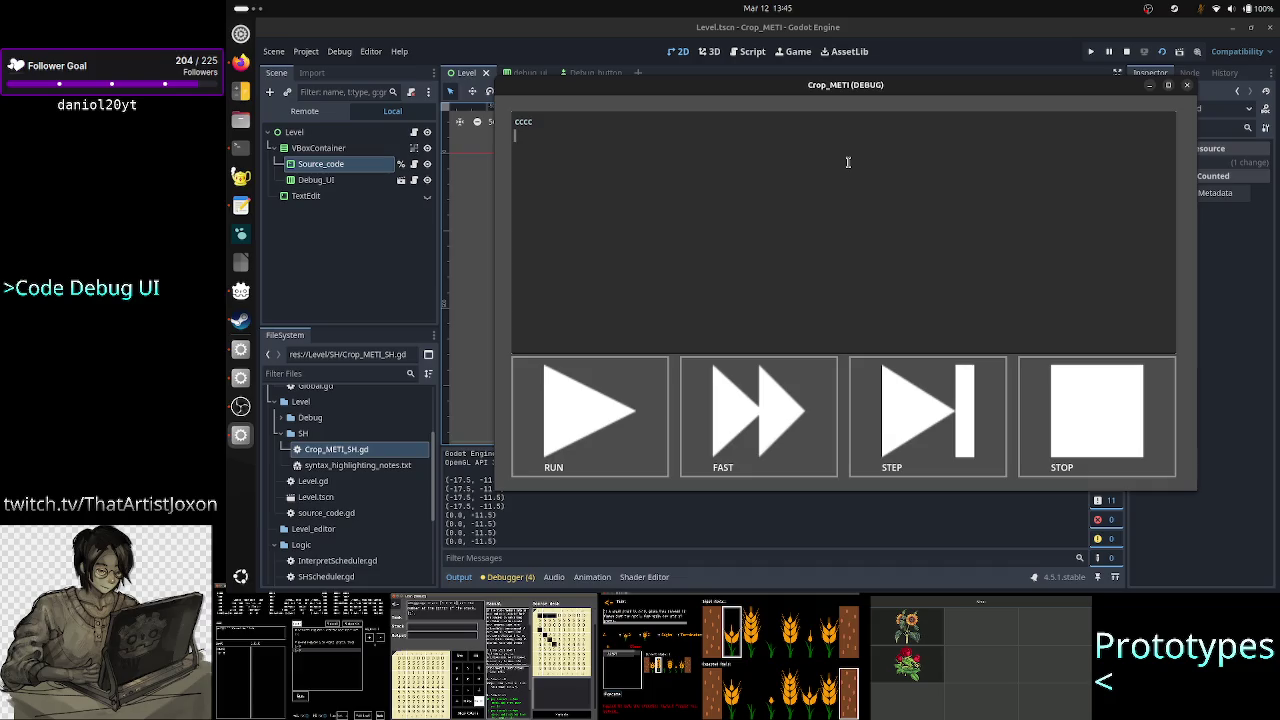
{"action": "type", "text": "#a"}
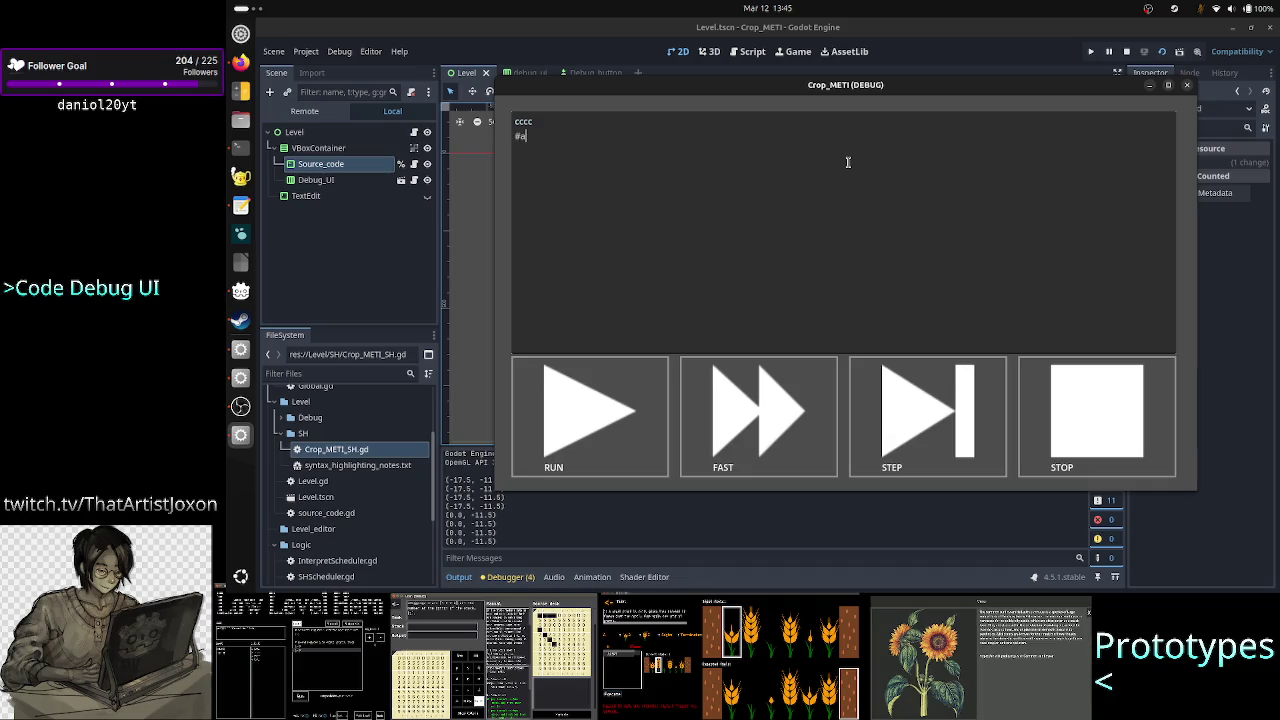
{"action": "type", "text": "sdsdas"}
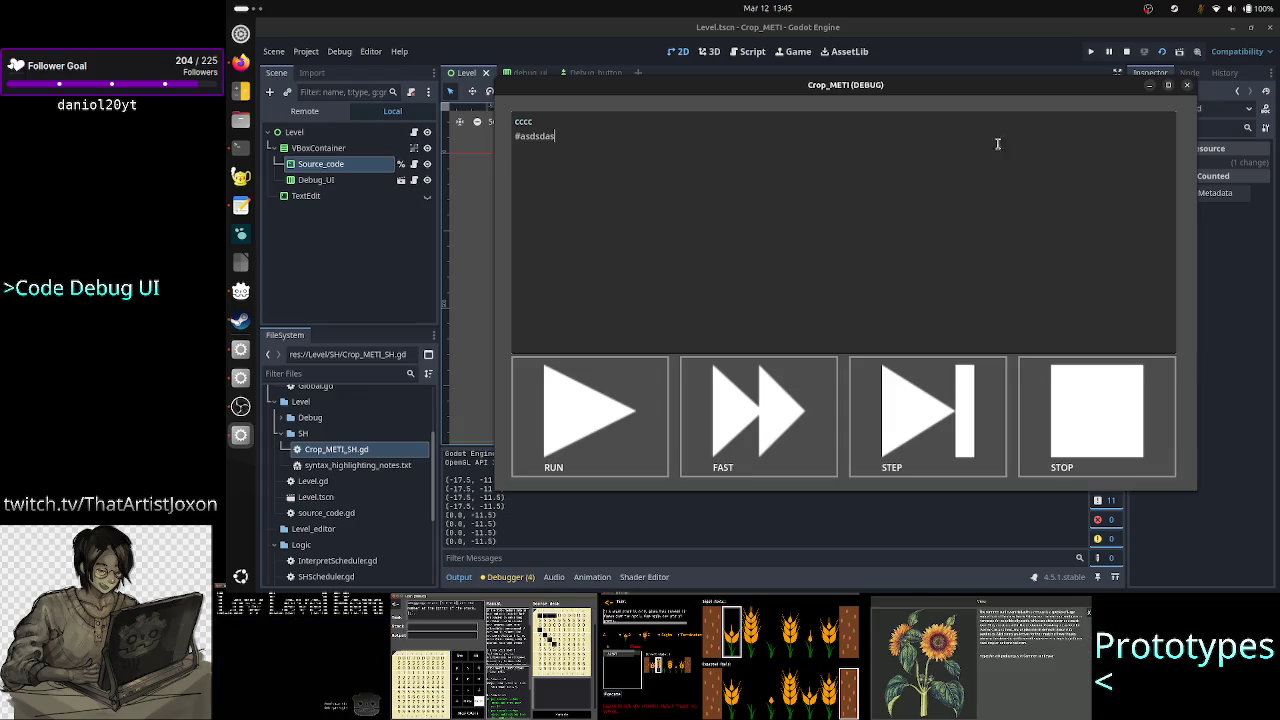
{"action": "left_click", "coordinate": [1187, 85]}
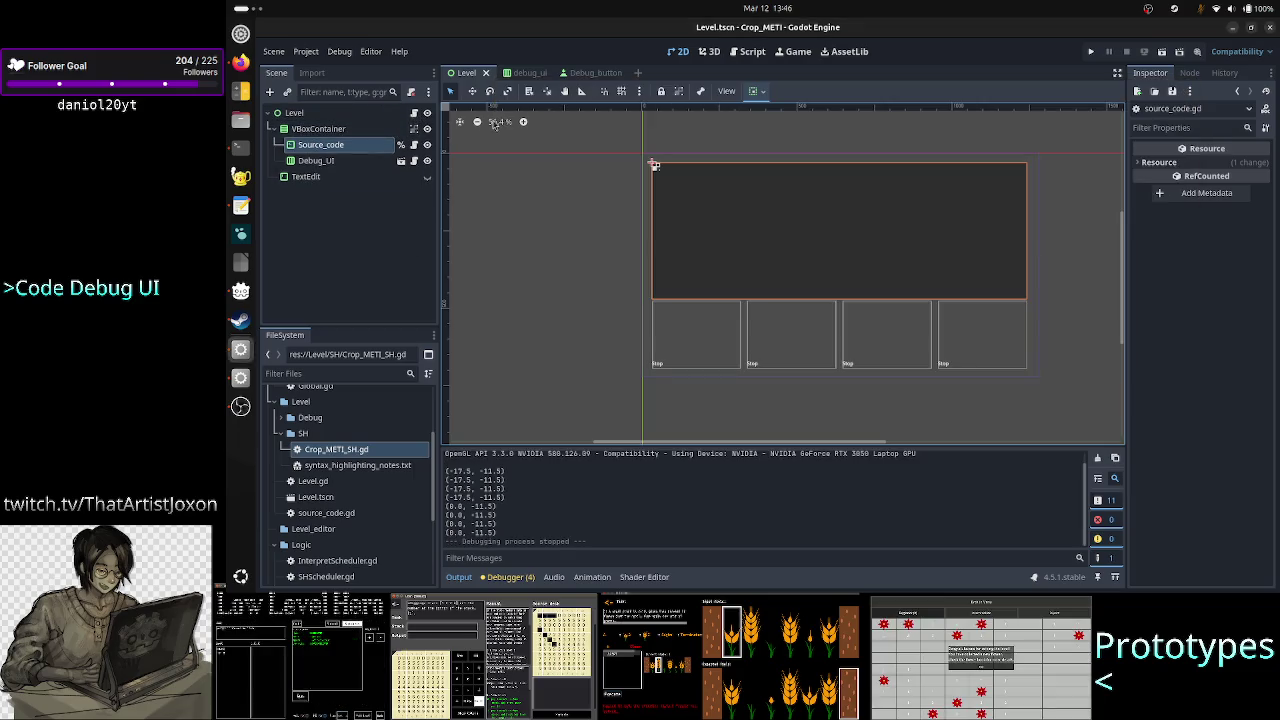
Change COMMENT_COLOR from Color.GRAY to Color.DARK_GRAY in the script editor
{"action": "left_click", "coordinate": [598, 74]}
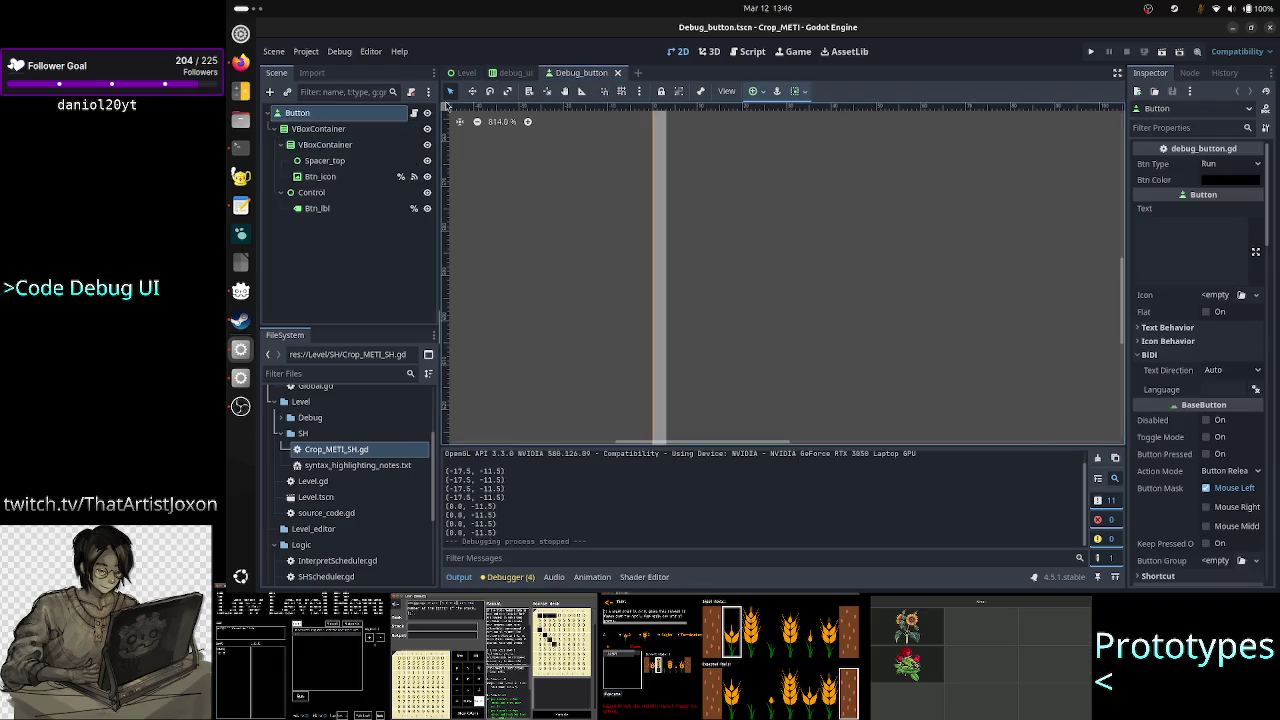
{"action": "left_click", "coordinate": [463, 74]}
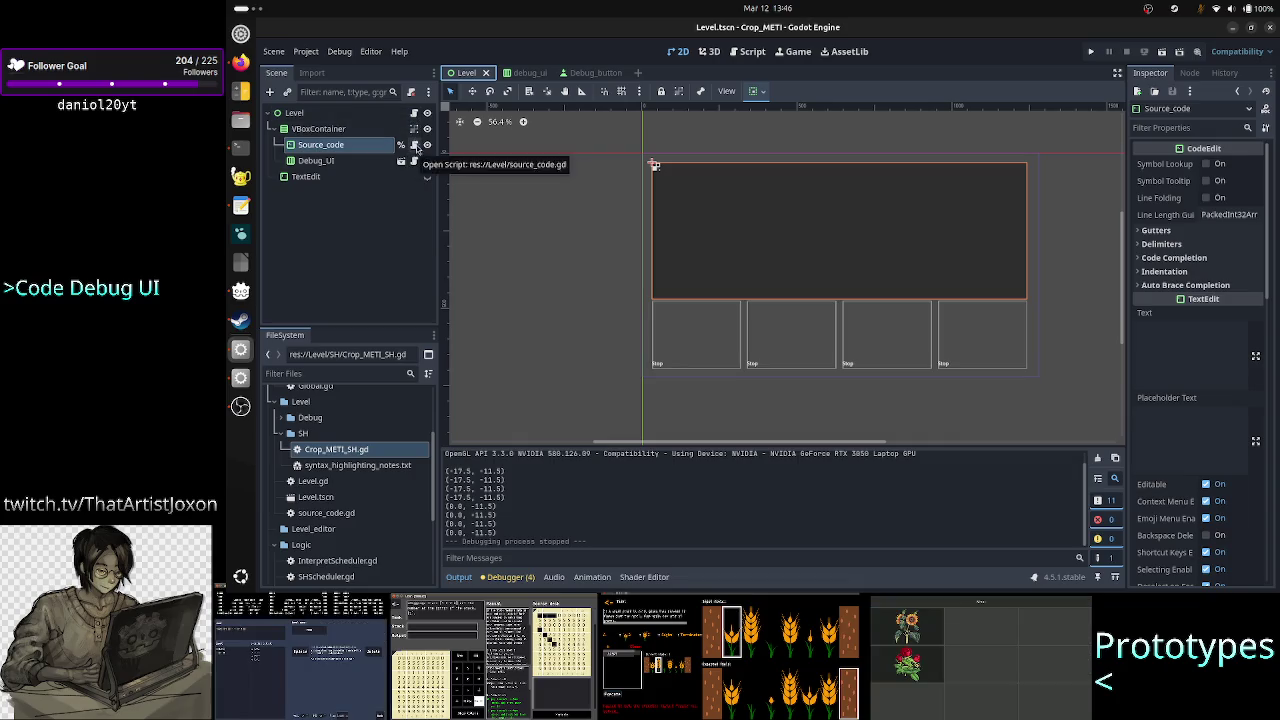
{"action": "left_click", "coordinate": [750, 52]}
{"action": "left_click", "coordinate": [793, 138]}
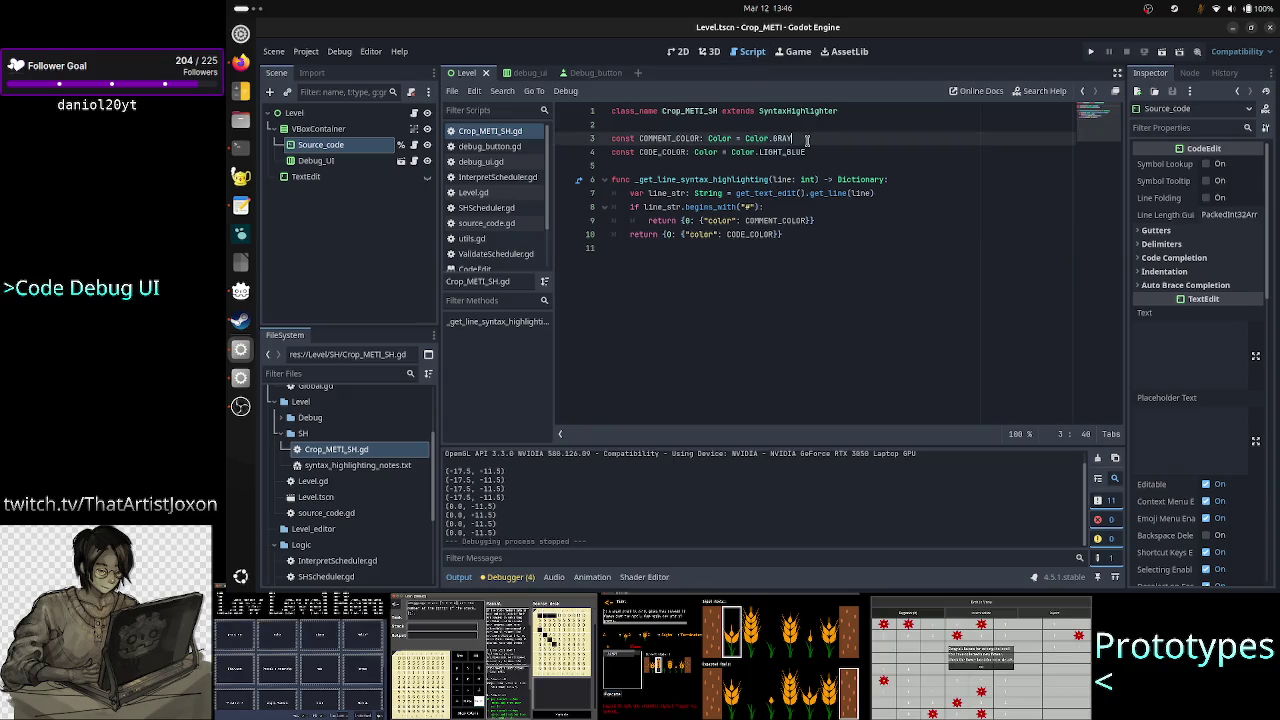
{"action": "mouse_move", "coordinate": [864, 177]}
{"action": "key", "text": "BackSpace"}
{"action": "key", "text": "BackSpace"}
{"action": "key", "text": "BackSpace"}
{"action": "type", "text": "dark"}
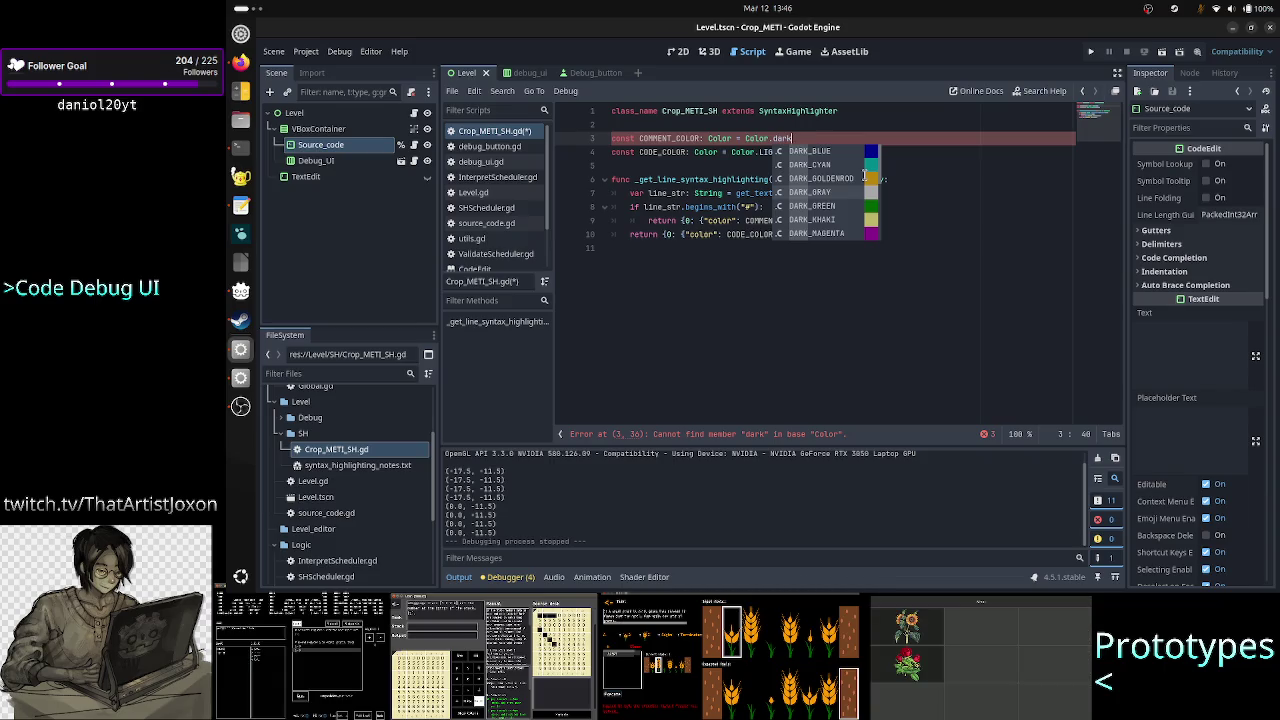
{"action": "key", "text": "Down"}
{"action": "key", "text": "Down"}
{"action": "key", "text": "Down"}
{"action": "key", "text": "Return"}
Change CODE_COLOR from Color.LIGHT_BLUE to Color.DARK_CYAN and run the scene
{"action": "key", "text": "Down"}
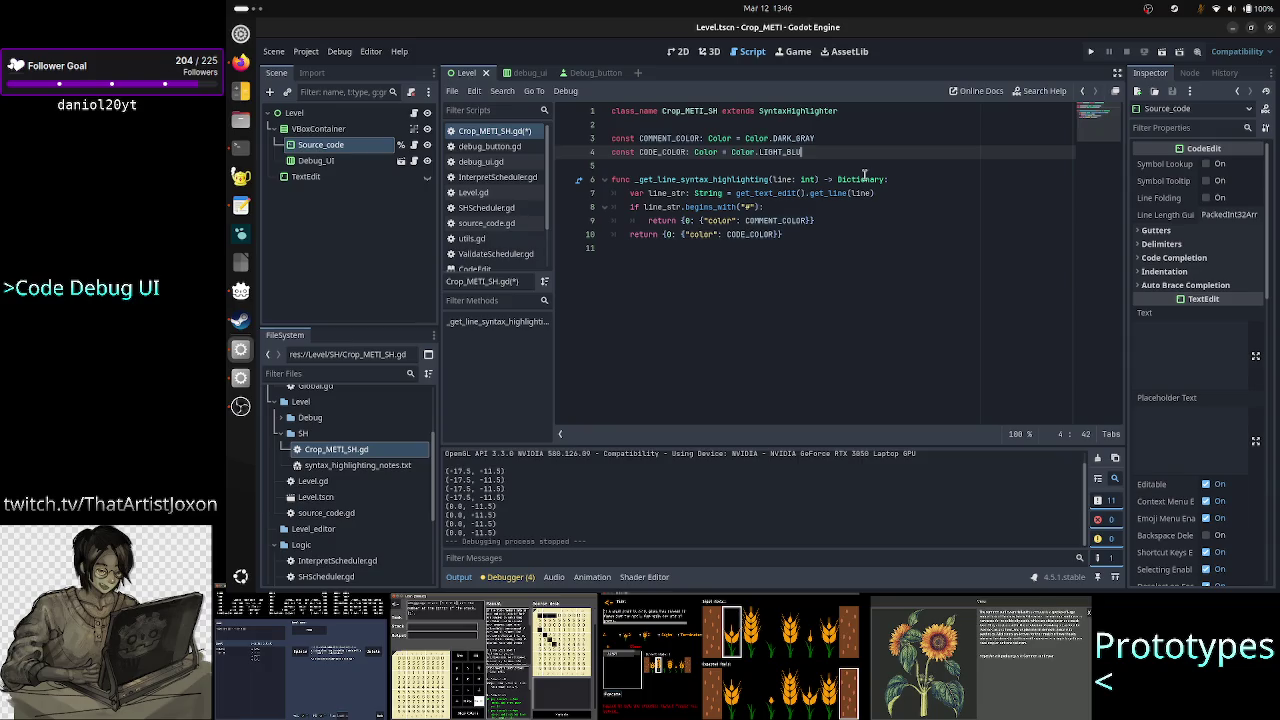
{"action": "key", "text": "BackSpace"}
{"action": "key", "text": "BackSpace"}
{"action": "key", "text": "BackSpace"}
{"action": "type", "text": "cya"}
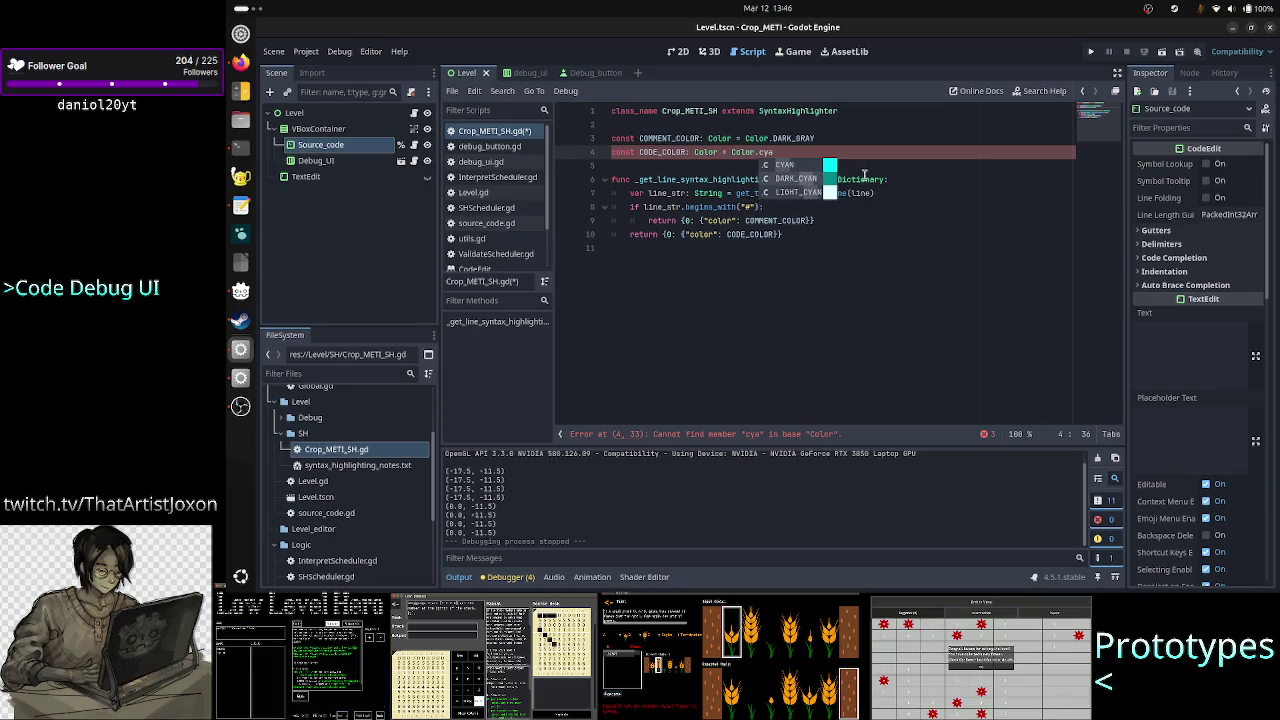
{"action": "key", "text": "Down"}
{"action": "key", "text": "Return"}
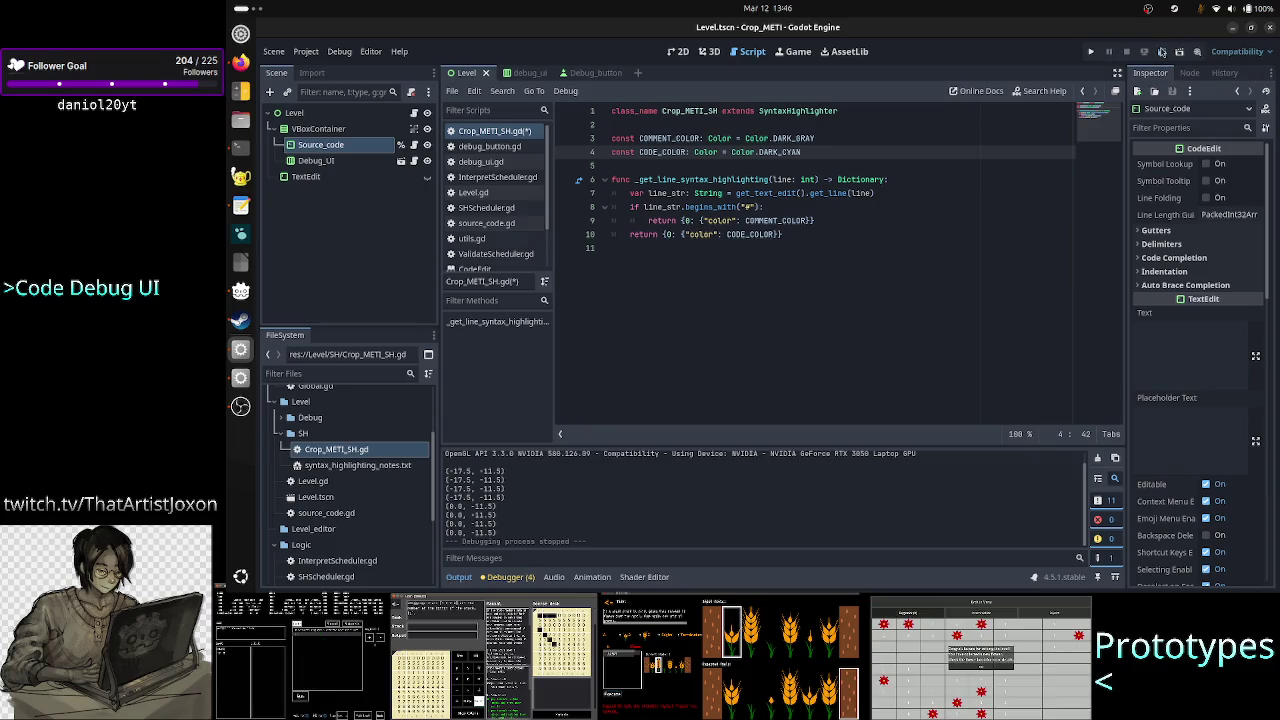
{"action": "left_click", "coordinate": [1161, 51]}
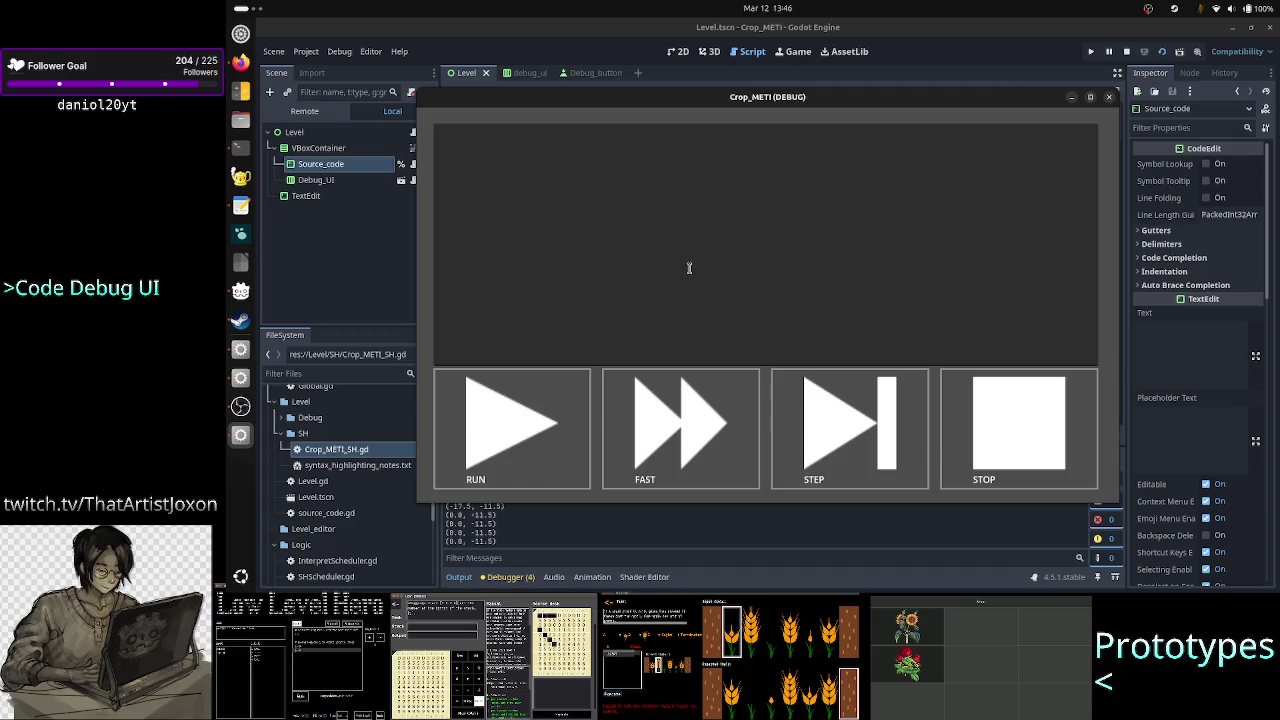
Type '#this is a comment' and a code line 'this is my code' in the game's text area
{"action": "left_click", "coordinate": [697, 207]}
{"action": "type", "text": "#this is a co"}
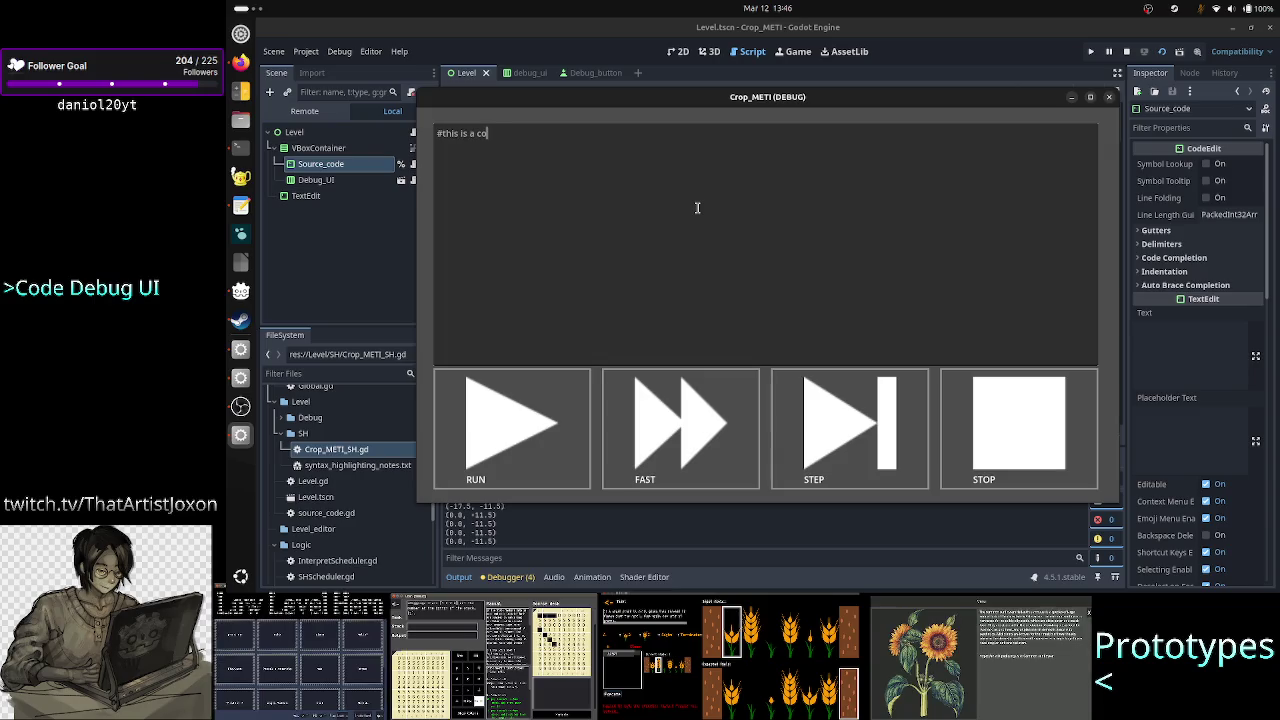
{"action": "type", "text": "mment"}
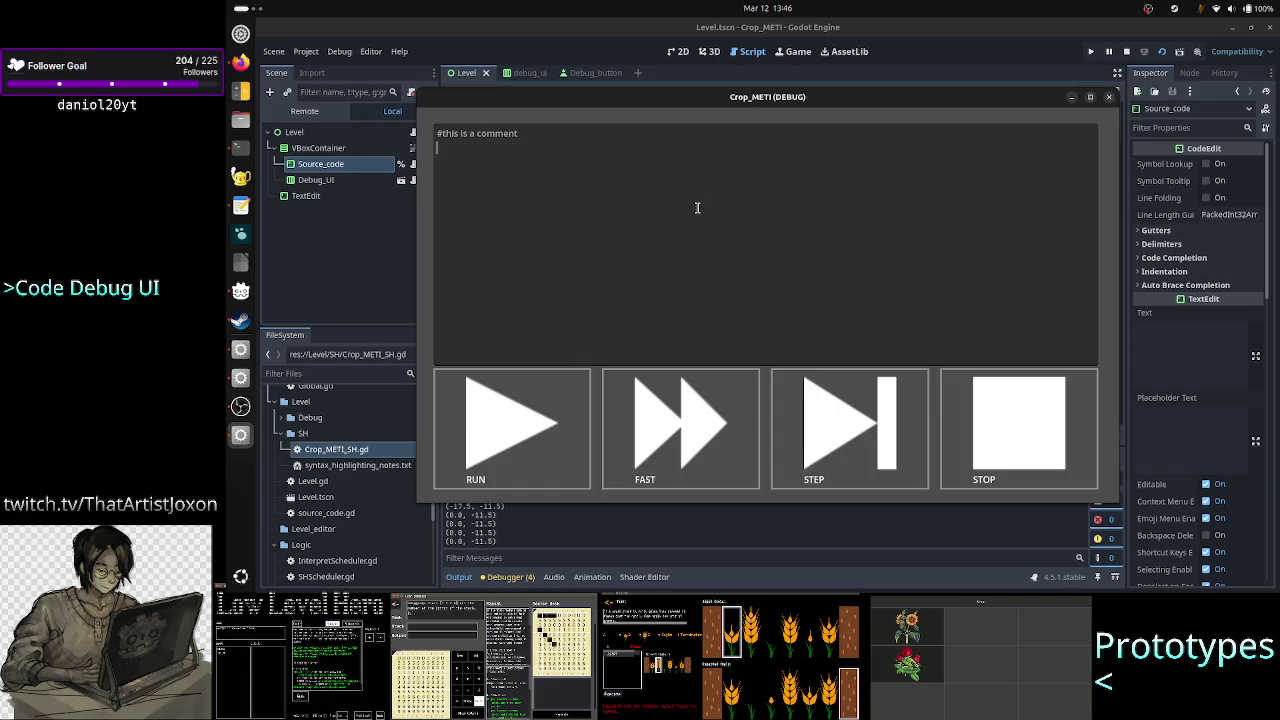
{"action": "type", "text": "s "}
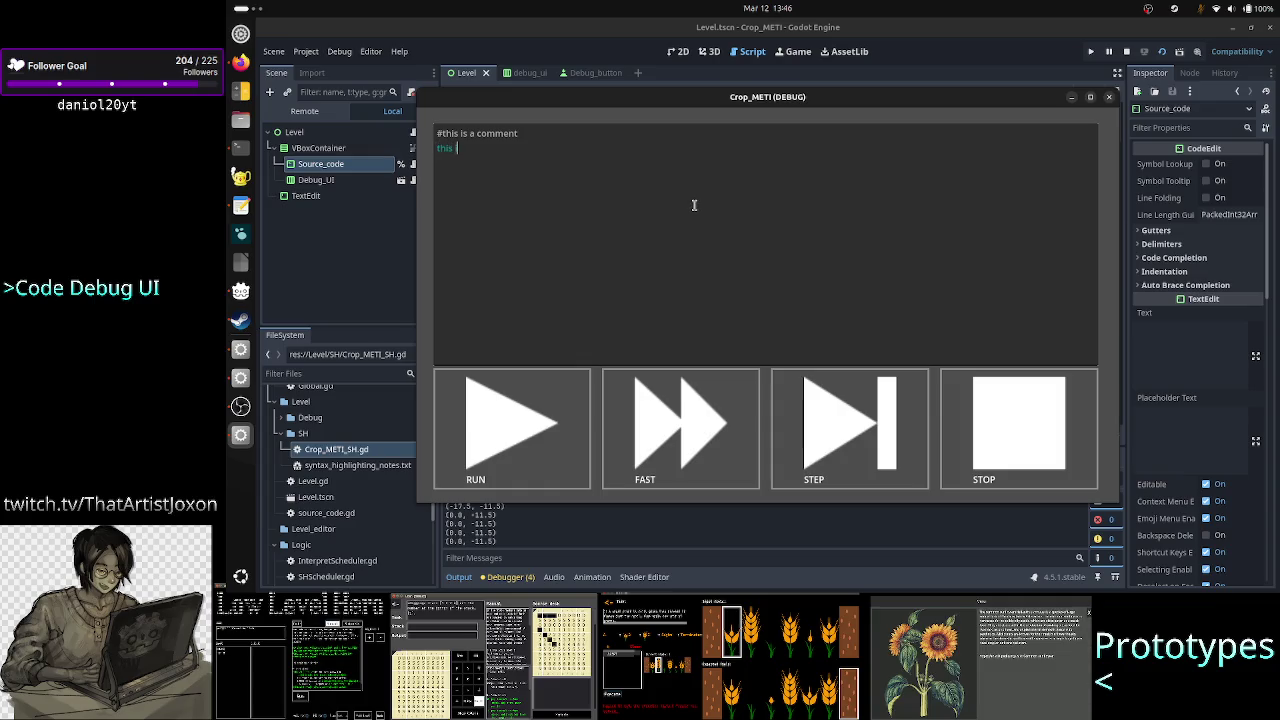
{"action": "type", "text": "is my code"}
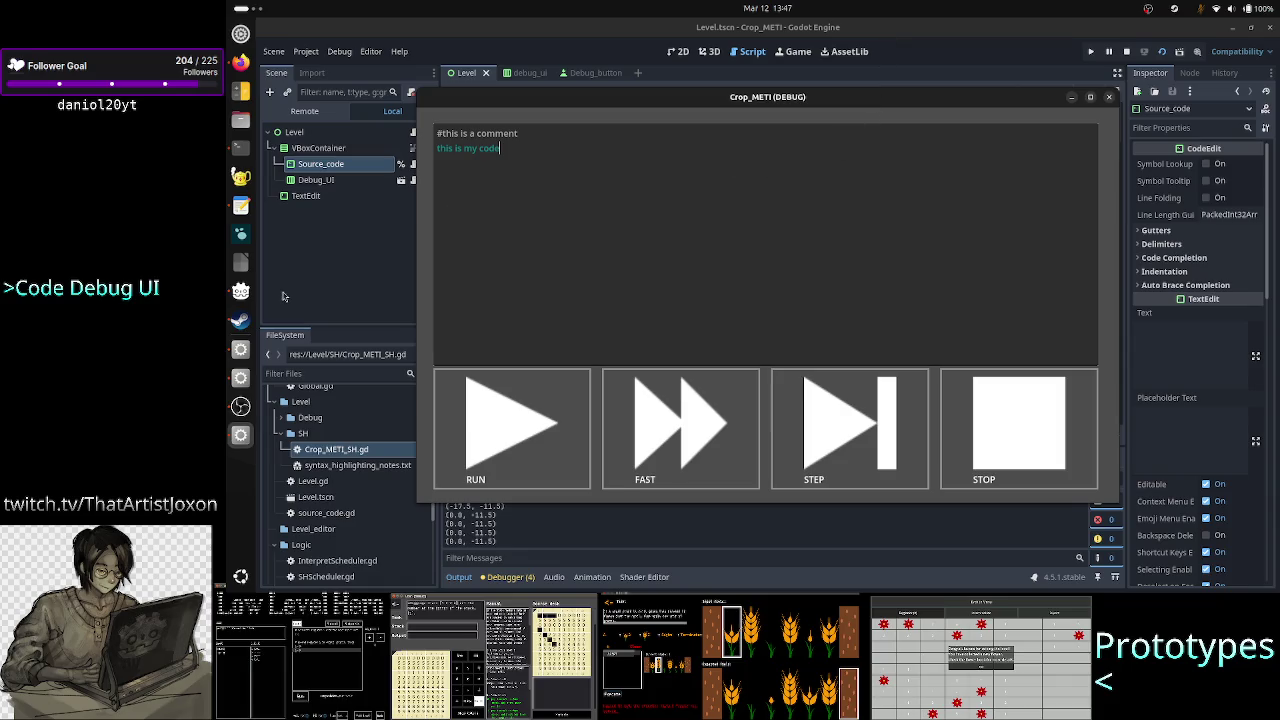
Open the A23RT draft tab in GNOME Text Editor, then bring the Crop_METI window back
{"action": "left_click", "coordinate": [243, 203]}
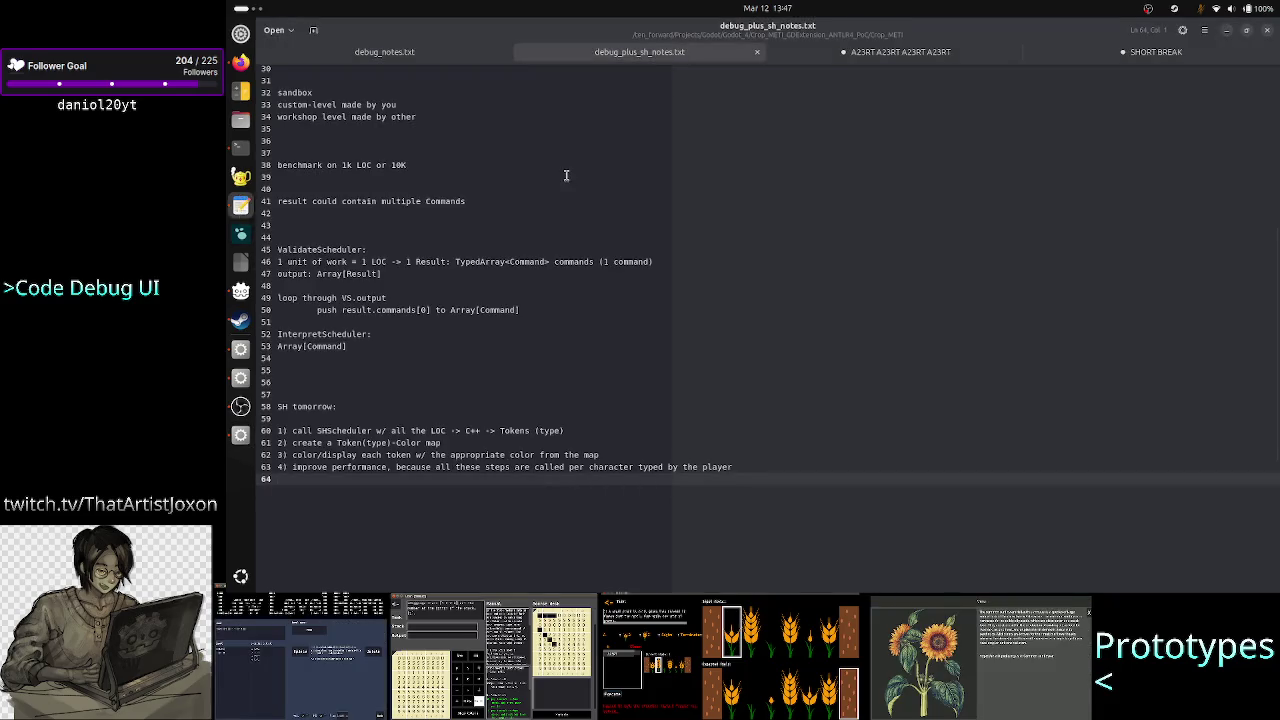
{"action": "left_click", "coordinate": [880, 51]}
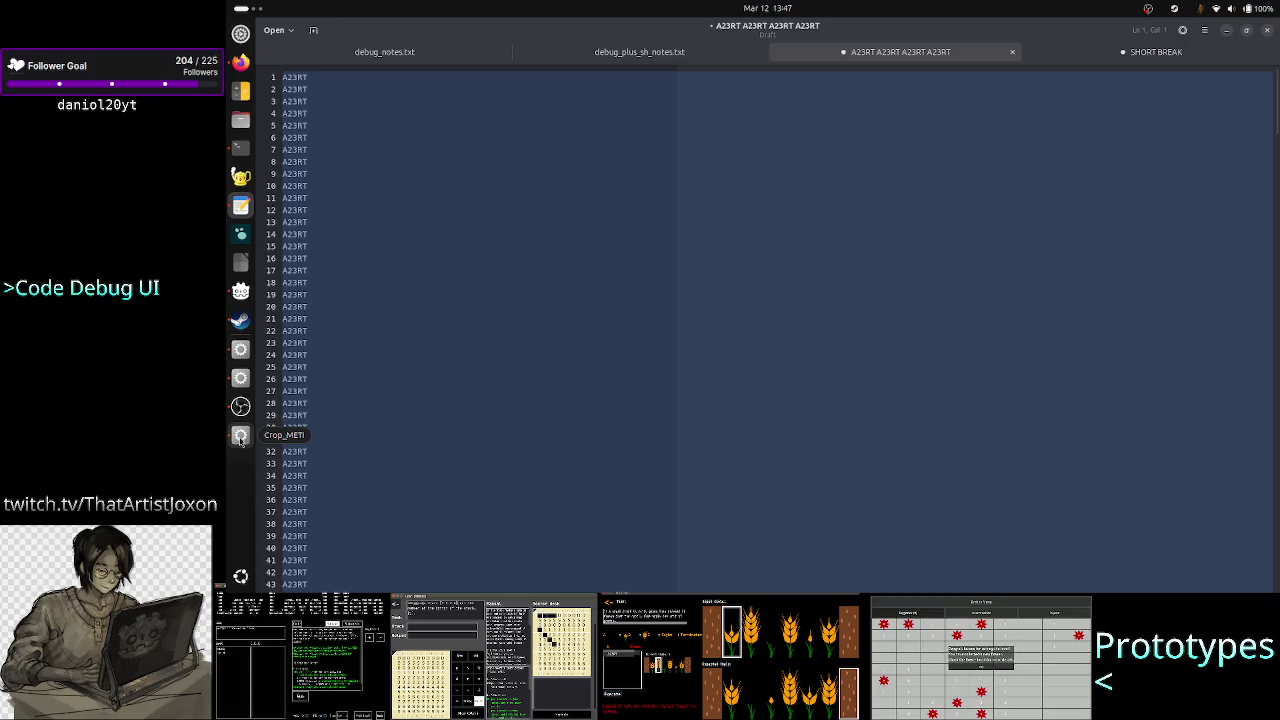
{"action": "left_click", "coordinate": [240, 437]}
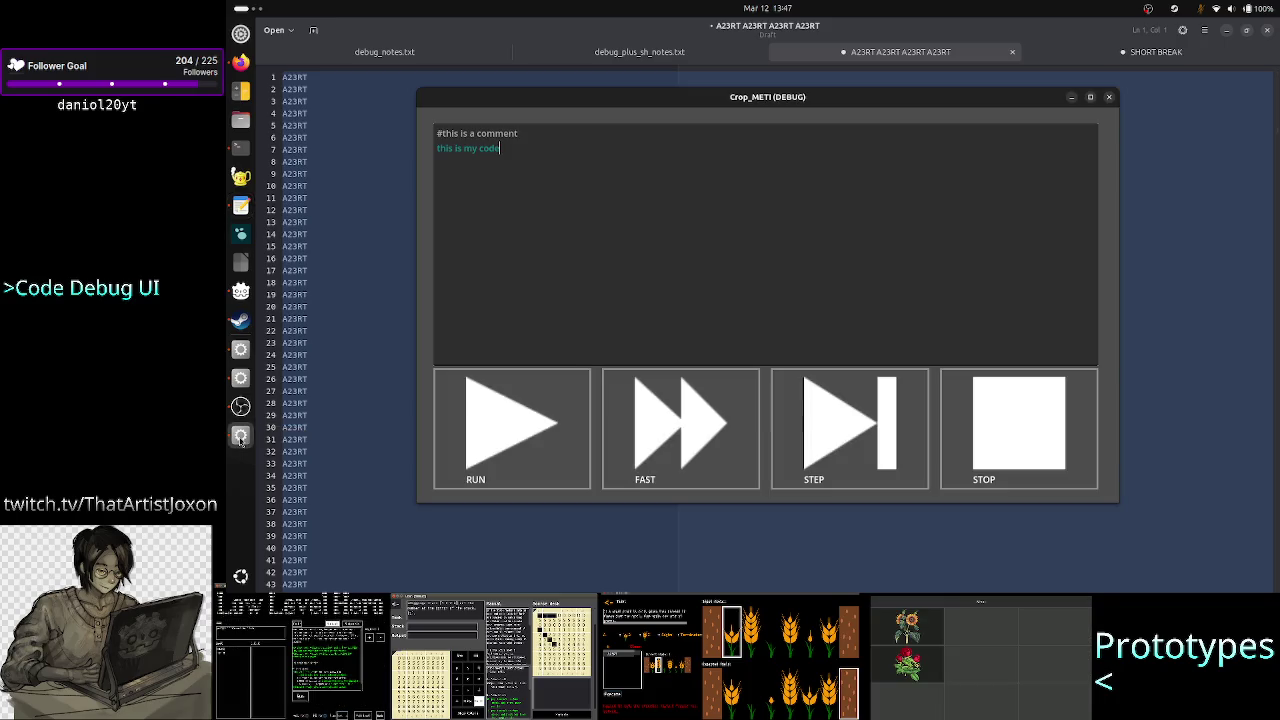
Paste the A23RT lines on a new line and scroll through their highlighting
{"action": "key", "text": "Return"}
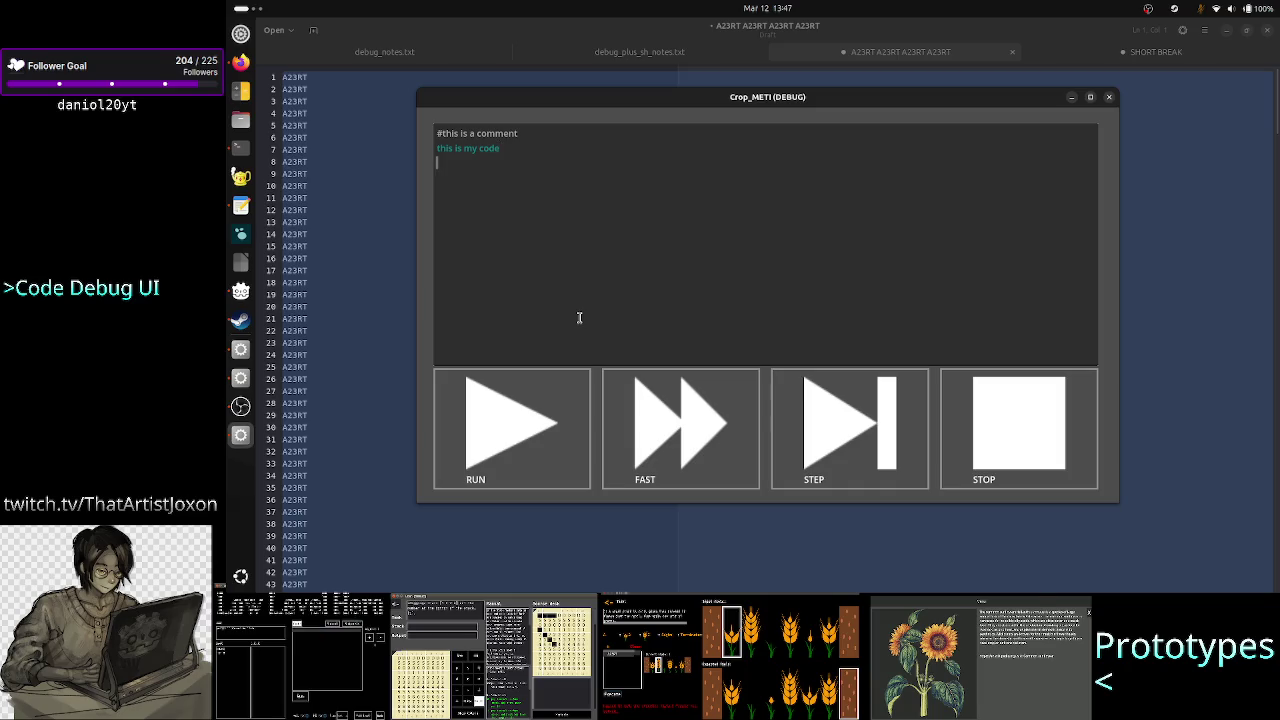
{"action": "key", "text": "ctrl+v"}
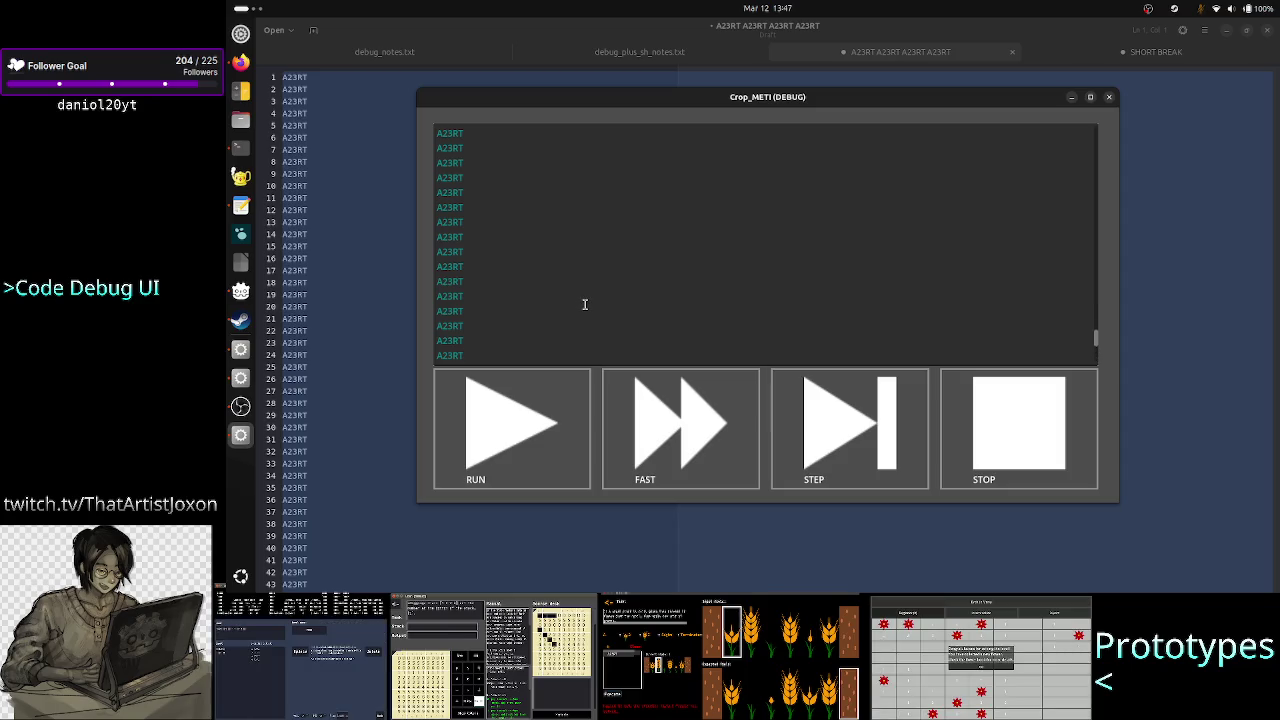
{"action": "scroll", "coordinate": [585, 304], "scroll_direction": "up", "scroll_amount": 10}
{"action": "scroll", "coordinate": [585, 304], "scroll_direction": "up", "scroll_amount": 7}
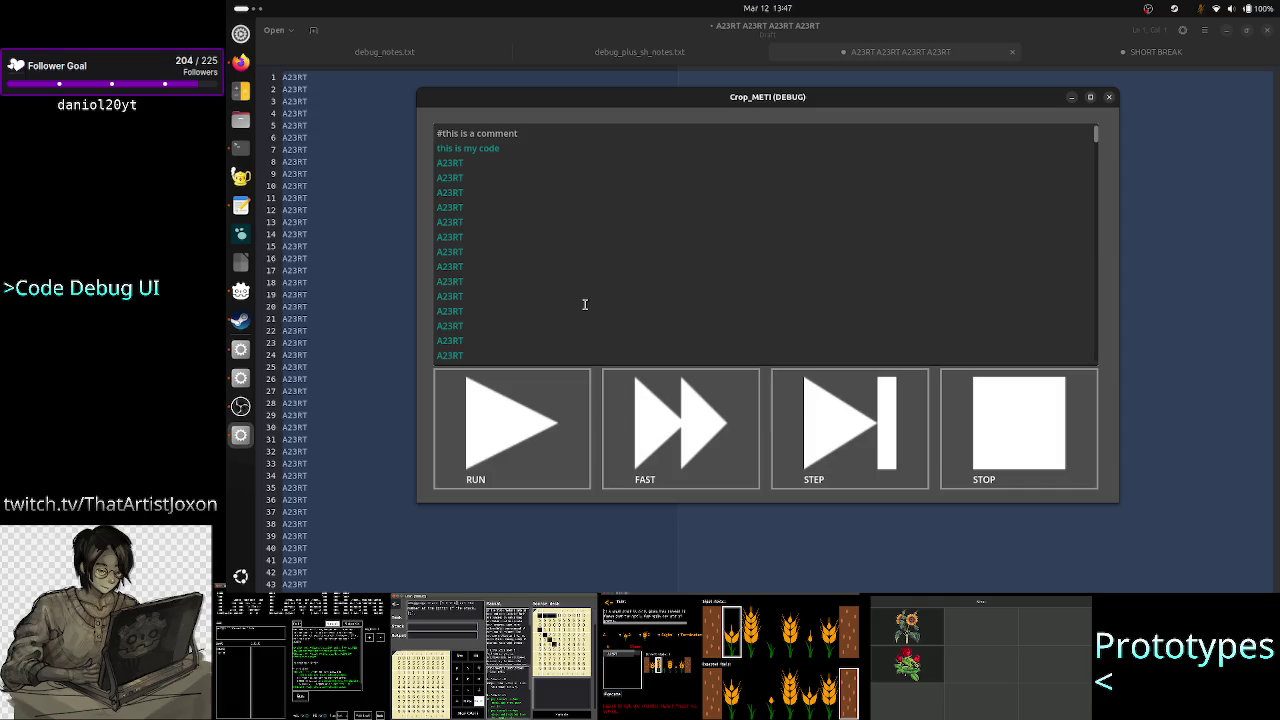
{"action": "scroll", "coordinate": [606, 235], "scroll_direction": "down", "scroll_amount": 5}
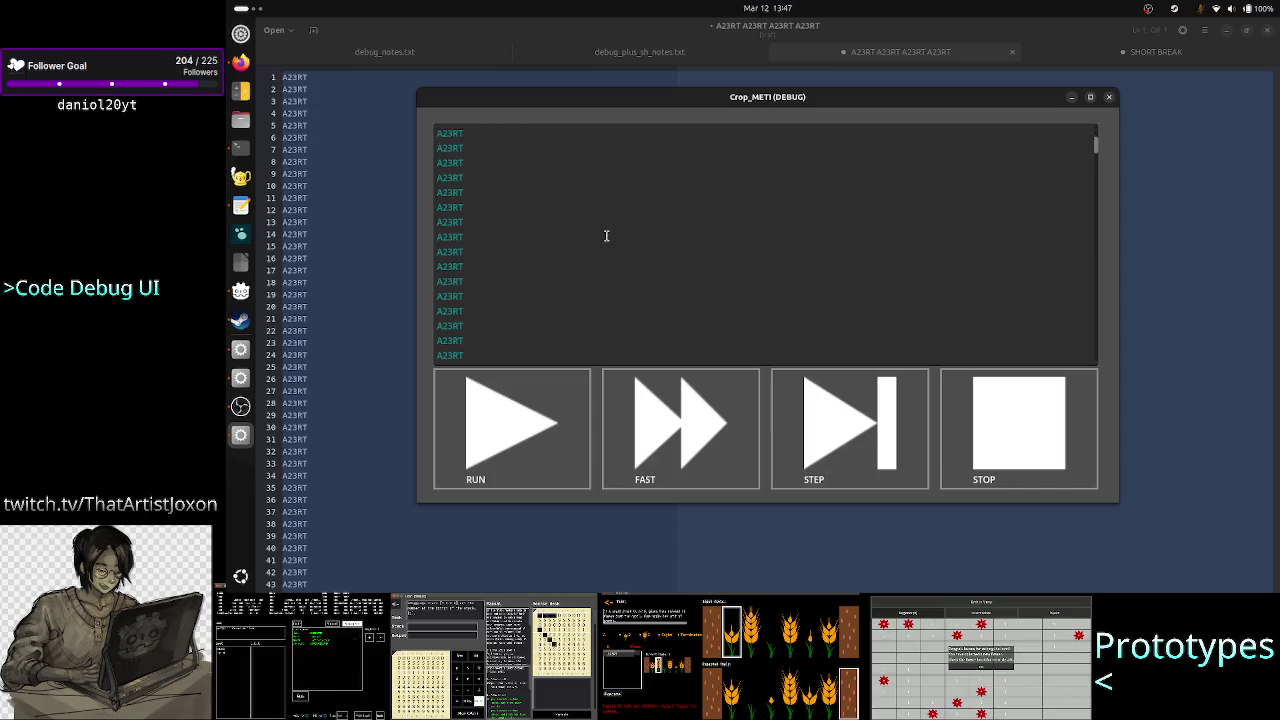
{"action": "scroll", "coordinate": [606, 235], "scroll_direction": "down", "scroll_amount": 5}
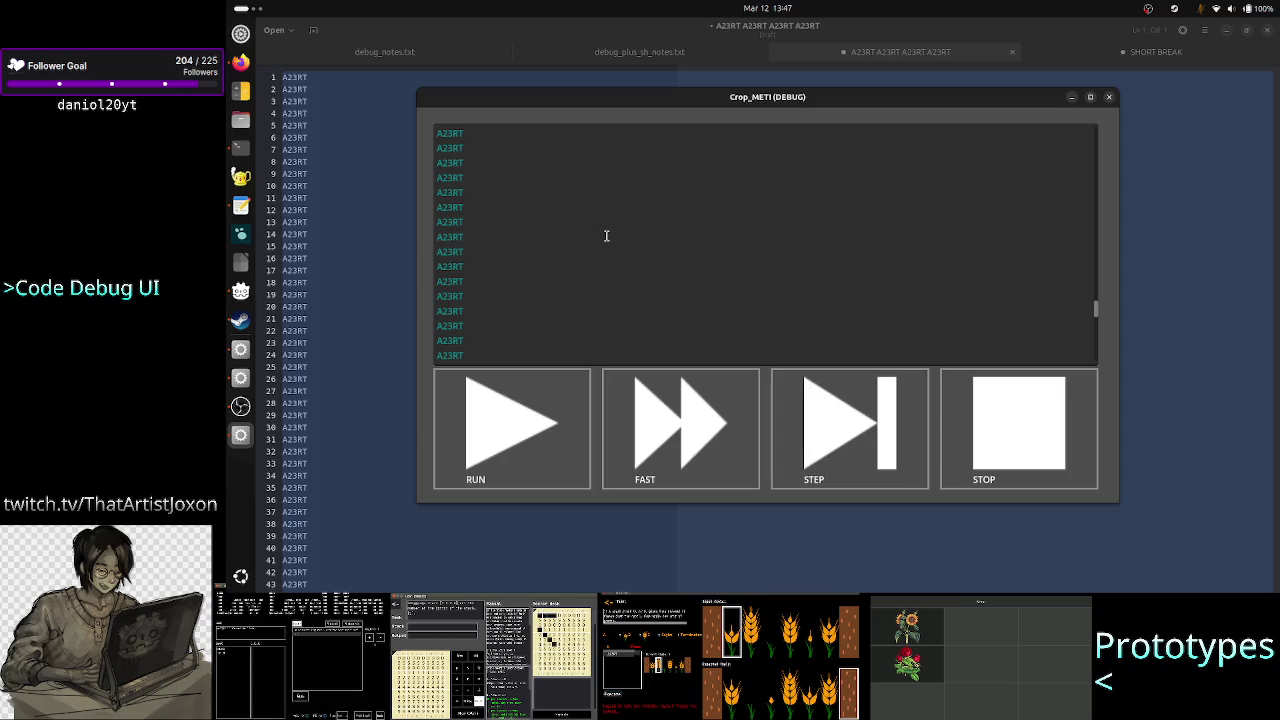
{"action": "scroll", "coordinate": [606, 235], "scroll_direction": "up", "scroll_amount": 10}
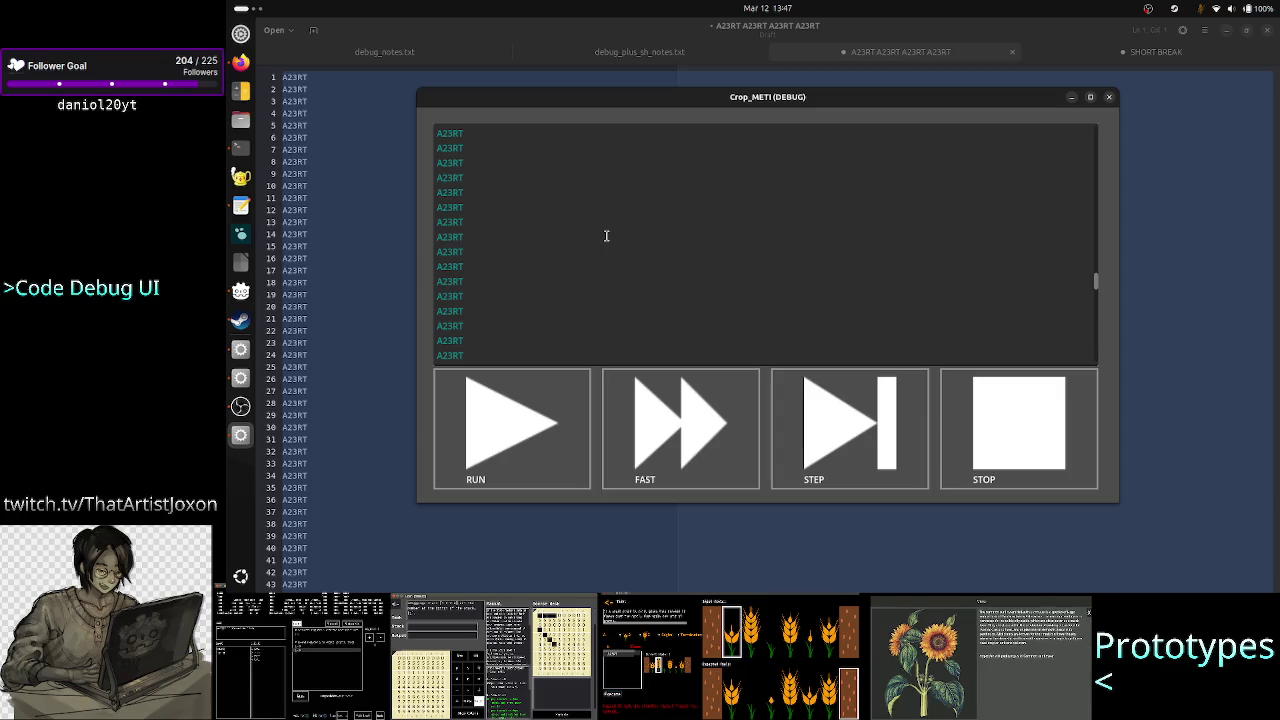
{"action": "scroll", "coordinate": [606, 235], "scroll_direction": "up", "scroll_amount": 2}
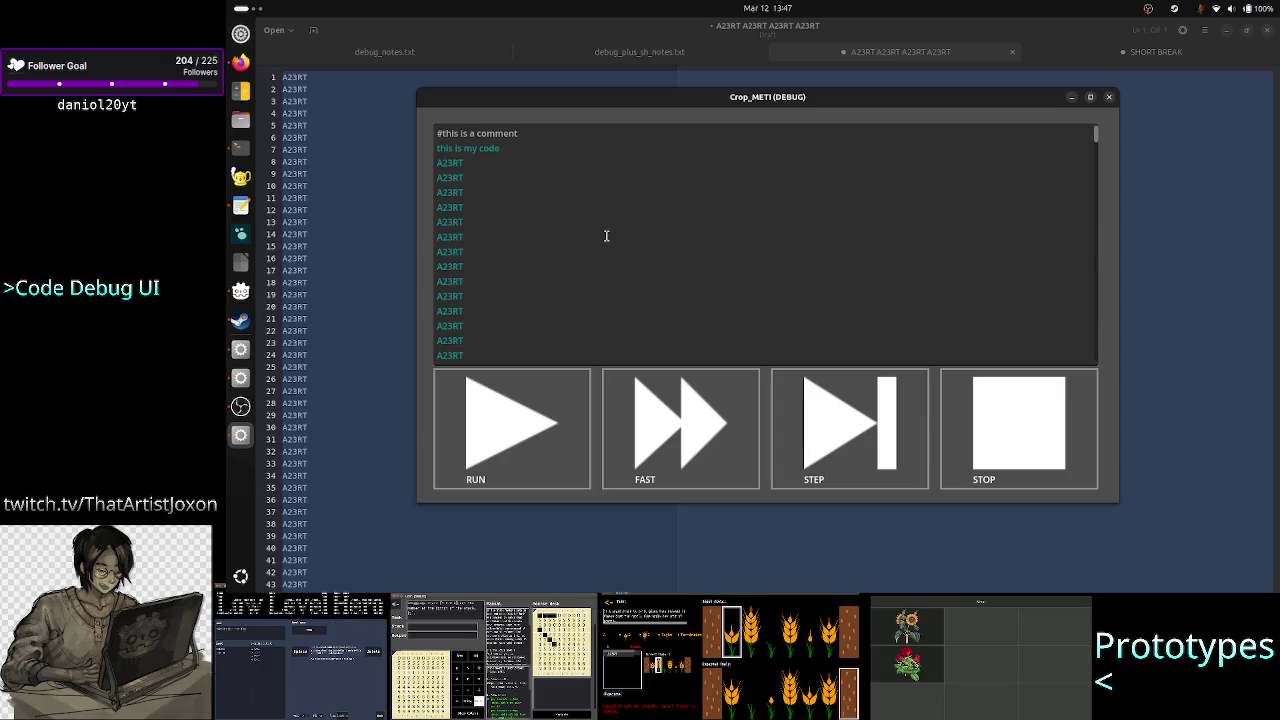
Inspect the comment line among the A23RT lines, then close the game window
{"action": "triple_click", "coordinate": [518, 135]}
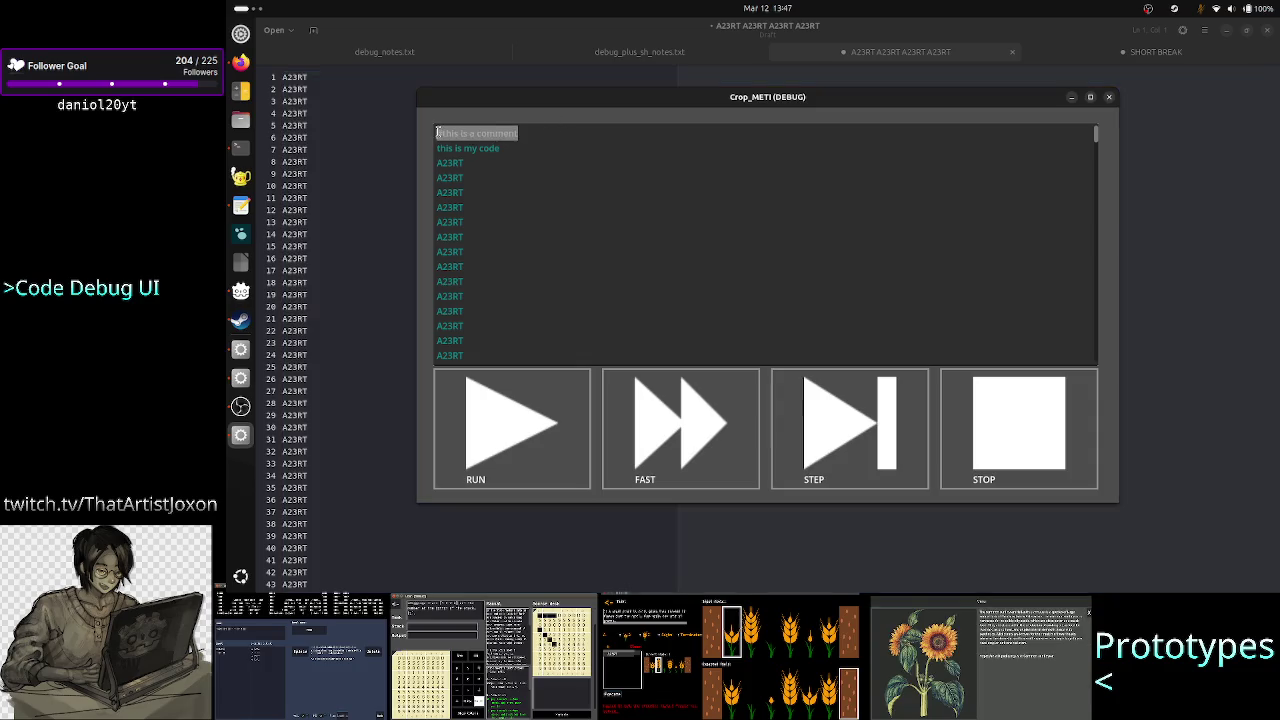
{"action": "left_click", "coordinate": [521, 191]}
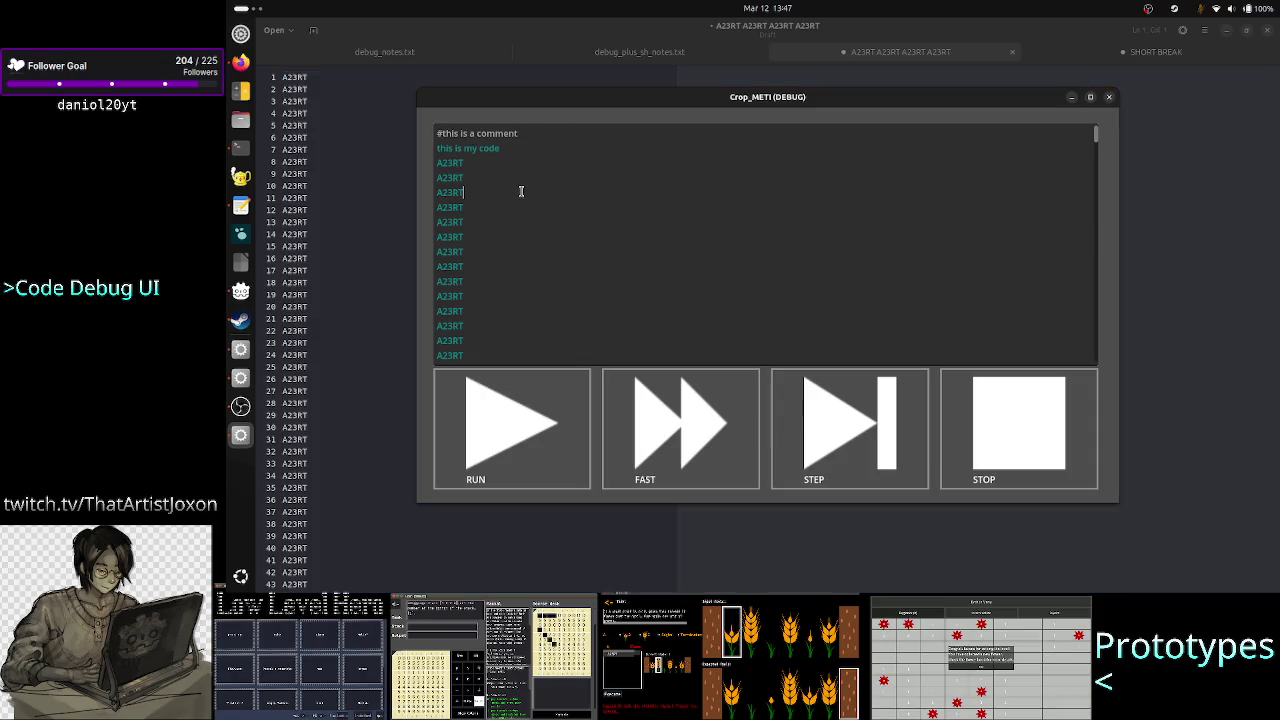
{"action": "scroll", "coordinate": [549, 201], "scroll_direction": "down", "scroll_amount": 1}
{"action": "scroll", "coordinate": [549, 201], "scroll_direction": "down", "scroll_amount": 10}
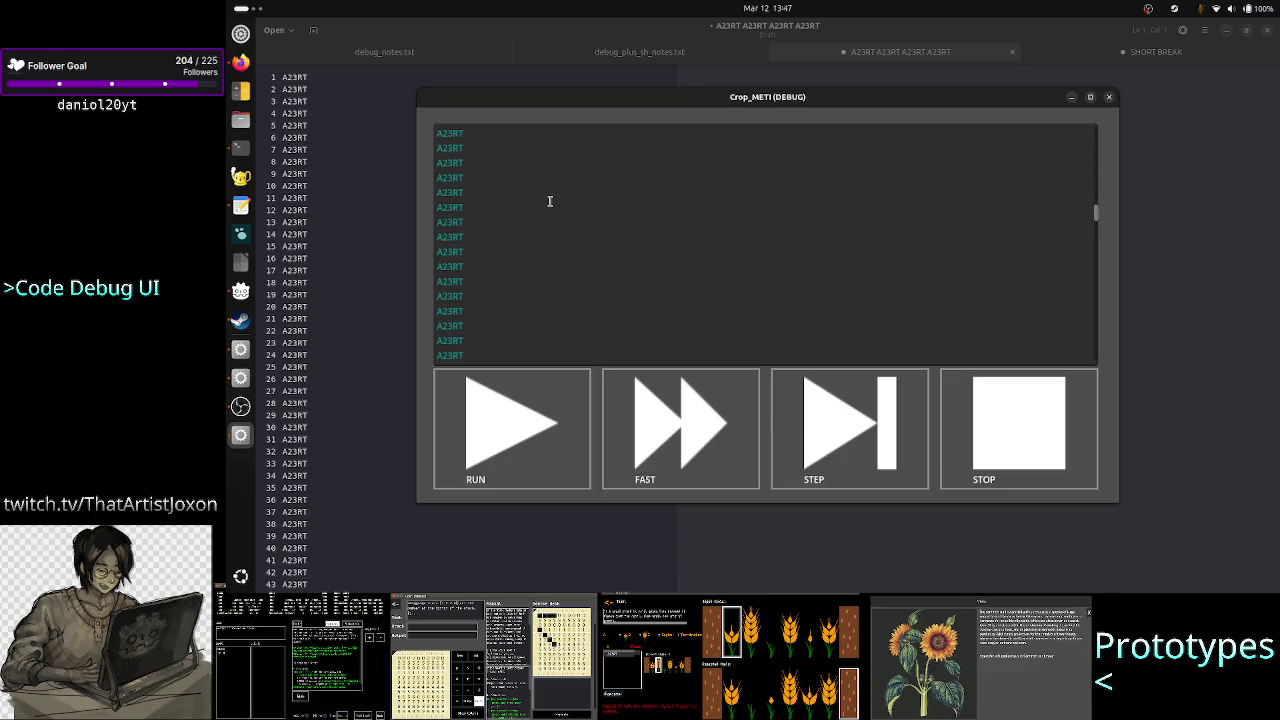
{"action": "scroll", "coordinate": [549, 201], "scroll_direction": "up", "scroll_amount": 10}
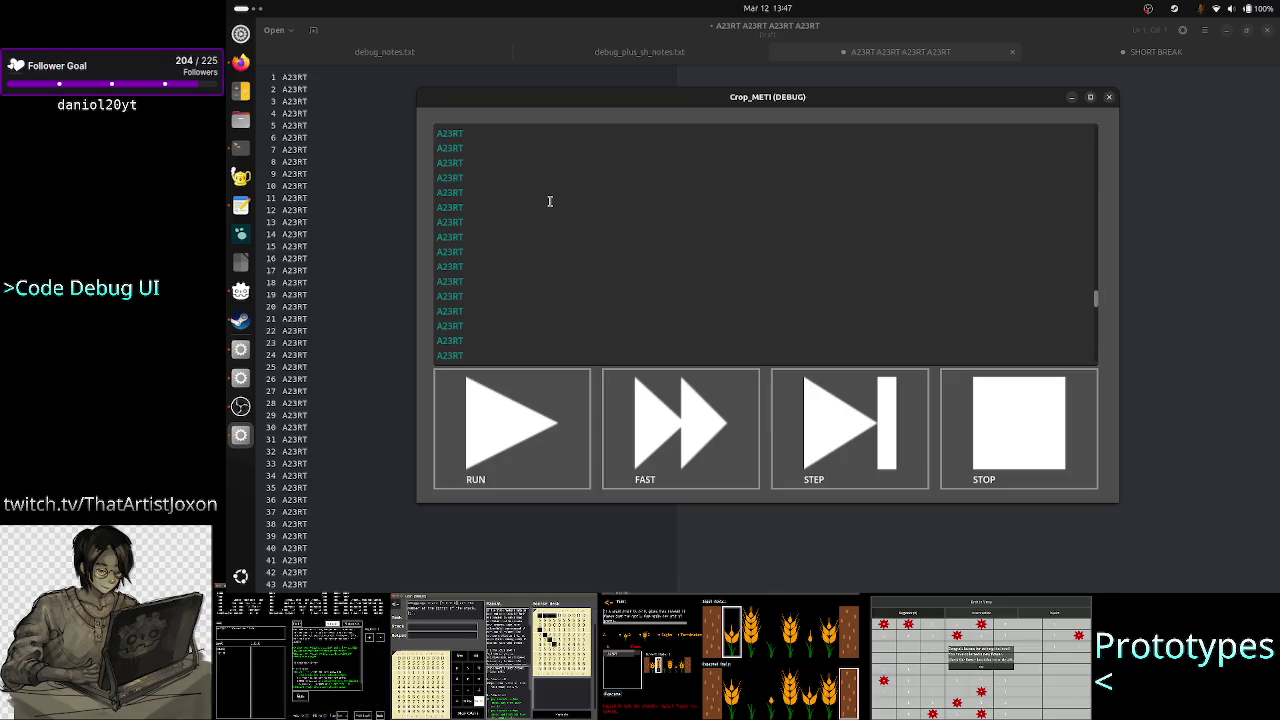
{"action": "scroll", "coordinate": [549, 201], "scroll_direction": "up", "scroll_amount": 2}
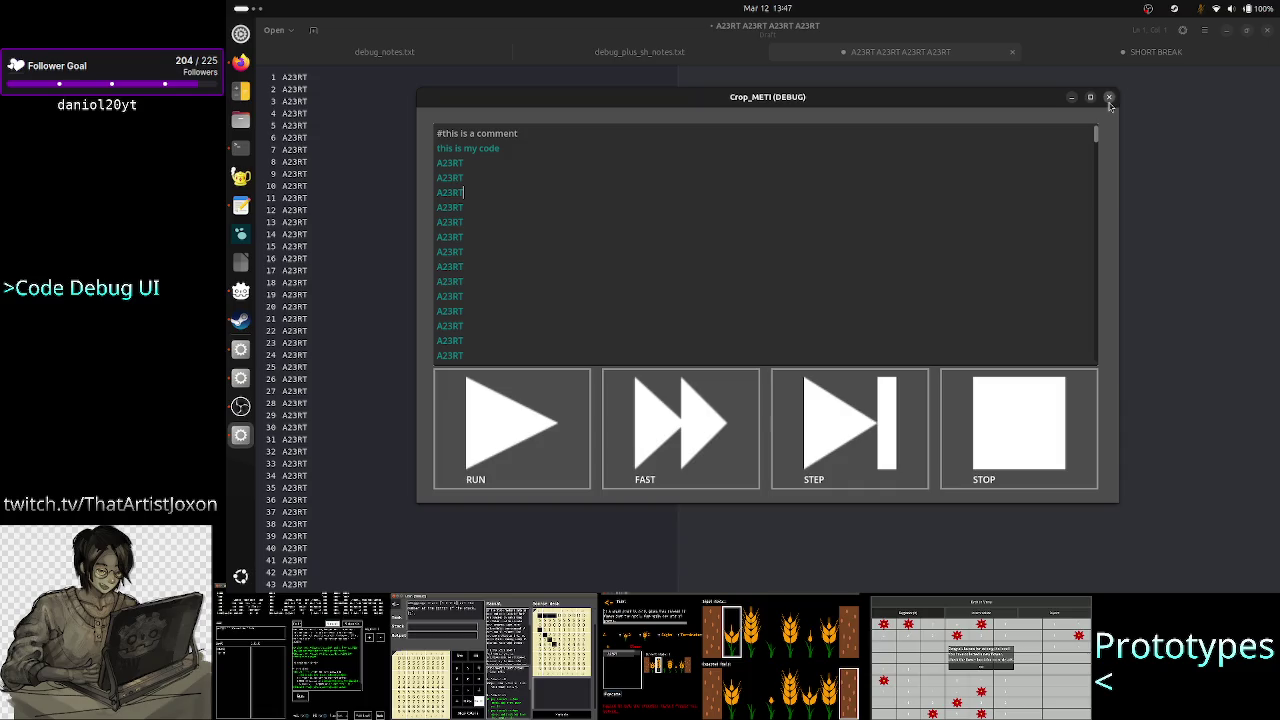
{"action": "left_click", "coordinate": [1109, 97]}
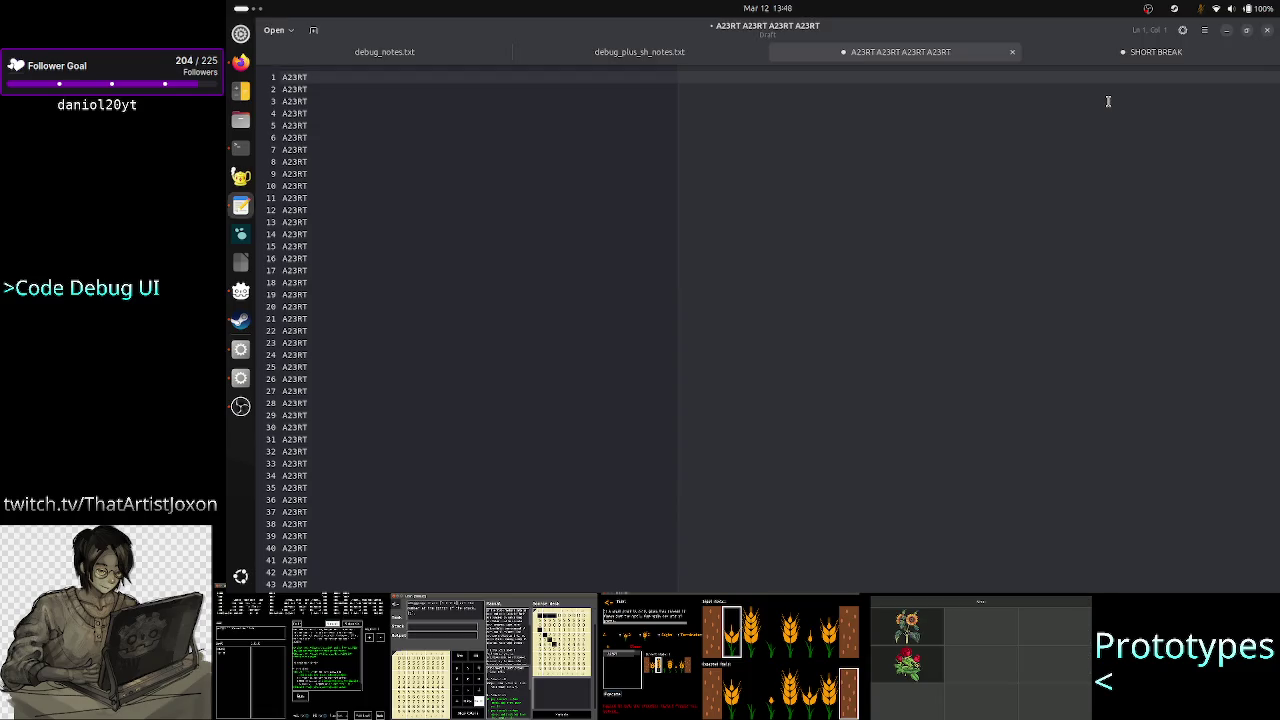
Add a print(line) call inside _get_line_syntax_highlighting in Crop_METI_SH.gd
{"action": "left_click", "coordinate": [239, 150]}
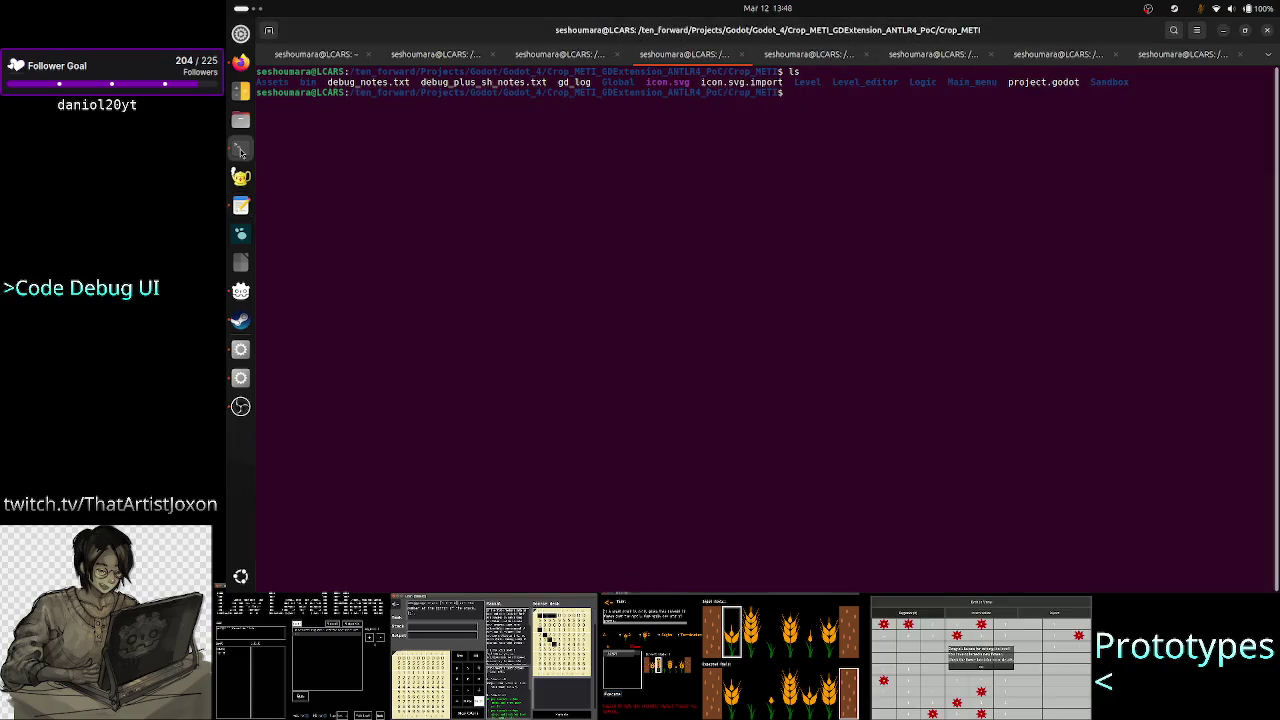
{"action": "left_click", "coordinate": [240, 349]}
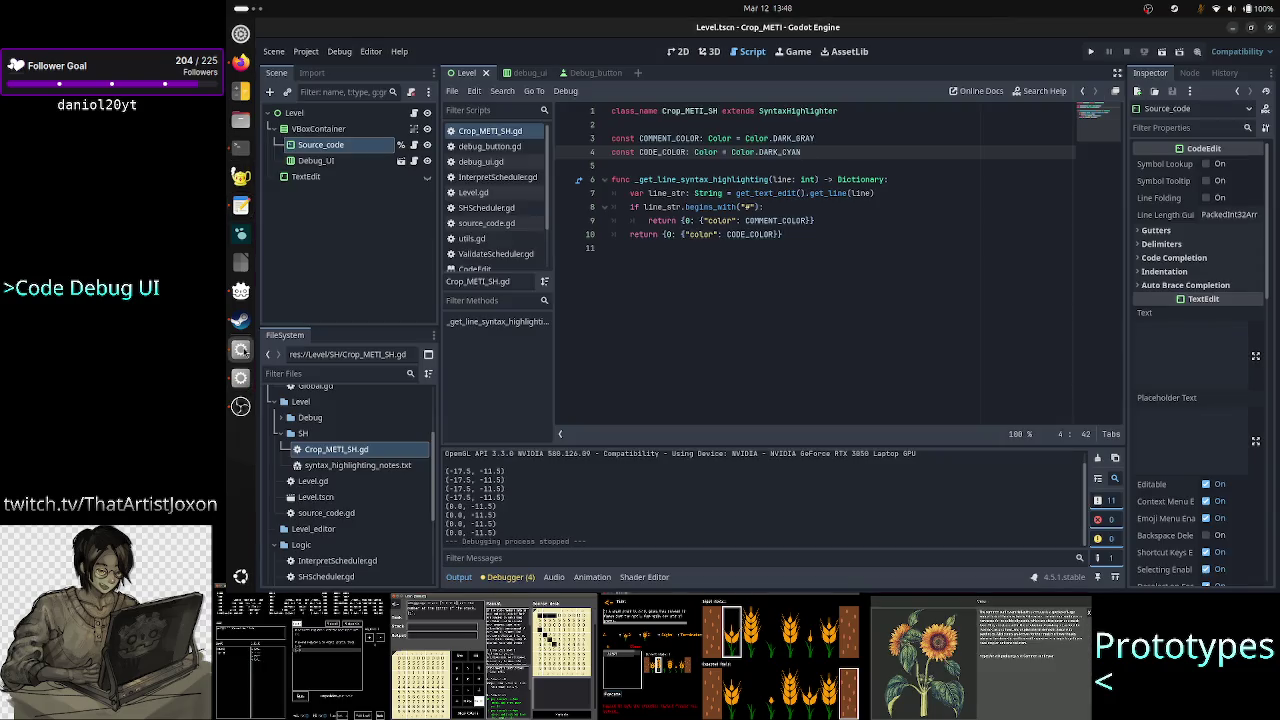
{"action": "left_click", "coordinate": [910, 180]}
{"action": "key", "text": "Return"}
{"action": "type", "text": "rint("}
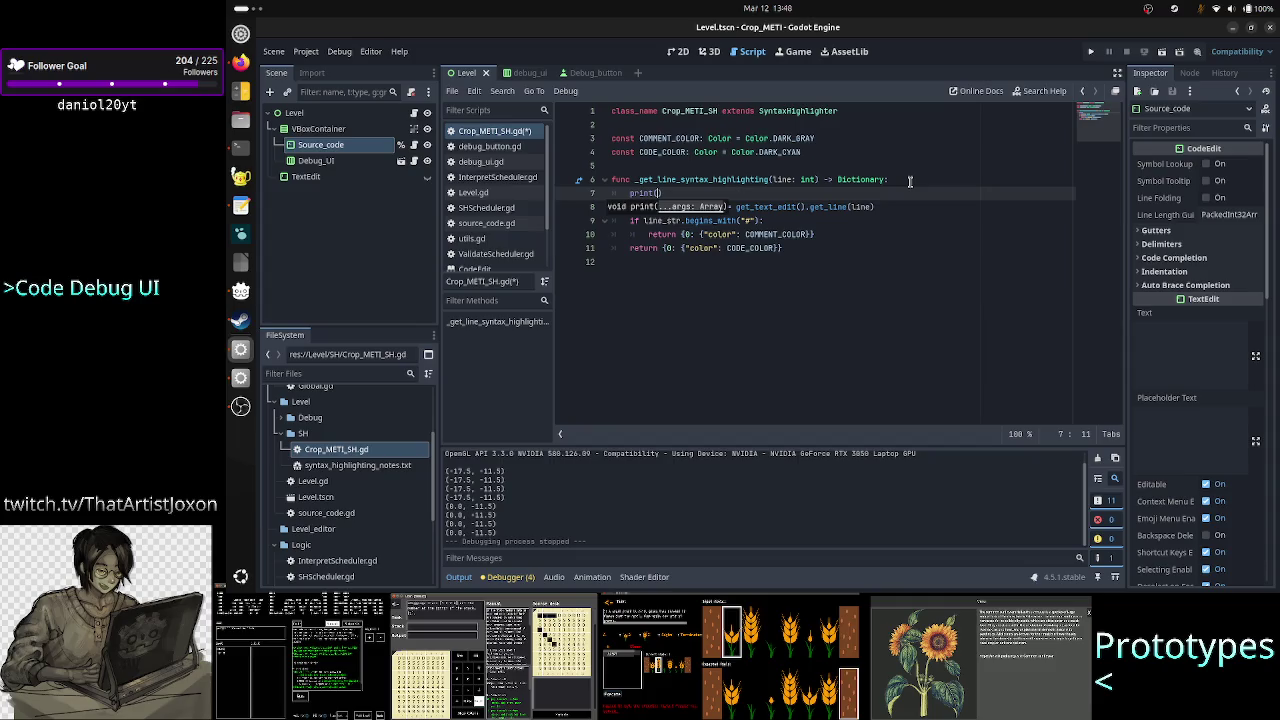
{"action": "type", "text": "line"}
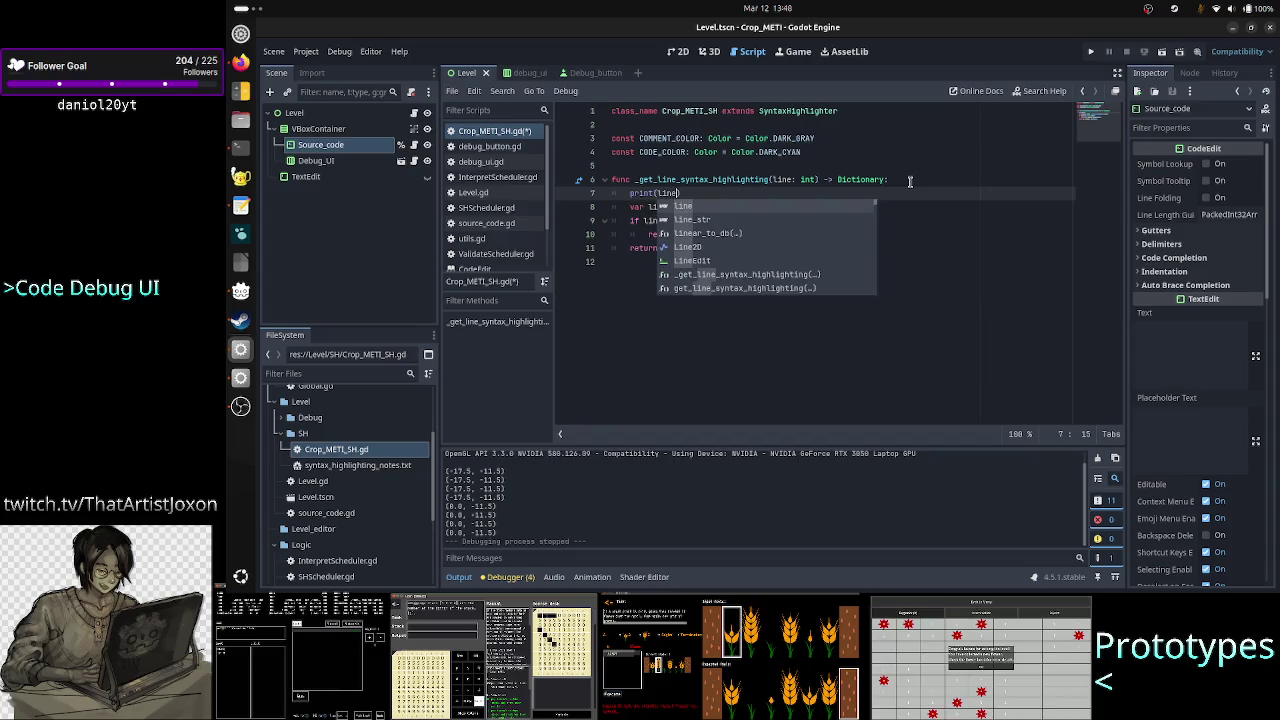
{"action": "key", "text": "Escape"}
Declare an integer counter var c: int = 0 above the function
{"action": "key", "text": "Up"}
{"action": "key", "text": "Up"}
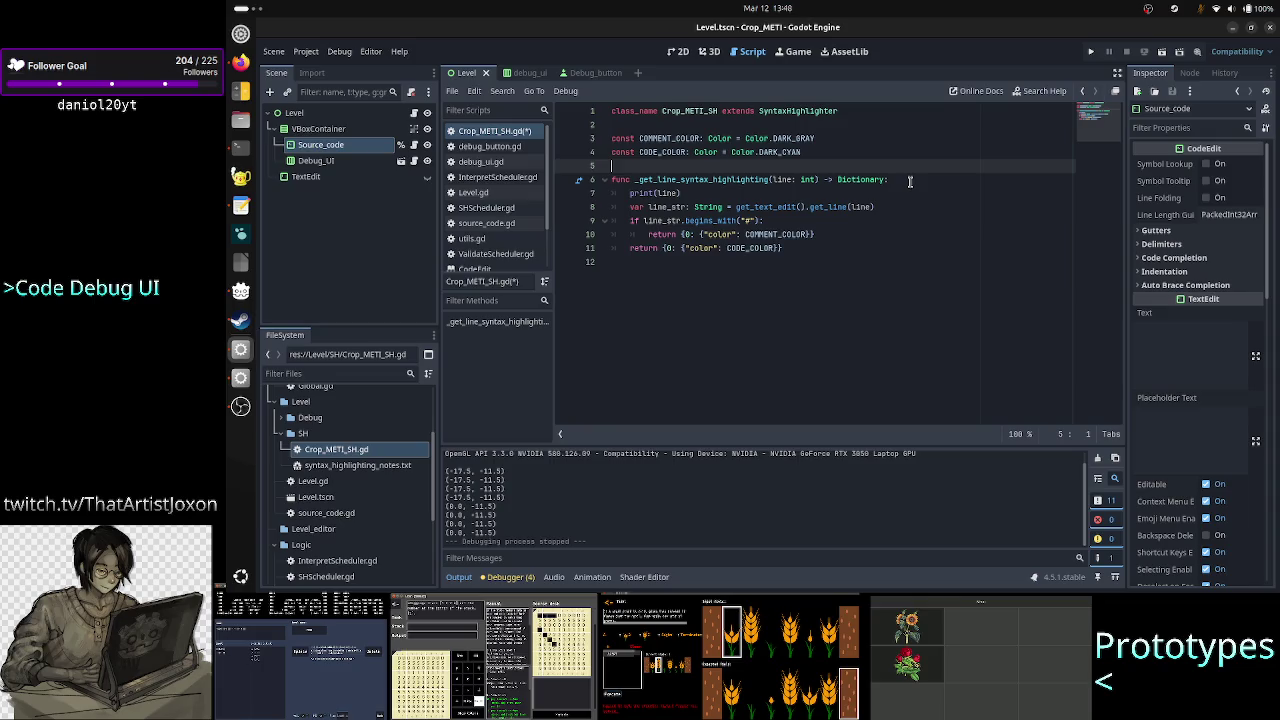
{"action": "key", "text": "Return"}
{"action": "key", "text": "Return"}
{"action": "key", "text": "Up"}
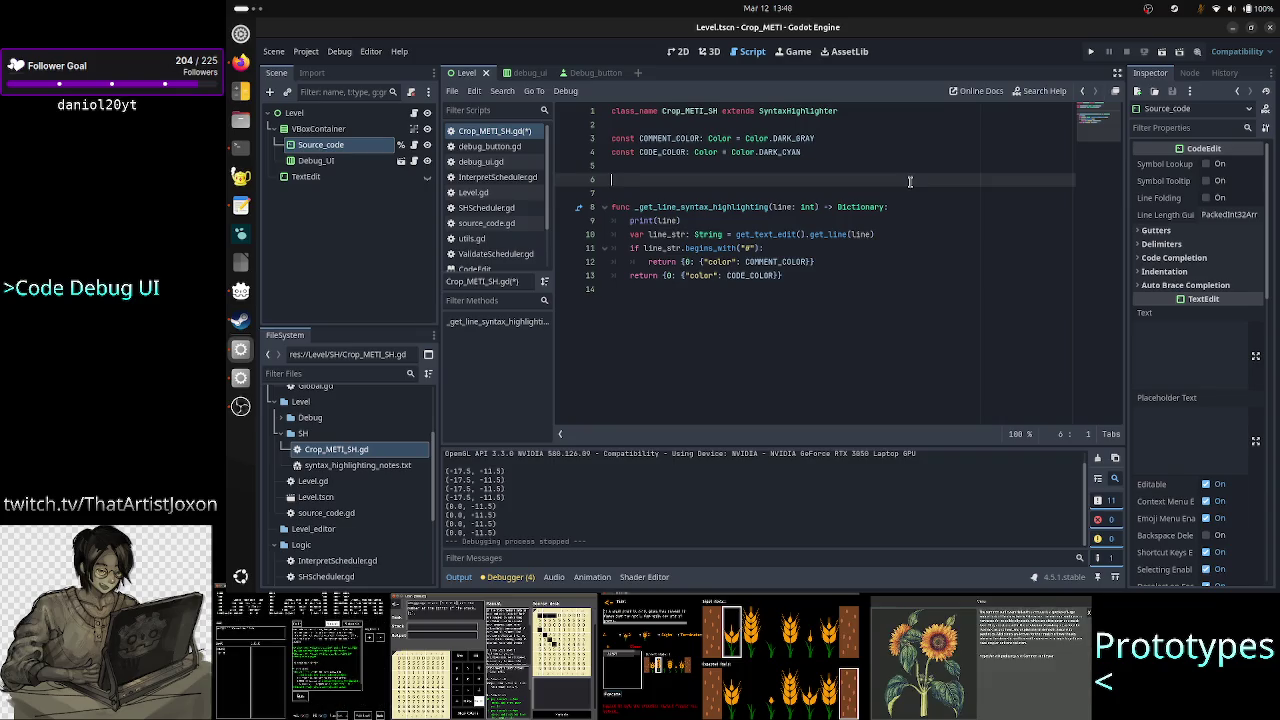
{"action": "type", "text": "var "}
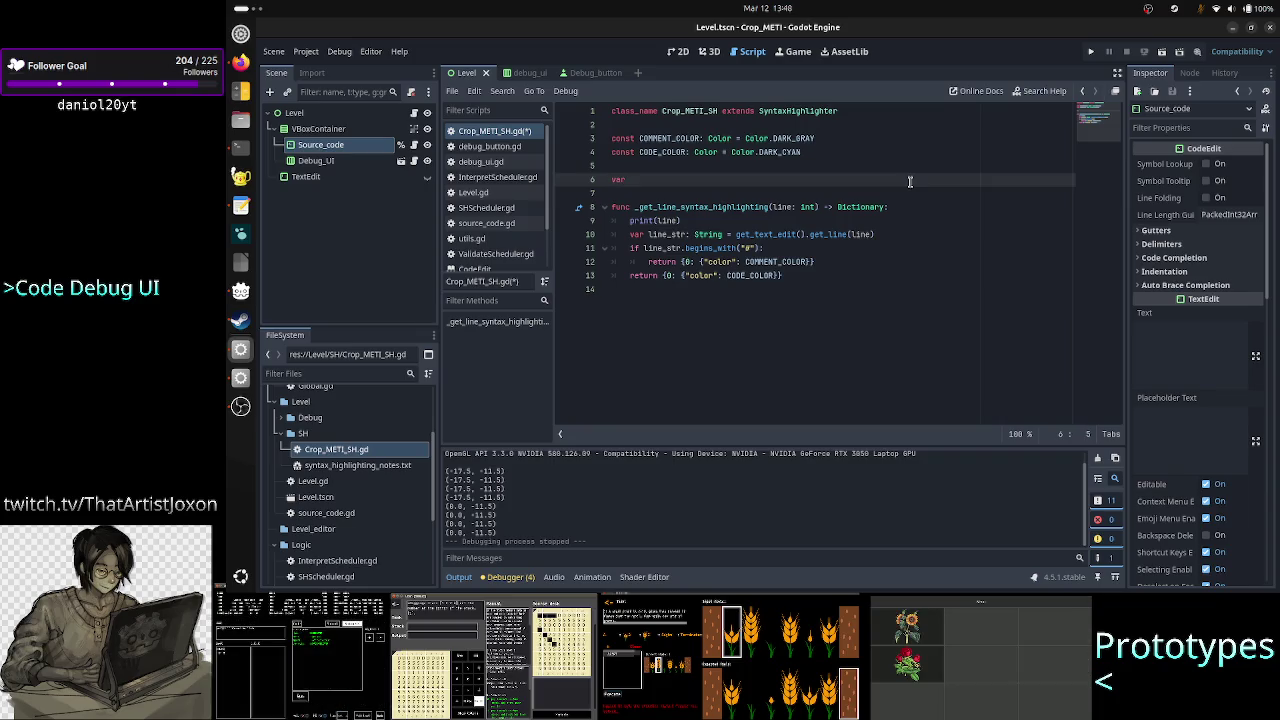
{"action": "type", "text": "c ="}
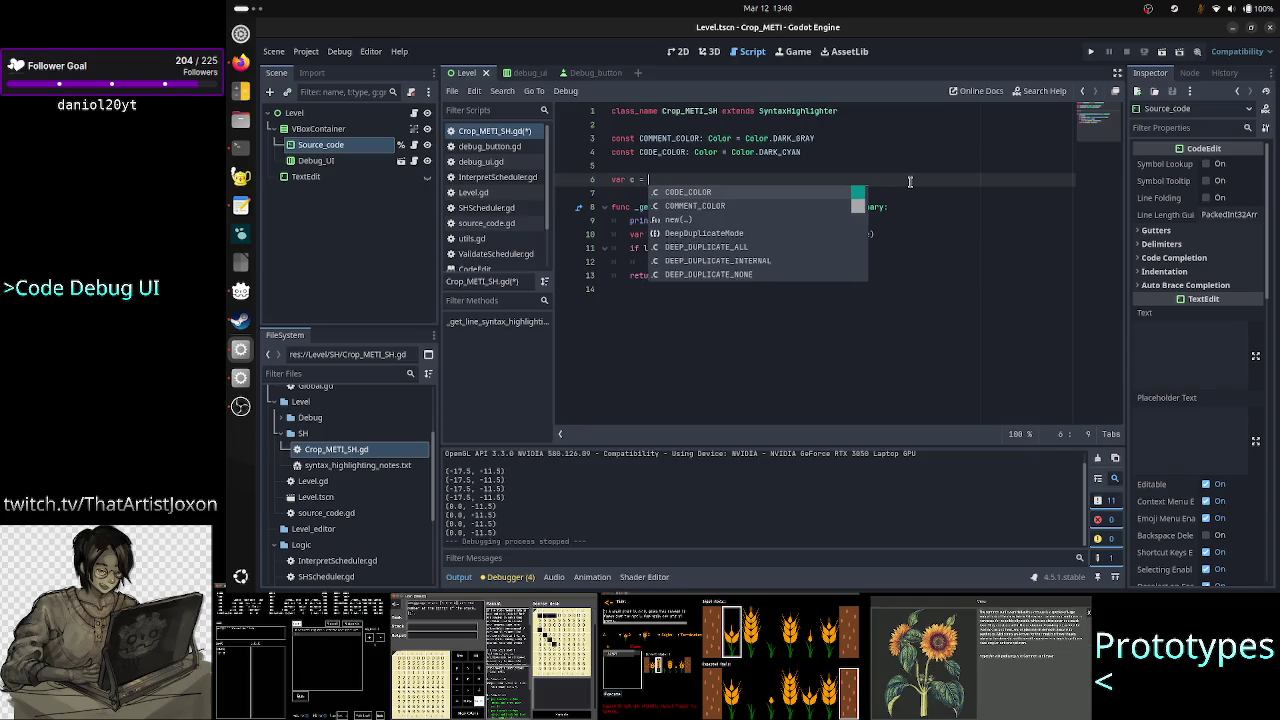
{"action": "key", "text": "BackSpace"}
{"action": "key", "text": "BackSpace"}
{"action": "key", "text": "BackSpace"}
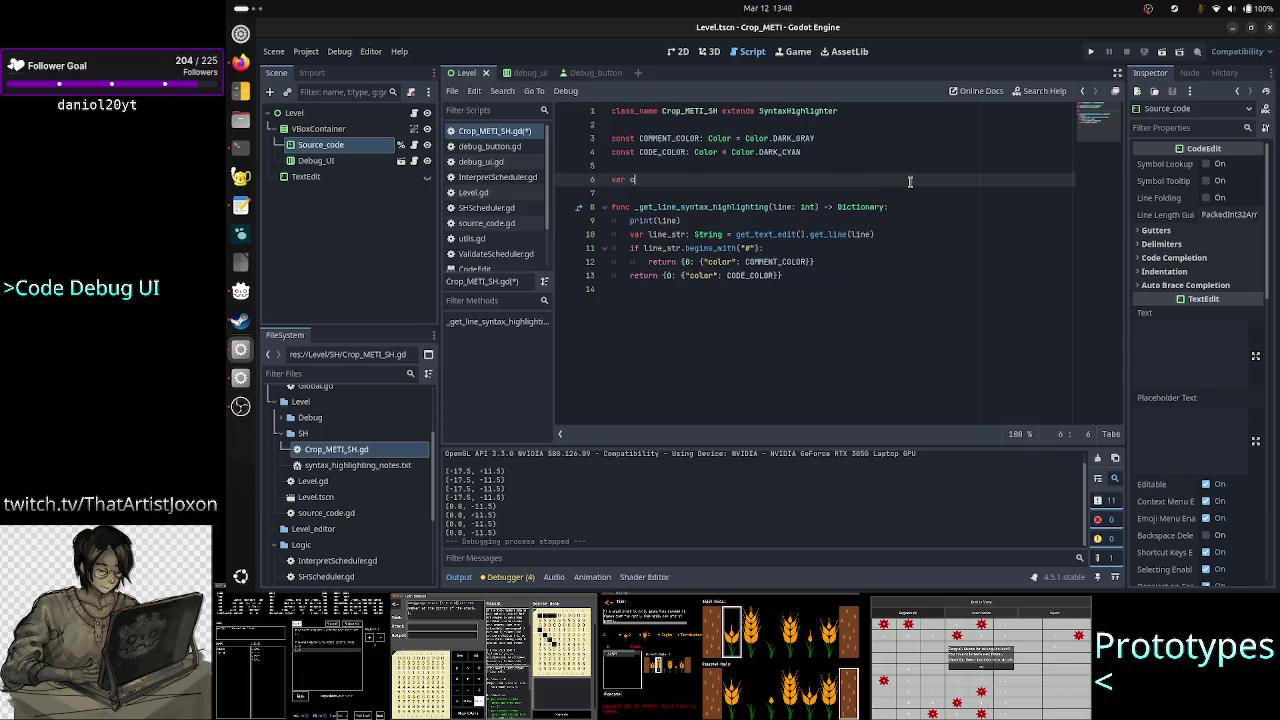
{"action": "type", "text": ": int ="}
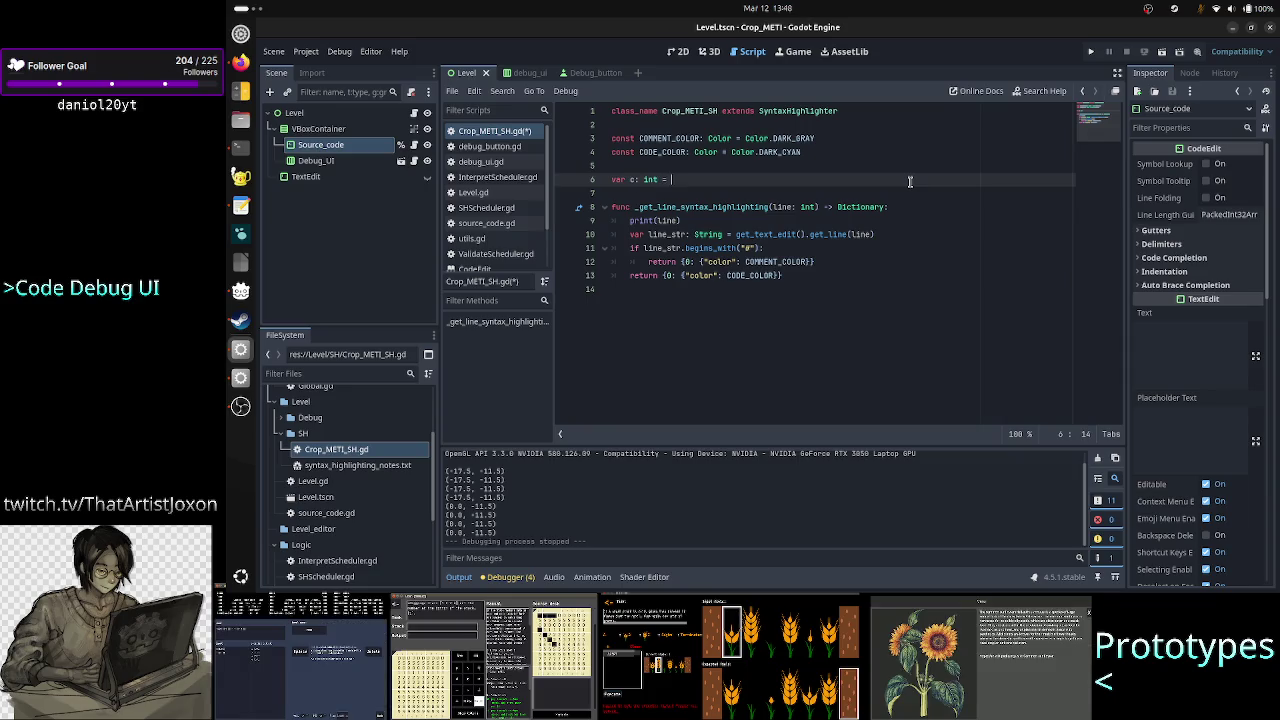
Add c += 1 as the first line of _get_line_syntax_highlighting
{"action": "key", "text": "Down"}
{"action": "key", "text": "Down"}
{"action": "key", "text": "Home"}
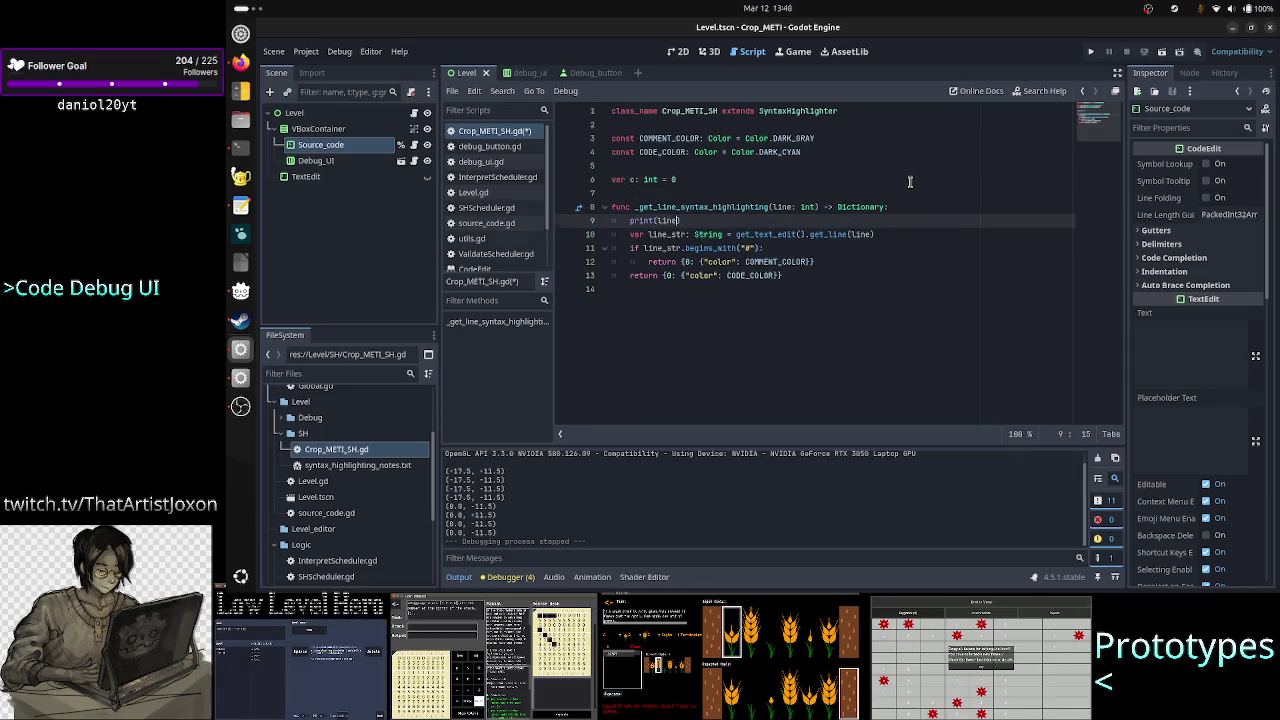
{"action": "key", "text": "End"}
{"action": "key", "text": "Return"}
{"action": "type", "text": "c"}
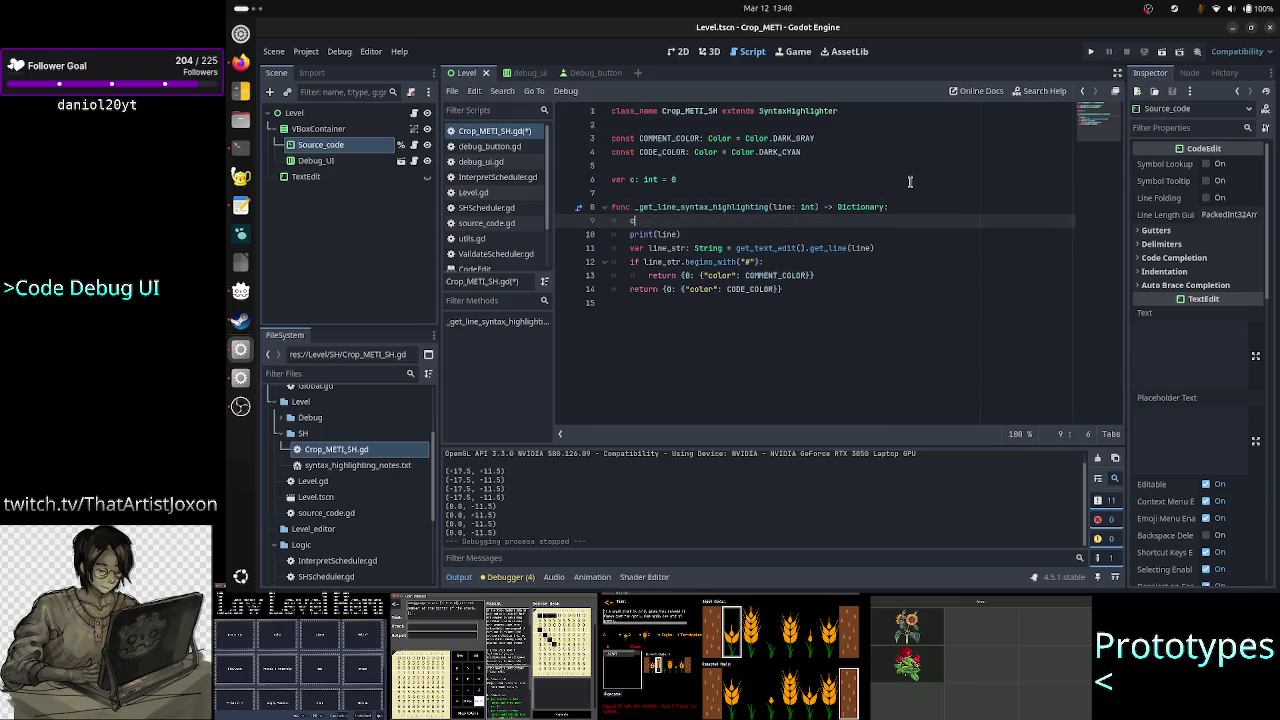
{"action": "type", "text": "o="}
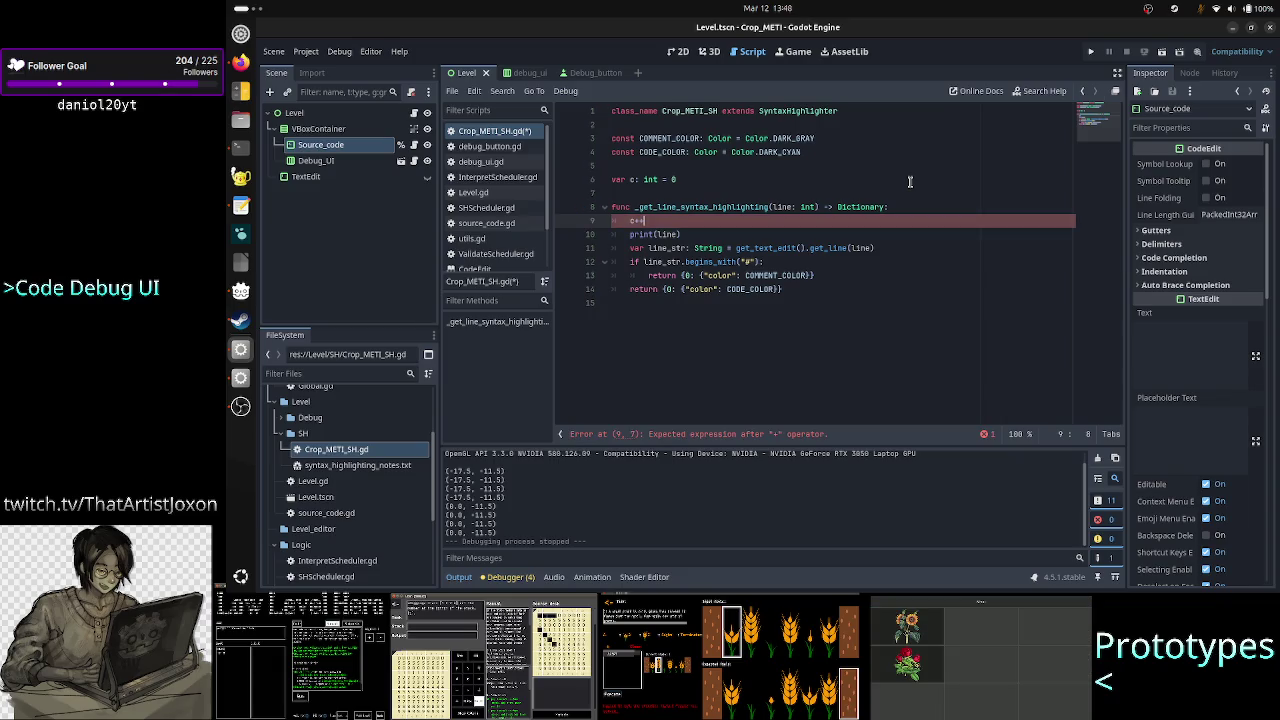
{"action": "type", "text": "+= 1"}
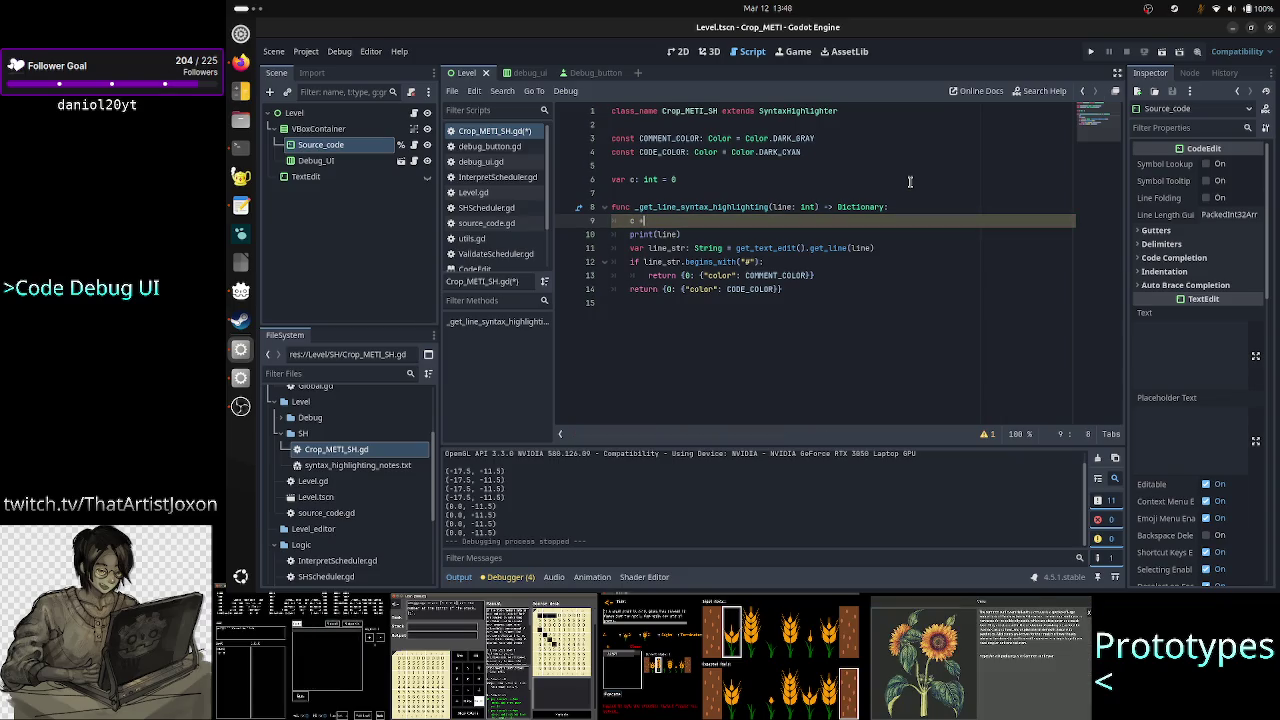
Change print(line) to prints(c, ": ", line) to show the count beside each line
{"action": "key", "text": "Down"}
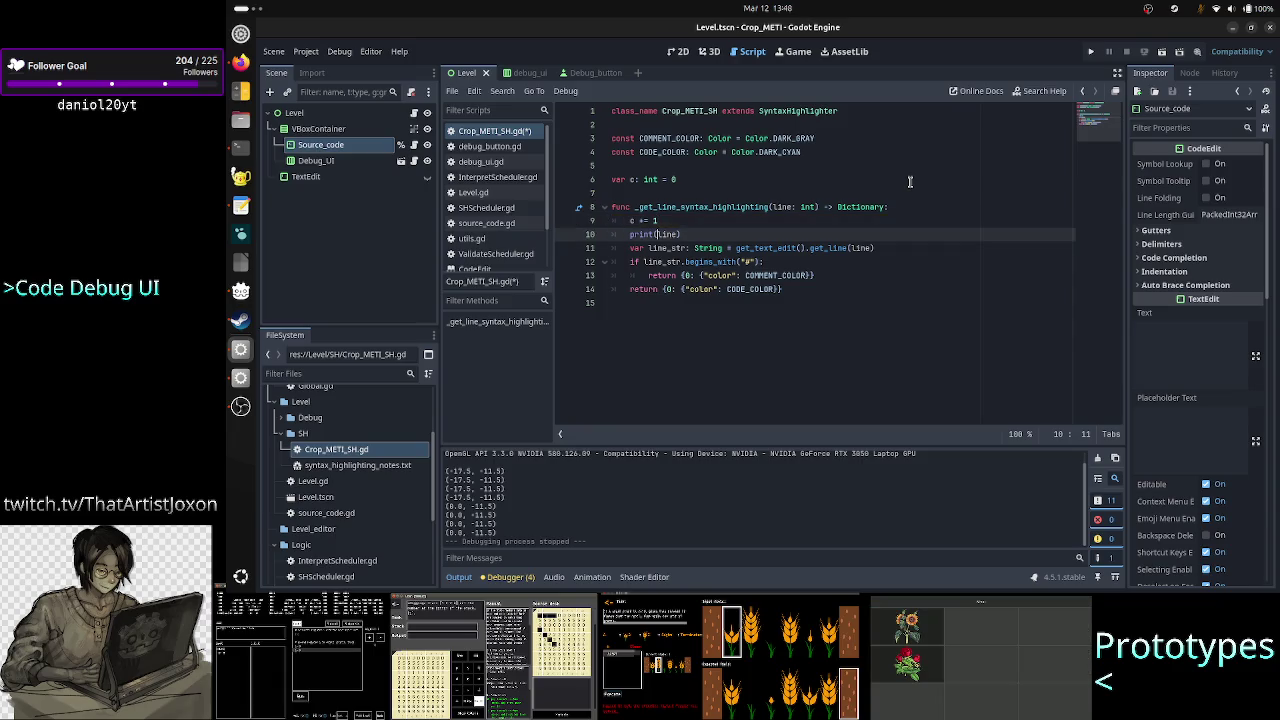
{"action": "key", "text": "End"}
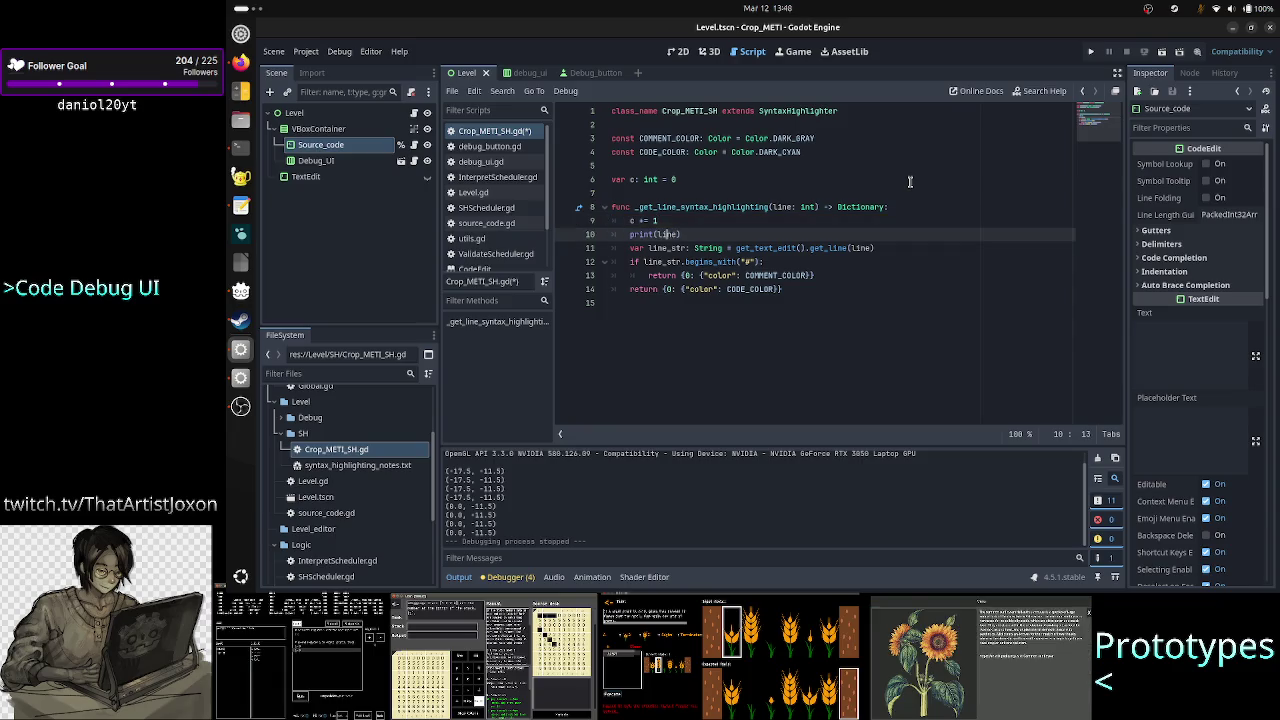
{"action": "type", "text": "s"}
{"action": "key", "text": "Escape"}
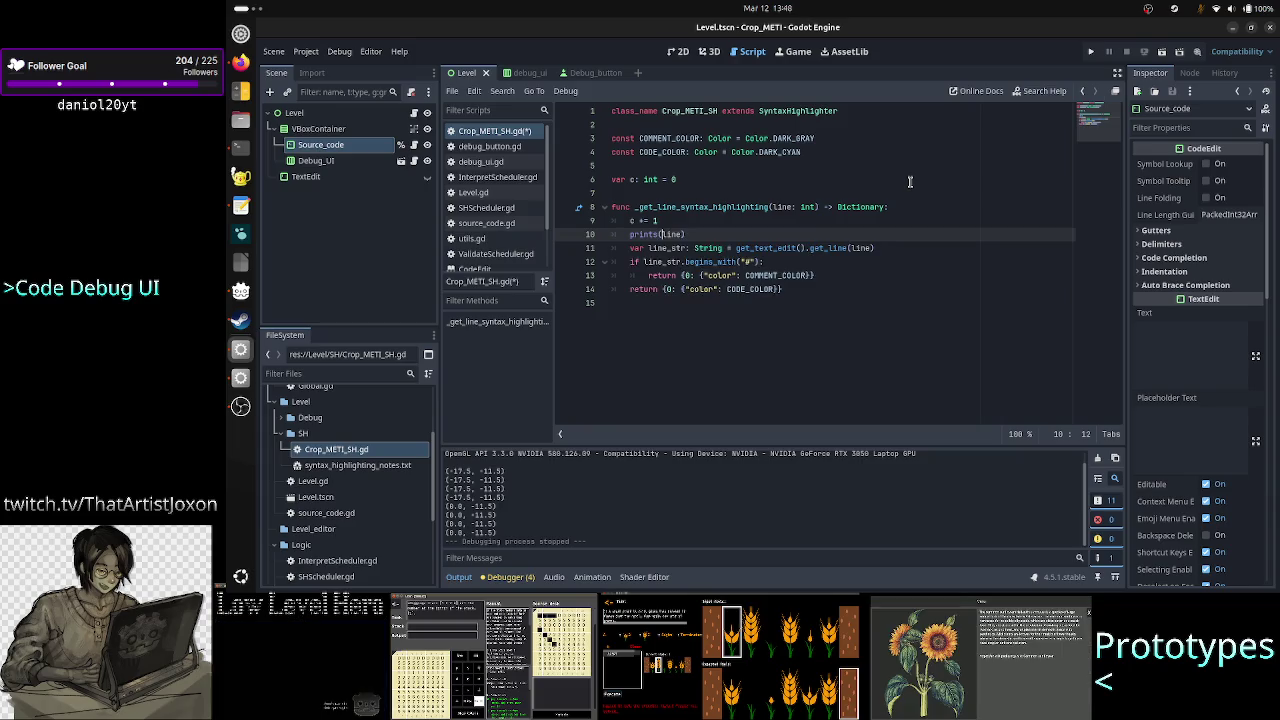
{"action": "type", "text": "c,"}
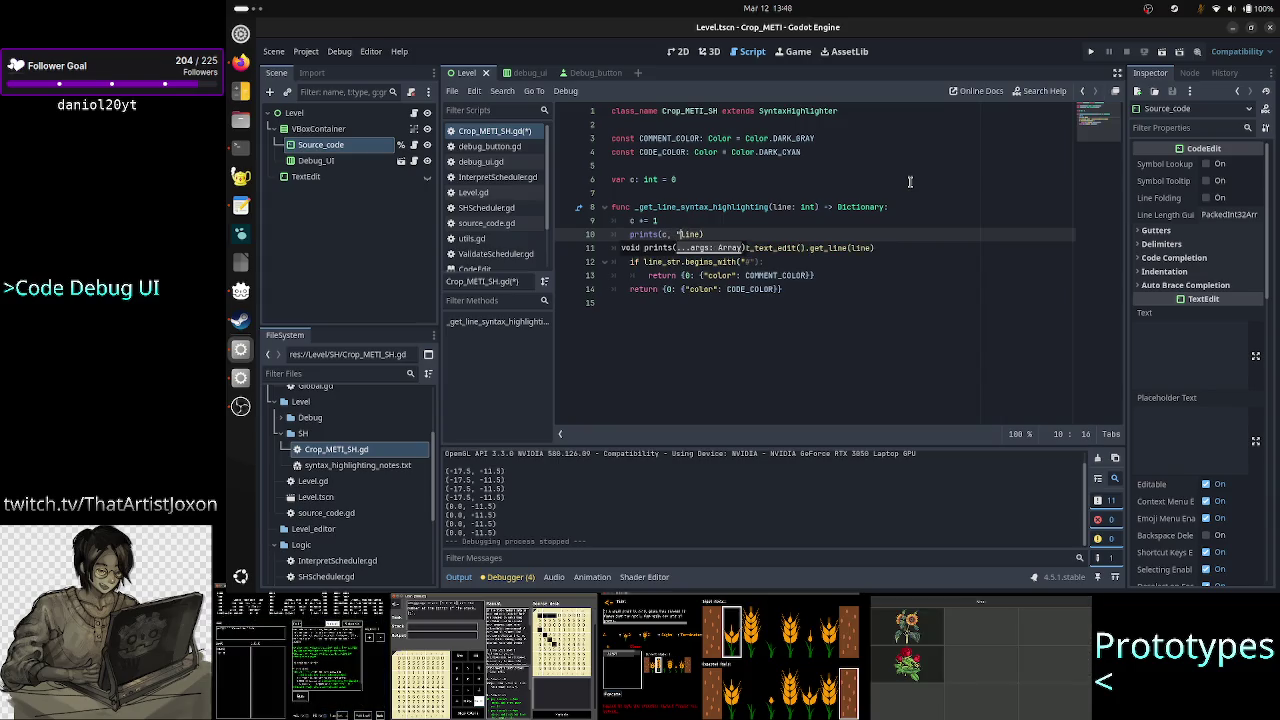
{"action": "type", "text": " \"\"\""}
{"action": "key", "text": "BackSpace"}
{"action": "key", "text": "BackSpace"}
{"action": "key", "text": "BackSpace"}
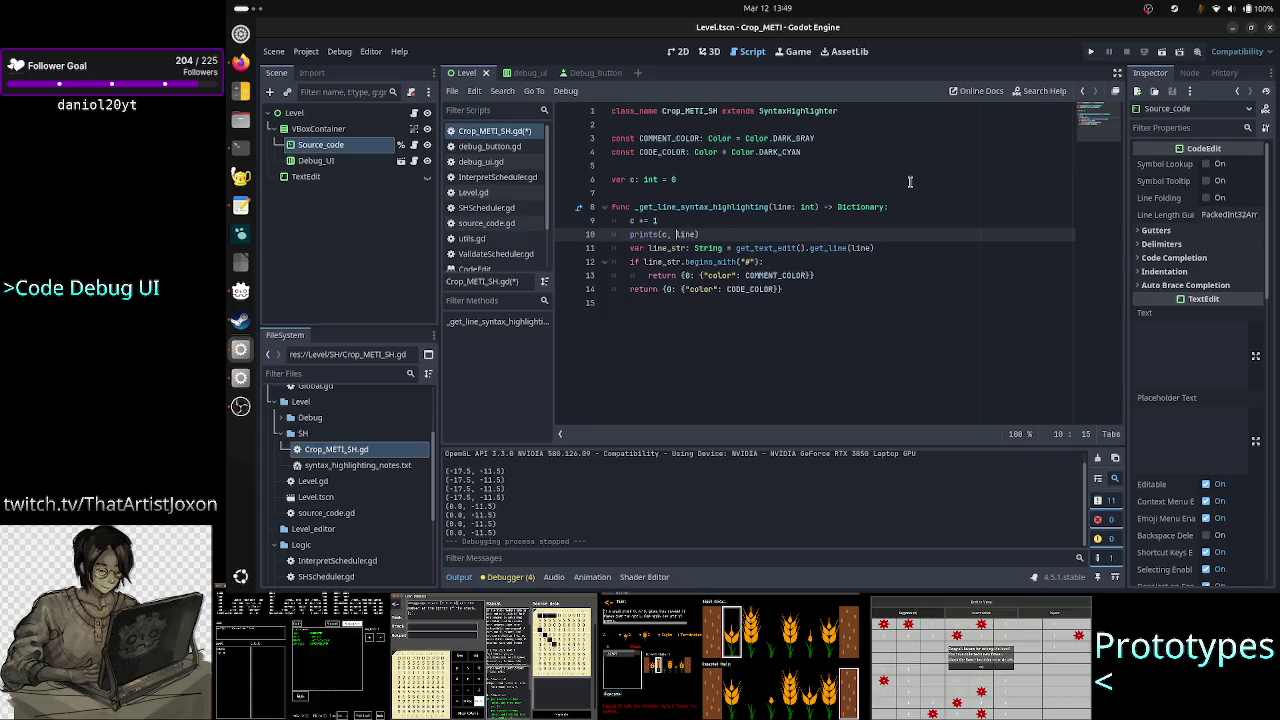
{"action": "type", "text": "\"\", "}
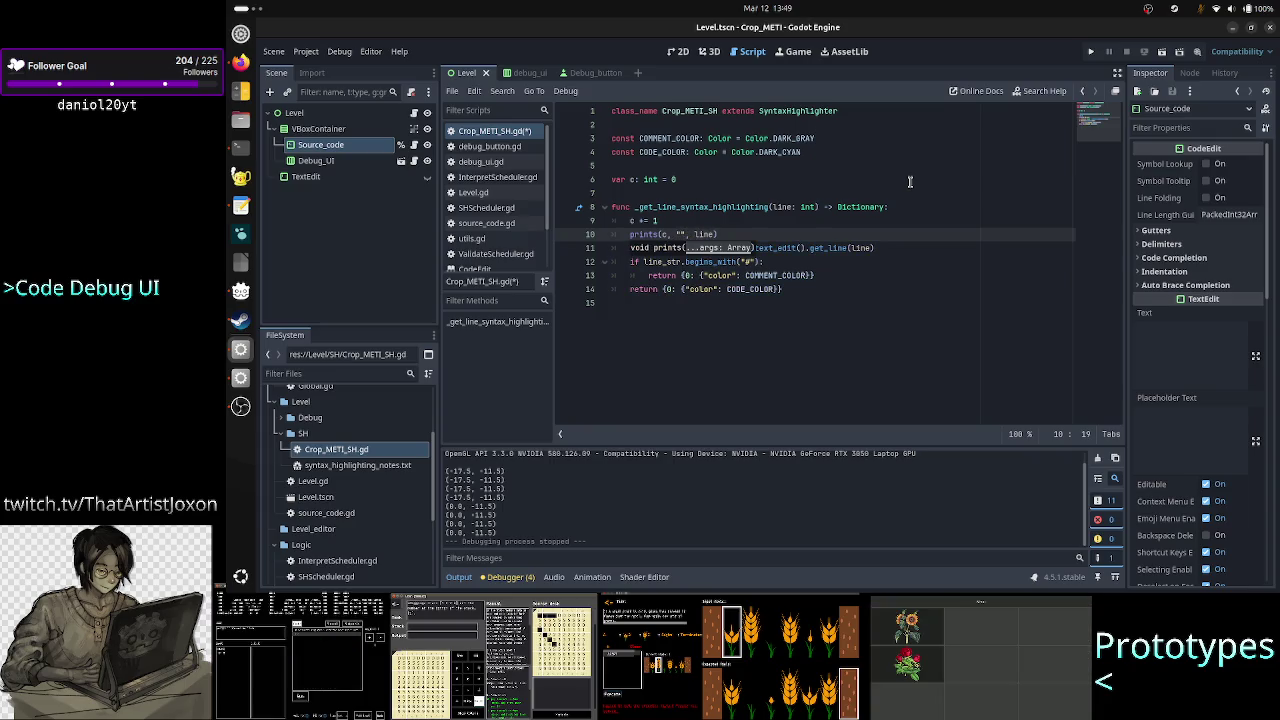
{"action": "type", "text": ":"}
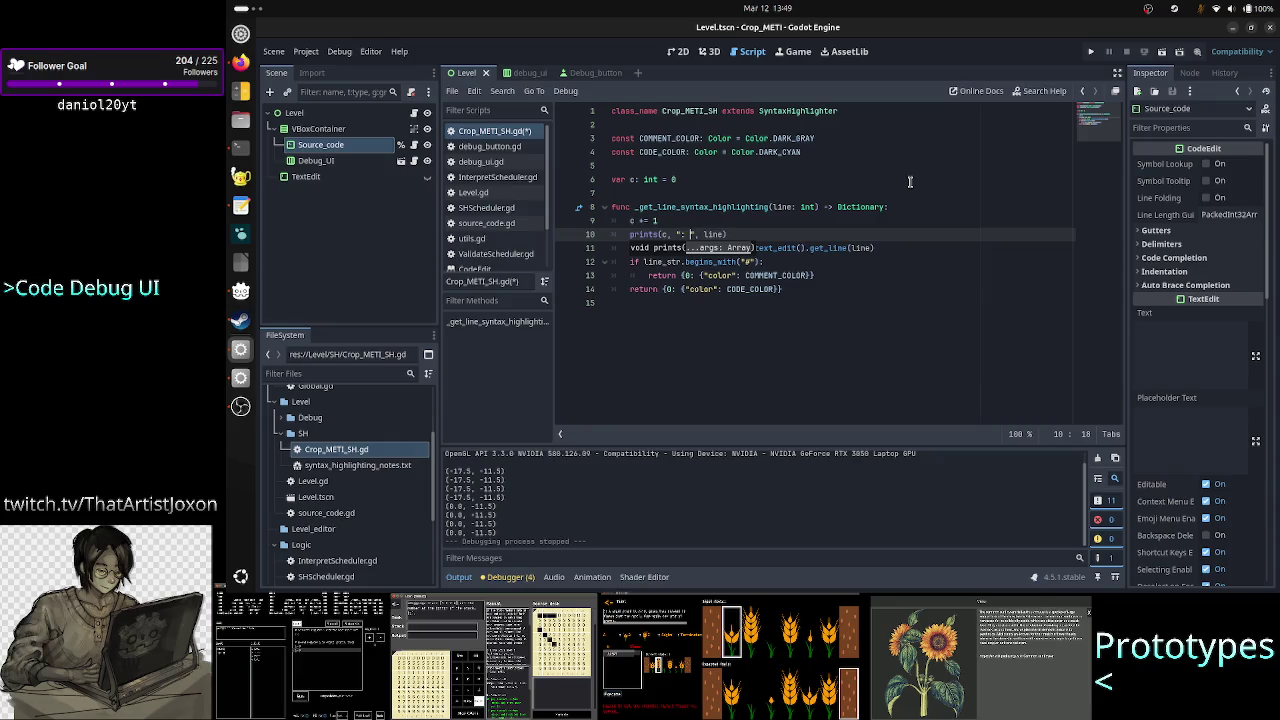
{"action": "key", "text": "End"}
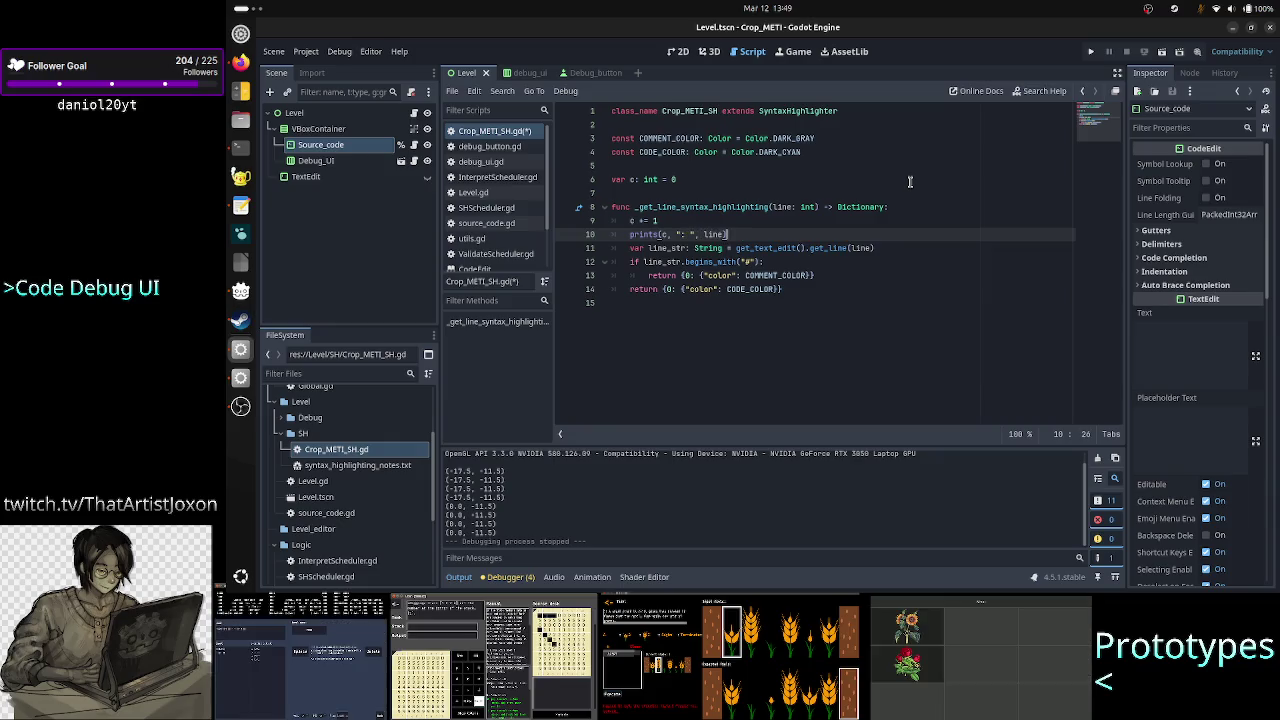
{"action": "key", "text": "Right"}
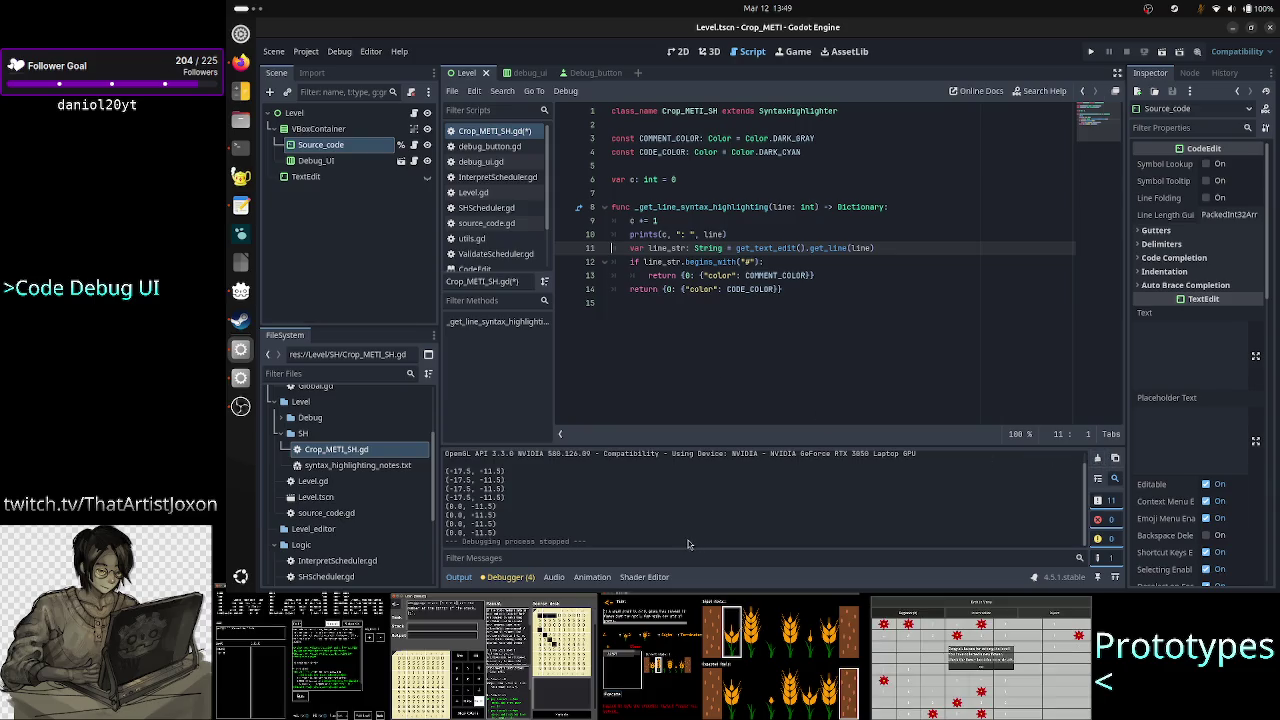
Save Crop_METI_SH.gd with Ctrl+S
{"action": "left_click_drag", "start_coordinate": [500, 516], "coordinate": [447, 469]}
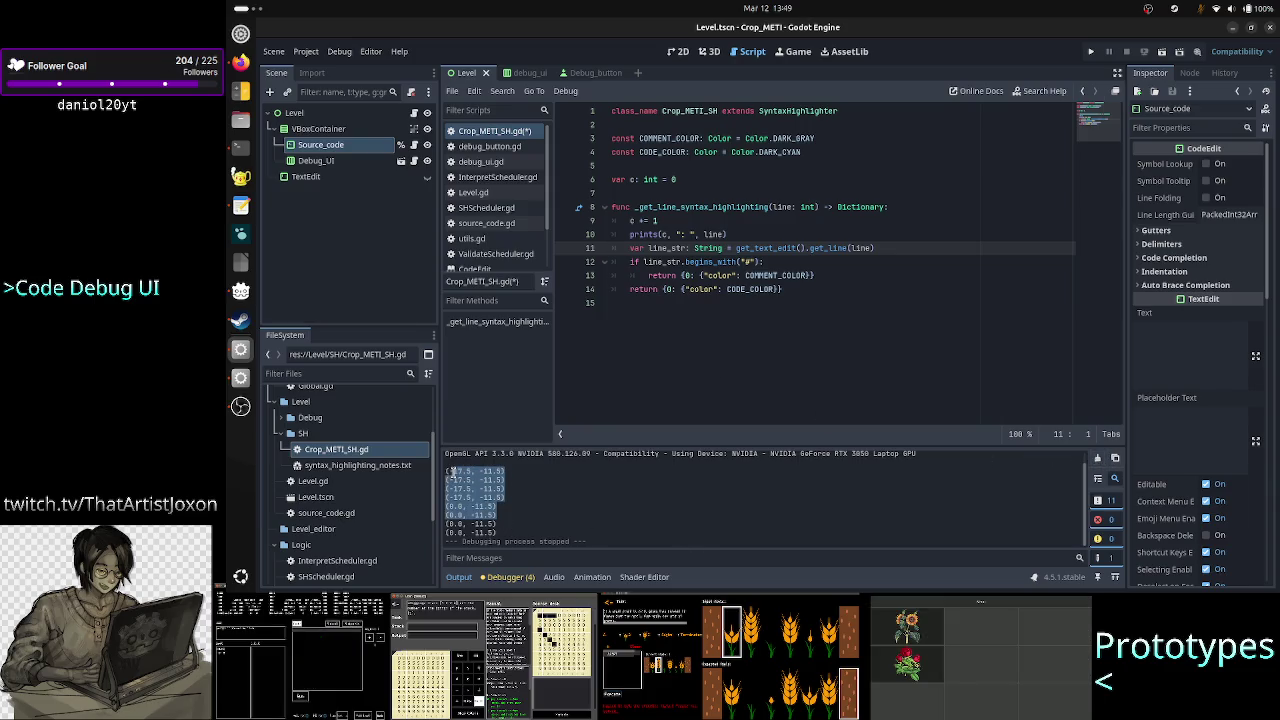
{"action": "left_click", "coordinate": [571, 518]}
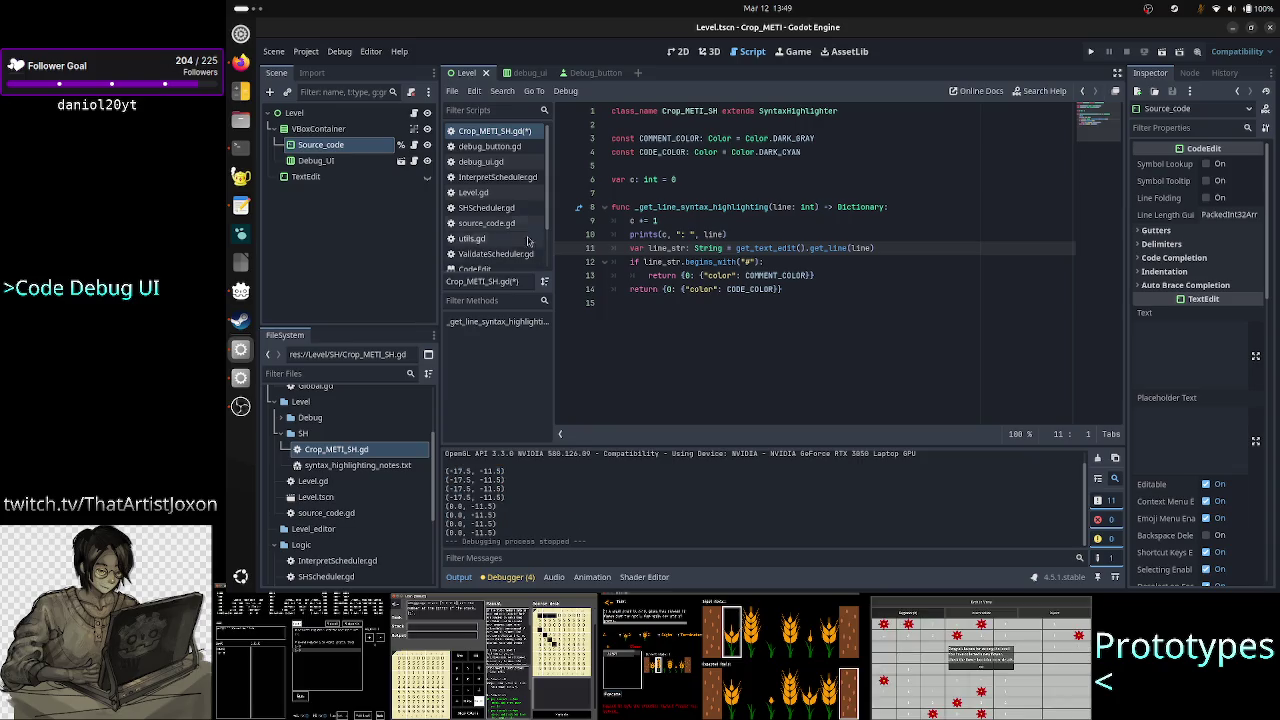
{"action": "left_click", "coordinate": [684, 314]}
{"action": "key", "text": "ctrl+s"}
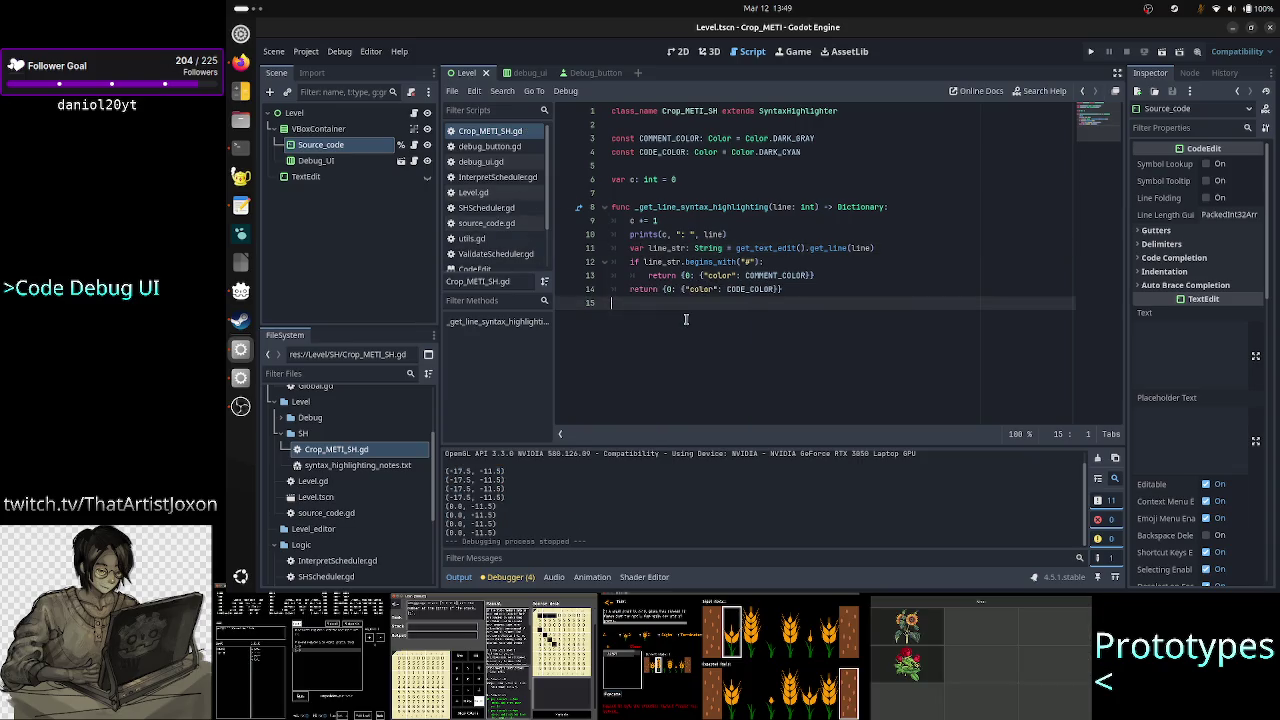
{"action": "left_click_drag", "start_coordinate": [484, 489], "coordinate": [515, 521]}
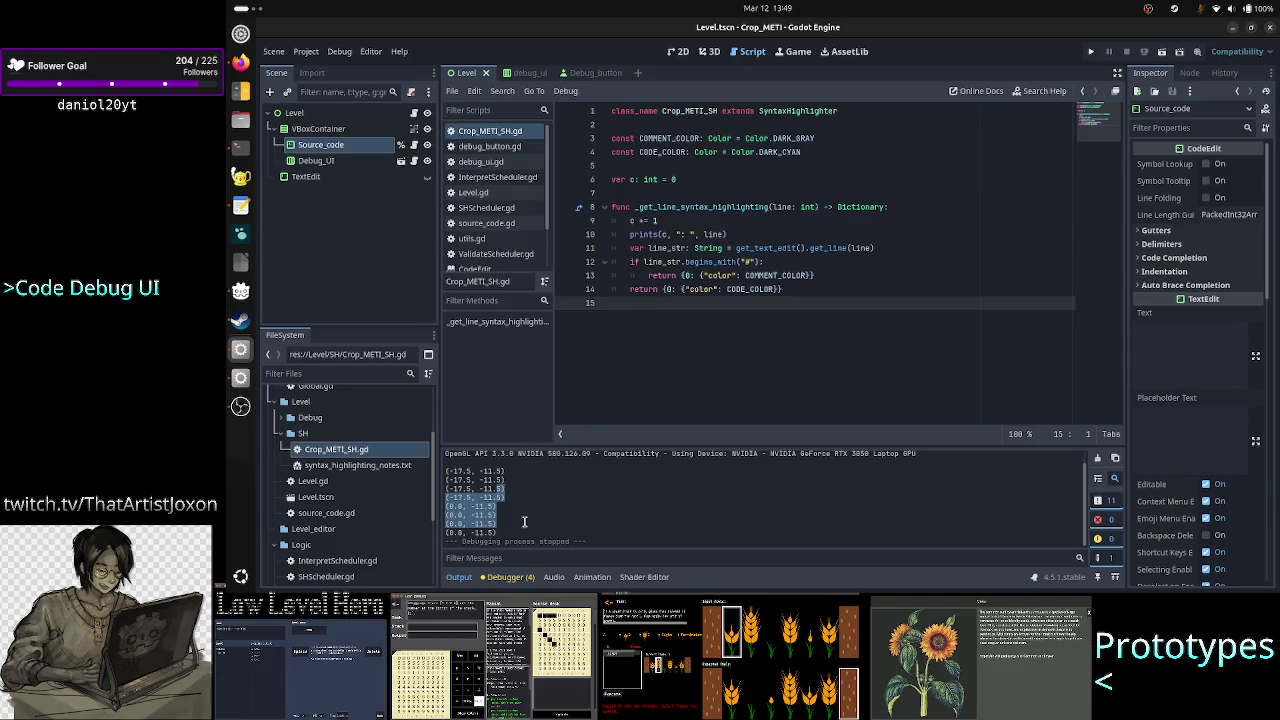
{"action": "left_click", "coordinate": [517, 146]}
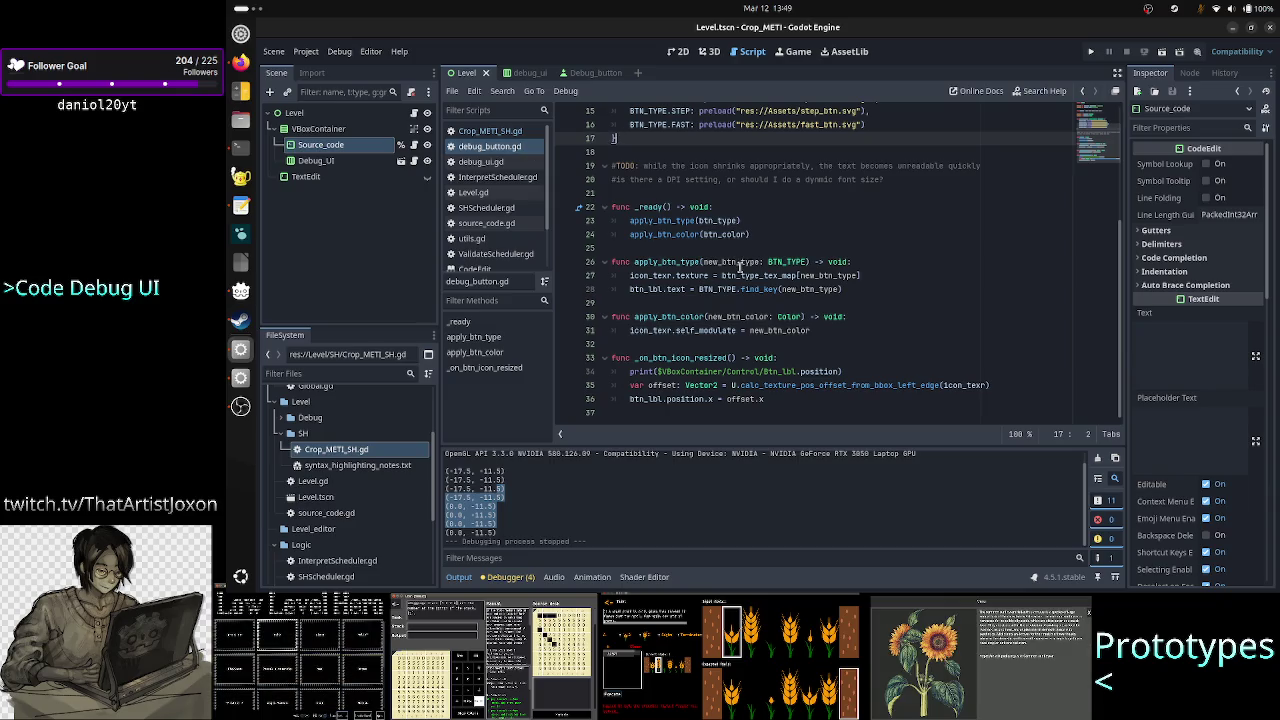
Comment out the label-position print on line 34 of debug_button.gd, save, and rerun the scene
{"action": "left_click", "coordinate": [856, 371]}
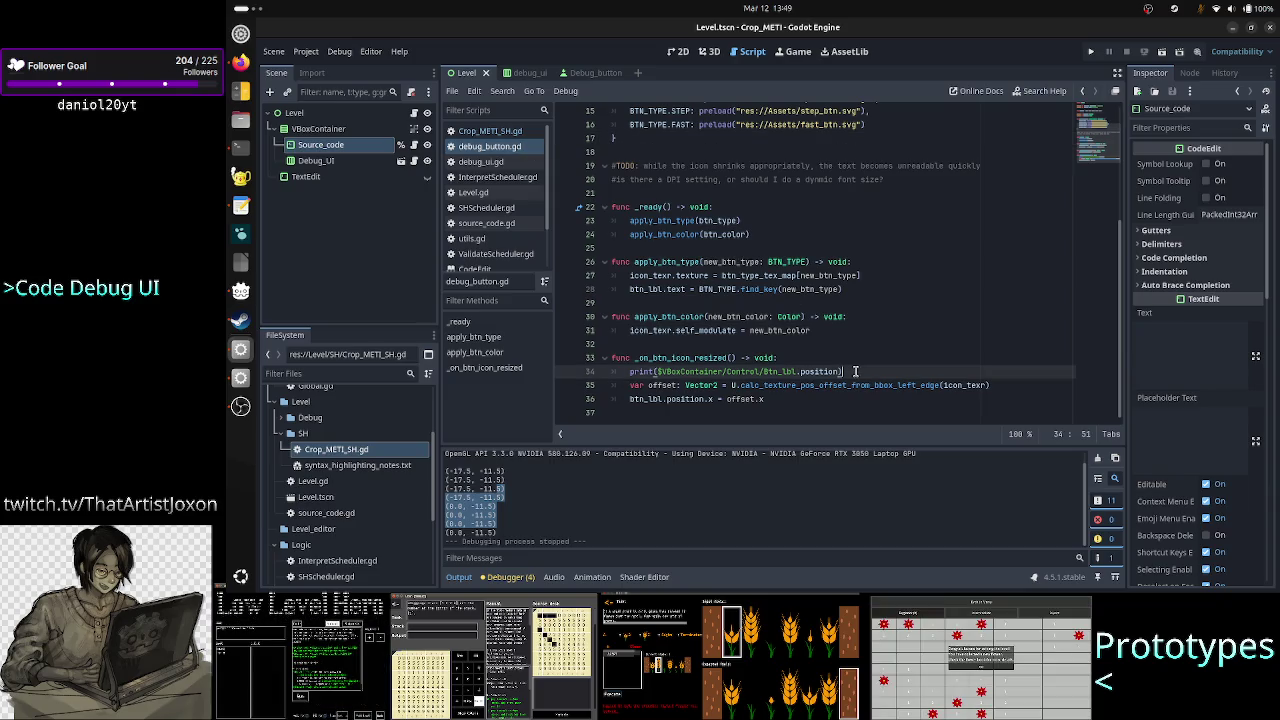
{"action": "type", "text": "#"}
{"action": "key", "text": "ctrl+s"}
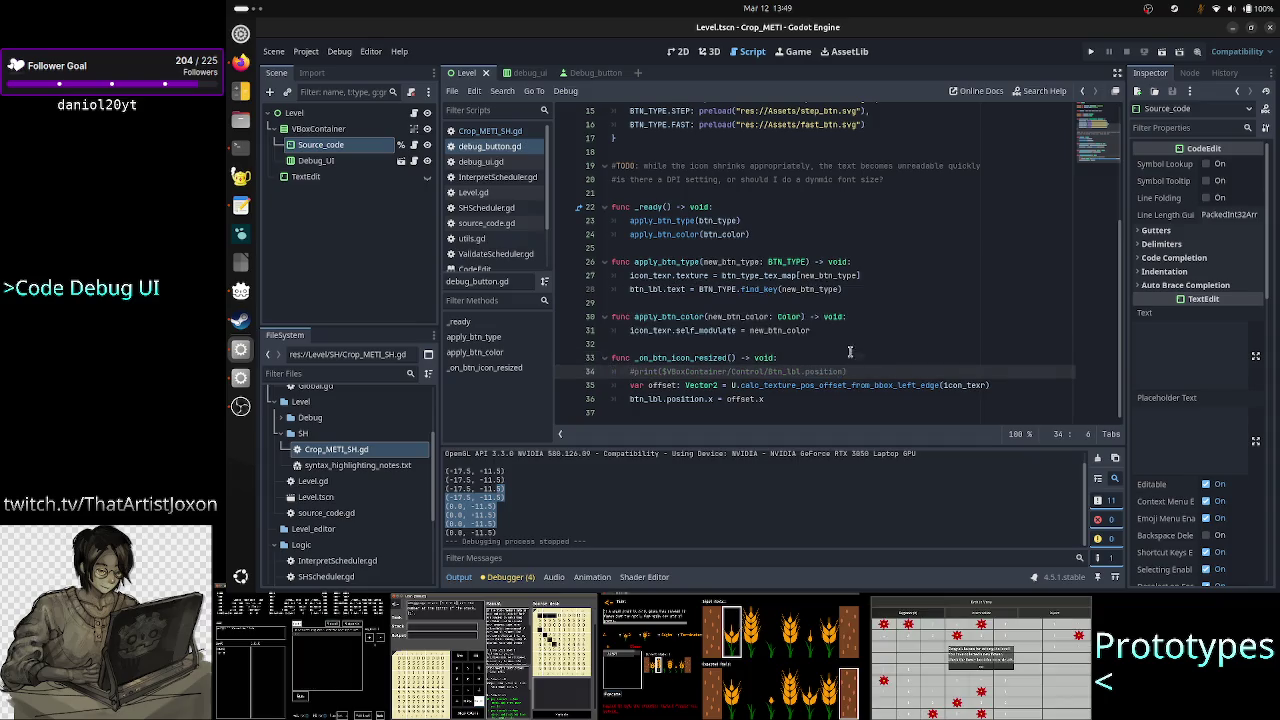
{"action": "scroll", "coordinate": [856, 371], "scroll_direction": "up", "scroll_amount": 3}
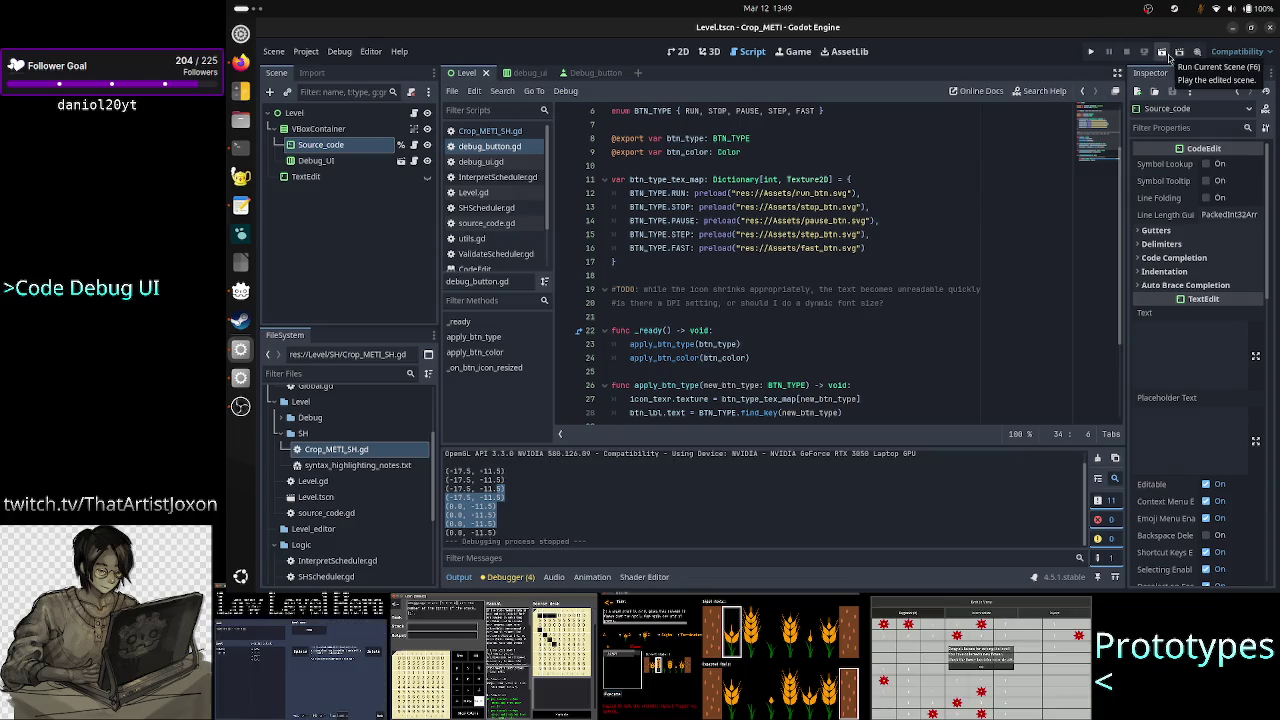
{"action": "left_click", "coordinate": [1166, 56]}
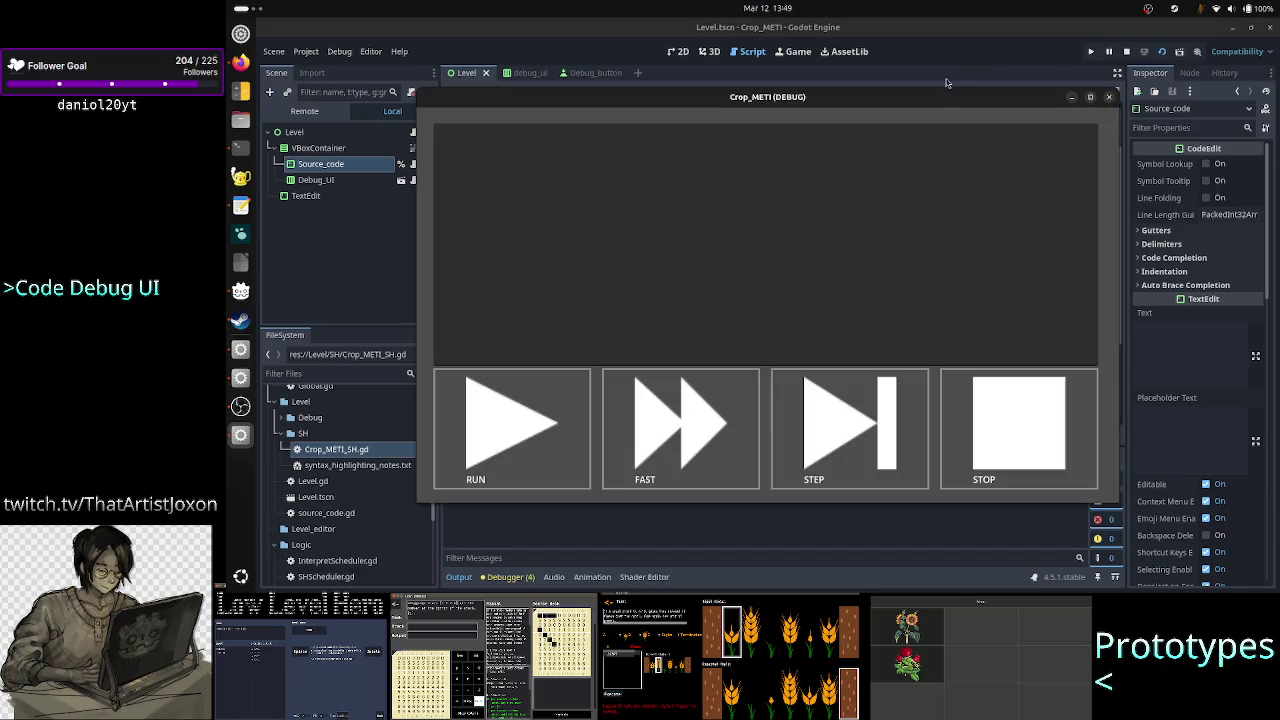
{"action": "left_click_drag", "start_coordinate": [938, 98], "coordinate": [1077, 66]}
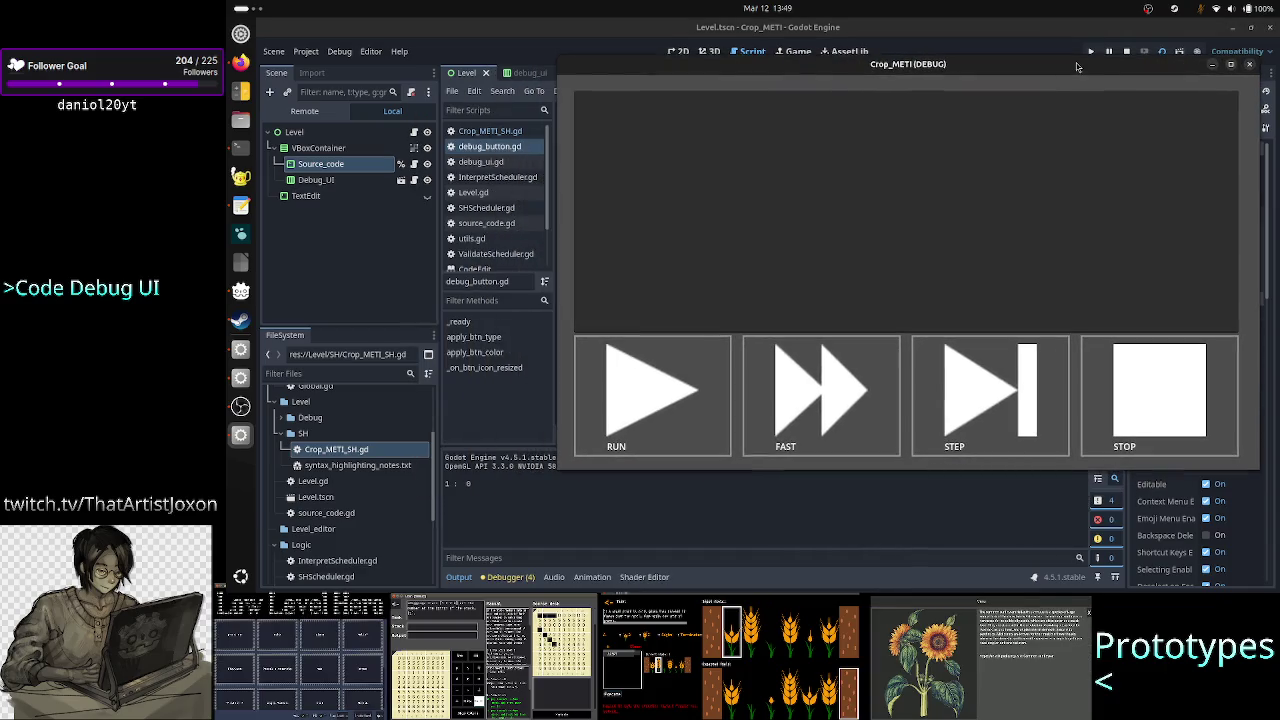
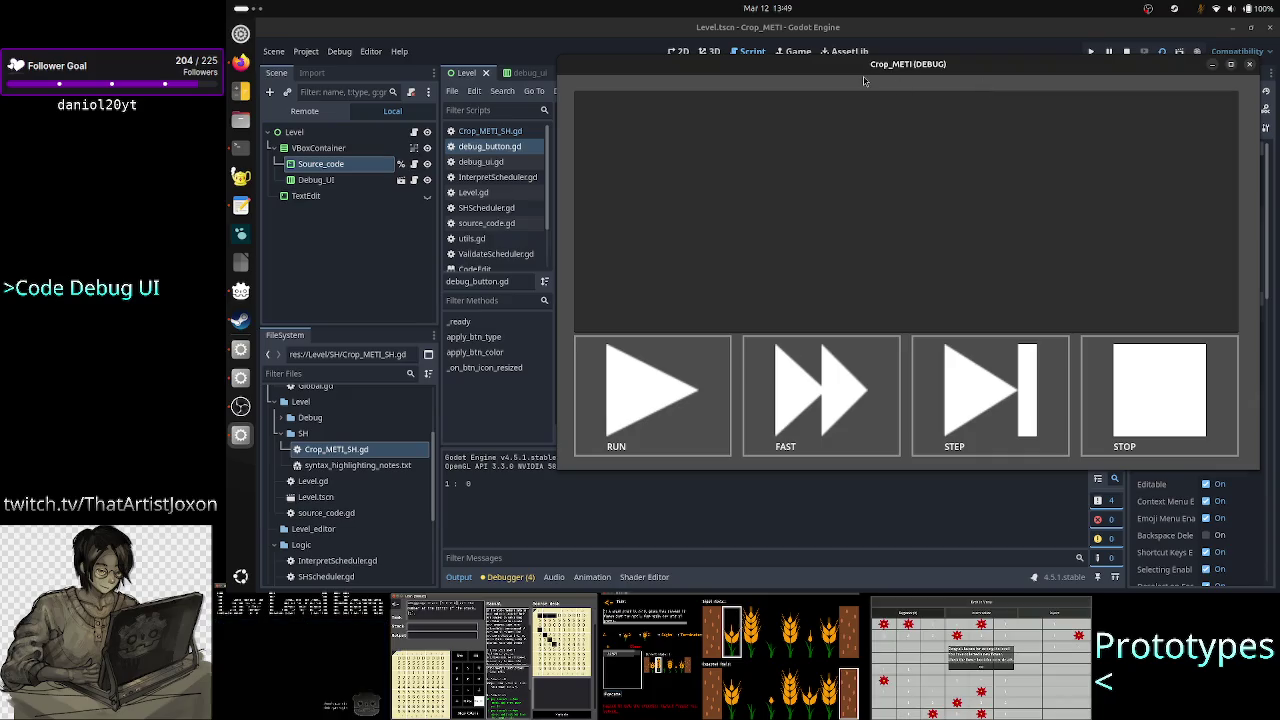
Type 't' into the running Crop_METI game's code box, then switch back to the Godot editor
{"action": "left_click", "coordinate": [624, 104]}
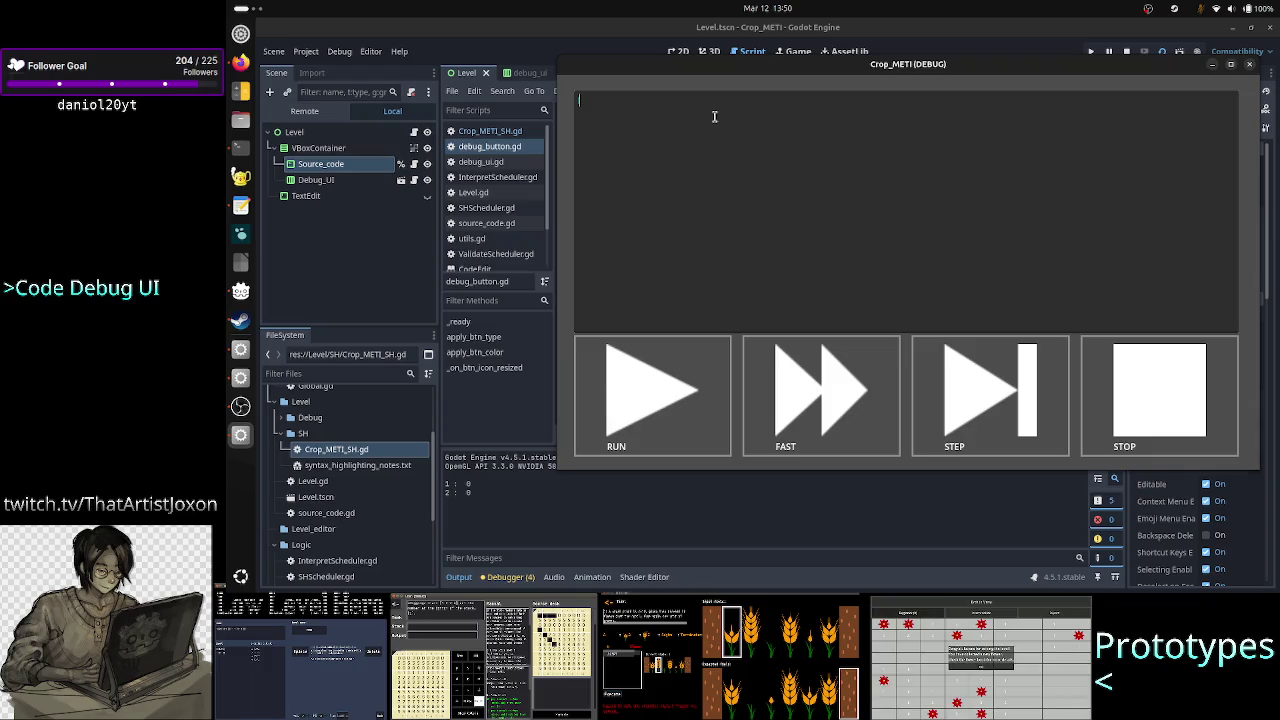
{"action": "type", "text": "t"}
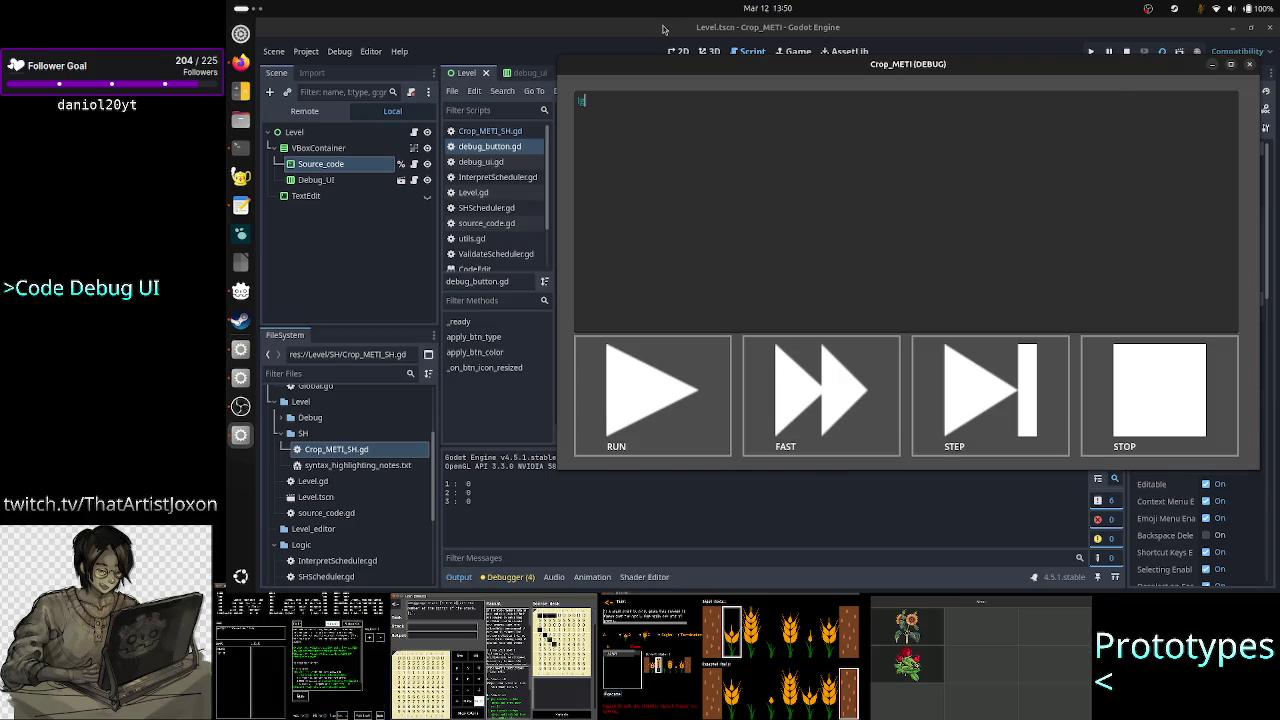
{"action": "left_click", "coordinate": [664, 28]}
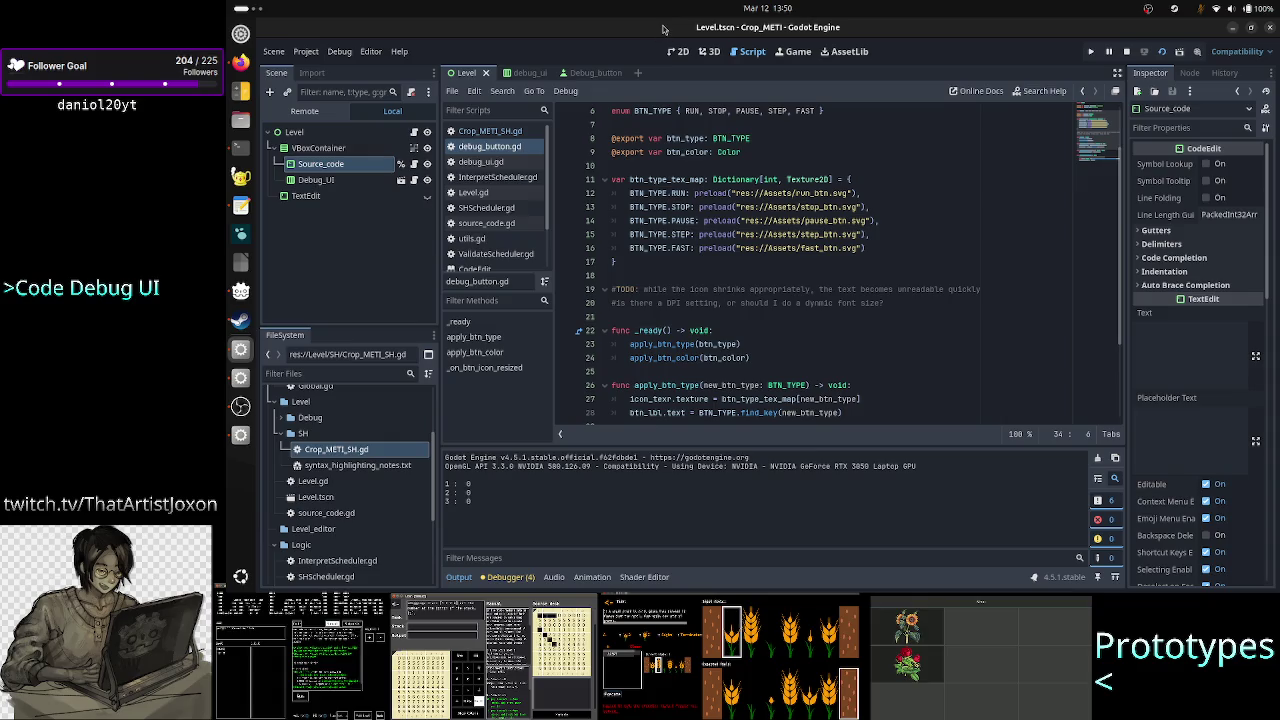
In Crop_METI_SH.gd, start a line-7 comment: 'func is called every time the player types.'
{"action": "left_click", "coordinate": [512, 133]}
{"action": "left_click", "coordinate": [738, 193]}
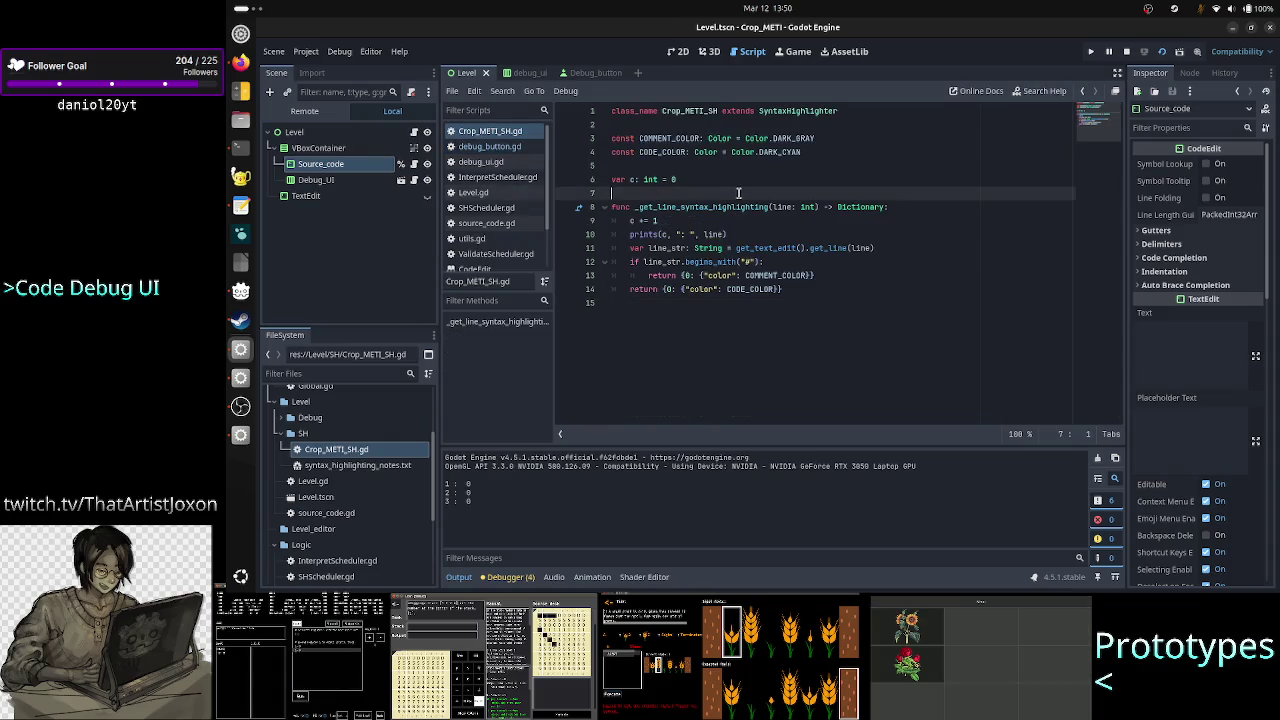
{"action": "key", "text": "Return"}
{"action": "type", "text": "#"}
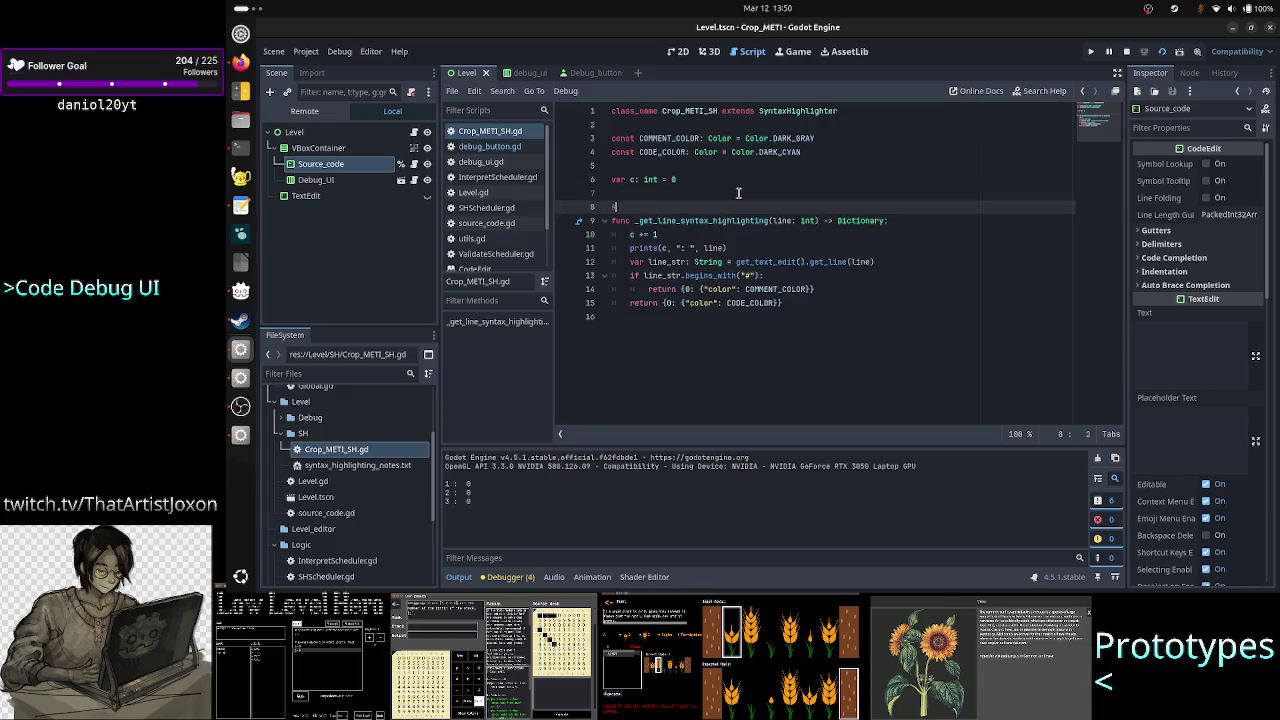
{"action": "type", "text": "this "}
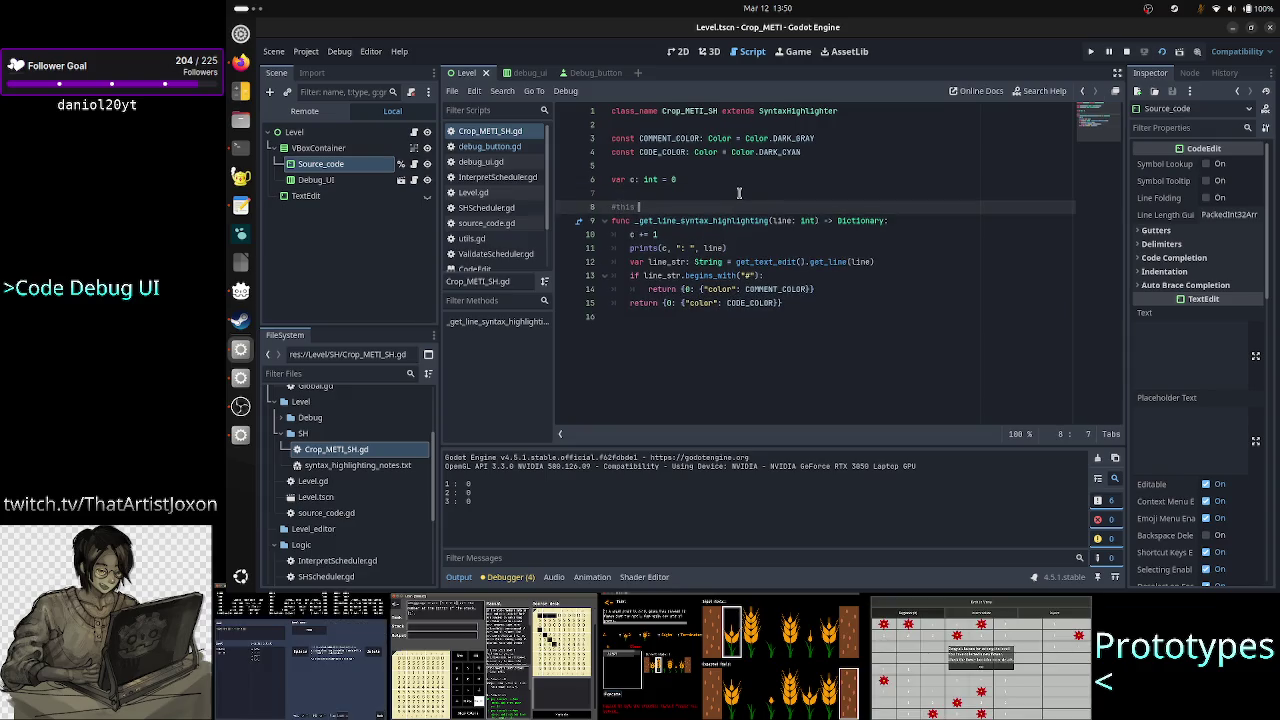
{"action": "type", "text": "is a tot path"}
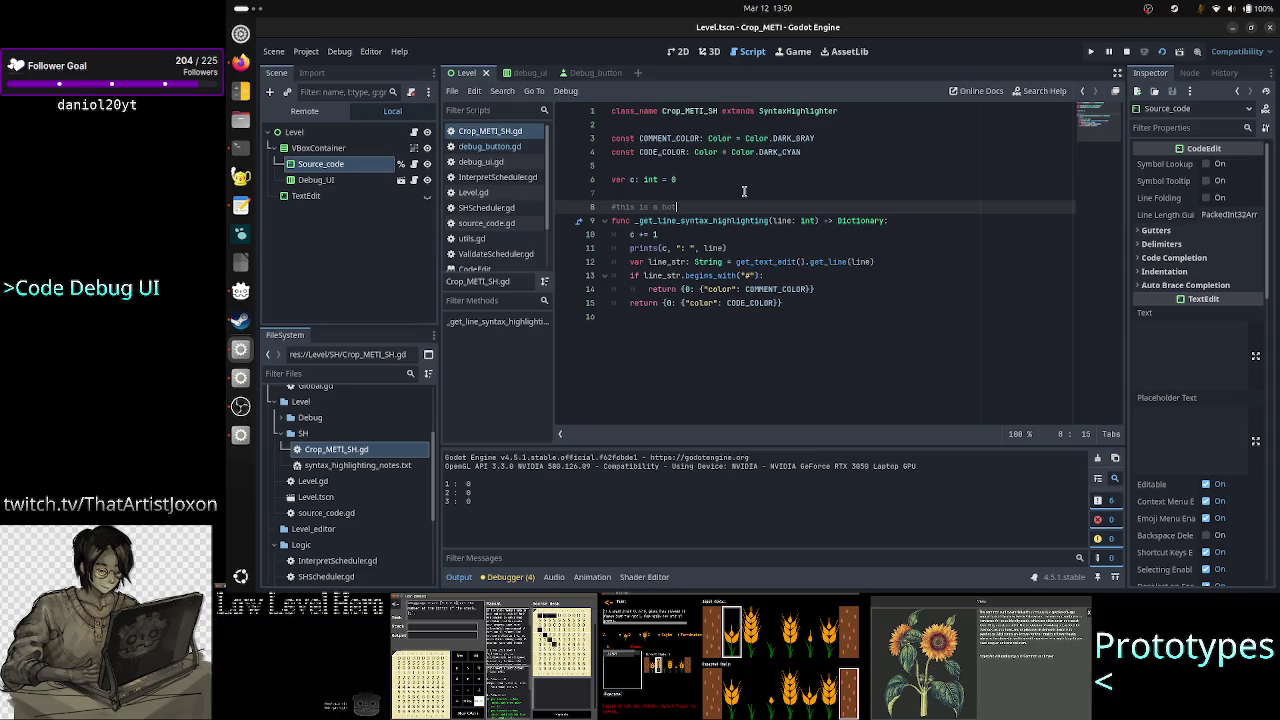
{"action": "key", "text": "BackSpace"}
{"action": "key", "text": "BackSpace"}
{"action": "key", "text": "BackSpace"}
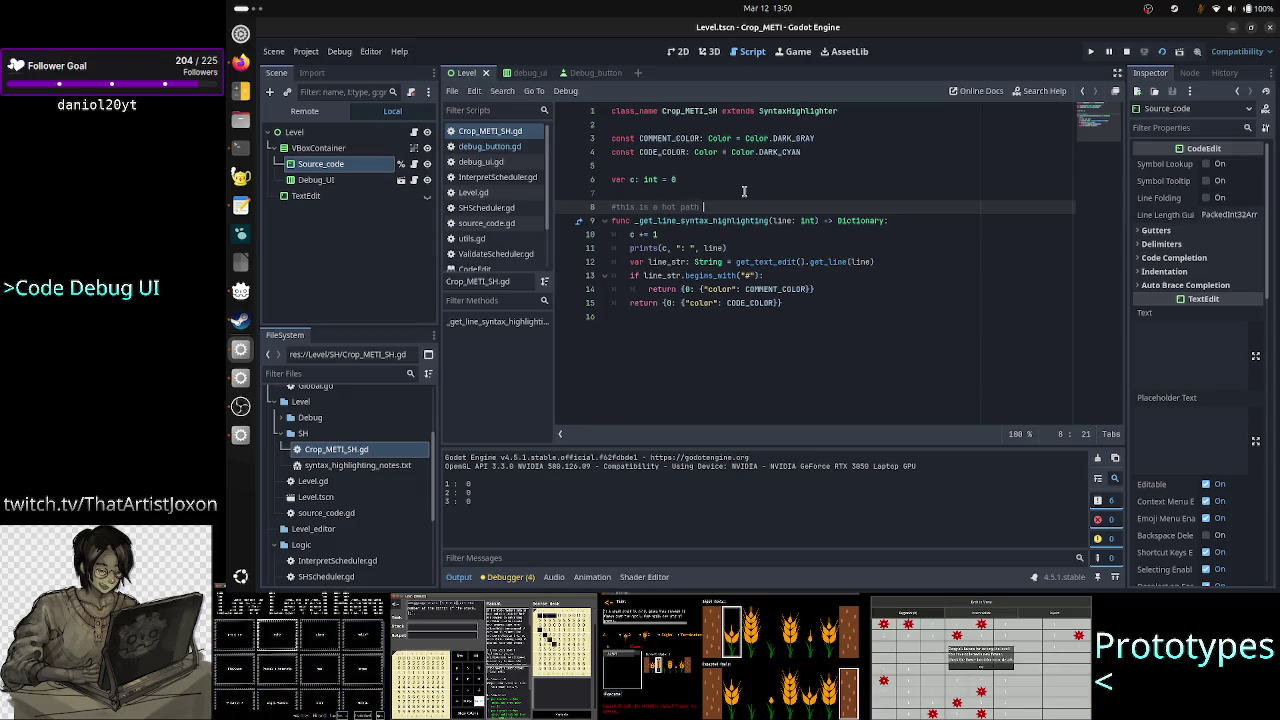
{"action": "type", "text": "fun"}
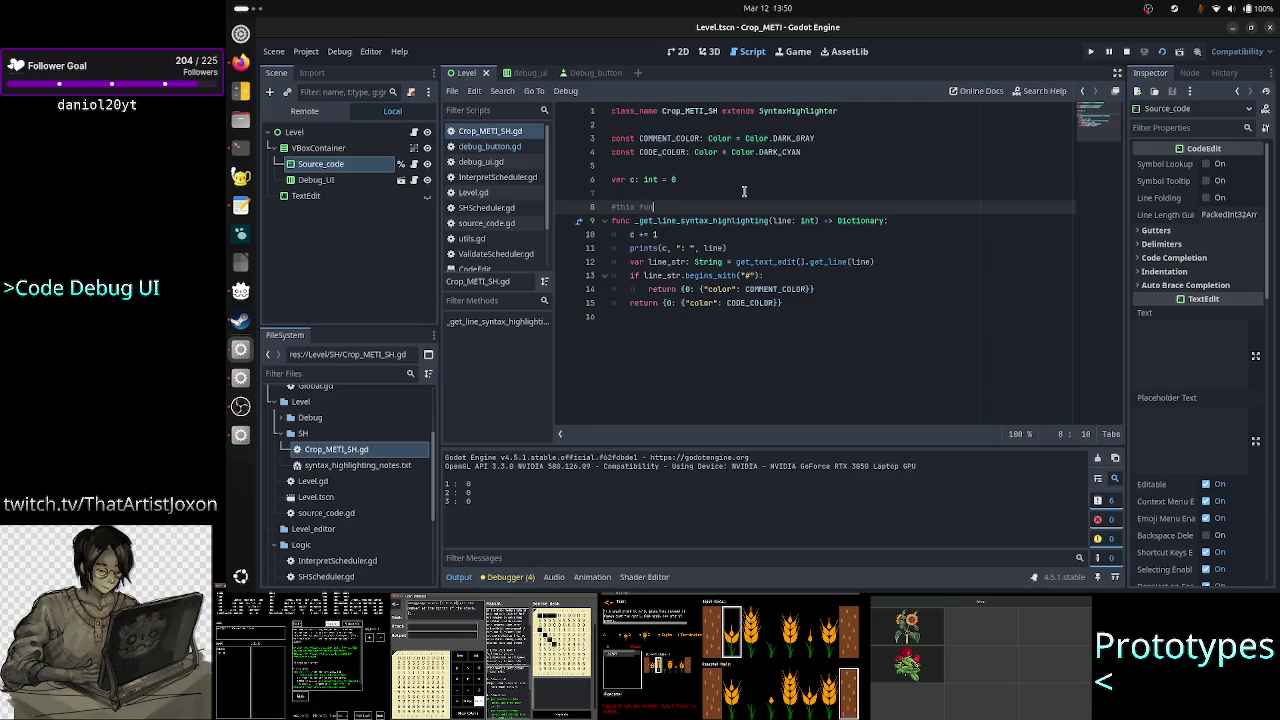
{"action": "type", "text": "c is called a"}
{"action": "type", "text": "ev"}
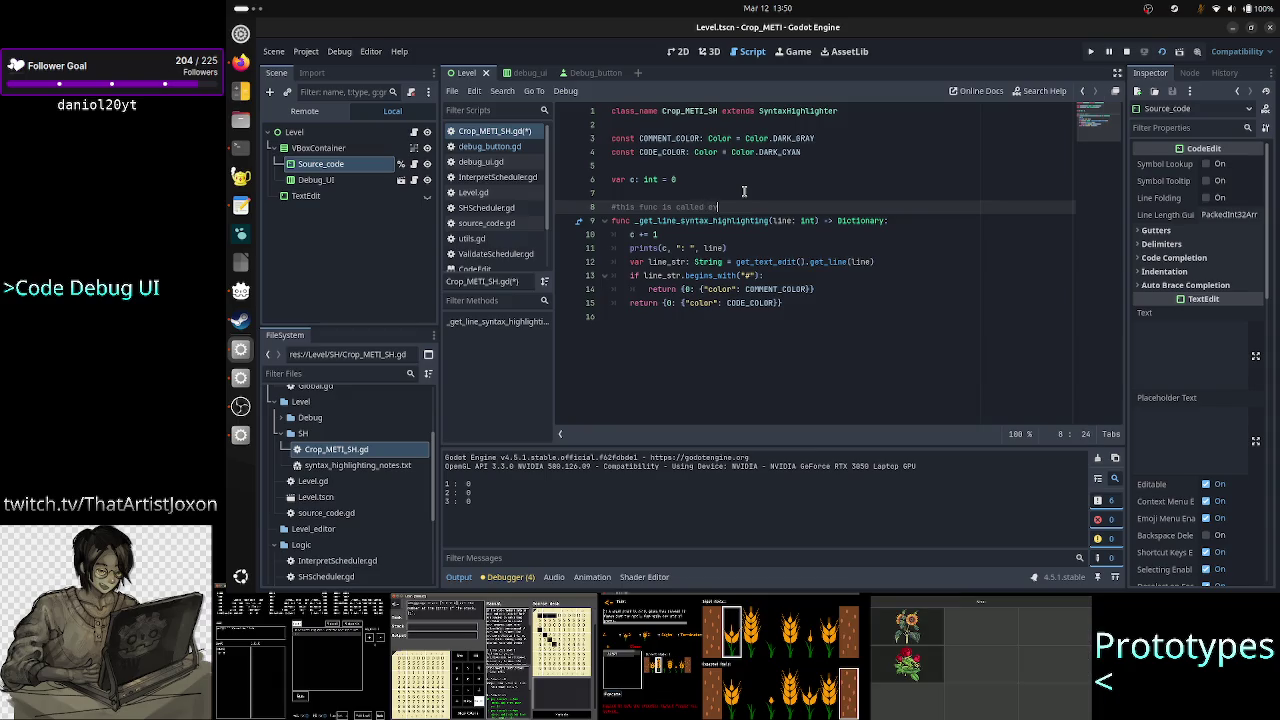
{"action": "type", "text": "ery time "}
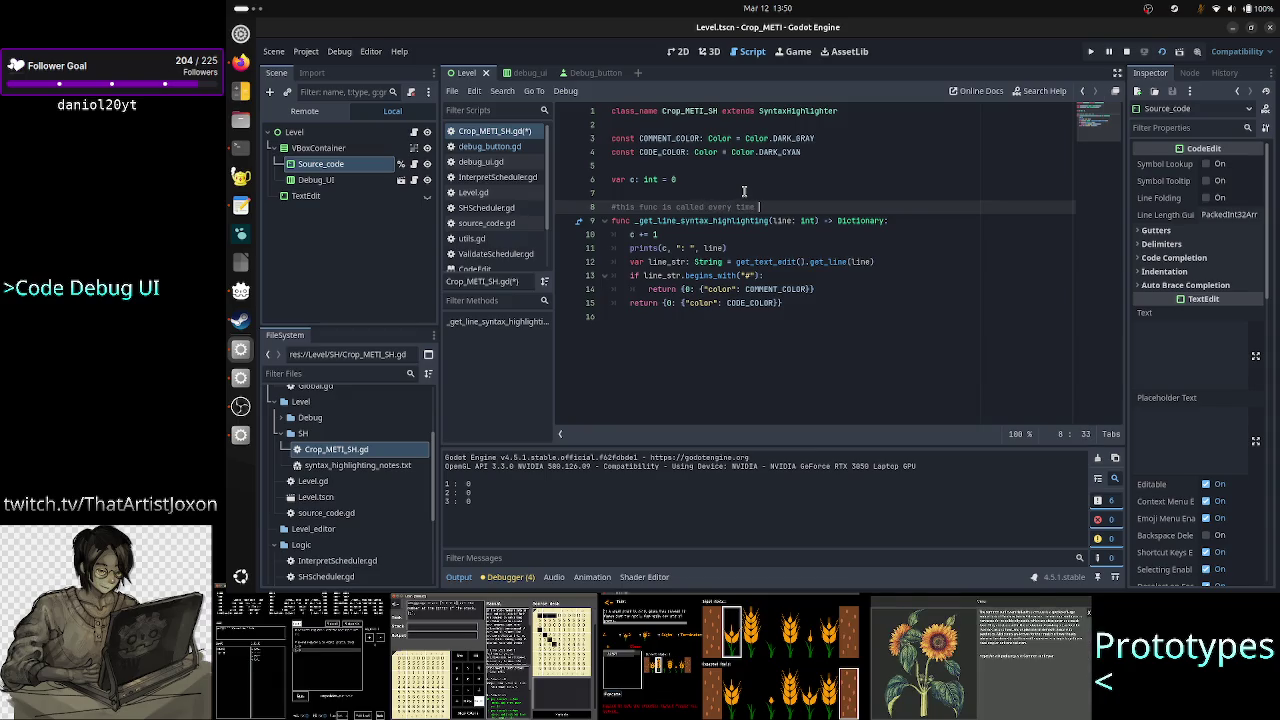
{"action": "type", "text": "the player types."}
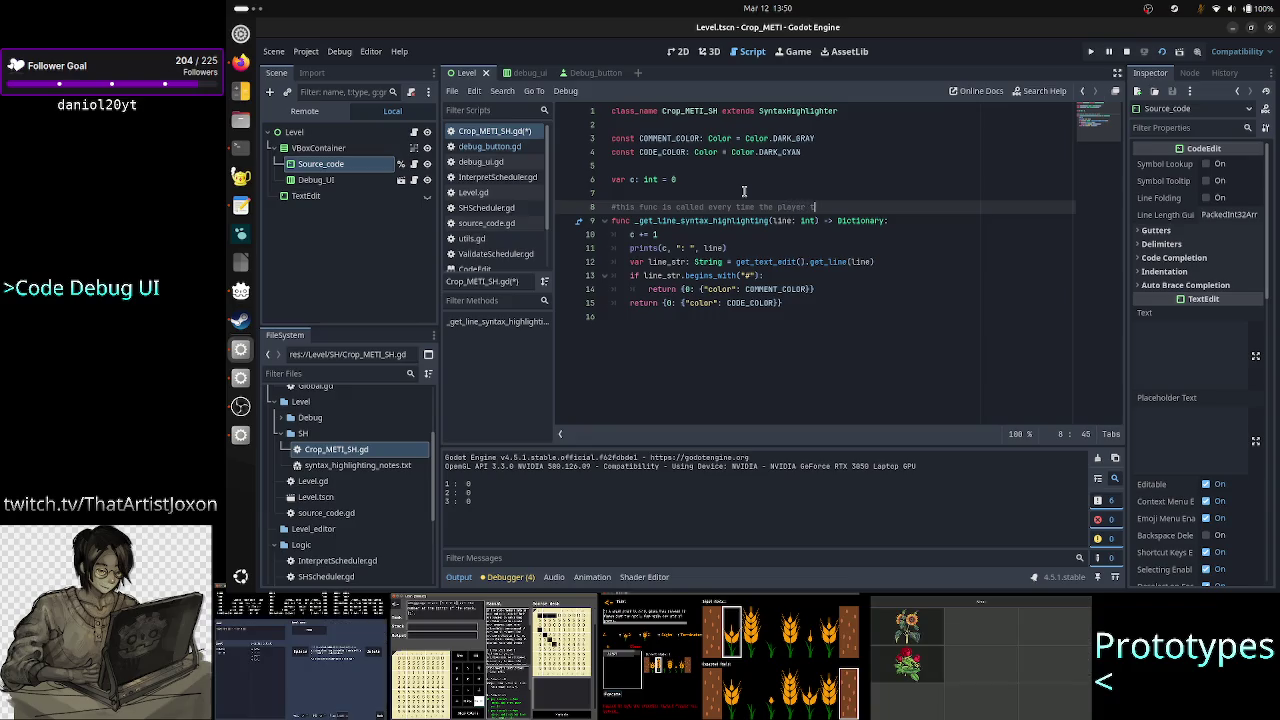
Extend the comment to 'types/deletes/pastes/inserts/changes the code in any way'
{"action": "key", "text": "BackSpace"}
{"action": "type", "text": "/deletes."}
{"action": "key", "text": "BackSpace"}
{"action": "type", "text": "/pastes."}
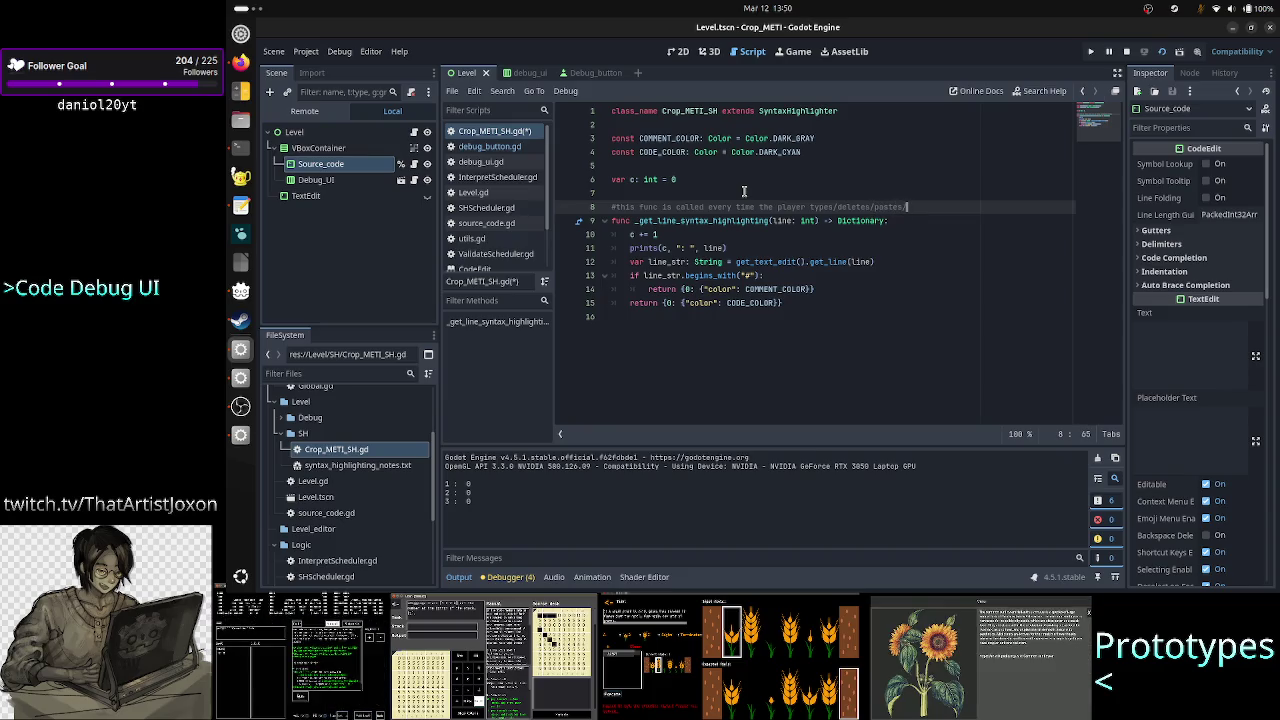
{"action": "key", "text": "BackSpace"}
{"action": "type", "text": "/inse"}
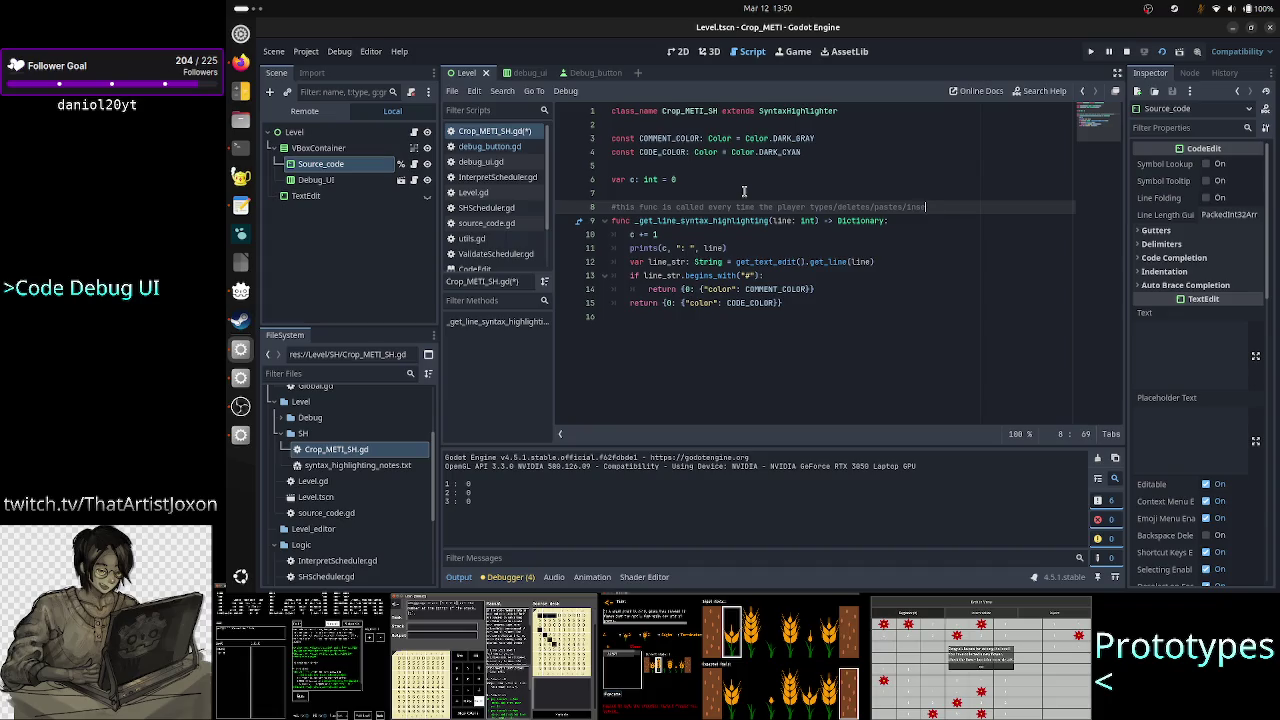
{"action": "type", "text": "rts.changes."}
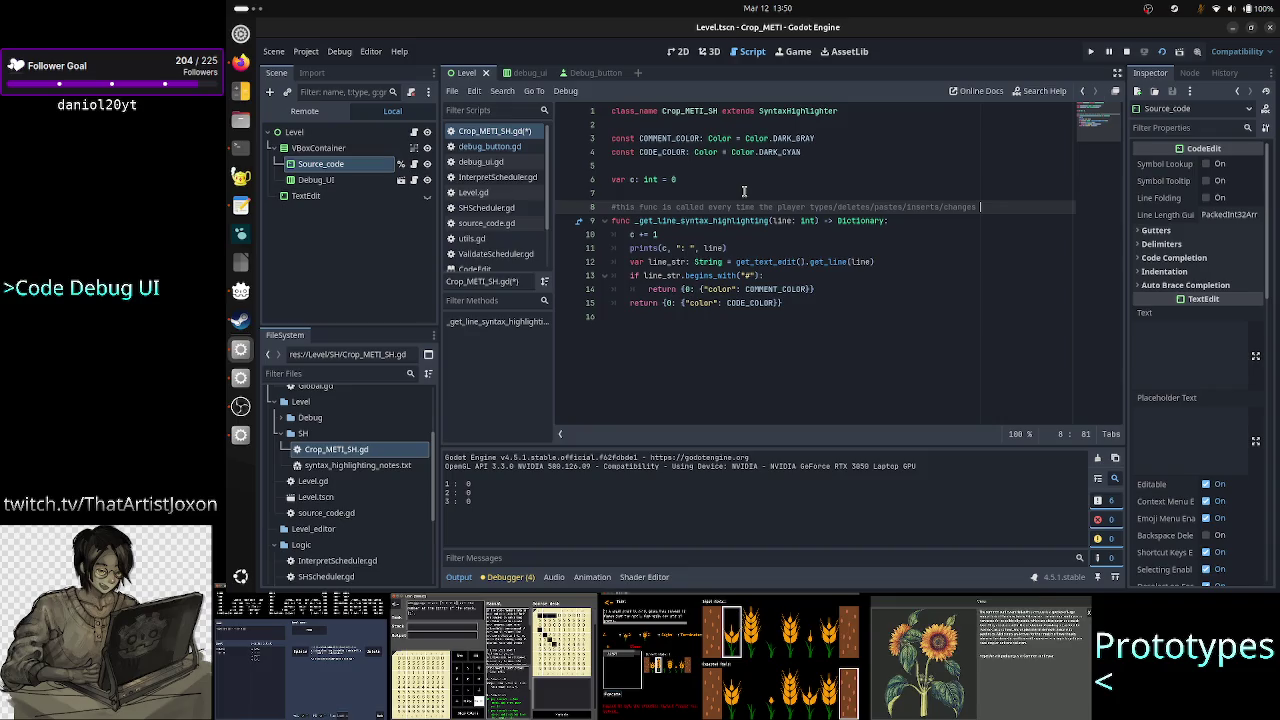
{"action": "type", "text": "the code"}
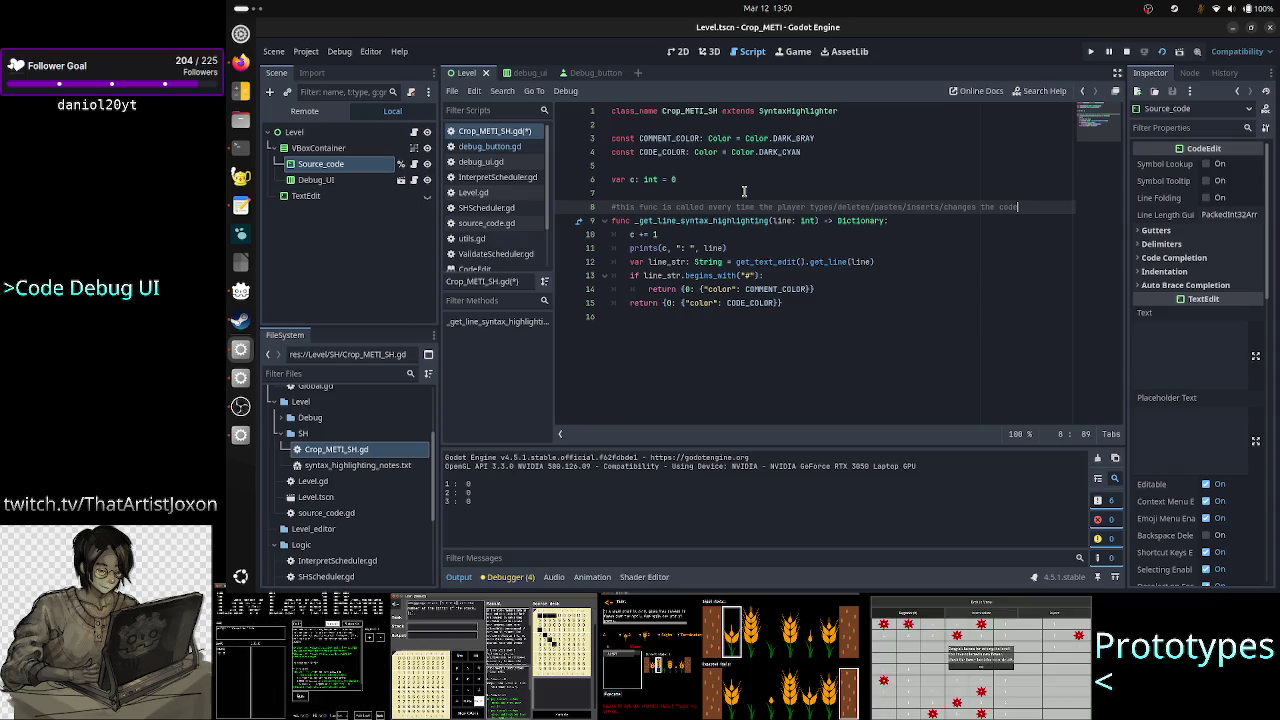
{"action": "type", "text": " in any way"}
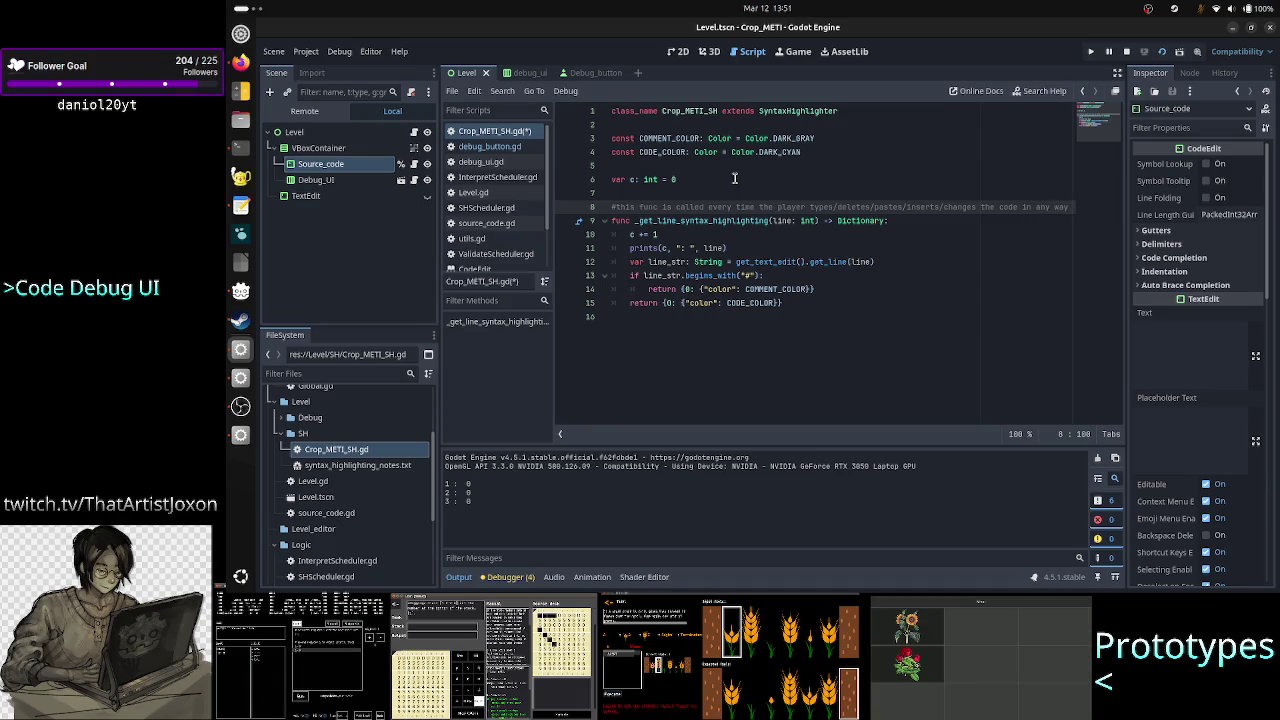
{"action": "key", "text": "Return"}
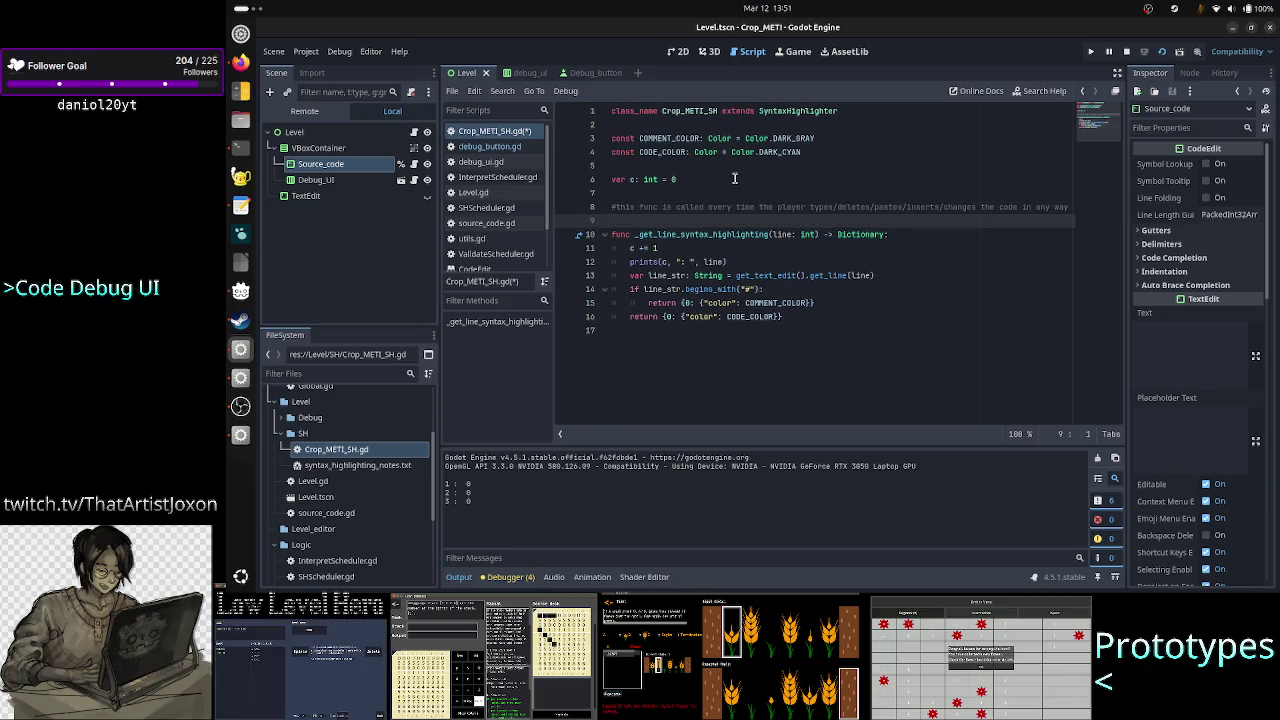
Type a second comment line: 'it's gonna be called hundreds of times in a s'
{"action": "type", "text": "#it's gonna be "}
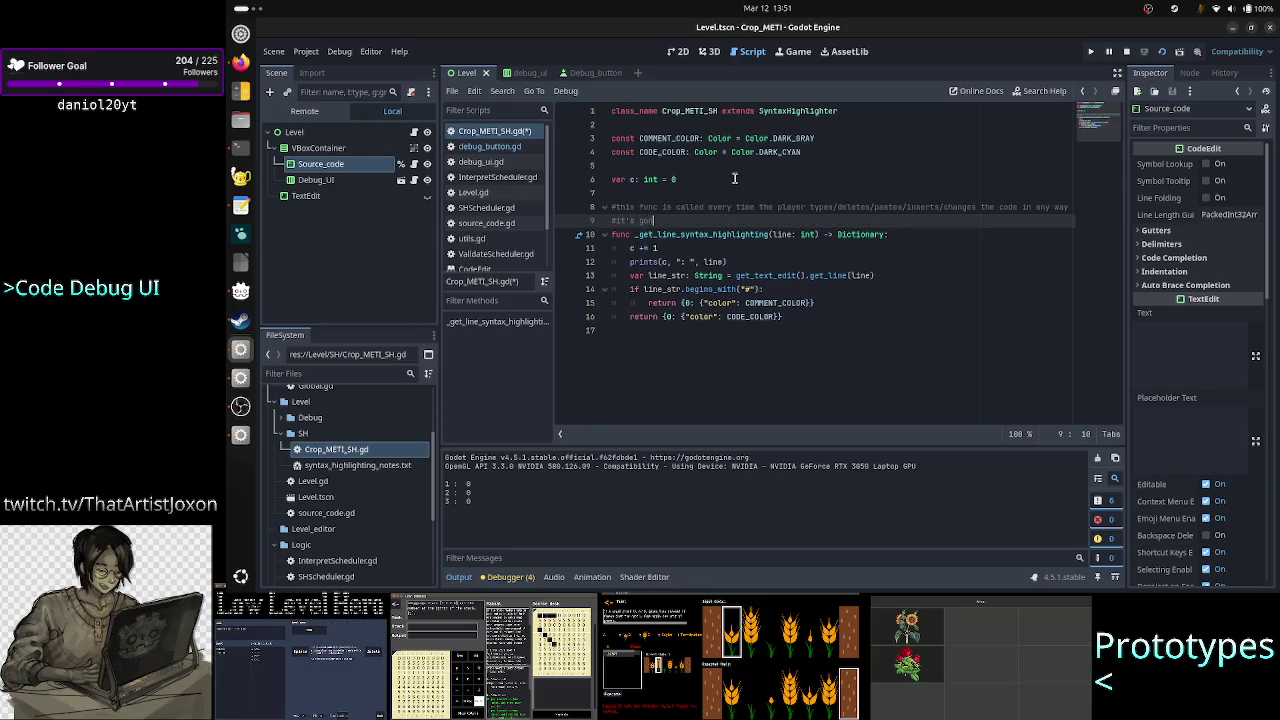
{"action": "type", "text": "called "}
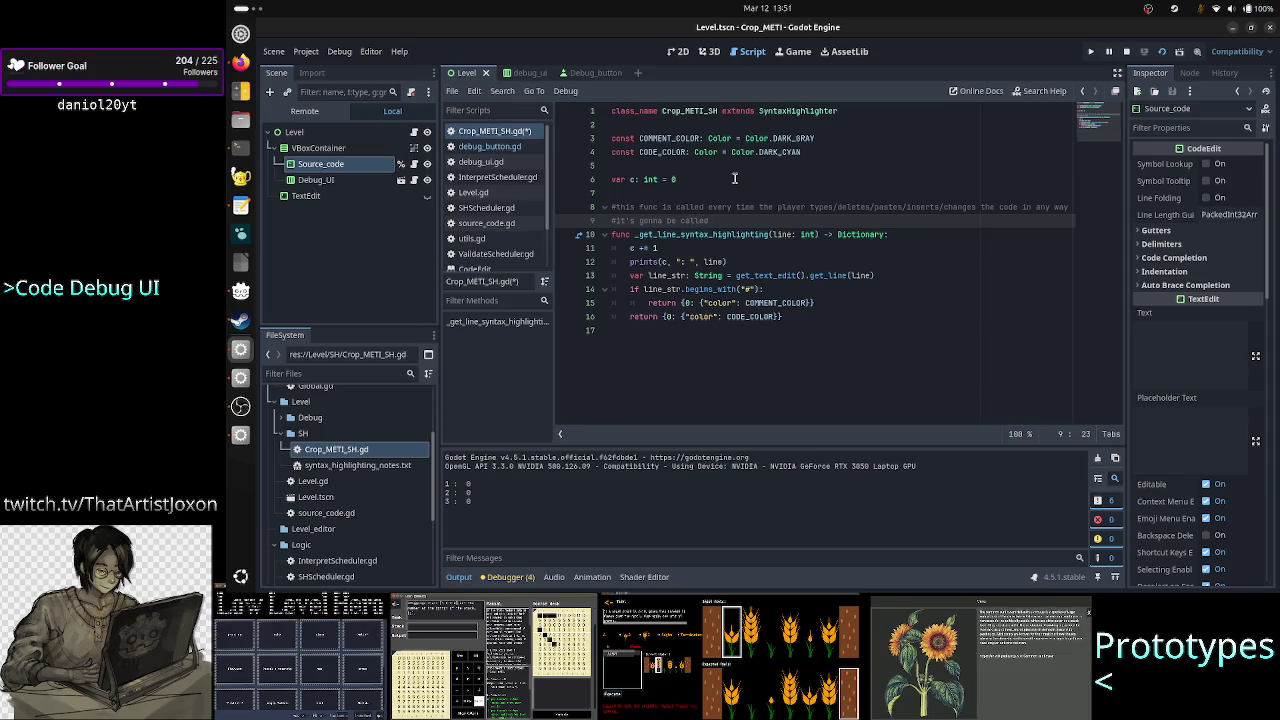
{"action": "type", "text": "thousand"}
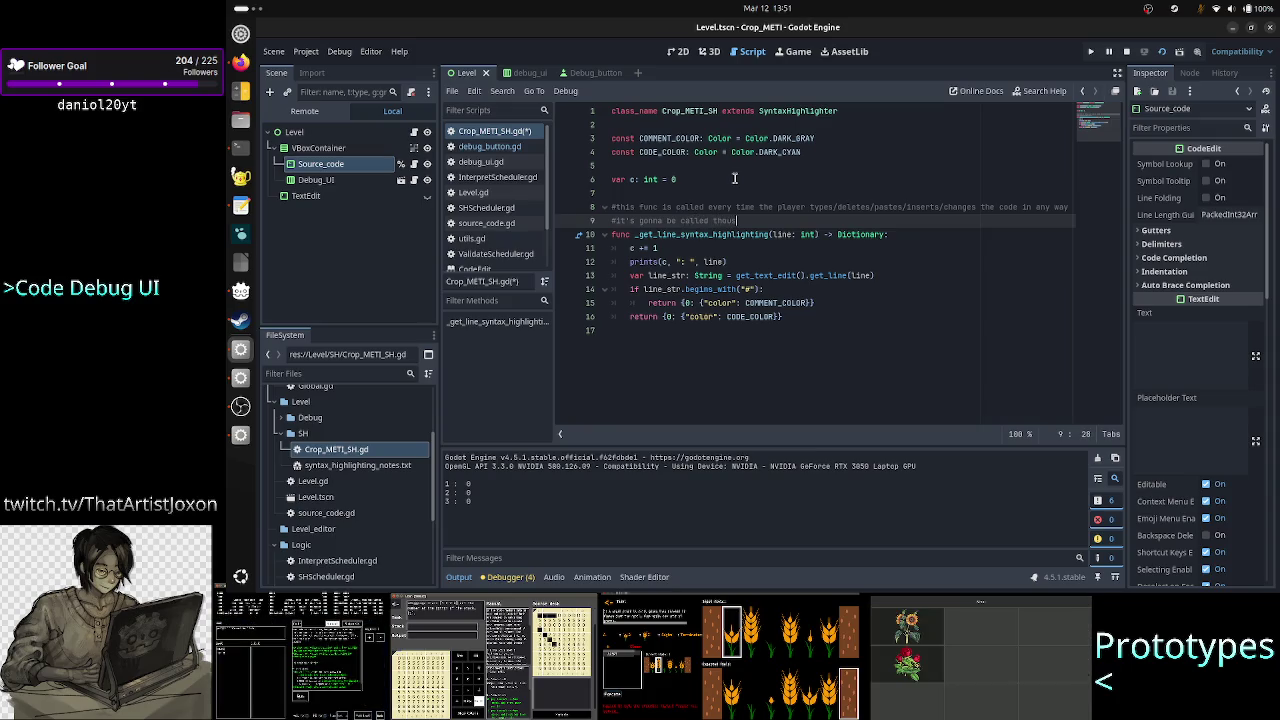
{"action": "key", "text": "BackSpace"}
{"action": "key", "text": "BackSpace"}
{"action": "key", "text": "BackSpace"}
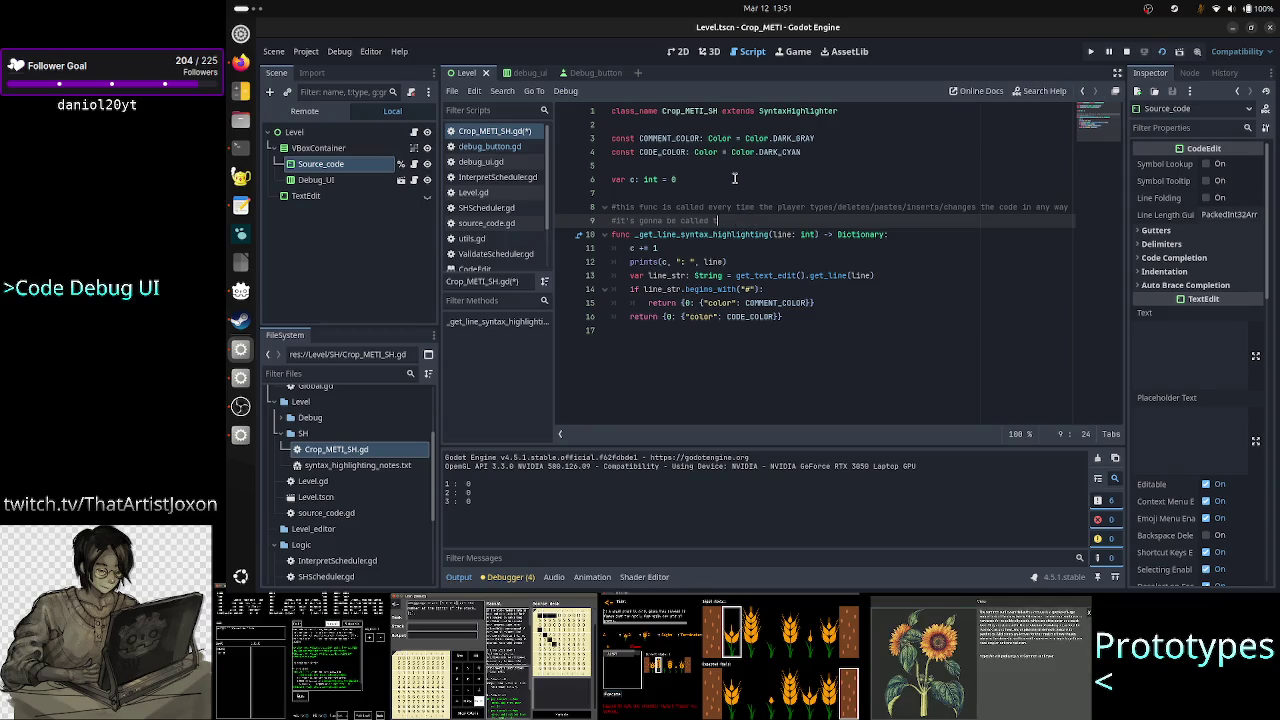
{"action": "key", "text": "BackSpace"}
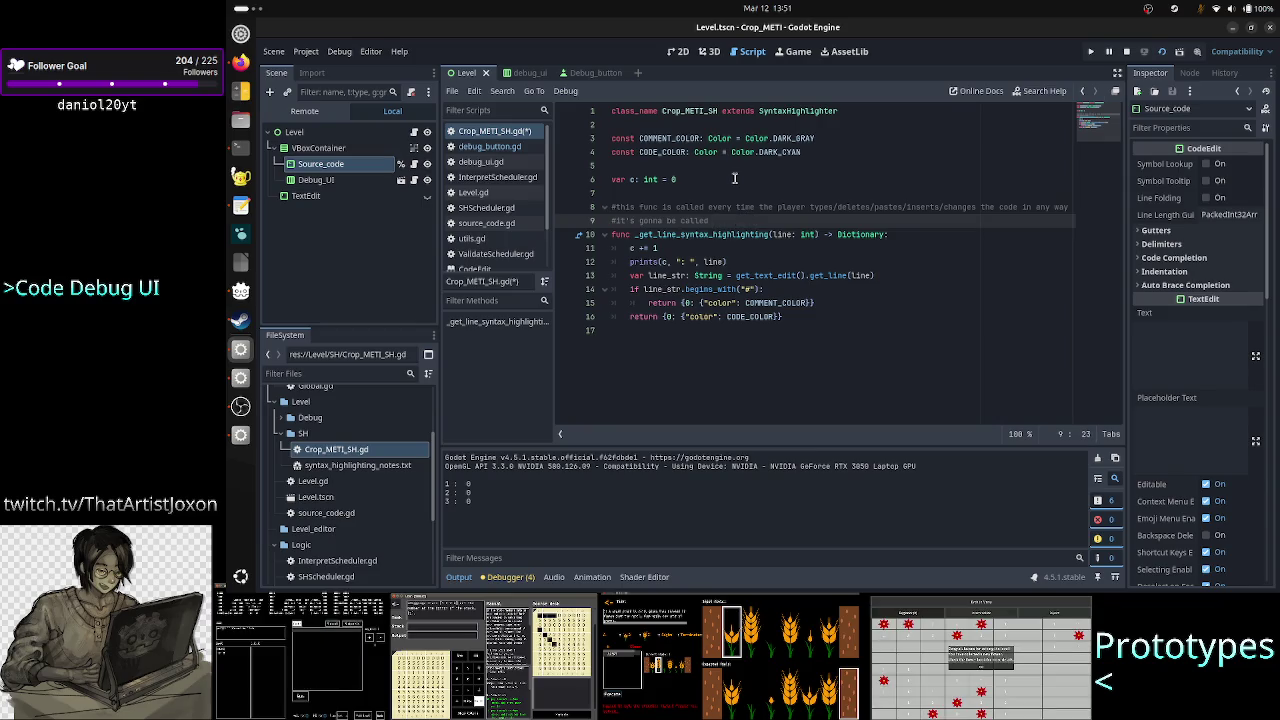
{"action": "type", "text": "hundreds of times "}
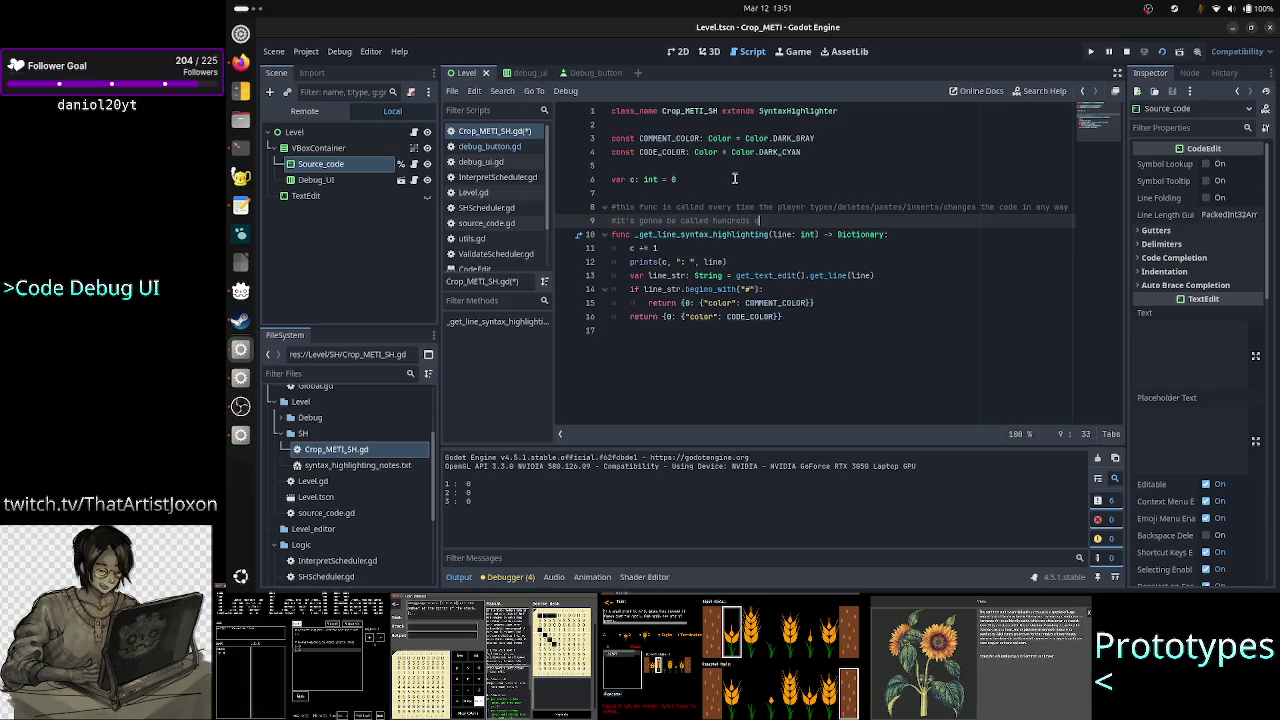
{"action": "type", "text": "in a s"}
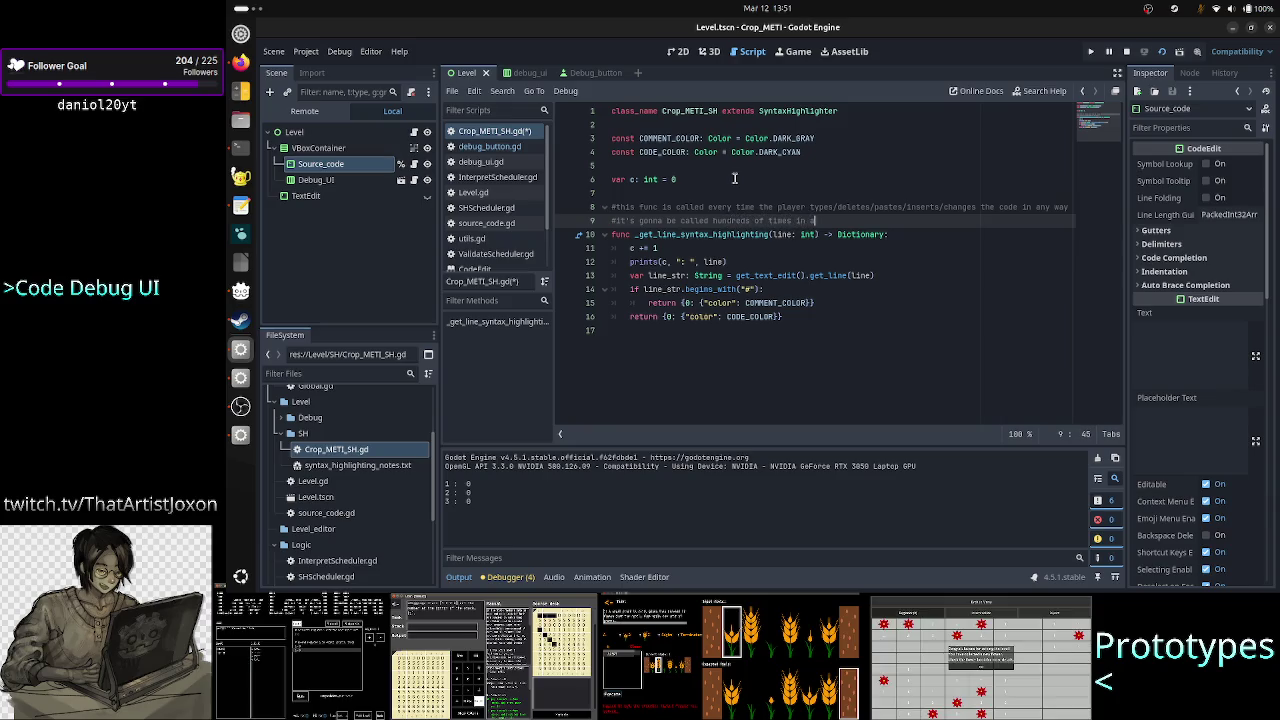
{"action": "left_click", "coordinate": [233, 94]}
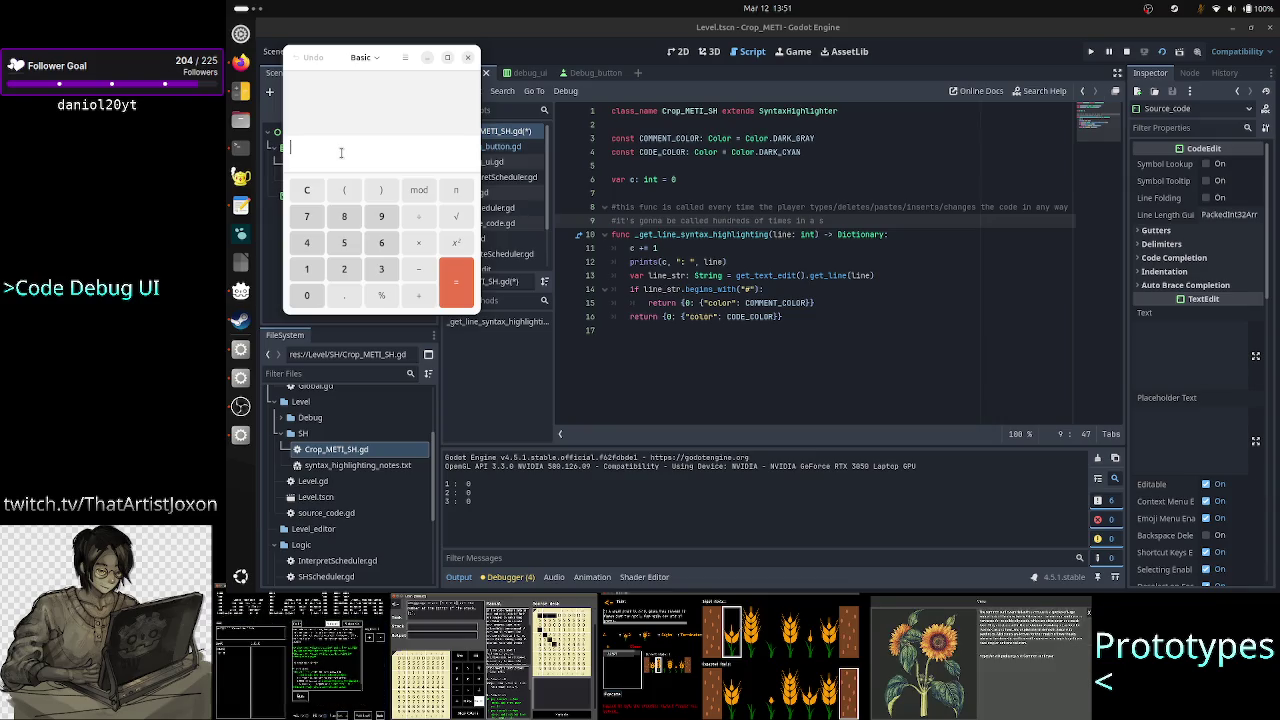
Calculate 150×6 = 900 and 900÷60 = 15, then clear the entry
{"action": "type", "text": "150"}
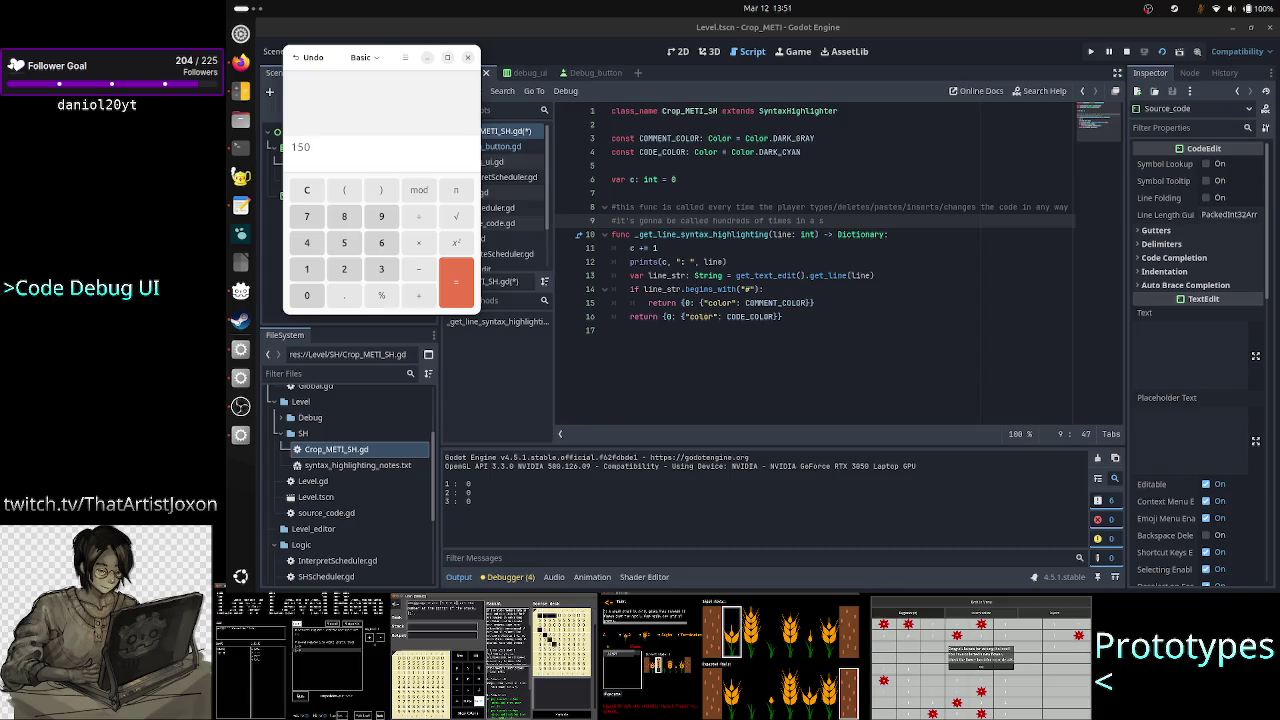
{"action": "type", "text": "*6"}
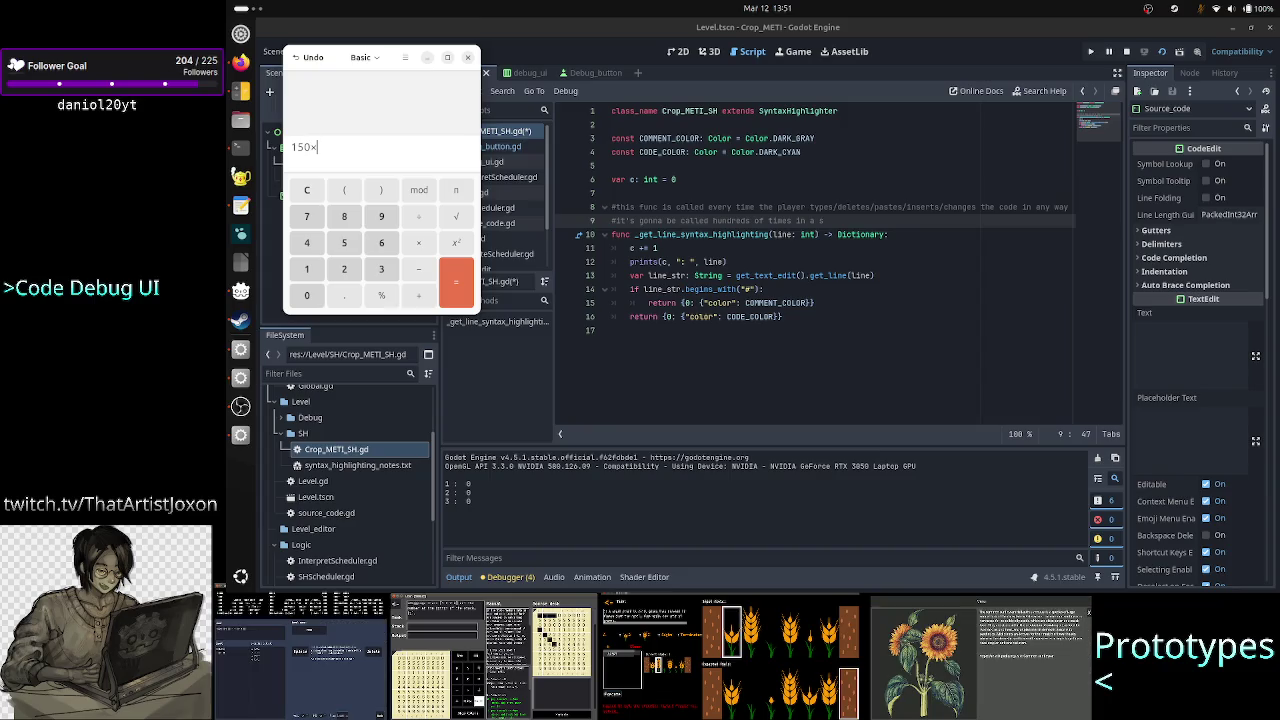
{"action": "key", "text": "Return"}
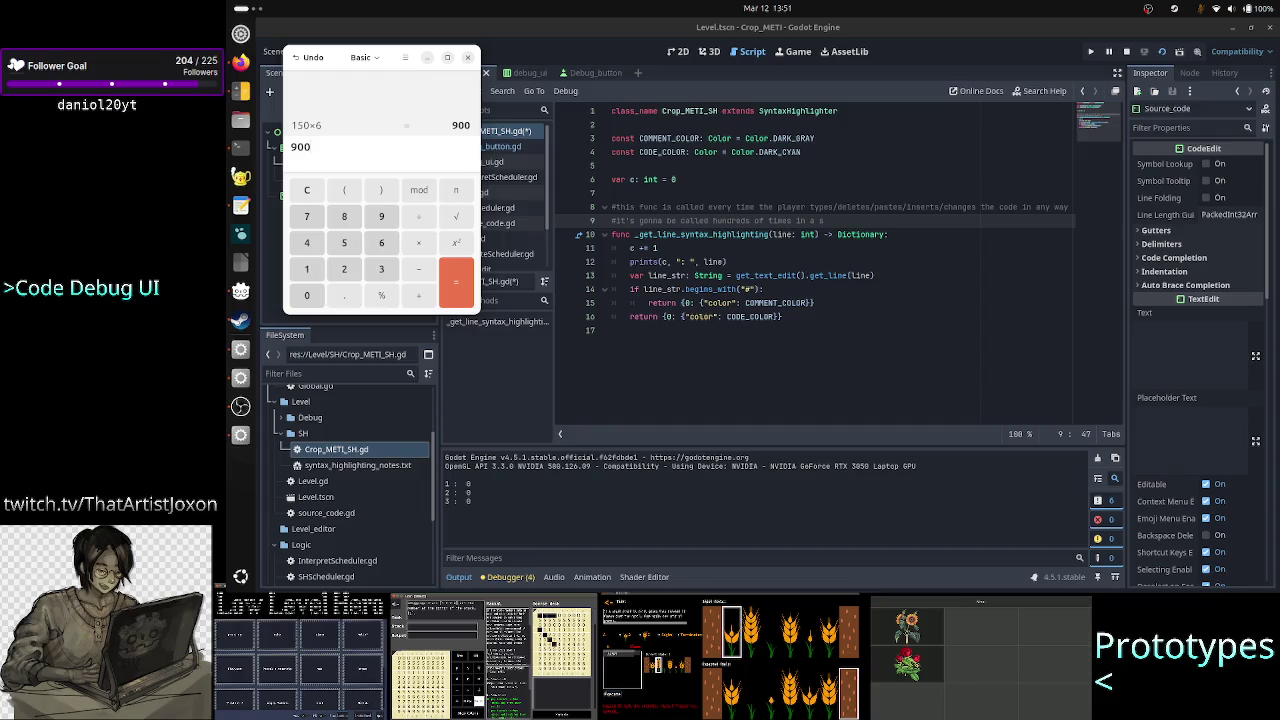
{"action": "type", "text": "/60"}
{"action": "key", "text": "Return"}
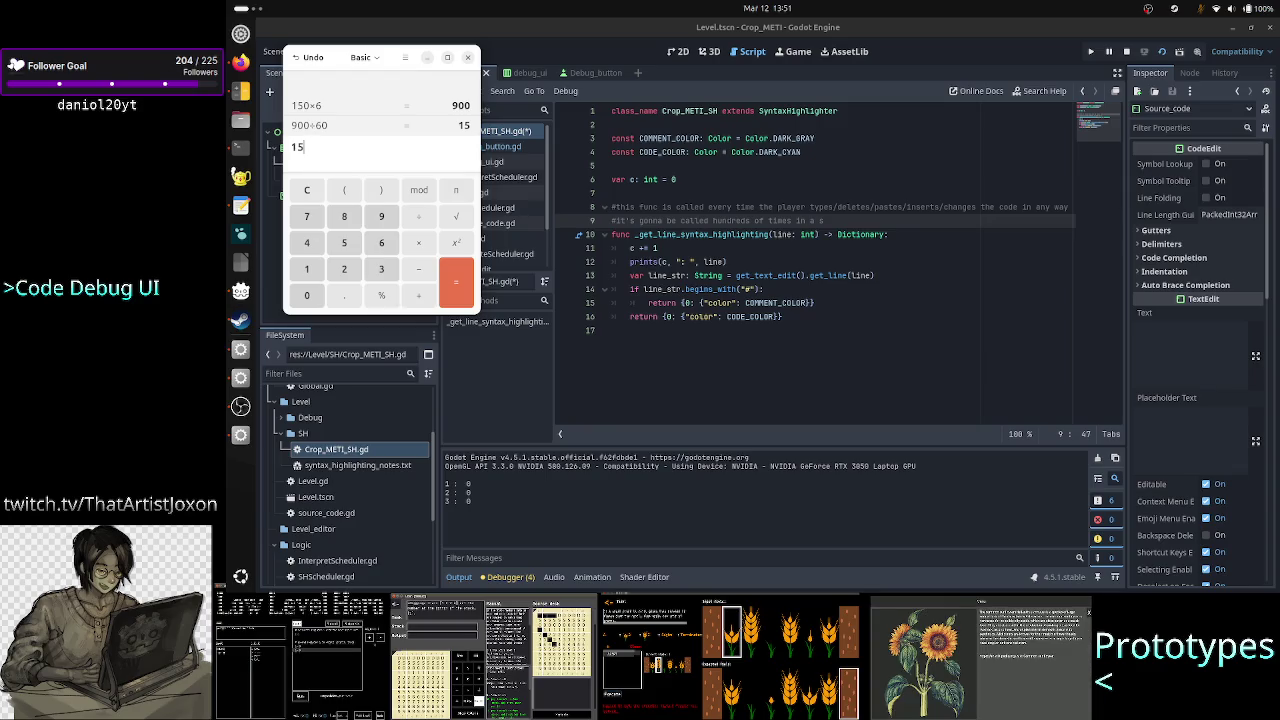
{"action": "type", "text": "/"}
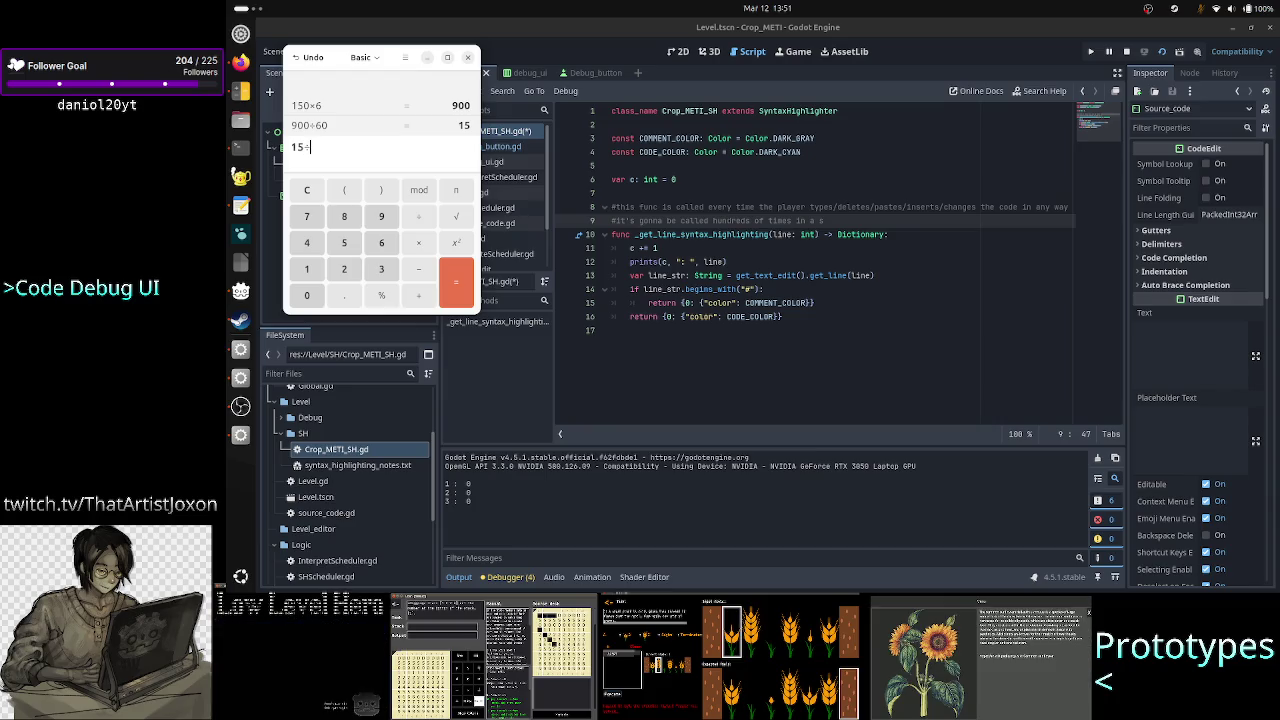
{"action": "key", "text": "BackSpace"}
{"action": "key", "text": "BackSpace"}
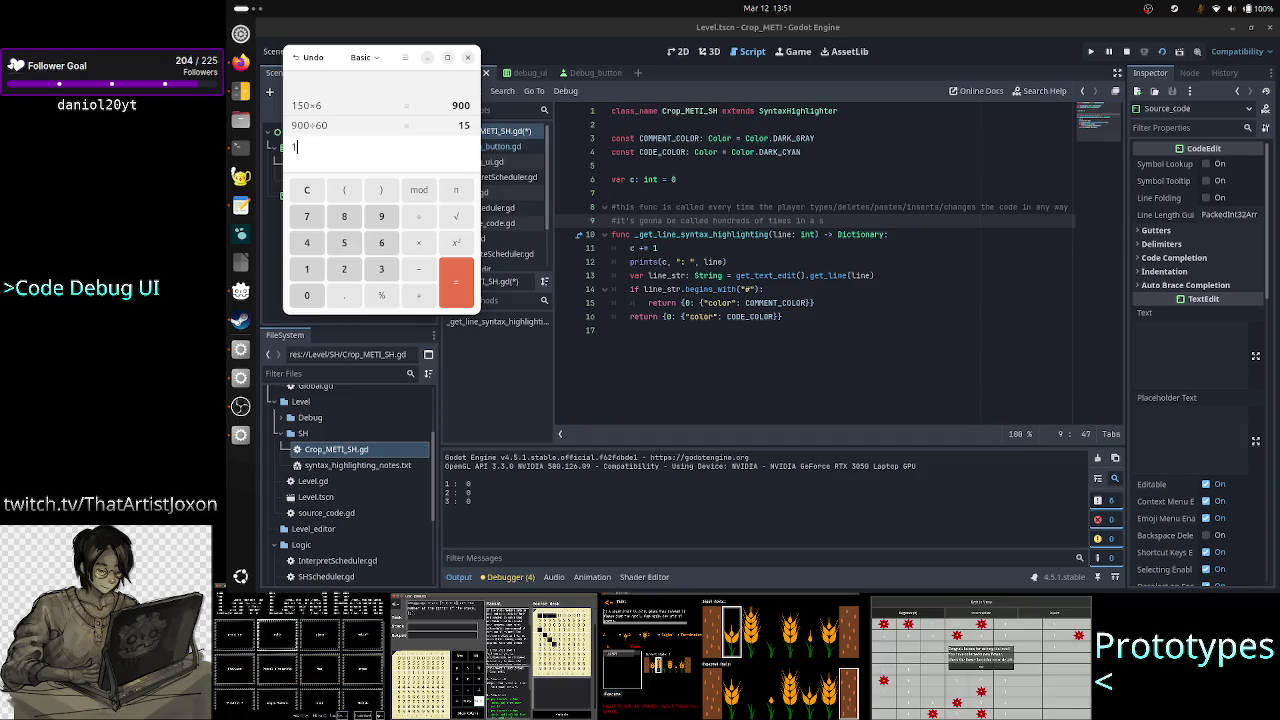
{"action": "key", "text": "BackSpace"}
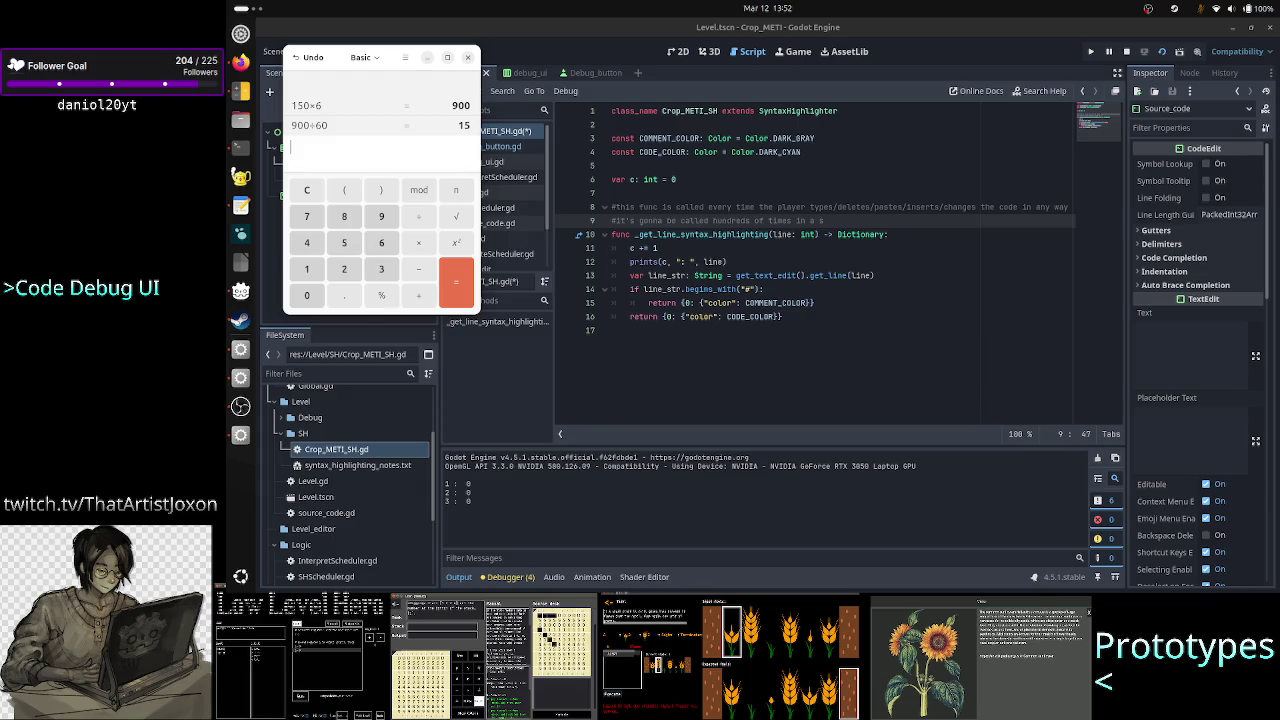
Calculate 1000÷15 = 66.666666667, then divide it by 16.667 to get 3.999920002
{"action": "type", "text": "100"}
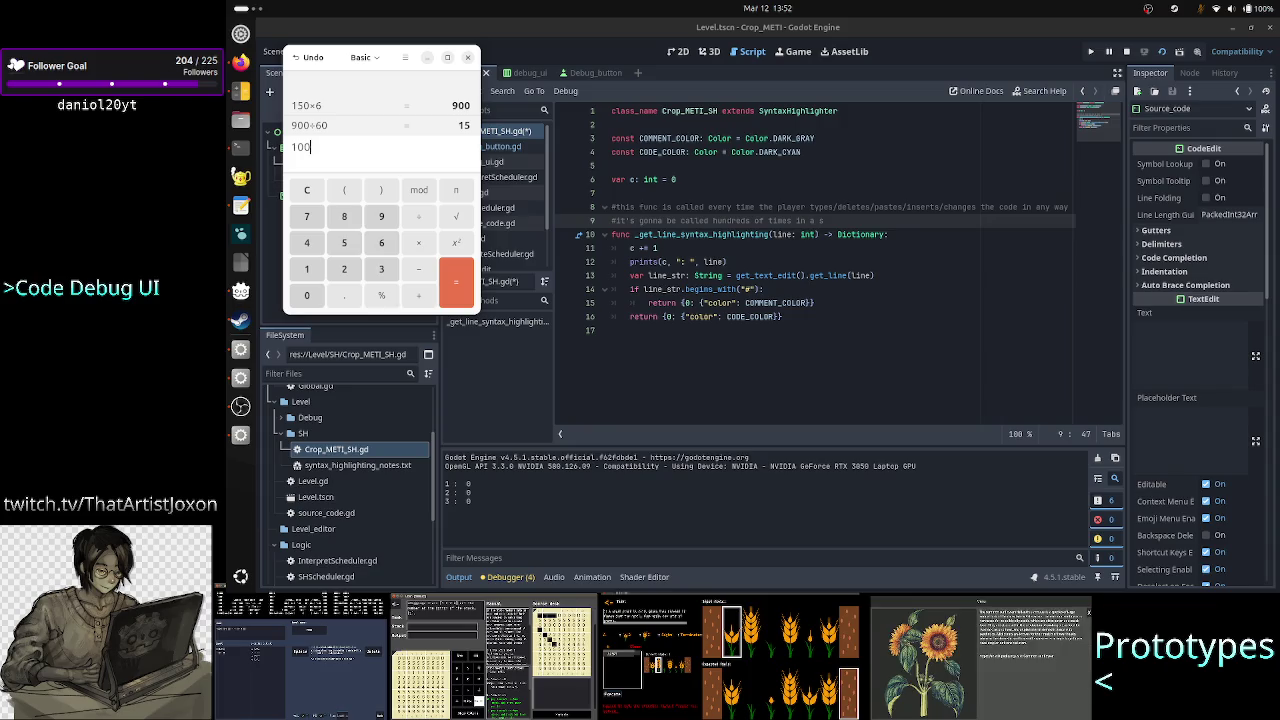
{"action": "type", "text": "0"}
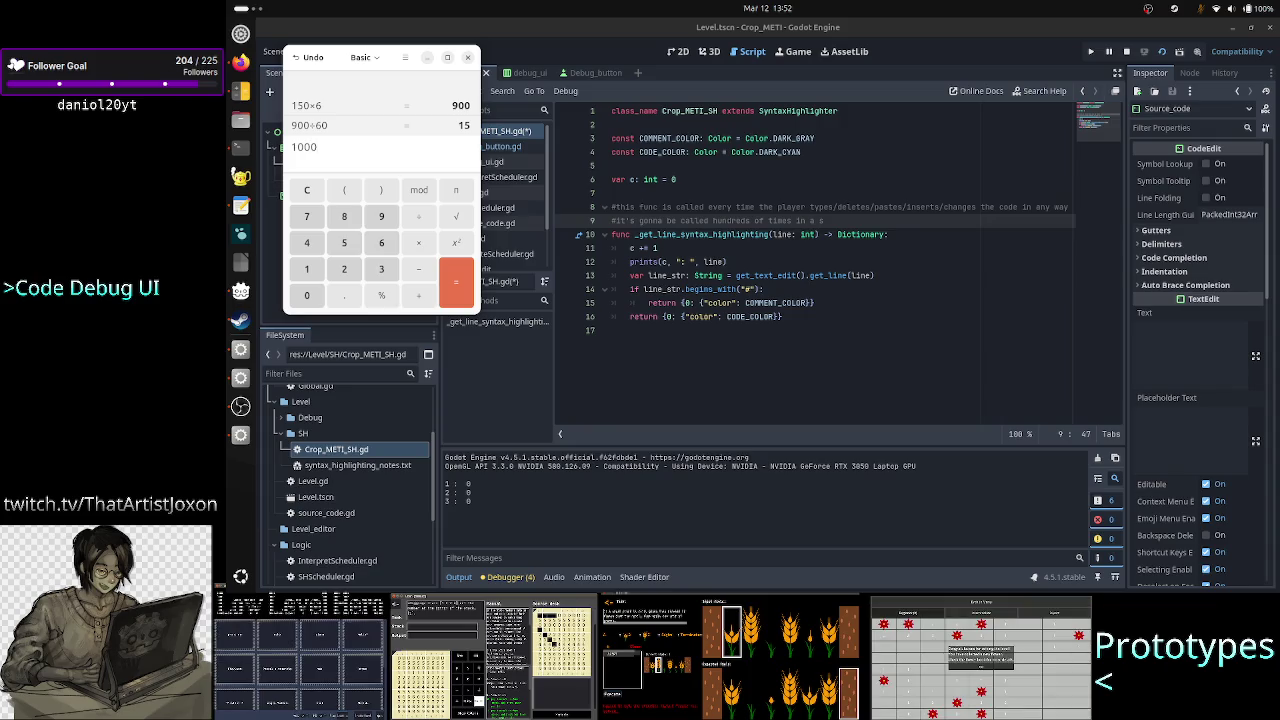
{"action": "type", "text": "/15"}
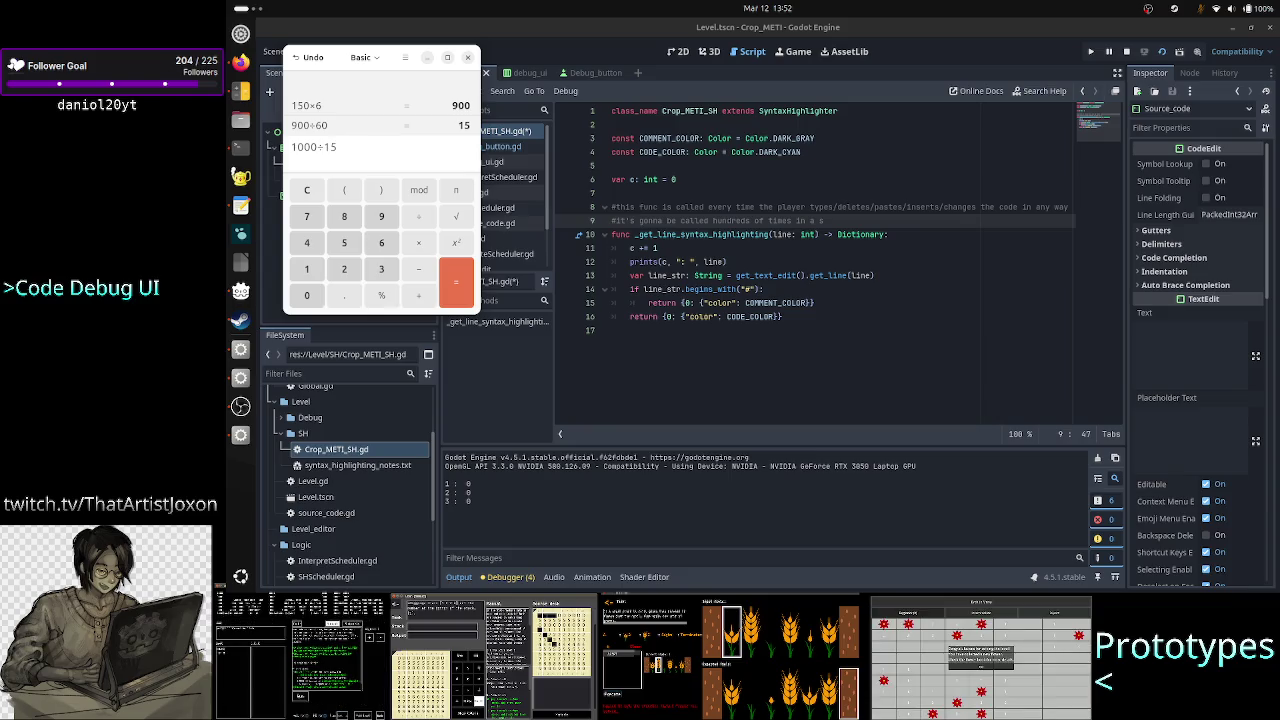
{"action": "key", "text": "Return"}
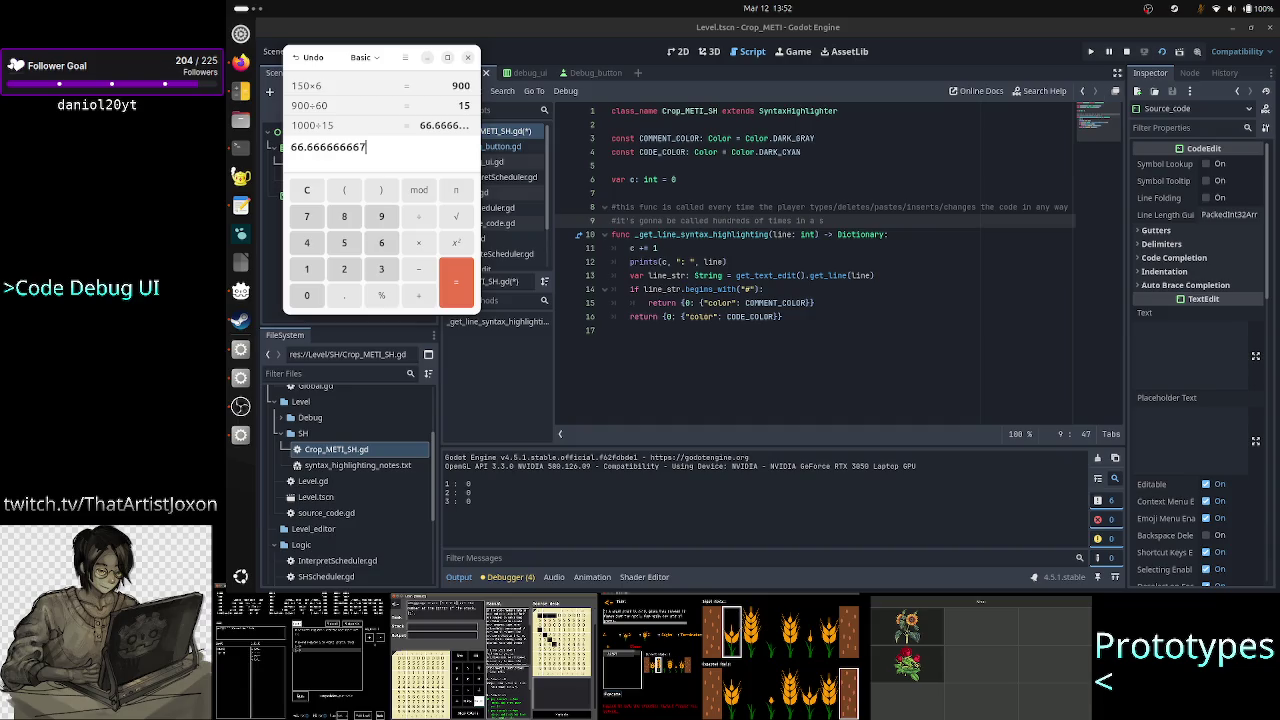
{"action": "key", "text": "ctrl+a"}
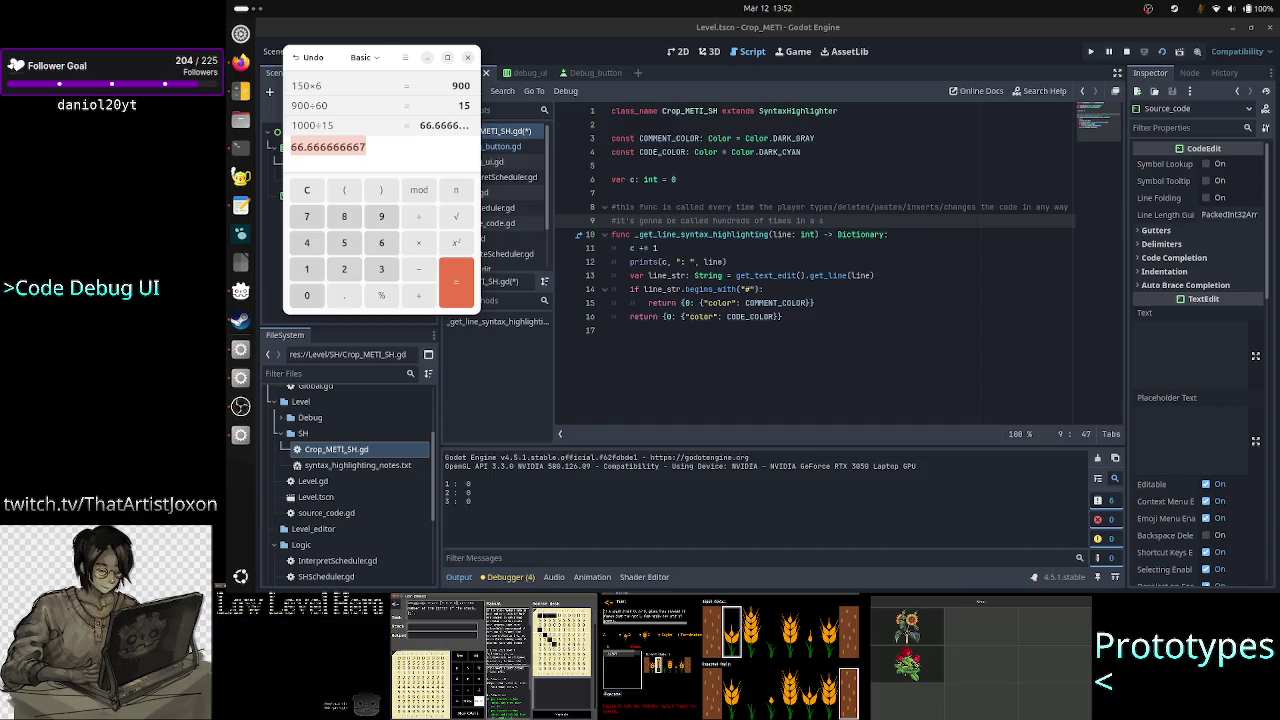
{"action": "key", "text": "Right"}
{"action": "key", "text": "shift+Left"}
{"action": "key", "text": "shift+Left"}
{"action": "key", "text": "shift+Left"}
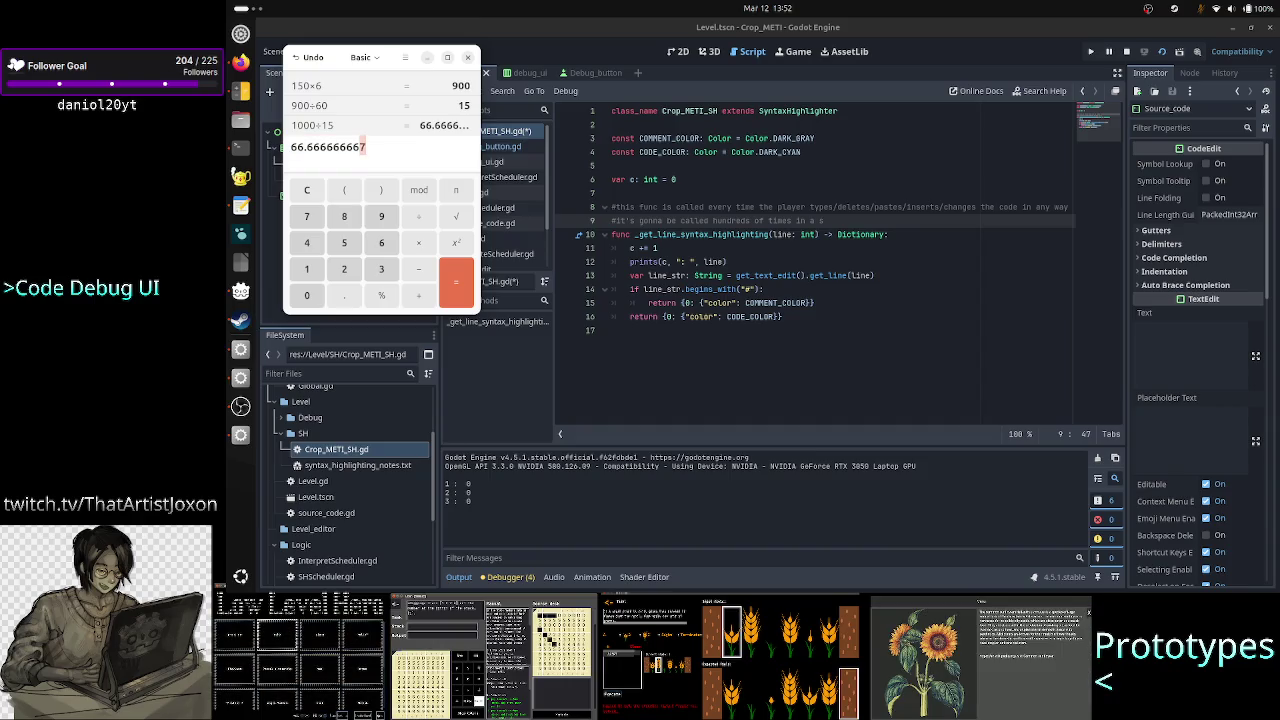
{"action": "key", "text": "ctrl+a"}
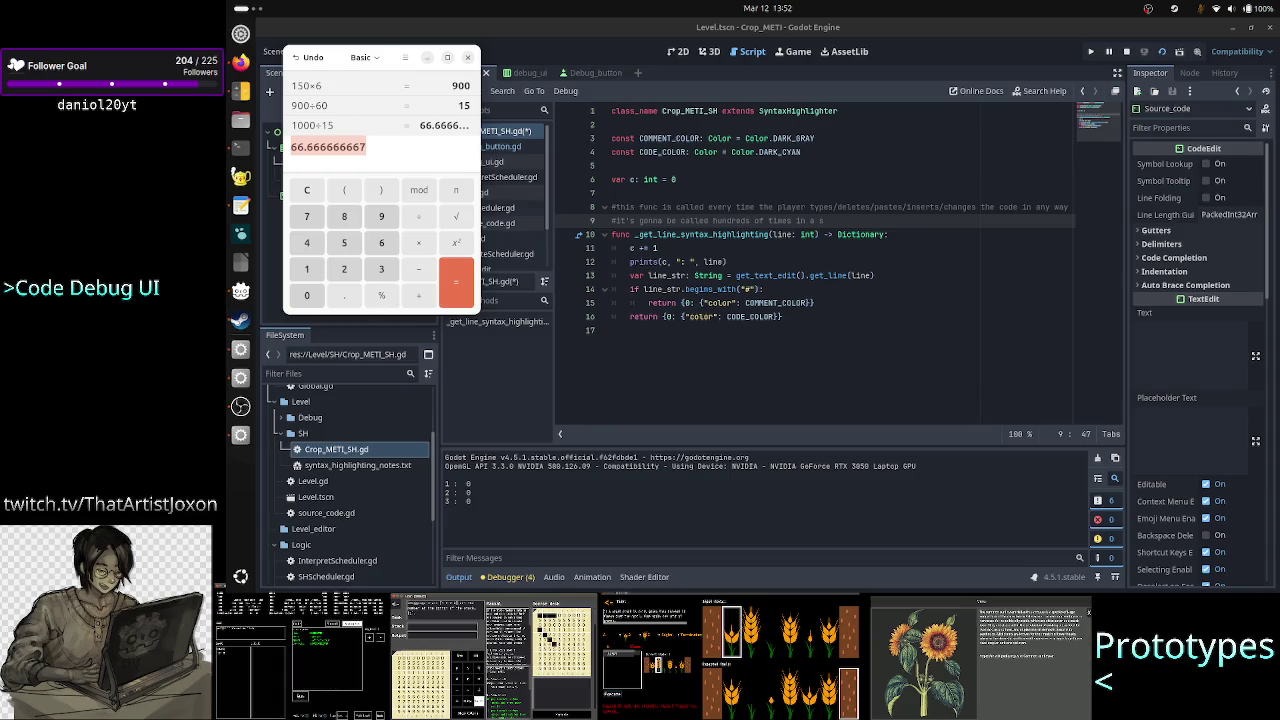
{"action": "left_click", "coordinate": [366, 147]}
{"action": "type", "text": "/16"}
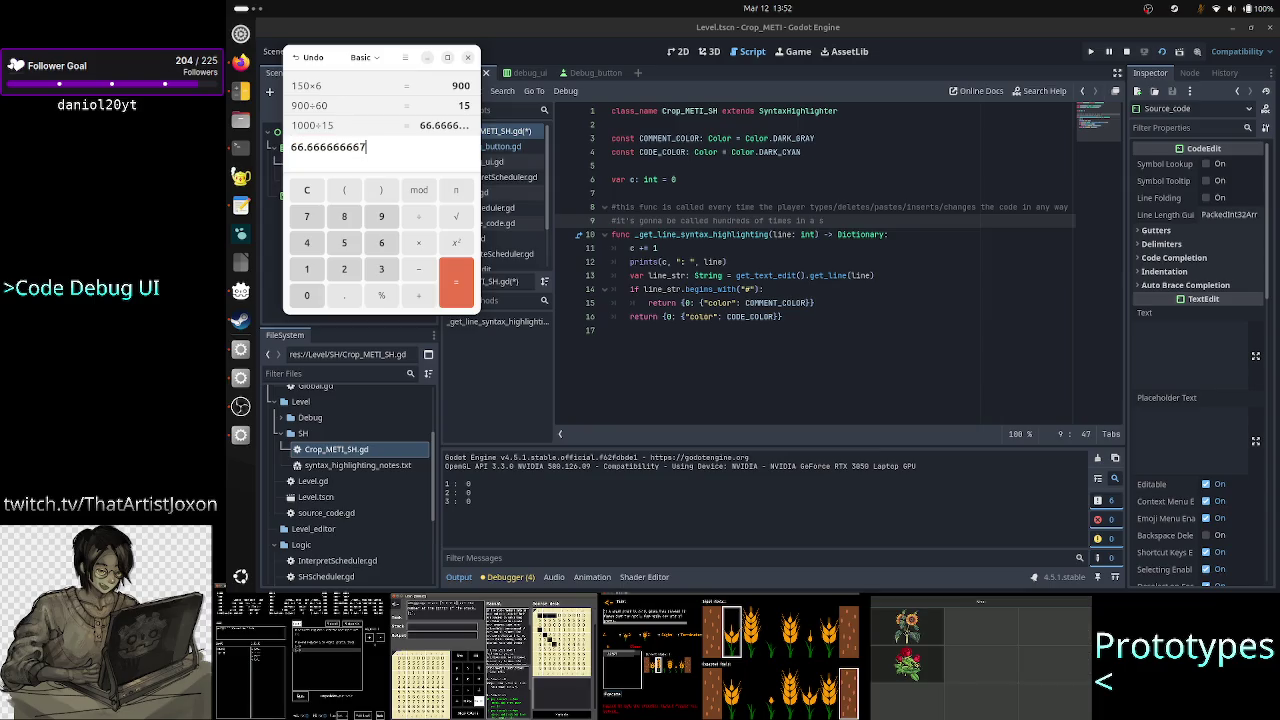
{"action": "type", "text": "."}
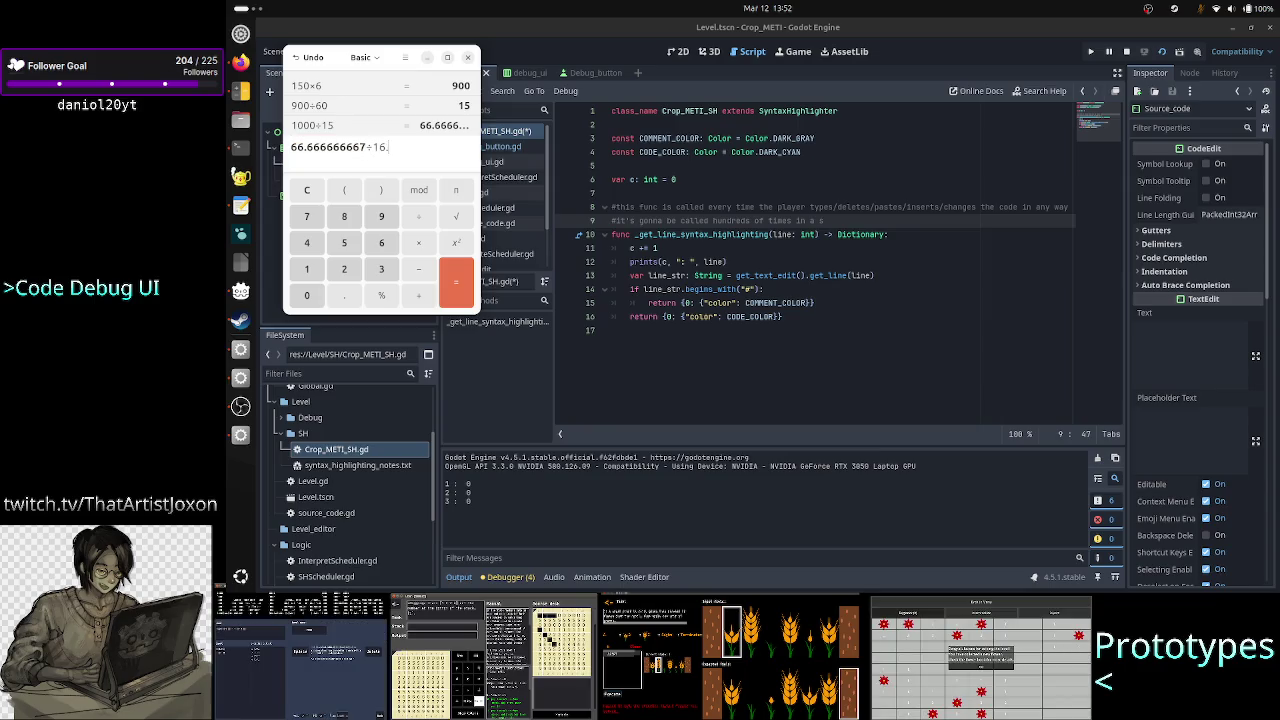
{"action": "type", "text": "667"}
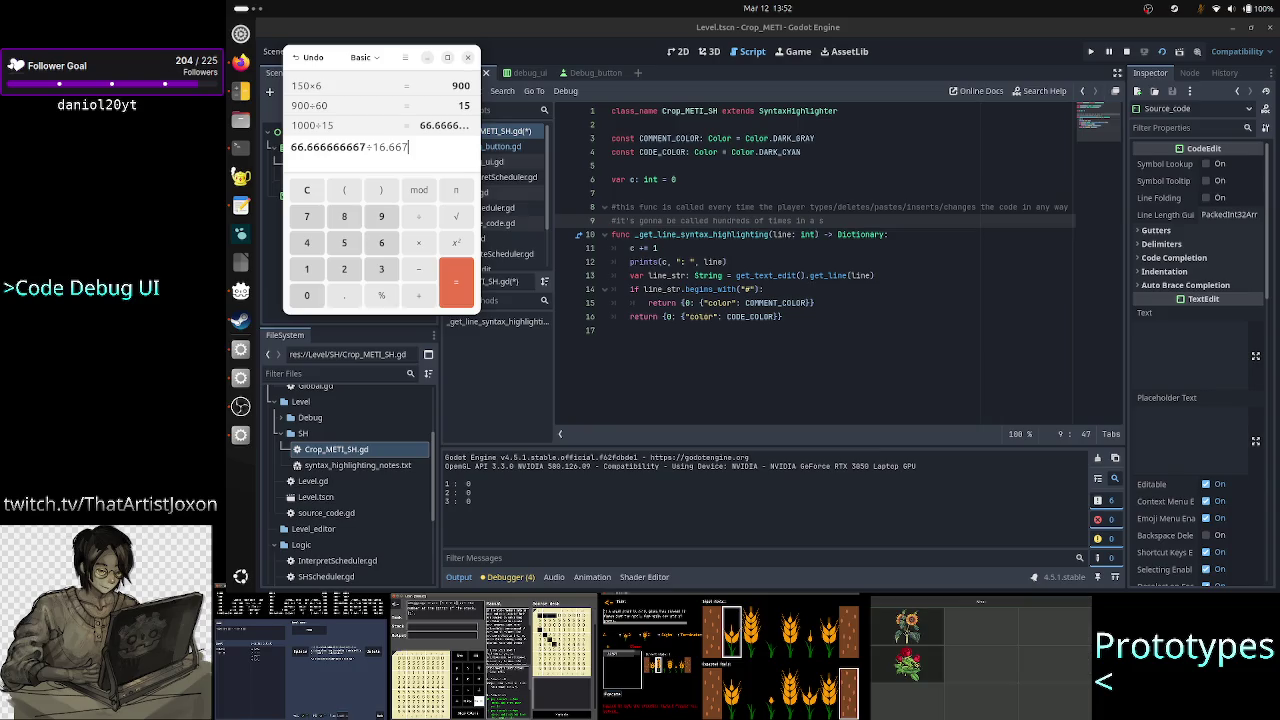
{"action": "key", "text": "Return"}
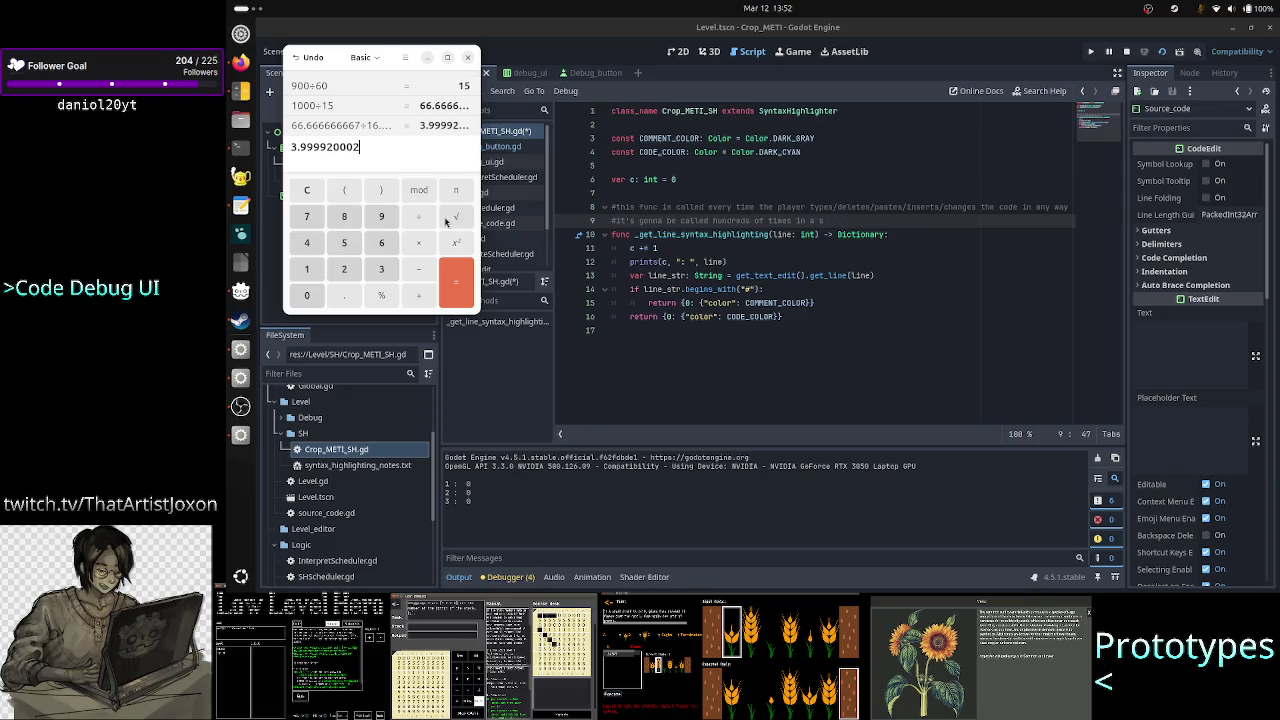
{"action": "scroll", "coordinate": [359, 125], "scroll_direction": "up", "scroll_amount": 1}
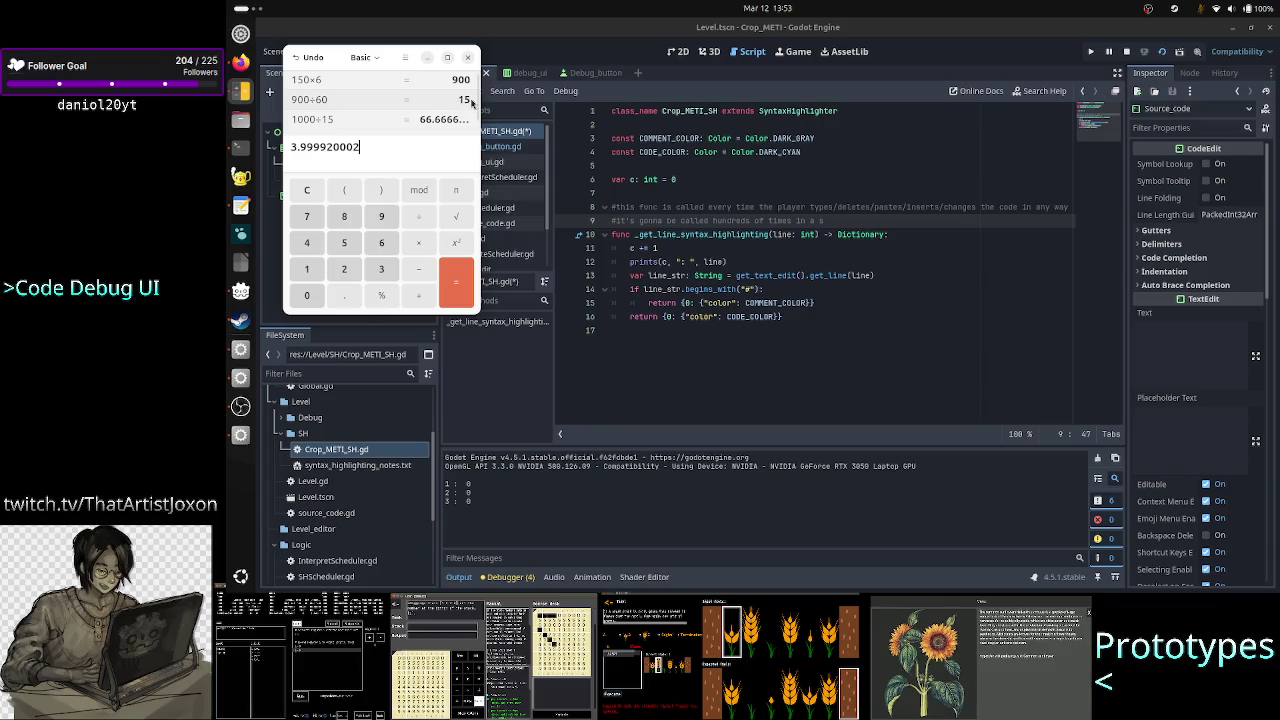
Change 'hundreds' to 'dozens' in the second comment and save the script
{"action": "left_click", "coordinate": [731, 226]}
{"action": "double_click", "coordinate": [731, 222]}
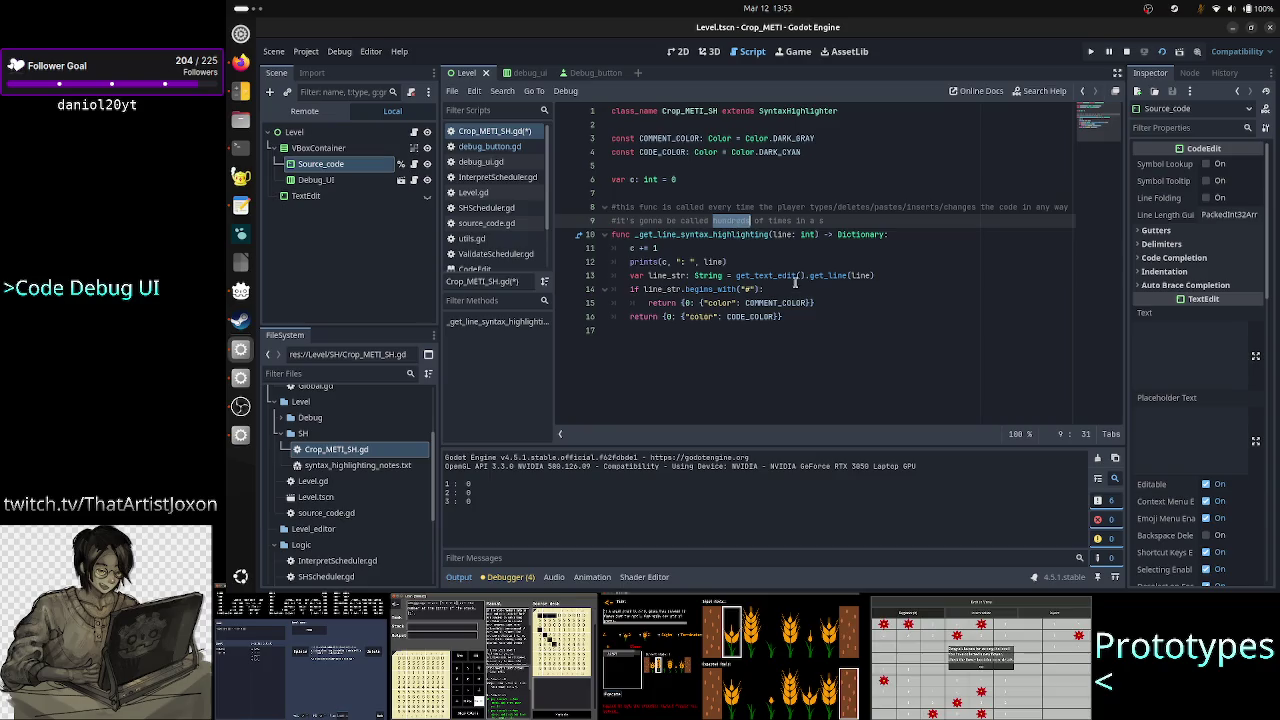
{"action": "type", "text": "ozens"}
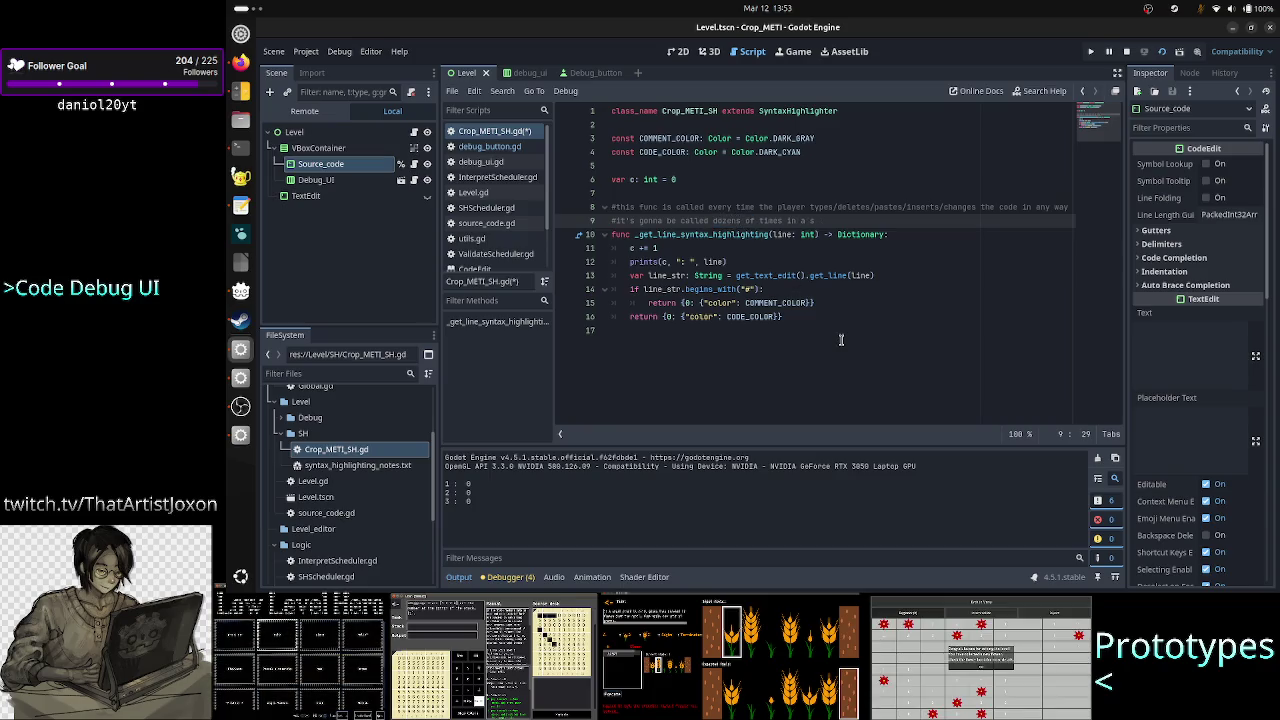
{"action": "key", "text": "ctrl+s"}
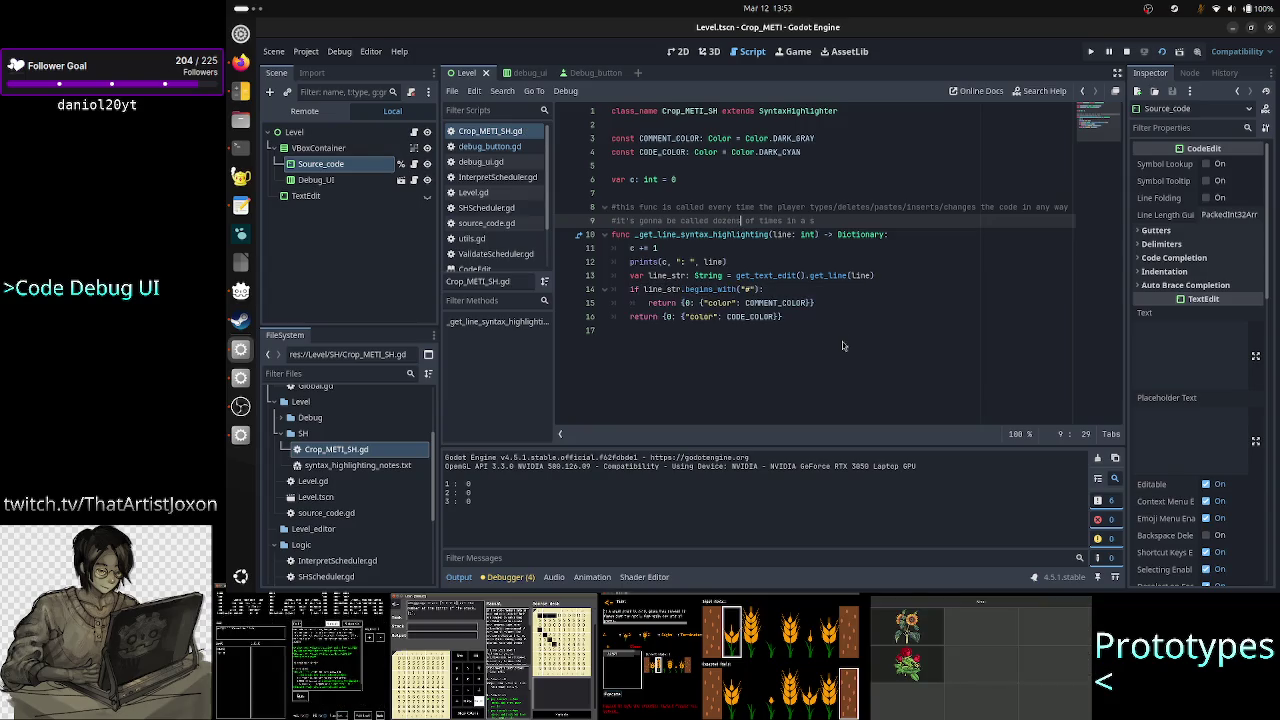
Append '(1 call per ~4 frames)' to the line-9 comment, based on the calculator result
{"action": "key", "text": "alt+Tab"}
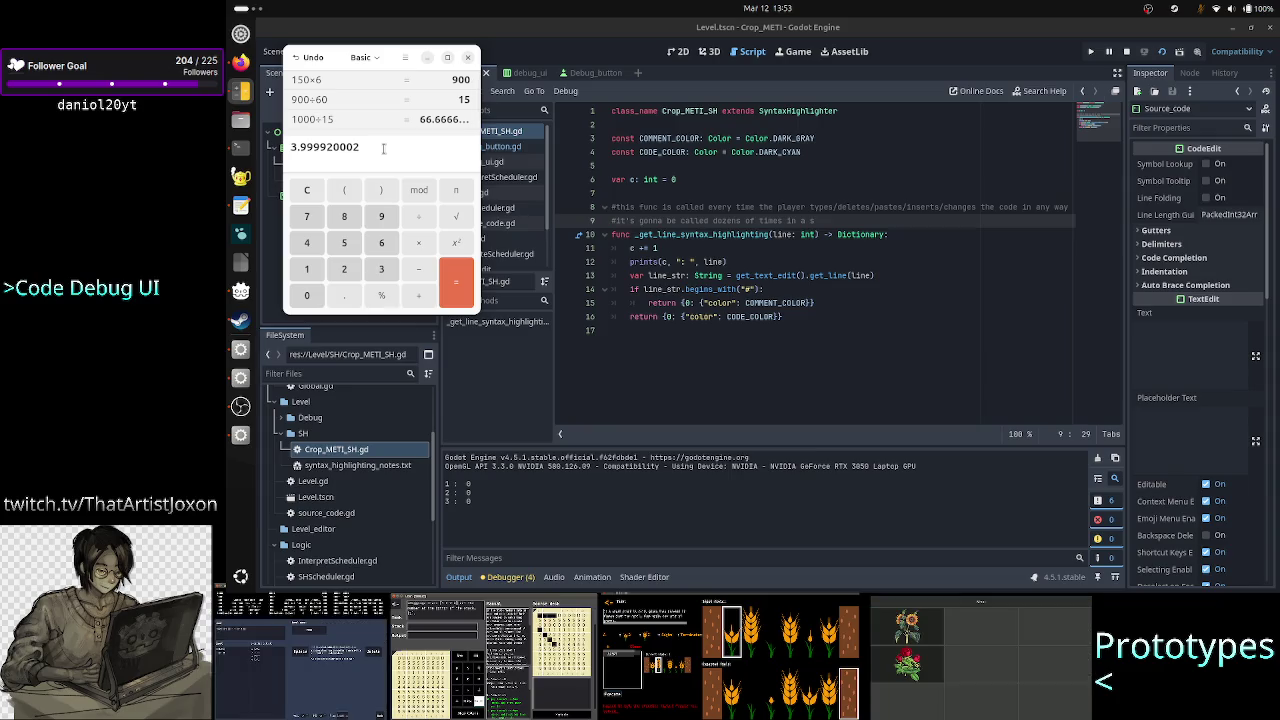
{"action": "left_click_drag", "start_coordinate": [383, 148], "coordinate": [285, 141]}
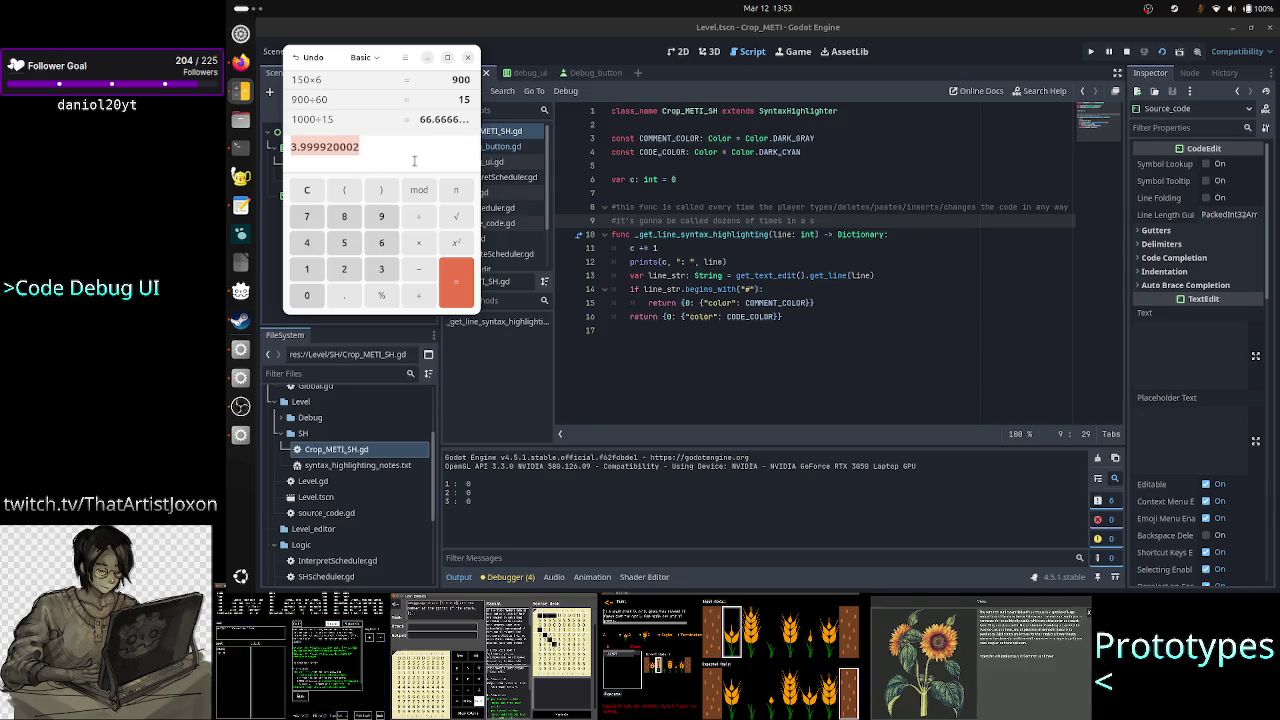
{"action": "left_click", "coordinate": [845, 224]}
{"action": "type", "text": "(1 "}
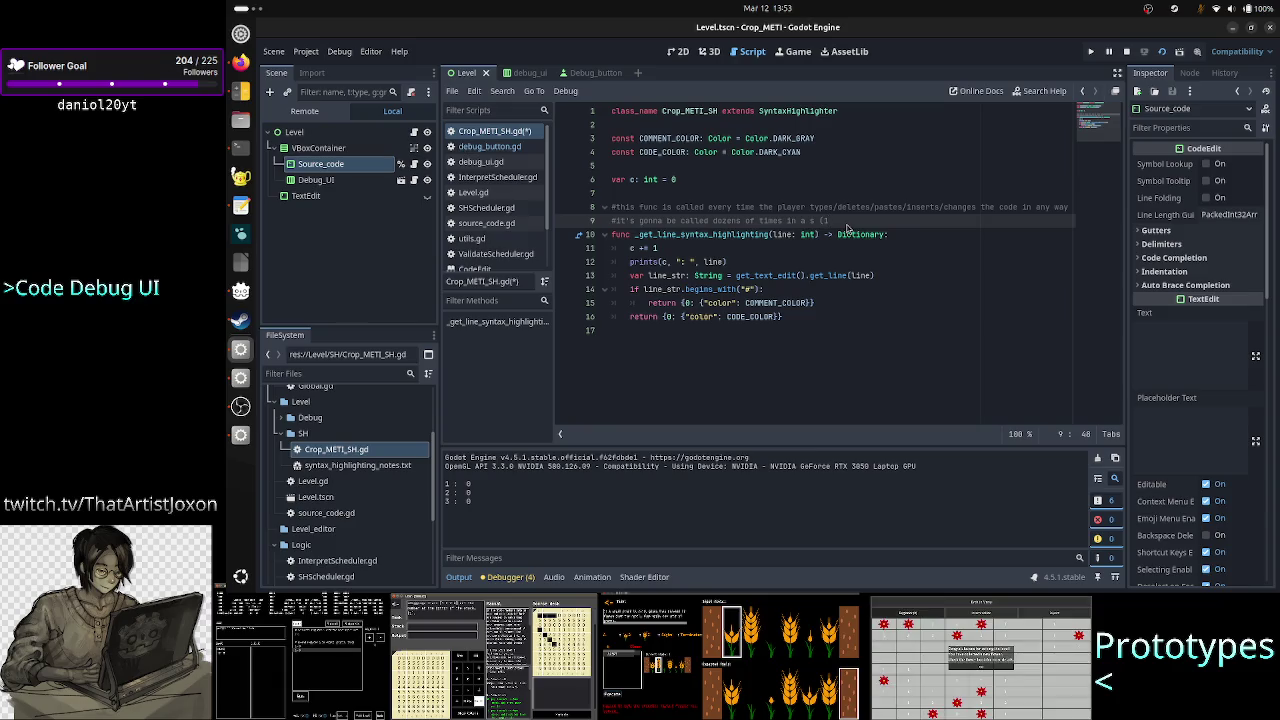
{"action": "type", "text": "call per "}
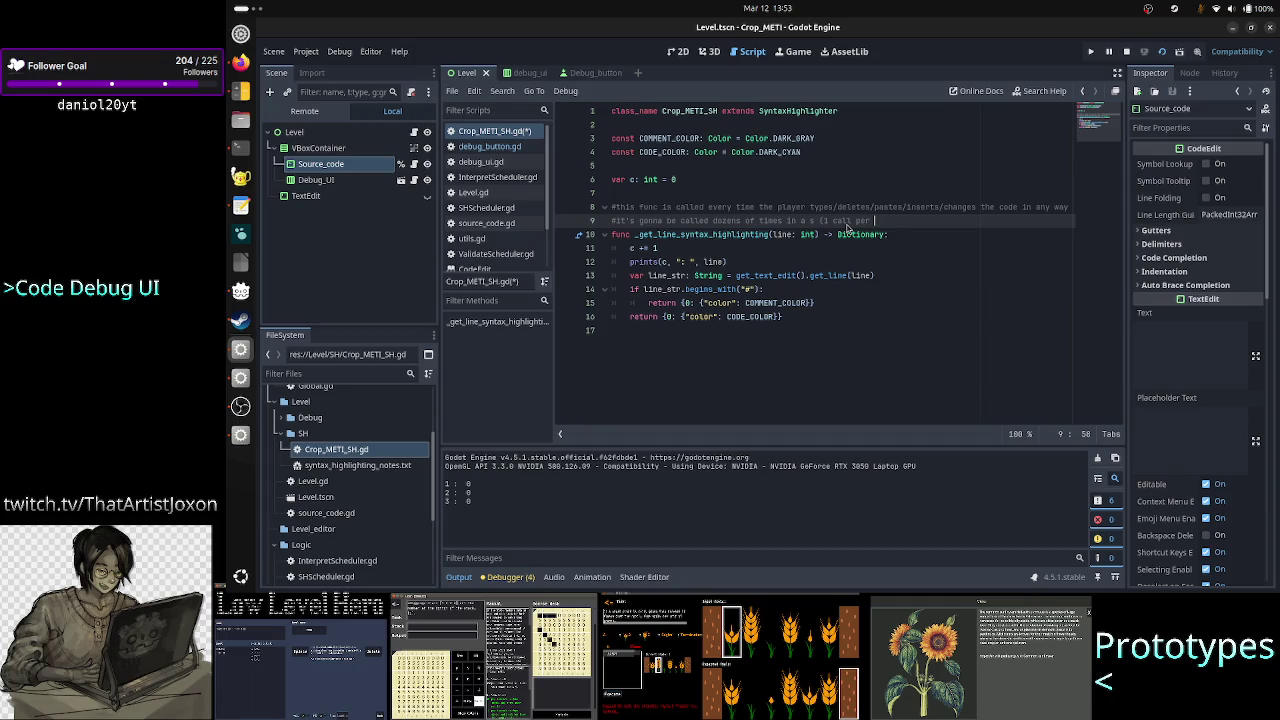
{"action": "type", "text": "4 frames"}
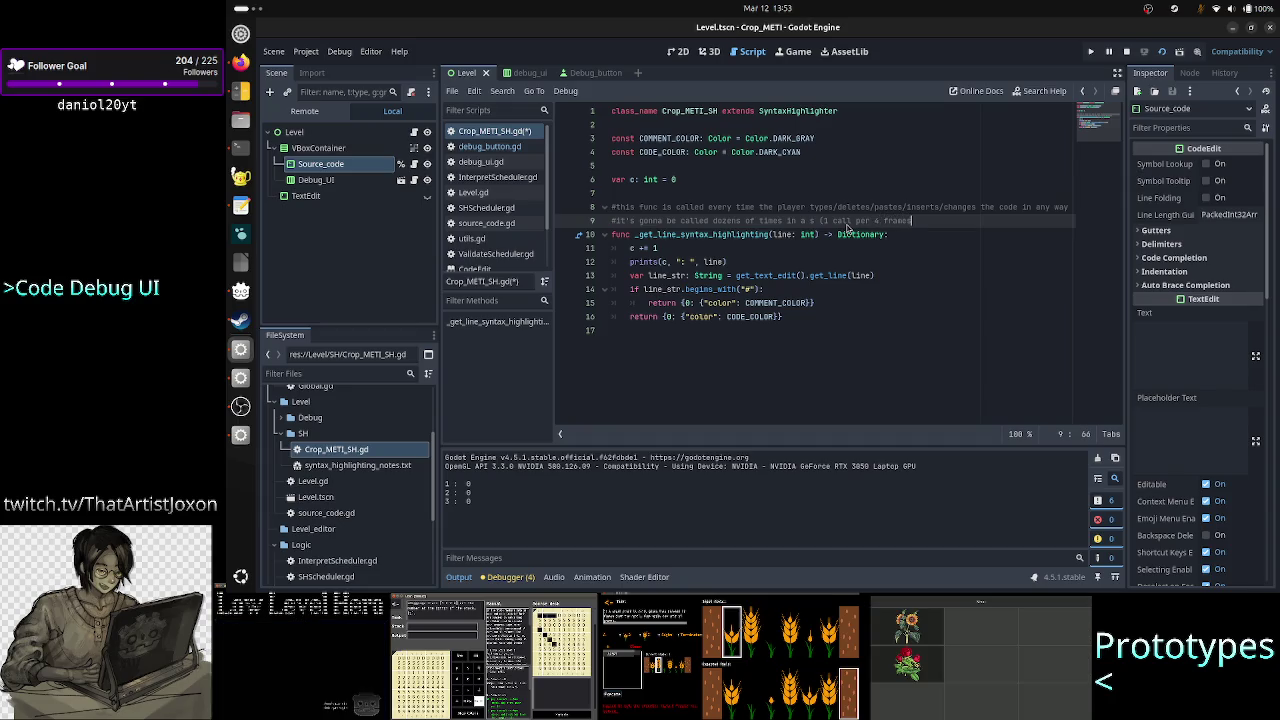
{"action": "key", "text": "Left"}
{"action": "key", "text": "Left"}
{"action": "key", "text": "Left"}
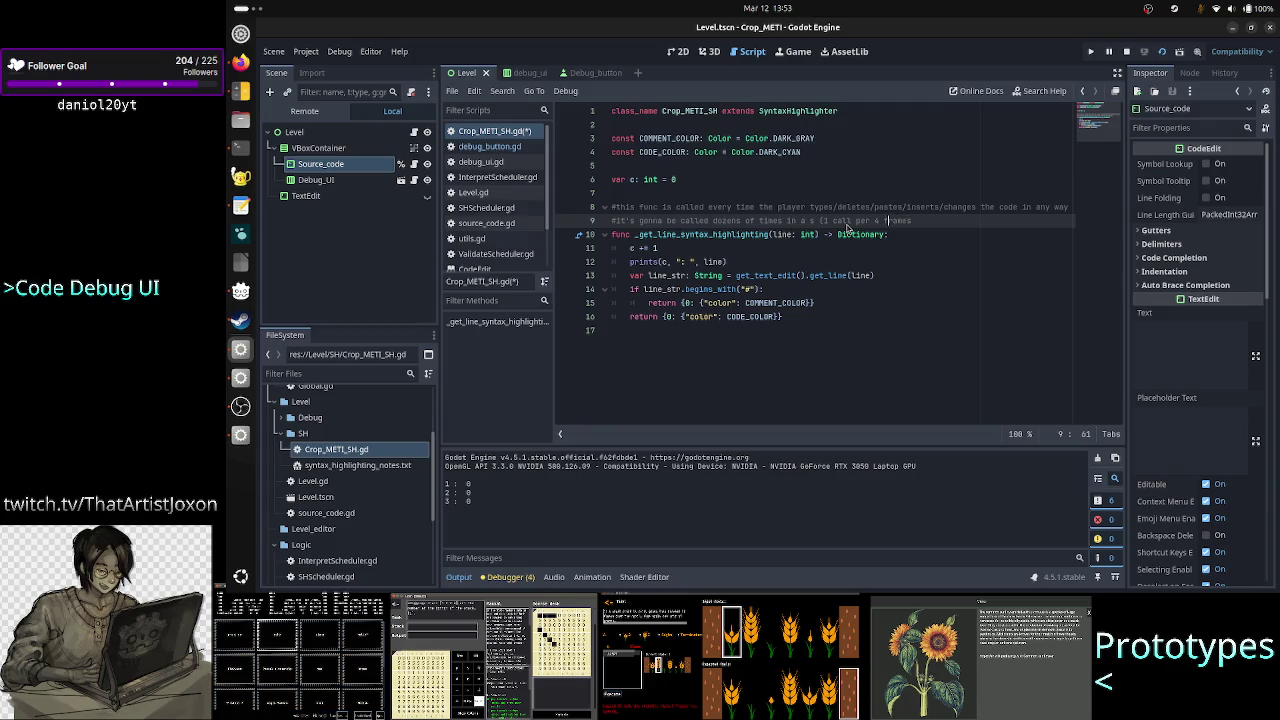
{"action": "key", "text": "Left"}
{"action": "type", "text": "~4"}
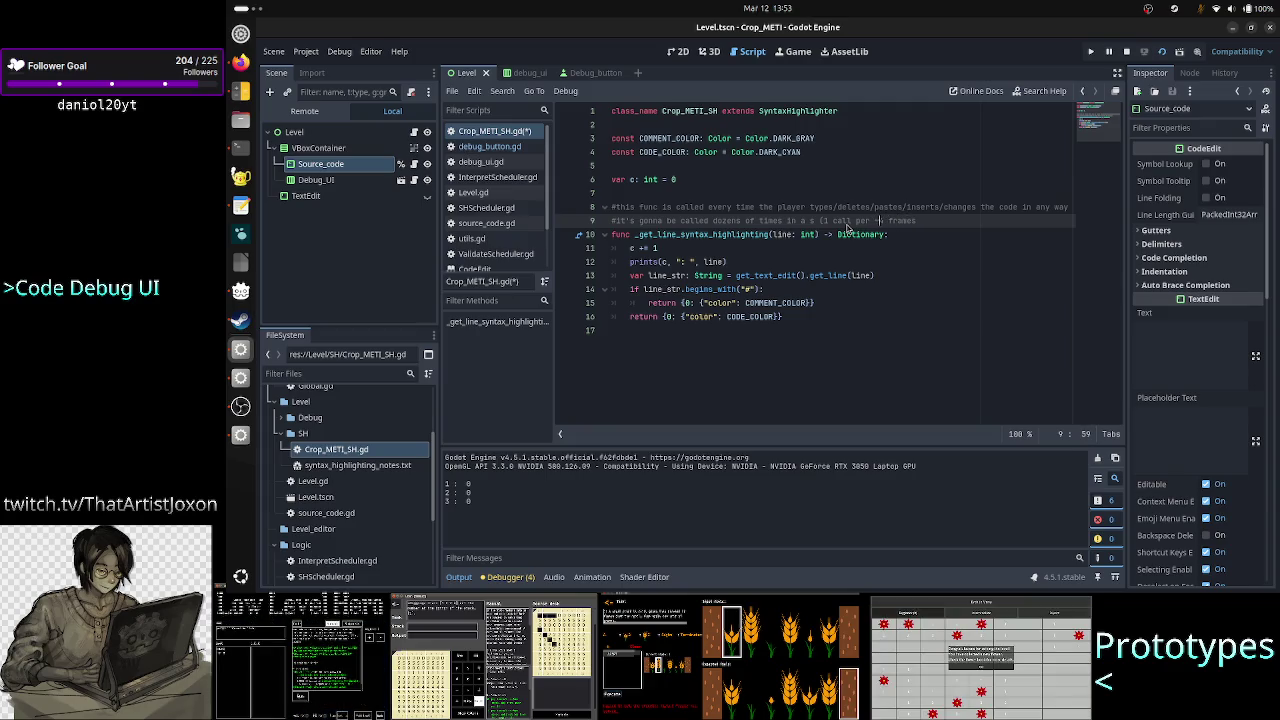
{"action": "key", "text": "End"}
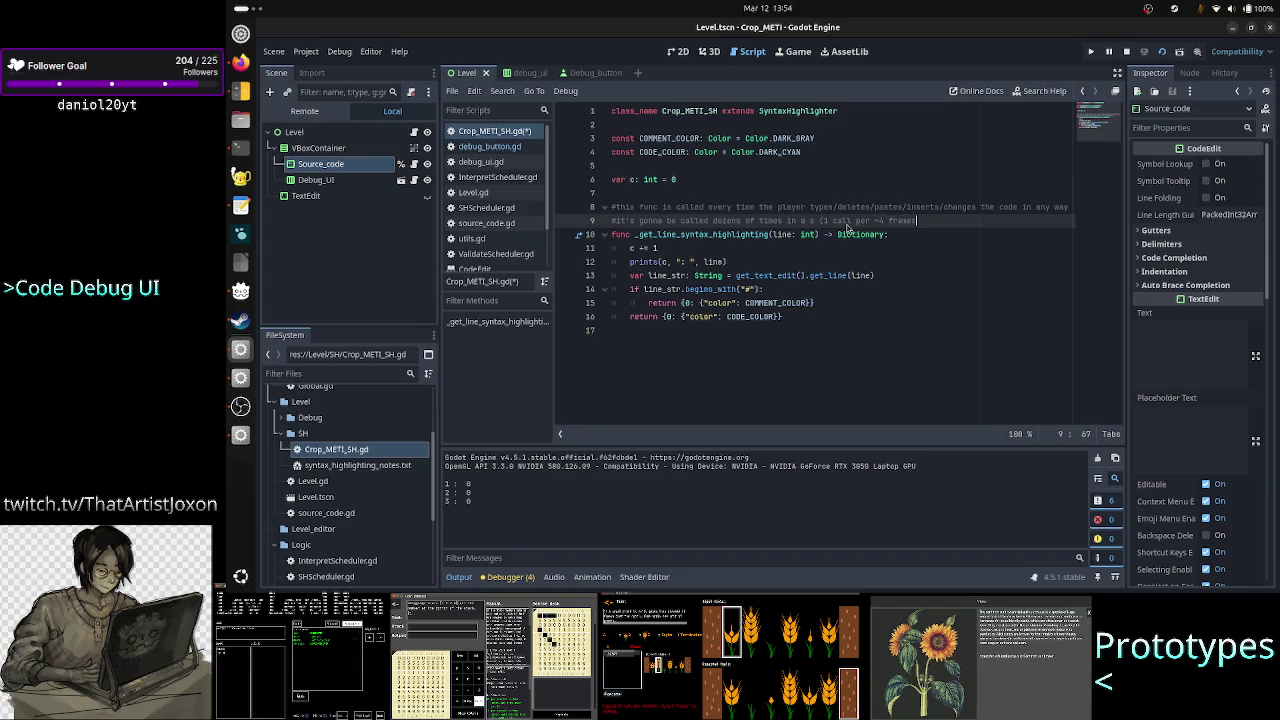
{"action": "type", "text": "etc.)"}
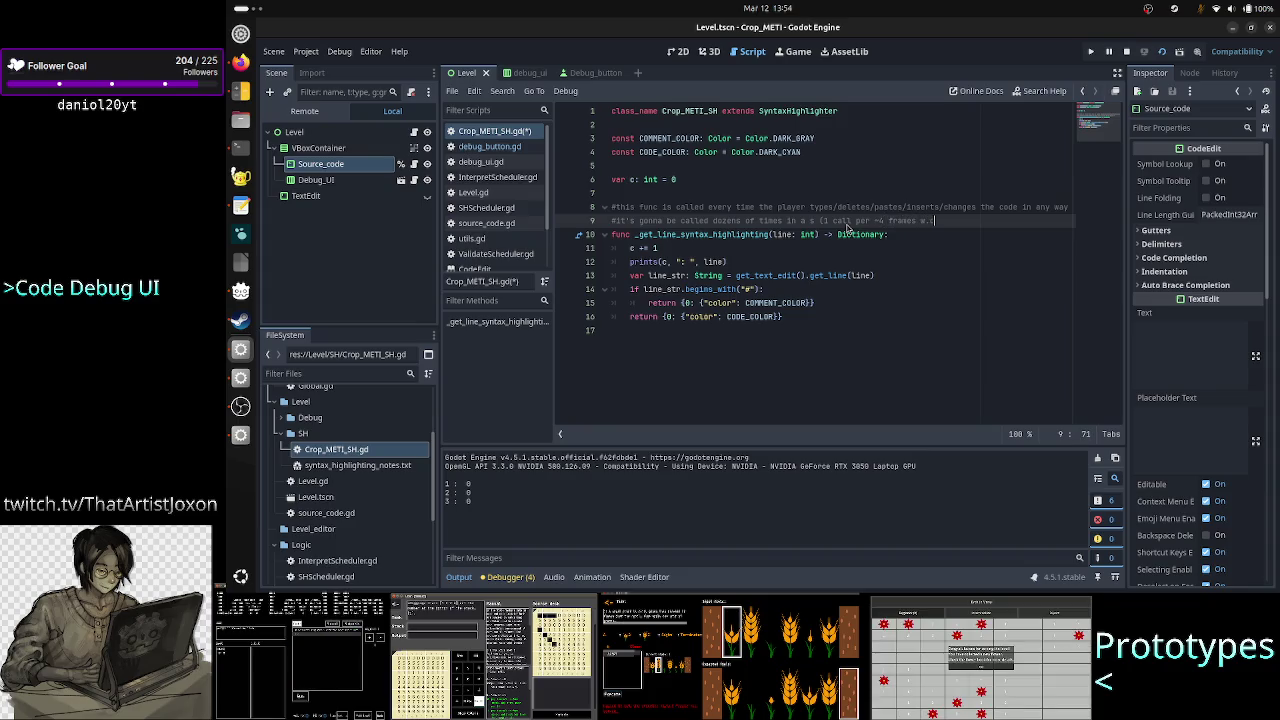
{"action": "type", "text": ")"}
{"action": "key", "text": "BackSpace"}
{"action": "key", "text": "BackSpace"}
{"action": "key", "text": "BackSpace"}
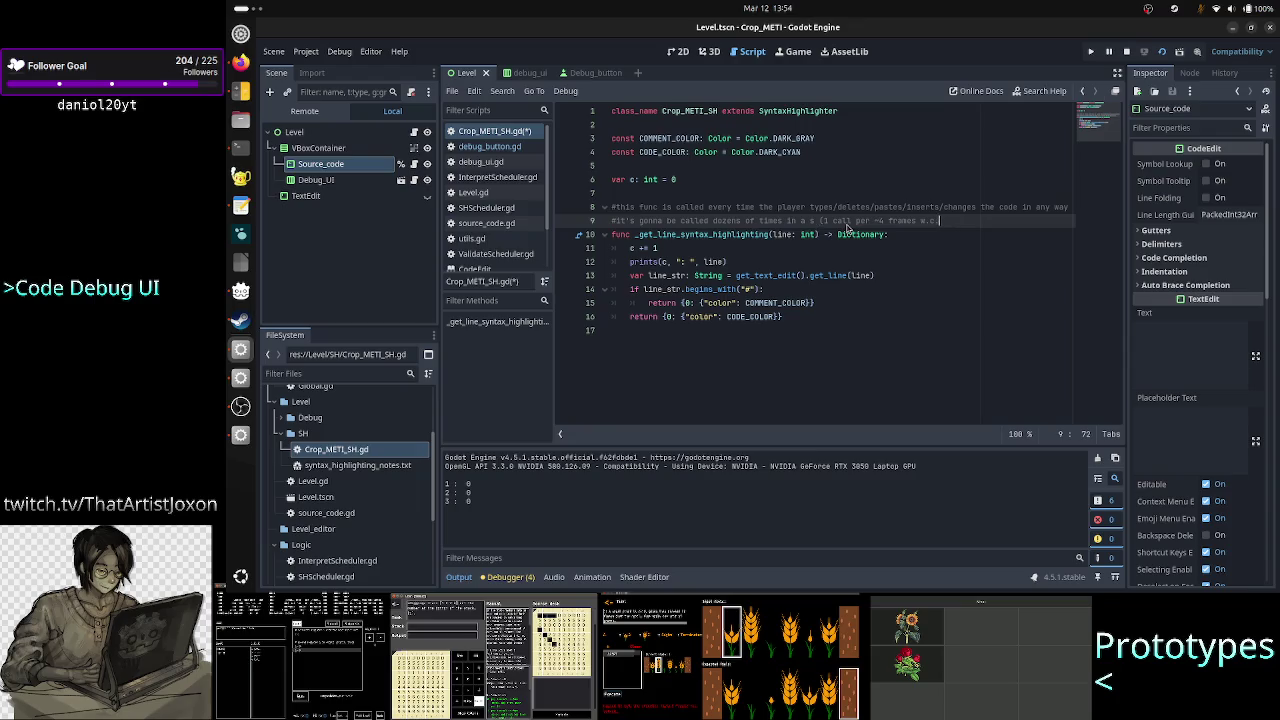
Insert '~n w.c.s' near the start of line 9 and save the script
{"action": "key", "text": "Home"}
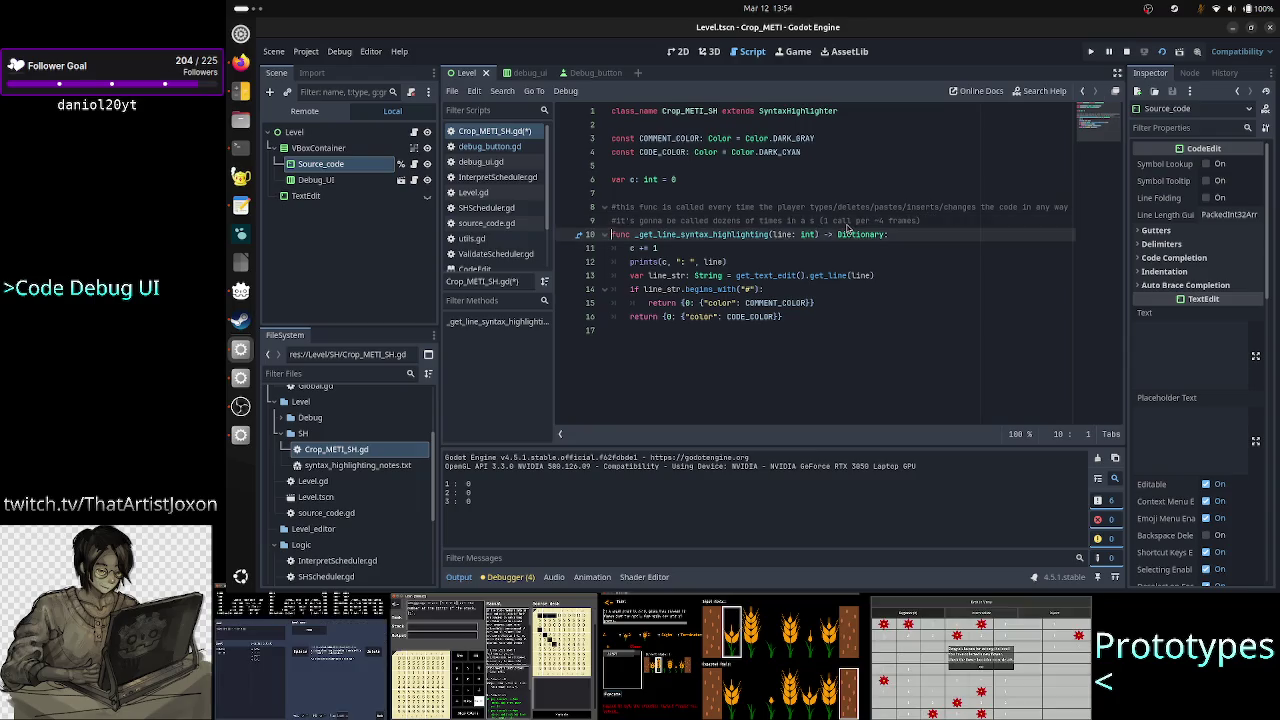
{"action": "key", "text": "Right"}
{"action": "key", "text": "Right"}
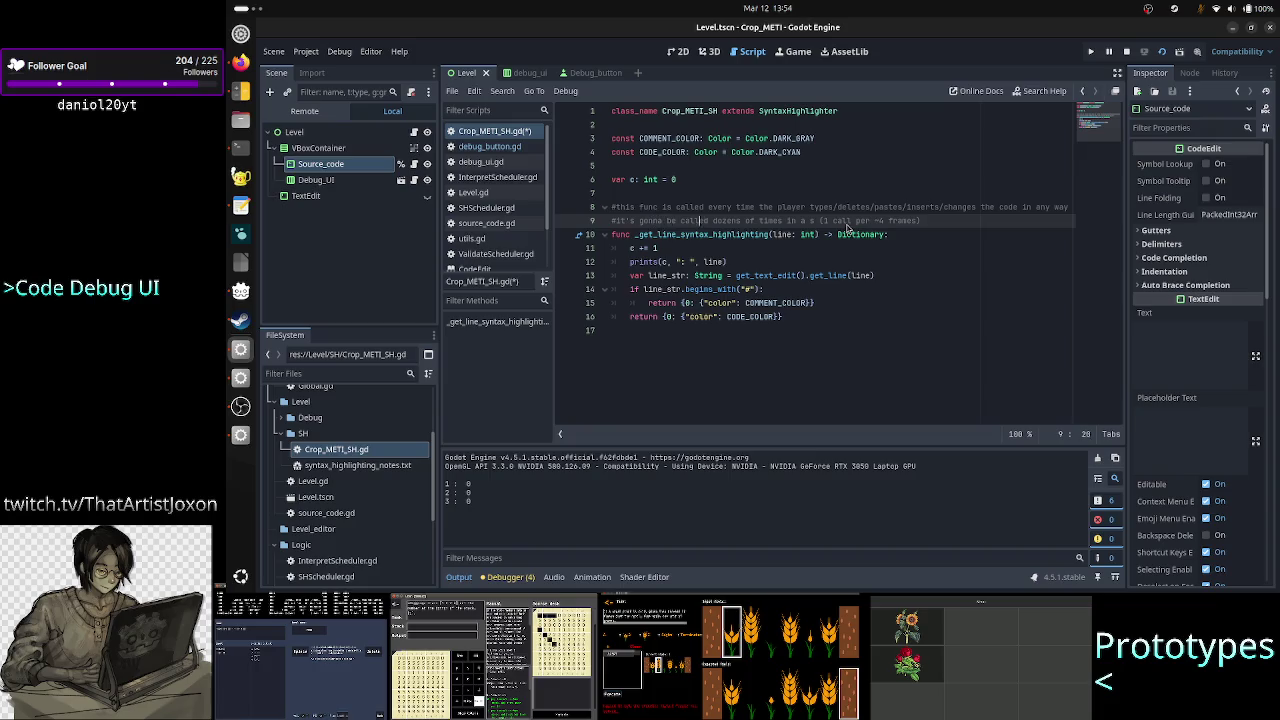
{"action": "type", "text": "~"}
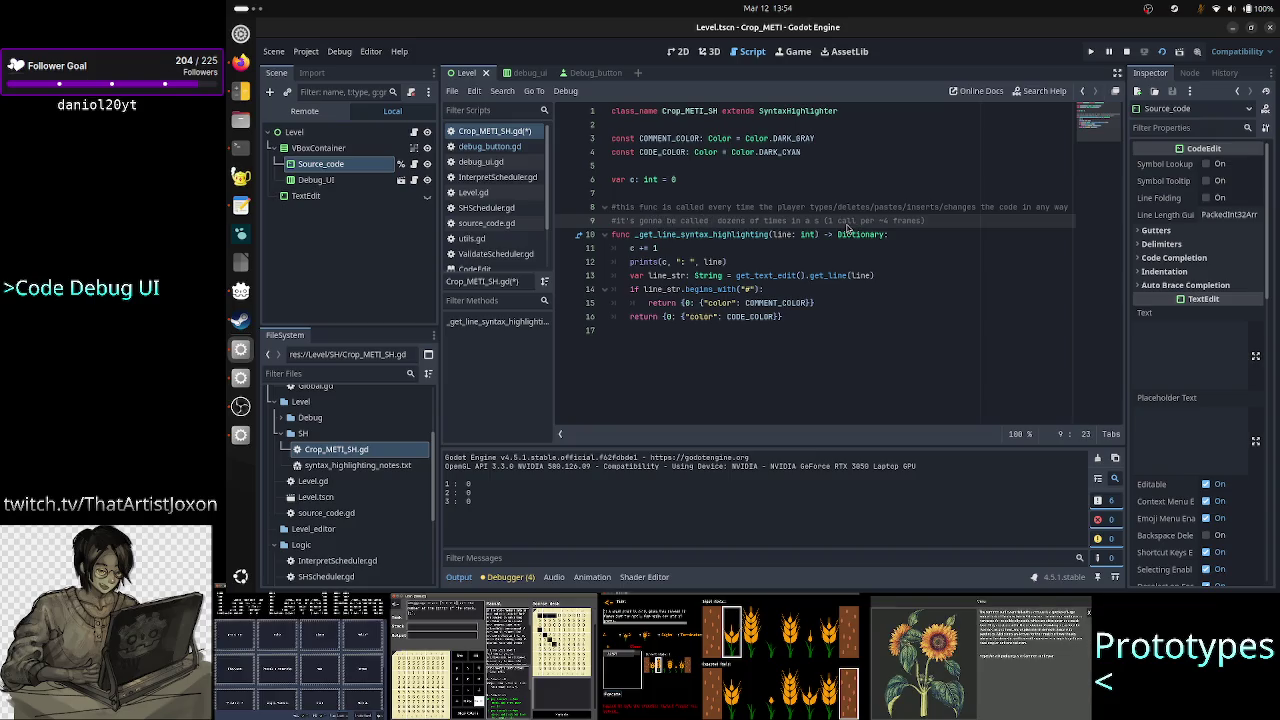
{"action": "type", "text": "n w.c.s"}
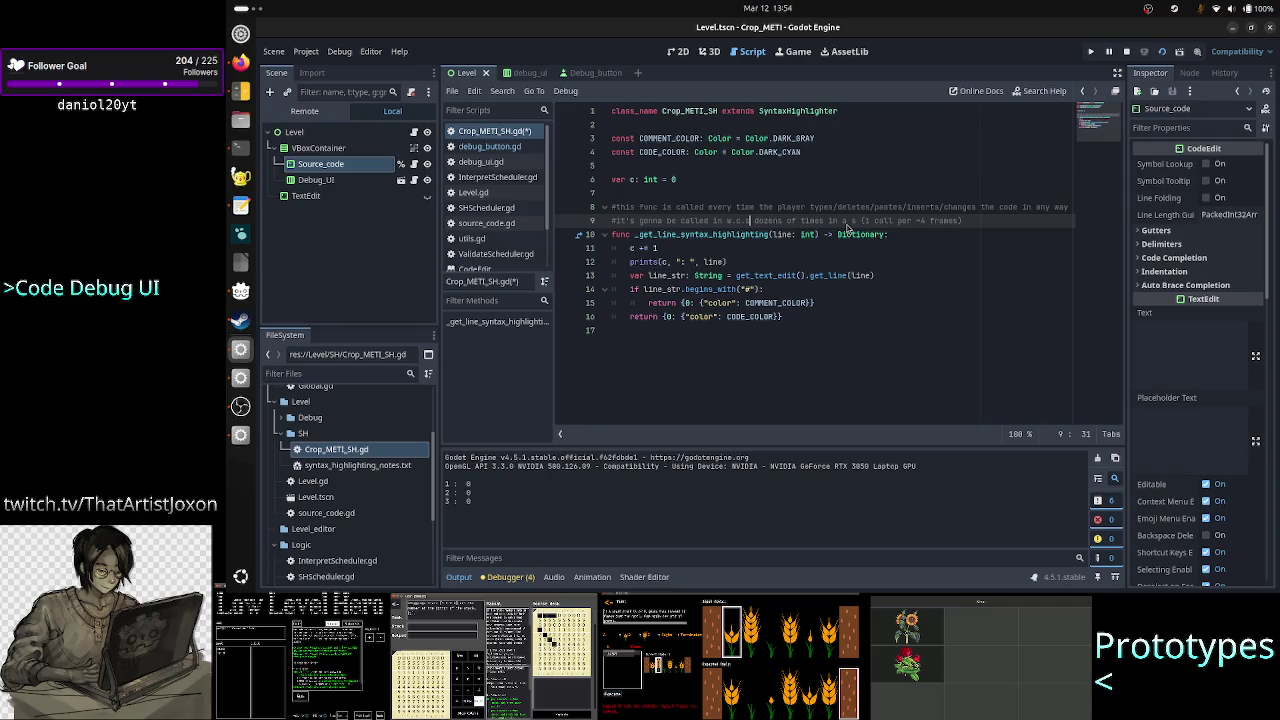
{"action": "key", "text": "ctrl+s"}
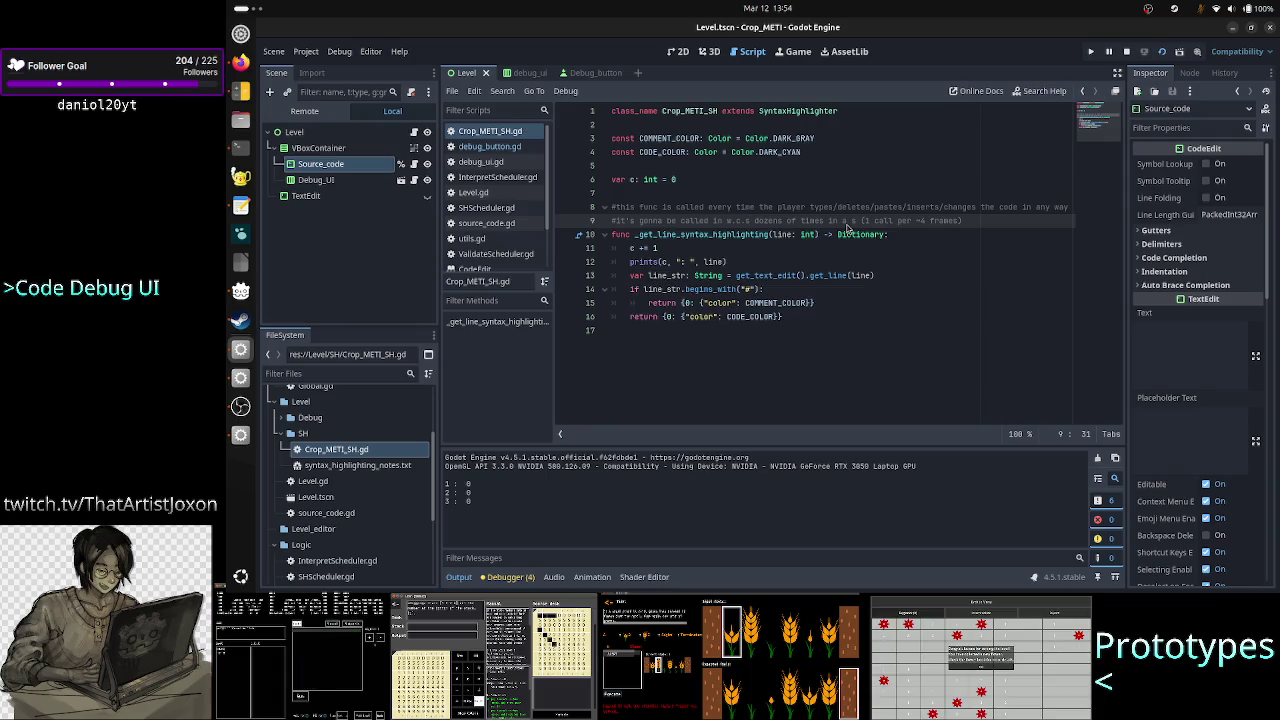
{"action": "double_click", "coordinate": [940, 221]}
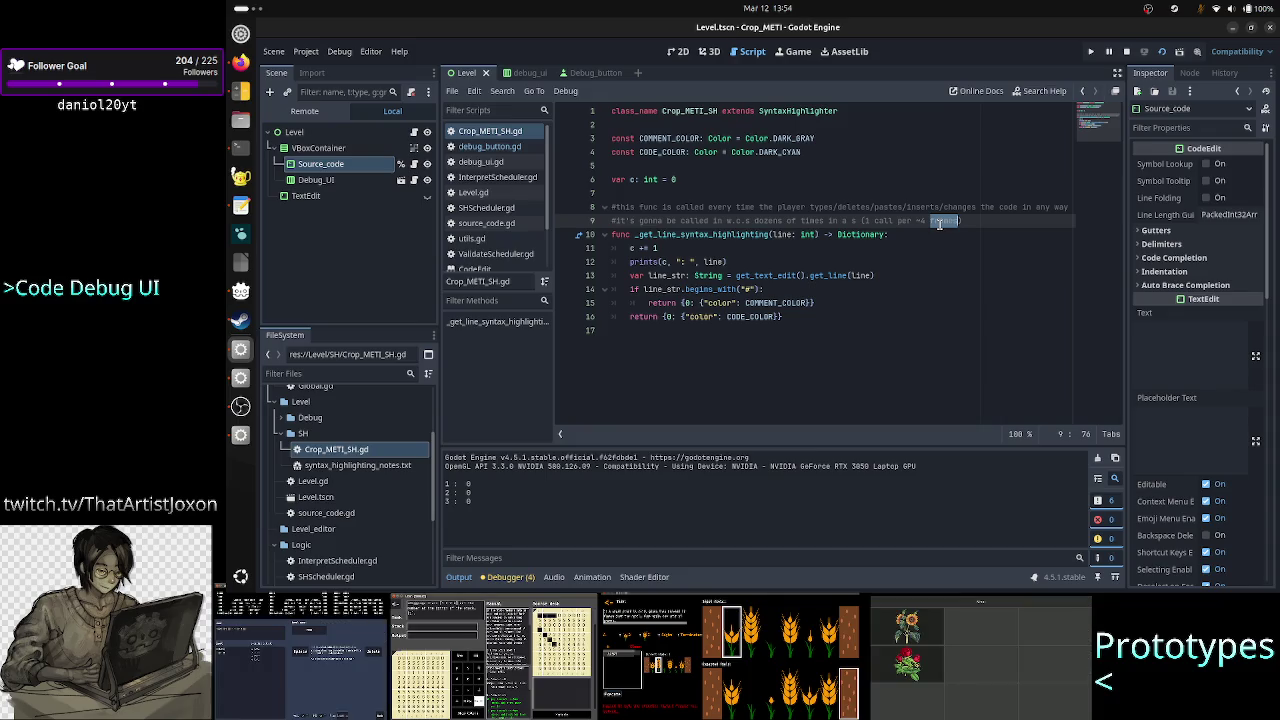
{"action": "left_click", "coordinate": [864, 266]}
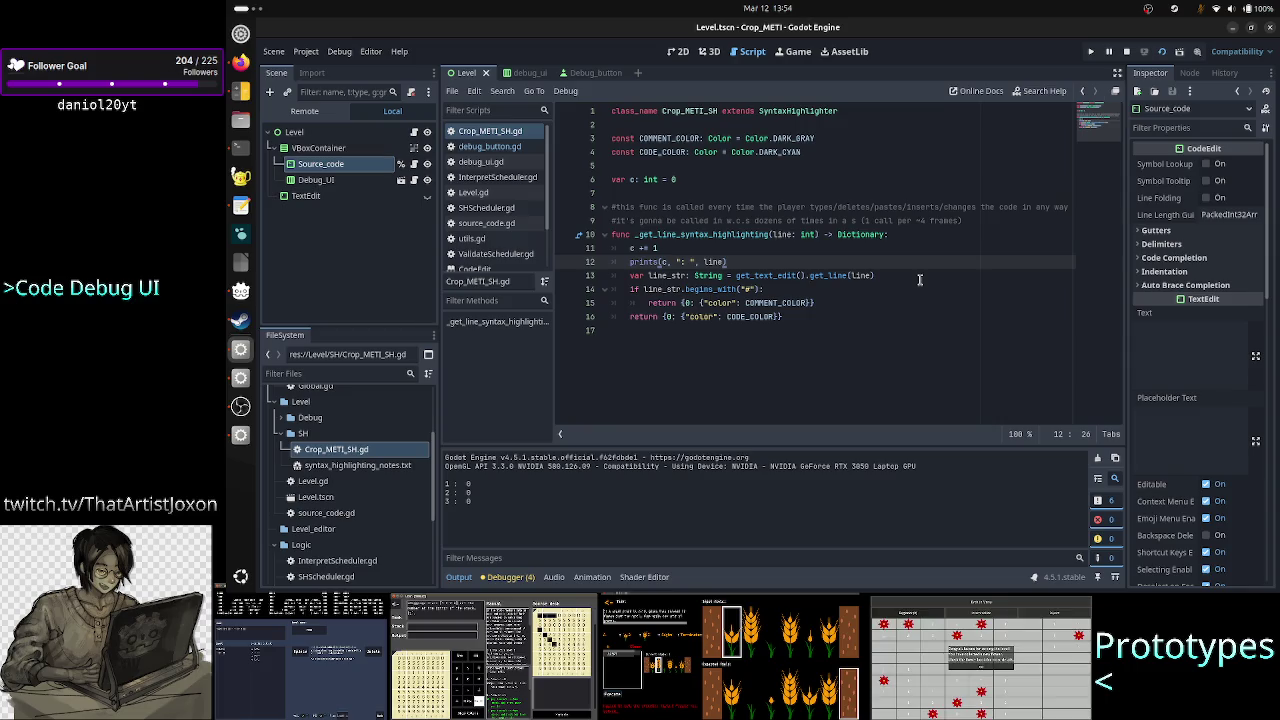
{"action": "double_click", "coordinate": [783, 235]}
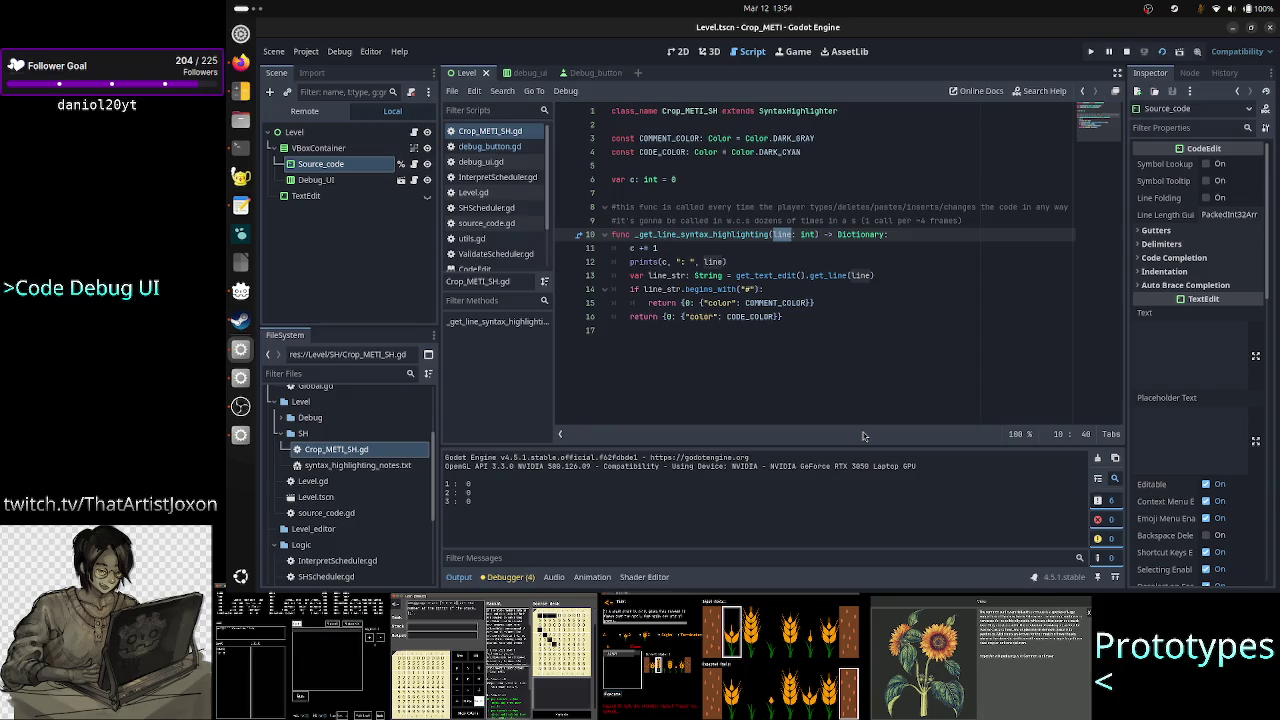
{"action": "left_click", "coordinate": [239, 435]}
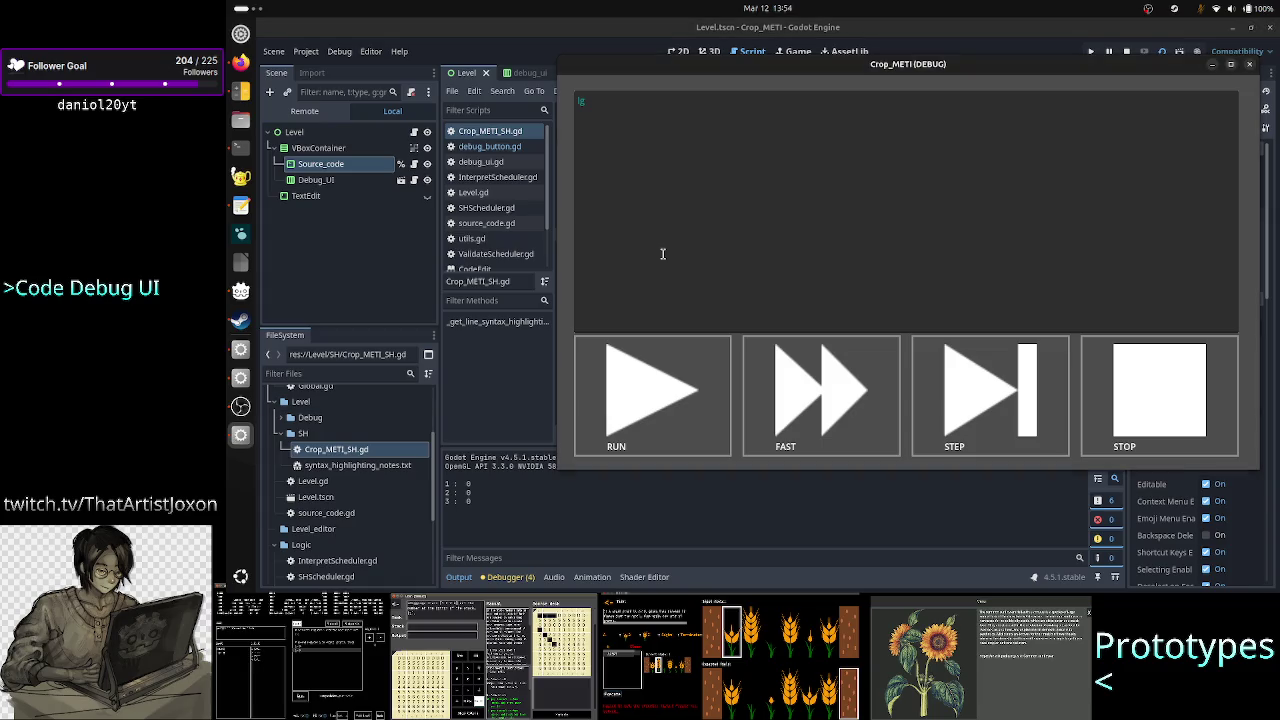
Move the game window aside, then type lines a through h and hk in its code box
{"action": "mouse_move", "coordinate": [788, 70]}
{"action": "left_mouse_down"}
{"action": "mouse_move", "coordinate": [902, 156]}
{"action": "mouse_move", "coordinate": [970, 134]}
{"action": "left_mouse_up"}
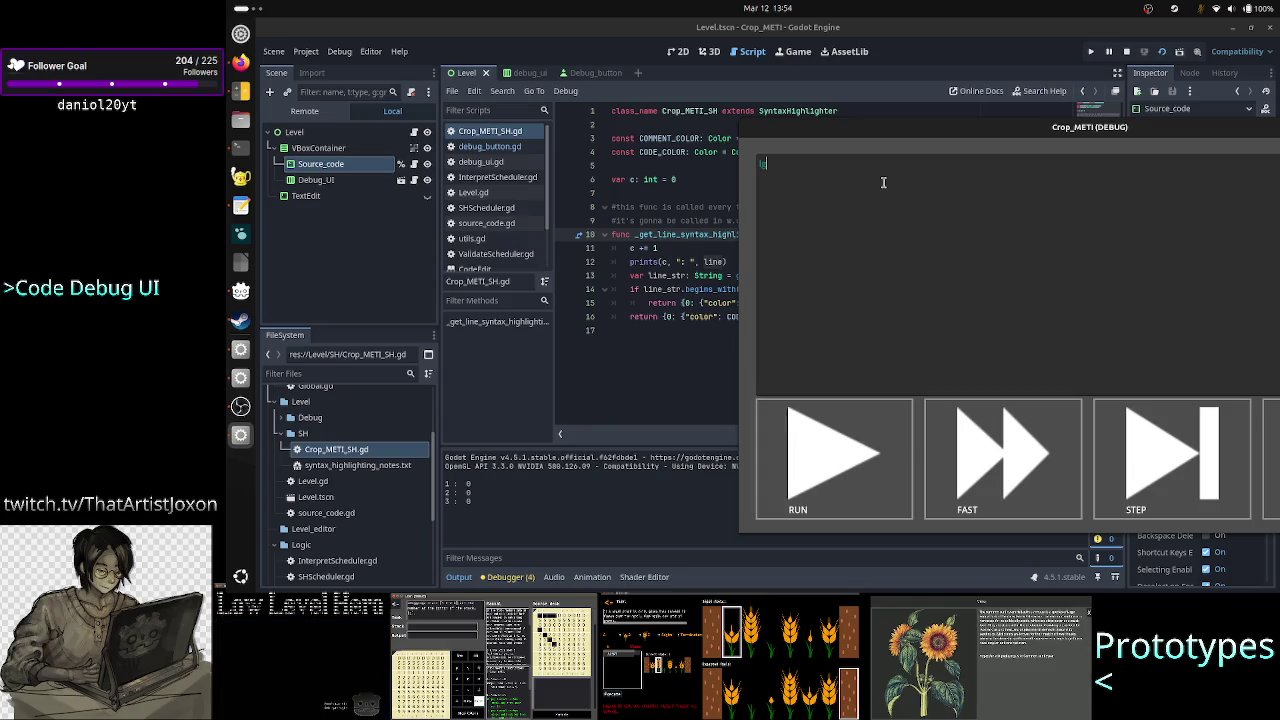
{"action": "key", "text": "Return"}
{"action": "type", "text": "a"}
{"action": "key", "text": "Return"}
{"action": "type", "text": "b"}
{"action": "key", "text": "Return"}
{"action": "type", "text": "c"}
{"action": "key", "text": "Return"}
{"action": "type", "text": "d"}
{"action": "key", "text": "Return"}
{"action": "type", "text": "e"}
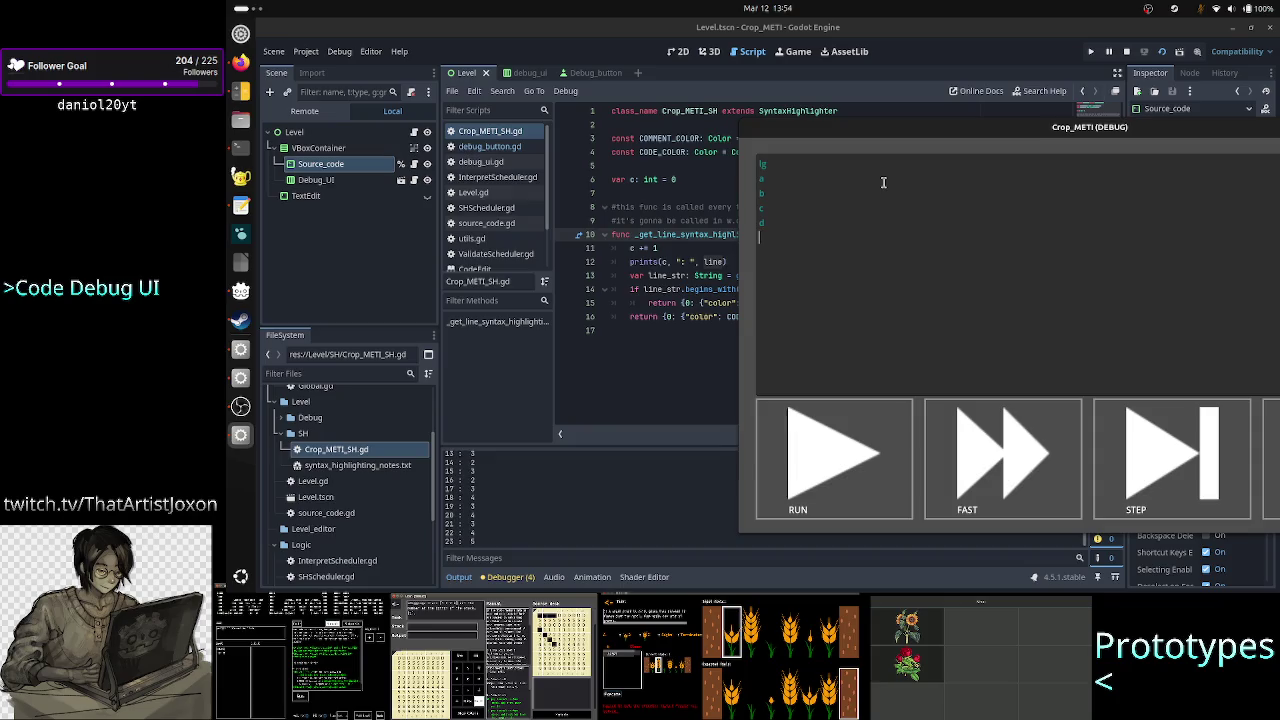
{"action": "key", "text": "Return"}
{"action": "type", "text": "f"}
{"action": "key", "text": "Return"}
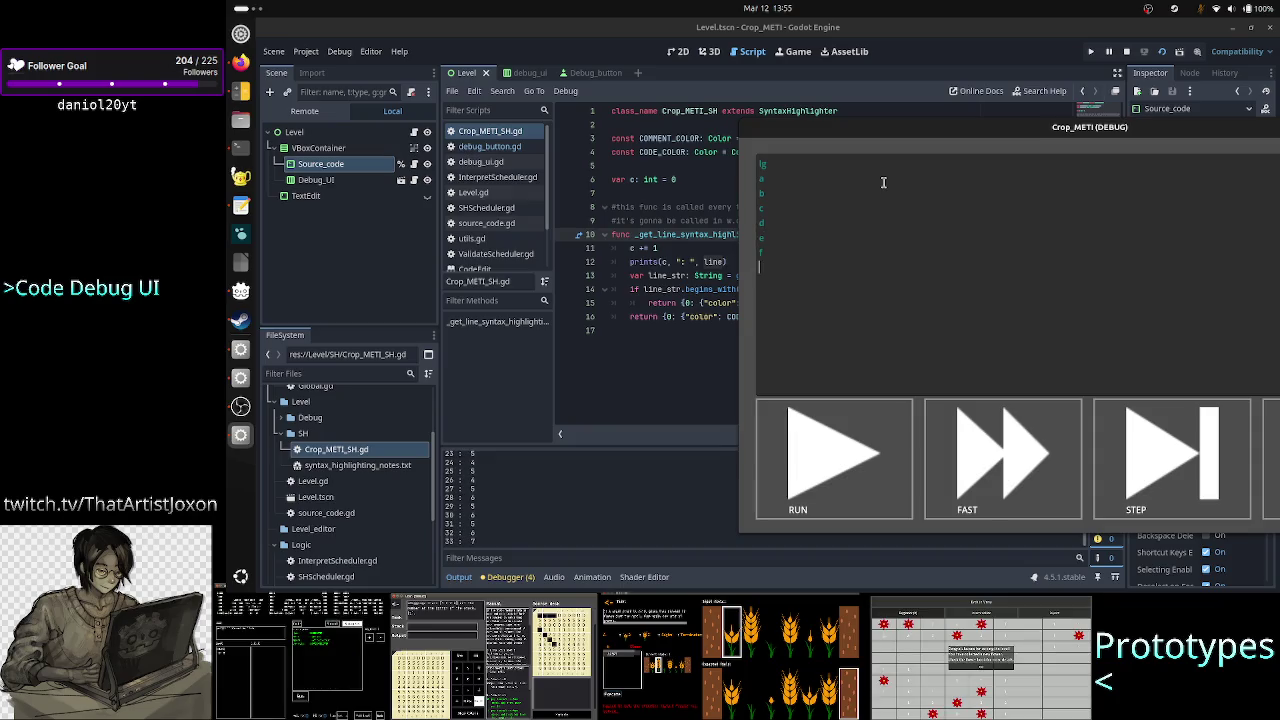
{"action": "type", "text": "g"}
{"action": "key", "text": "Return"}
{"action": "type", "text": "h"}
{"action": "key", "text": "Return"}
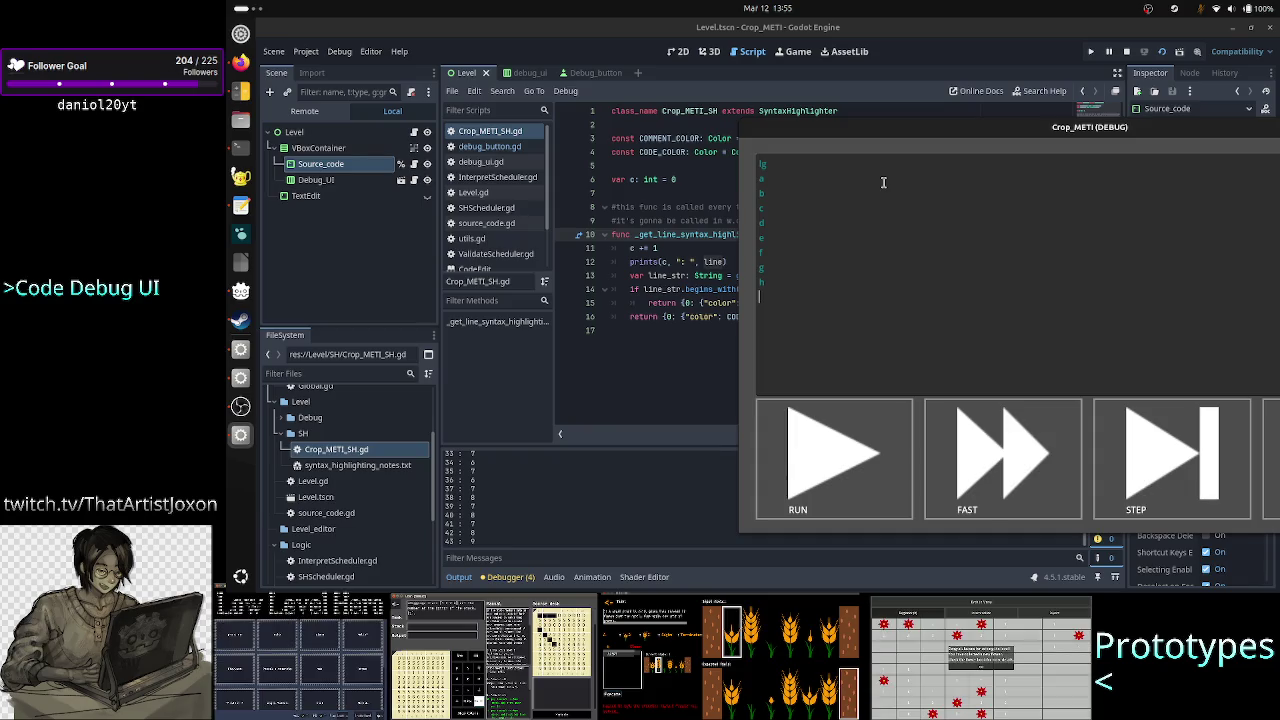
{"action": "type", "text": "h"}
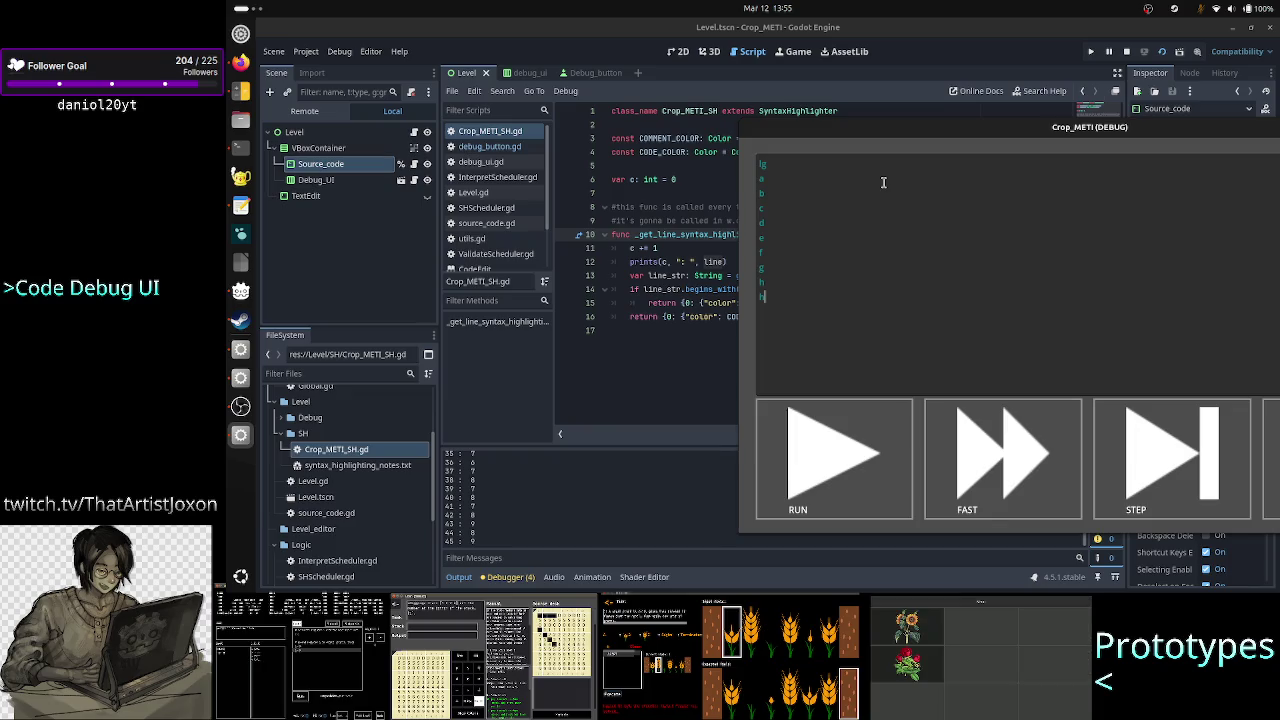
{"action": "type", "text": "k"}
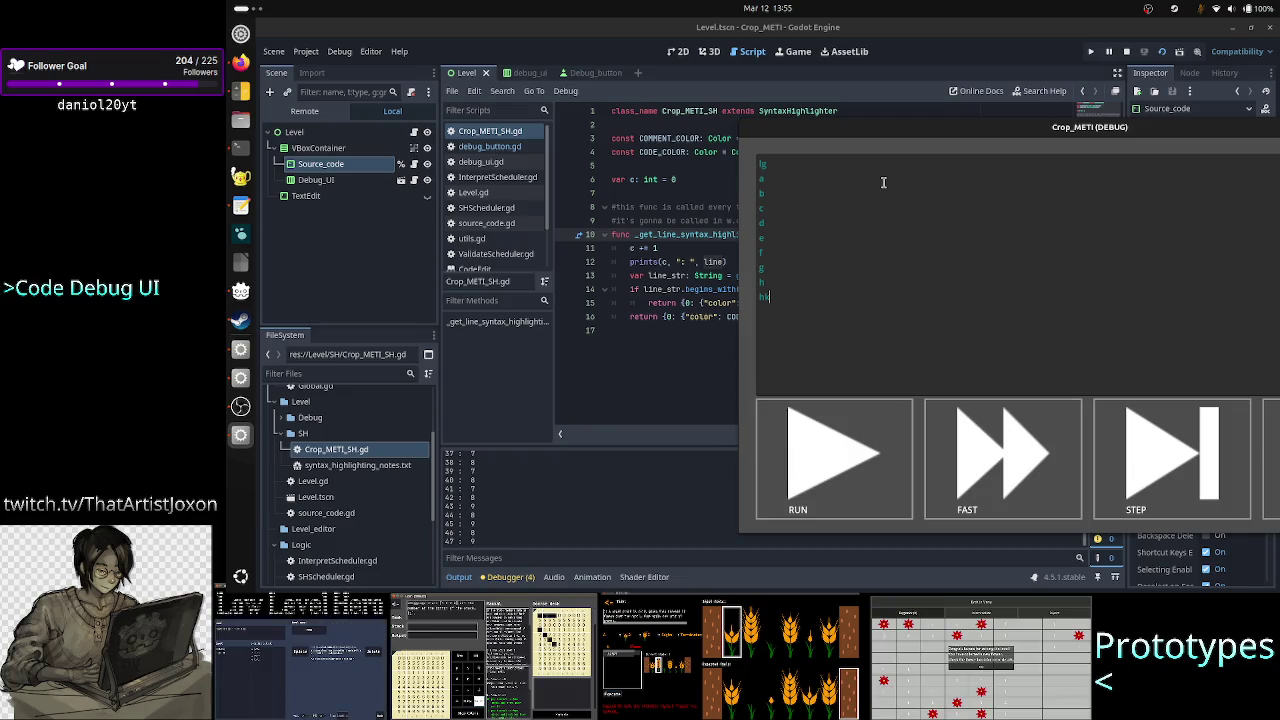
{"action": "left_click", "coordinate": [240, 406]}
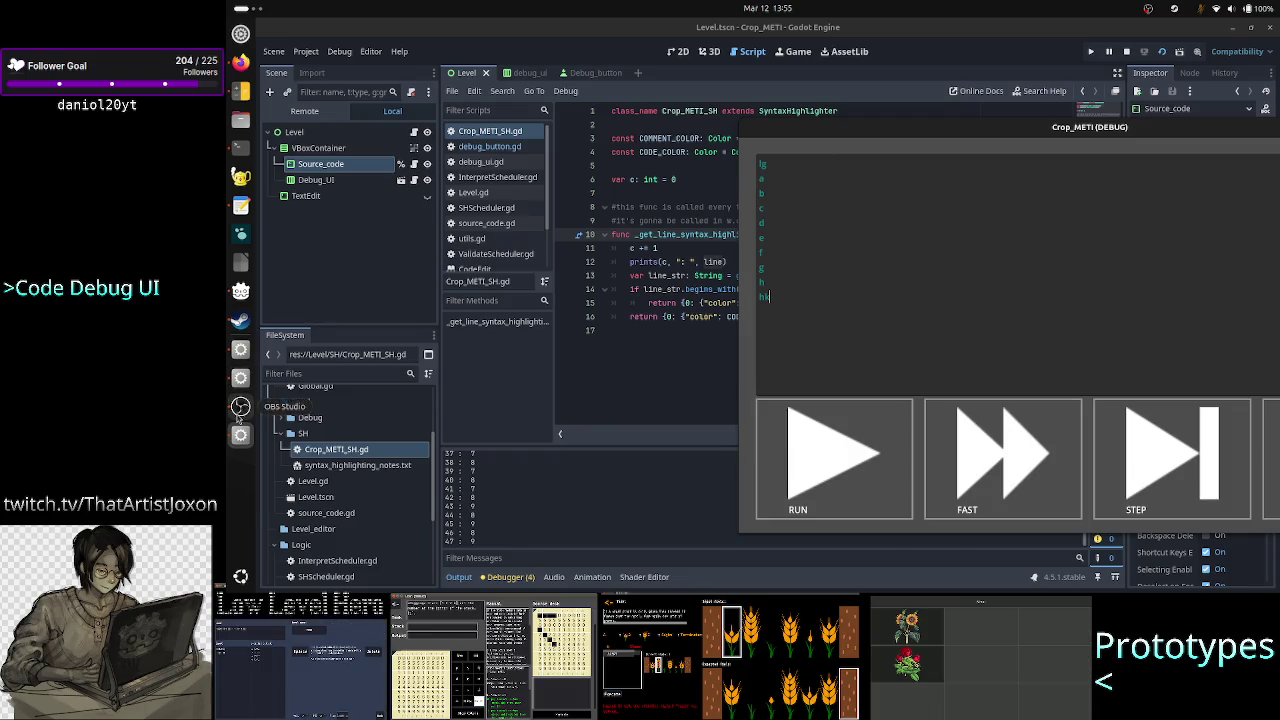
Mute the OBS microphone, then bring Godot and the running game window back to the front
{"action": "left_click", "coordinate": [757, 537]}
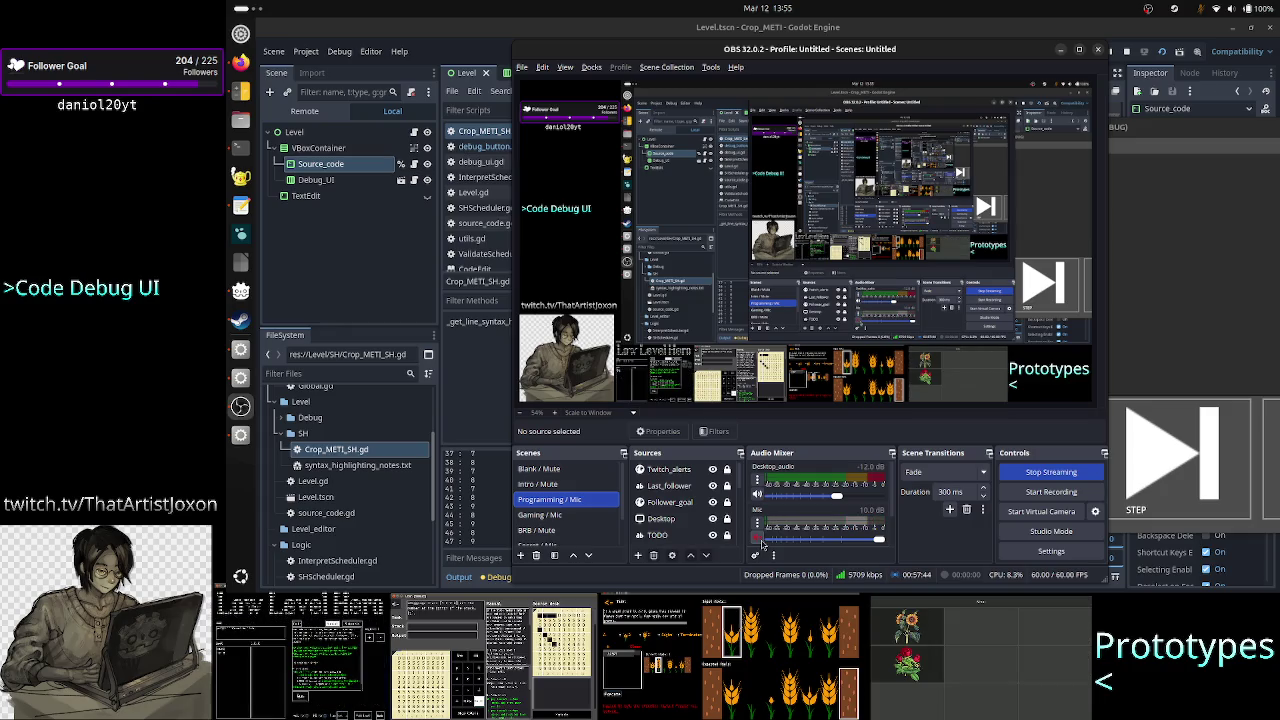
{"action": "left_click", "coordinate": [1020, 23]}
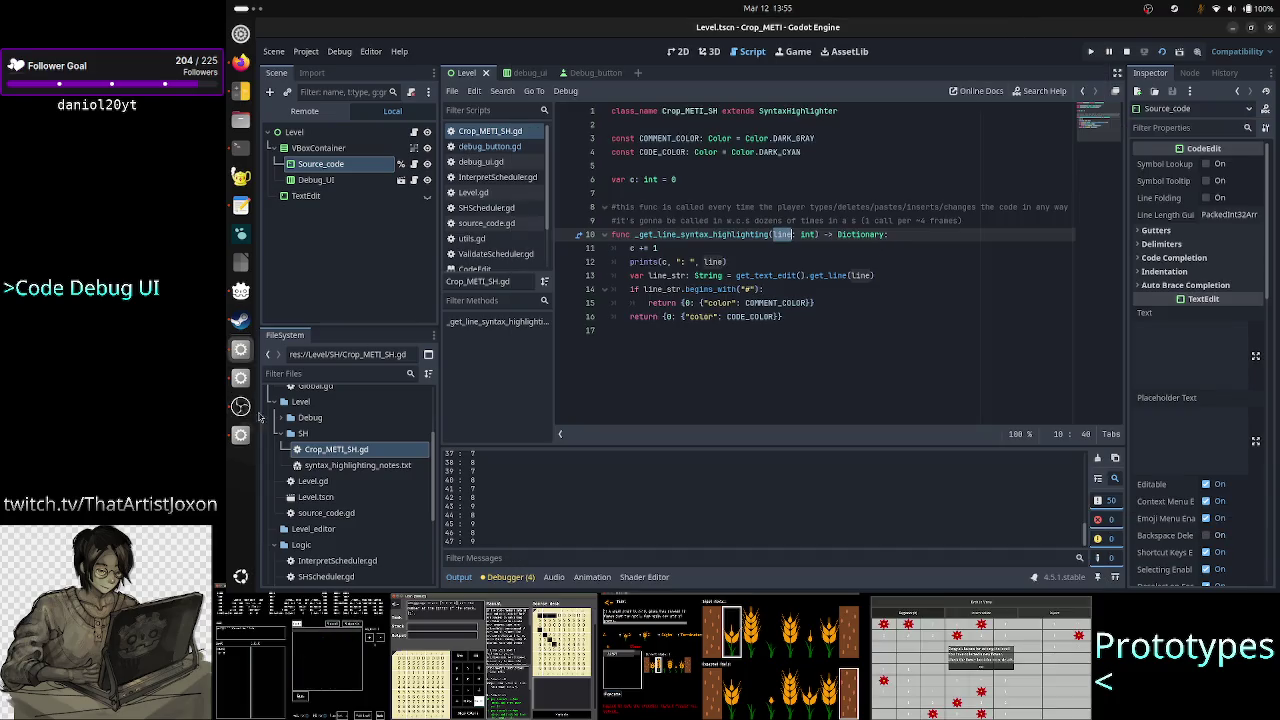
{"action": "left_click", "coordinate": [238, 436]}
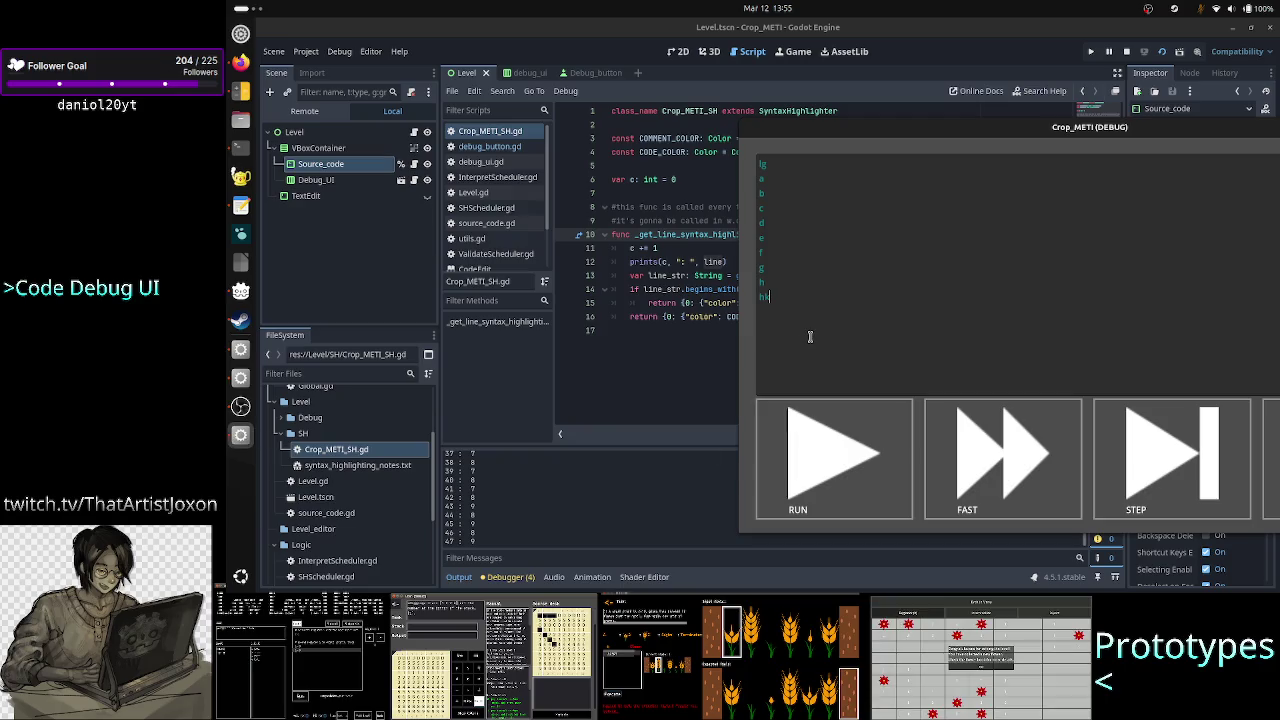
Add letters to the game's first line, making it read lglkl, while calls are logged
{"action": "type", "text": "l"}
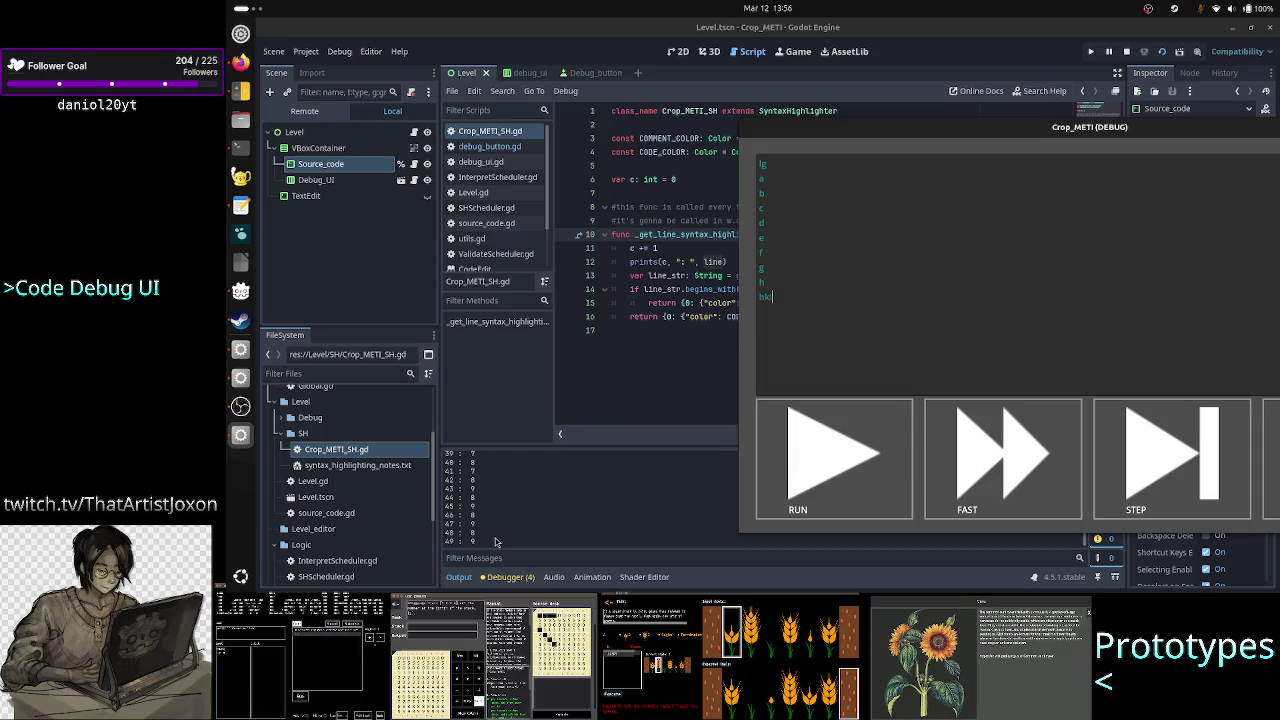
{"action": "left_click", "coordinate": [802, 160]}
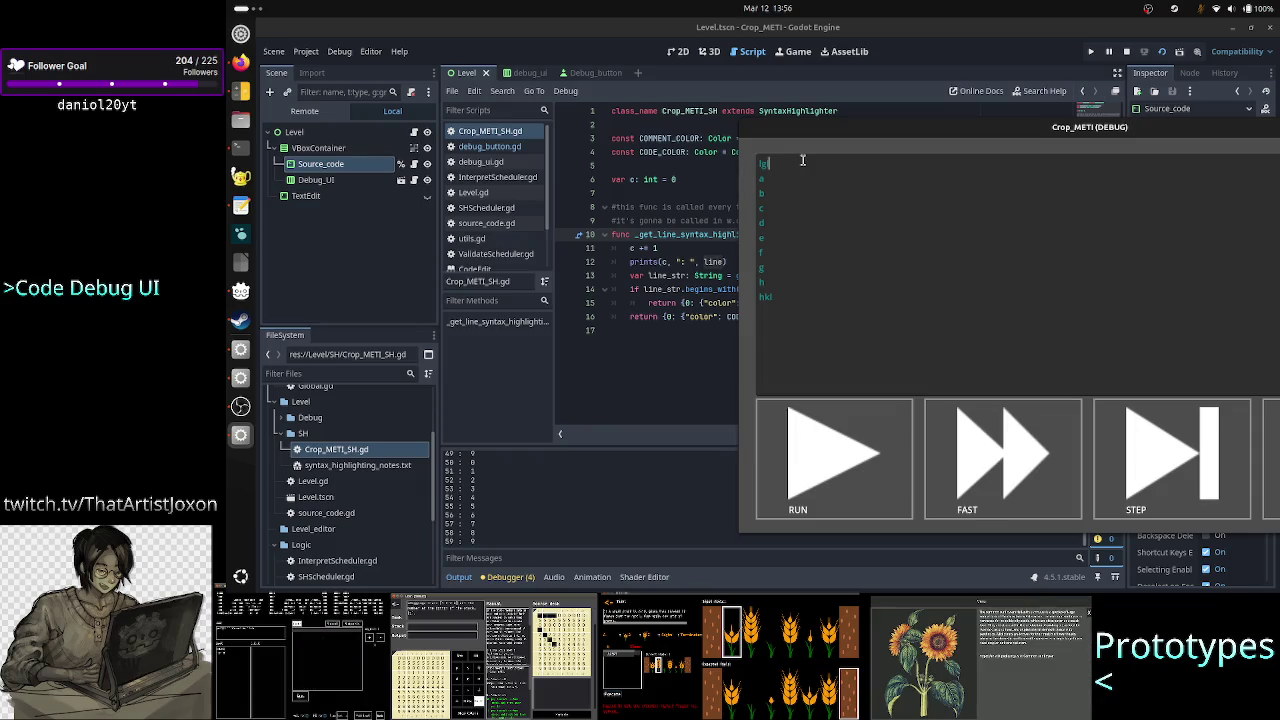
{"action": "type", "text": "k"}
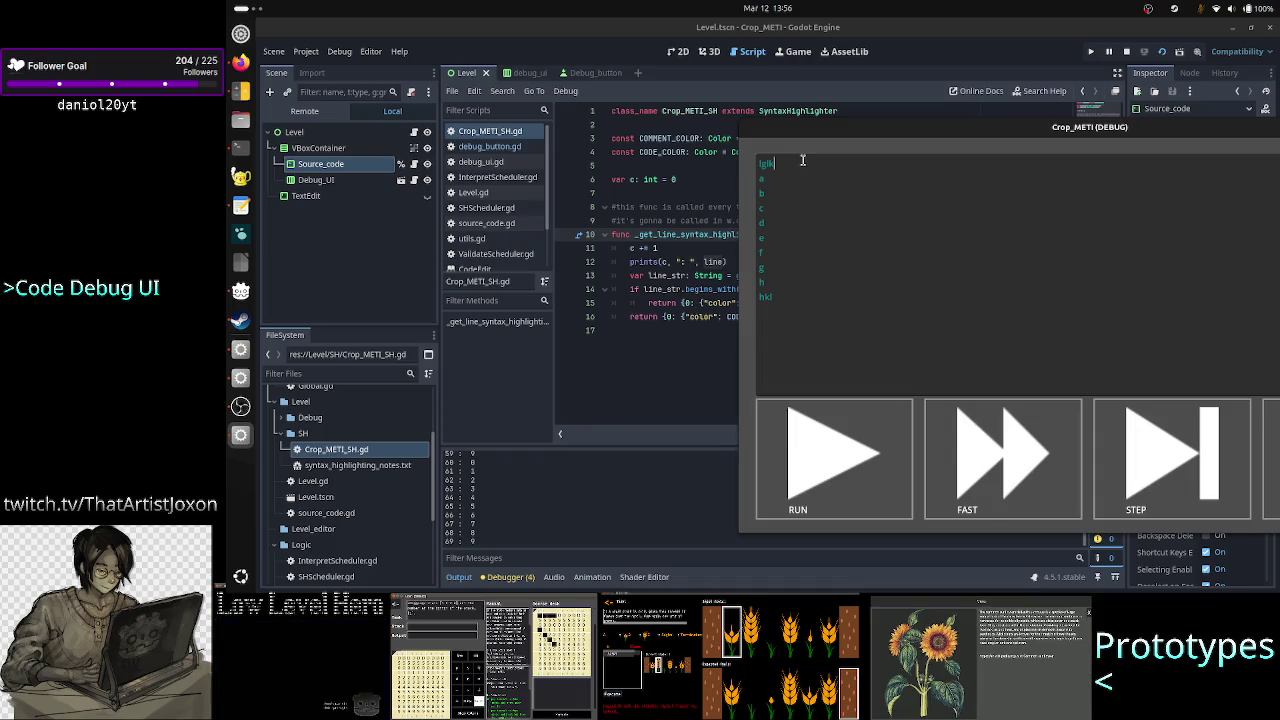
{"action": "key", "text": "Down"}
{"action": "key", "text": "Down"}
{"action": "key", "text": "Down"}
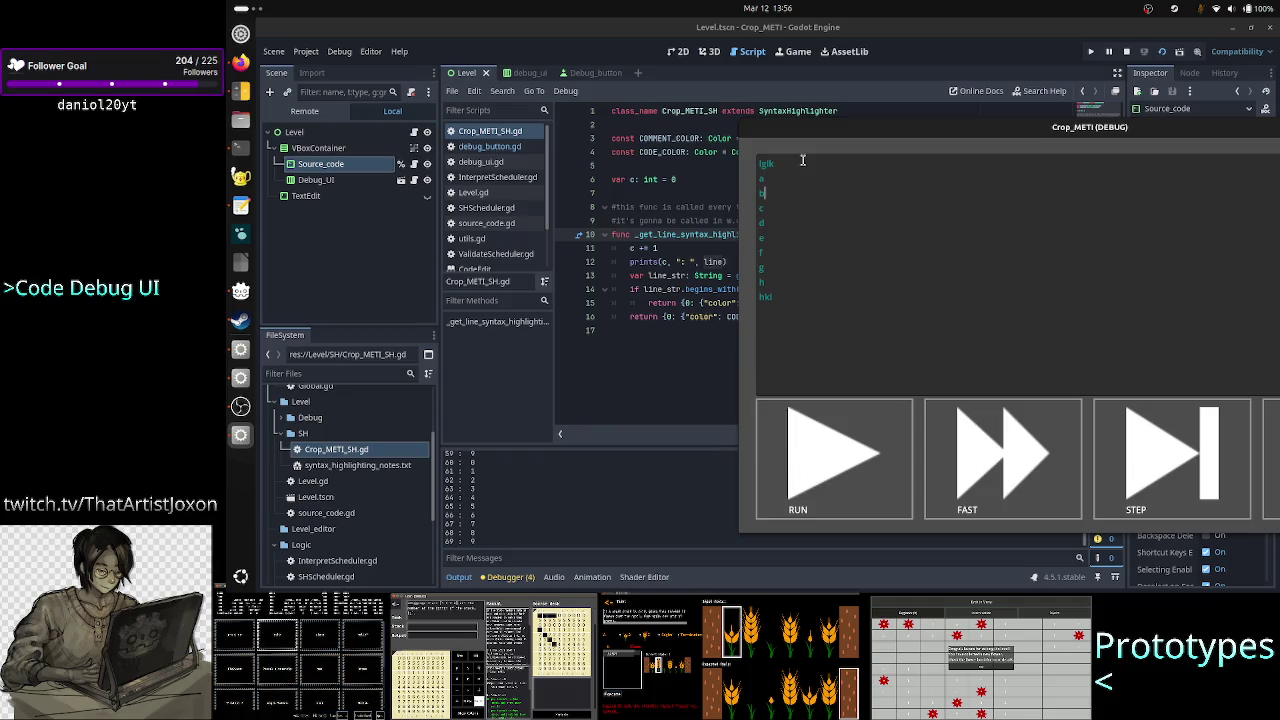
{"action": "key", "text": "Down"}
{"action": "key", "text": "Down"}
{"action": "key", "text": "Down"}
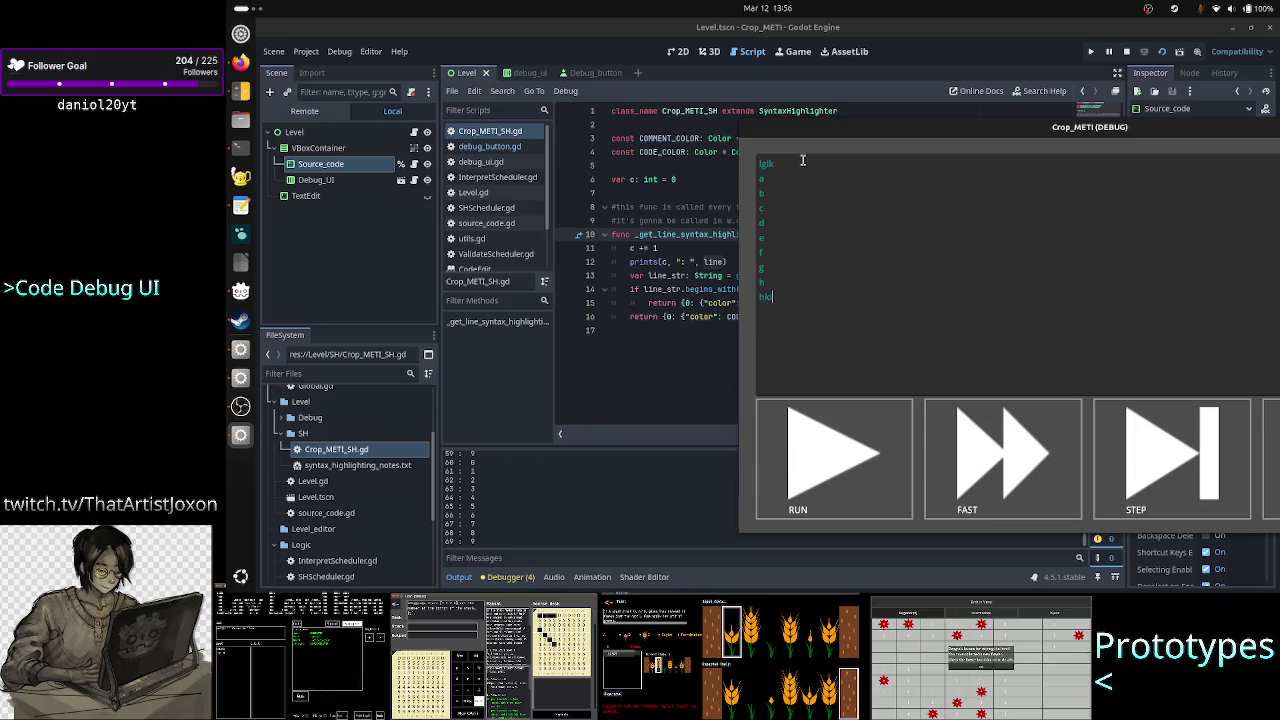
{"action": "key", "text": "Up"}
{"action": "key", "text": "Up"}
{"action": "key", "text": "Up"}
{"action": "key", "text": "Up"}
{"action": "key", "text": "Up"}
{"action": "key", "text": "Up"}
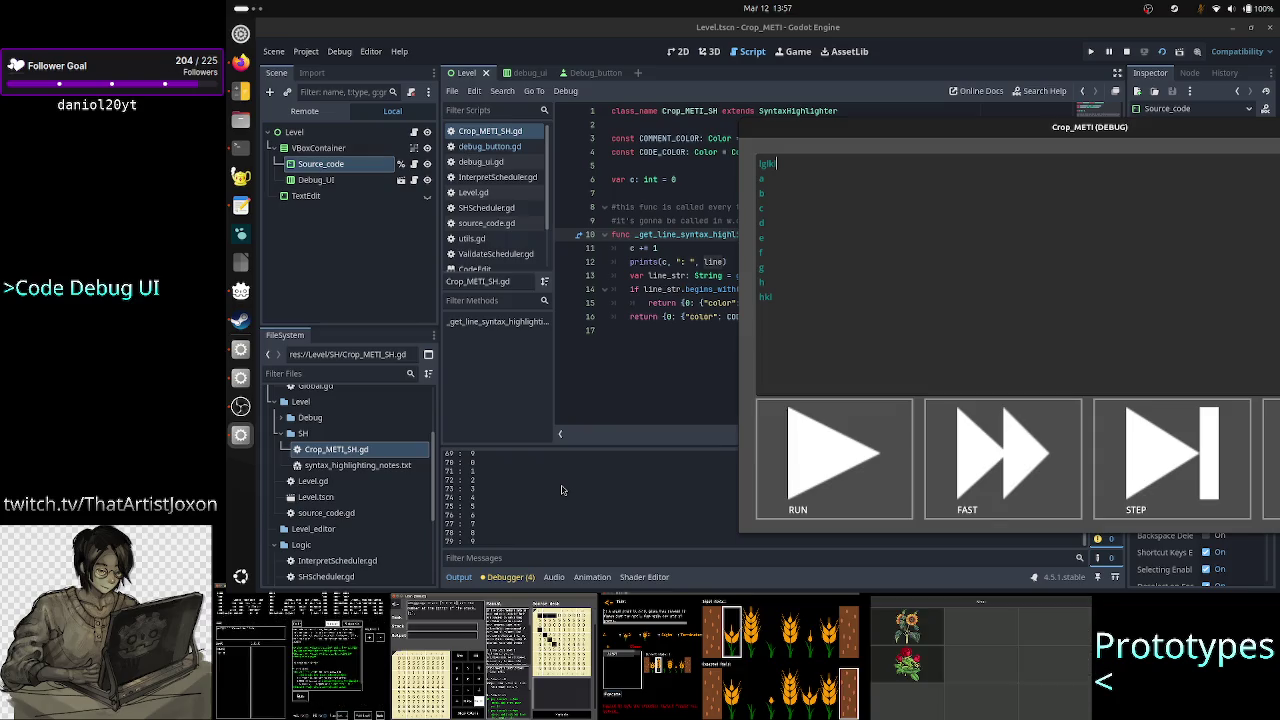
{"action": "key", "text": "Down"}
{"action": "key", "text": "Down"}
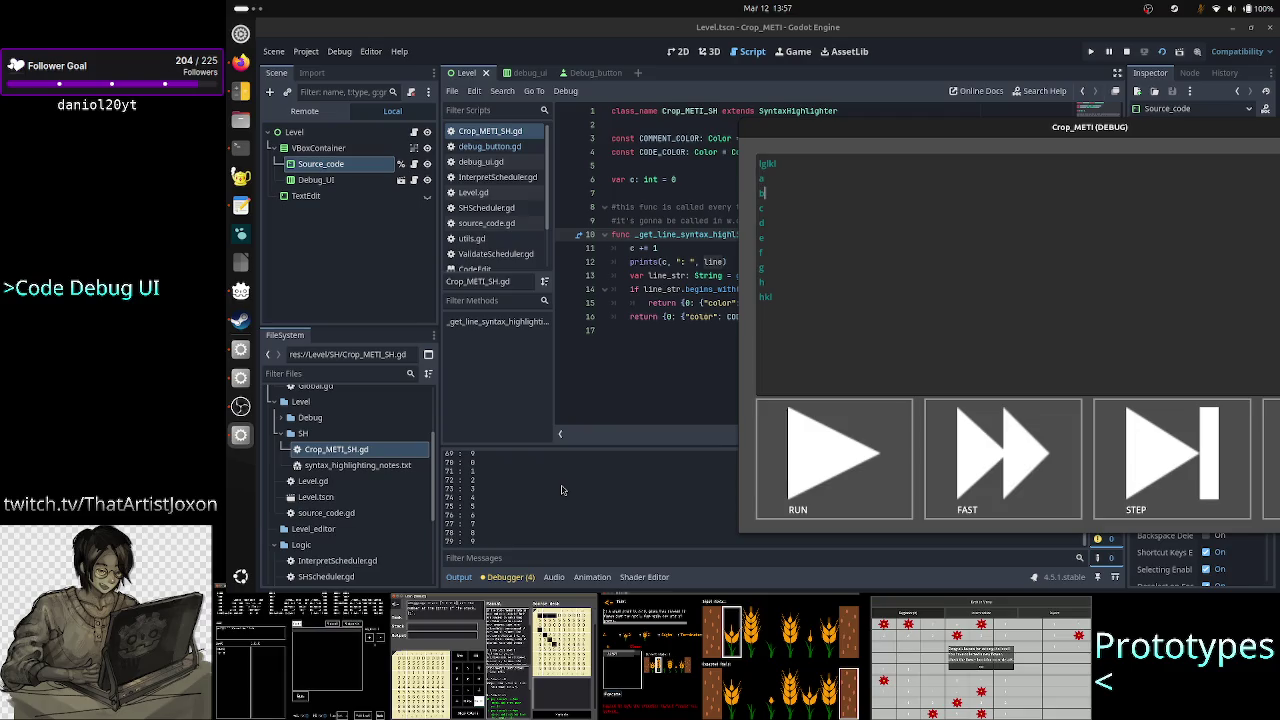
{"action": "key", "text": "Down"}
{"action": "key", "text": "Down"}
{"action": "key", "text": "Down"}
{"action": "key", "text": "Down"}
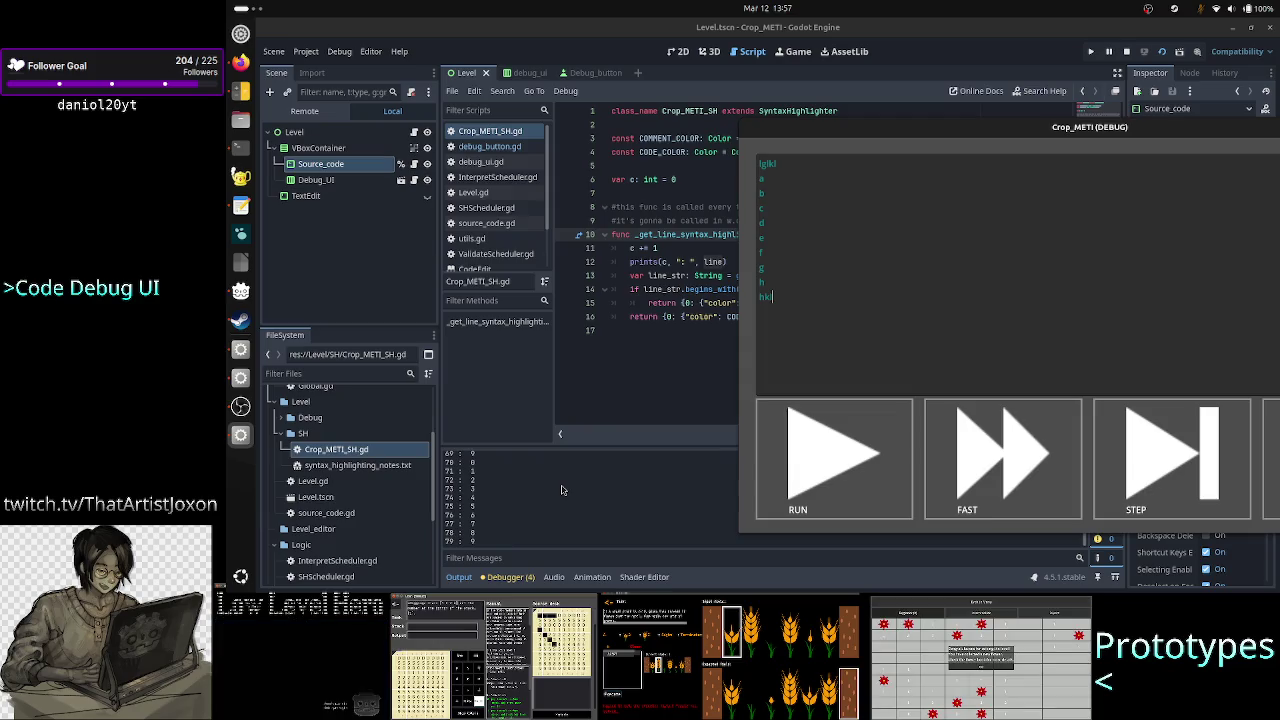
{"action": "type", "text": "l"}
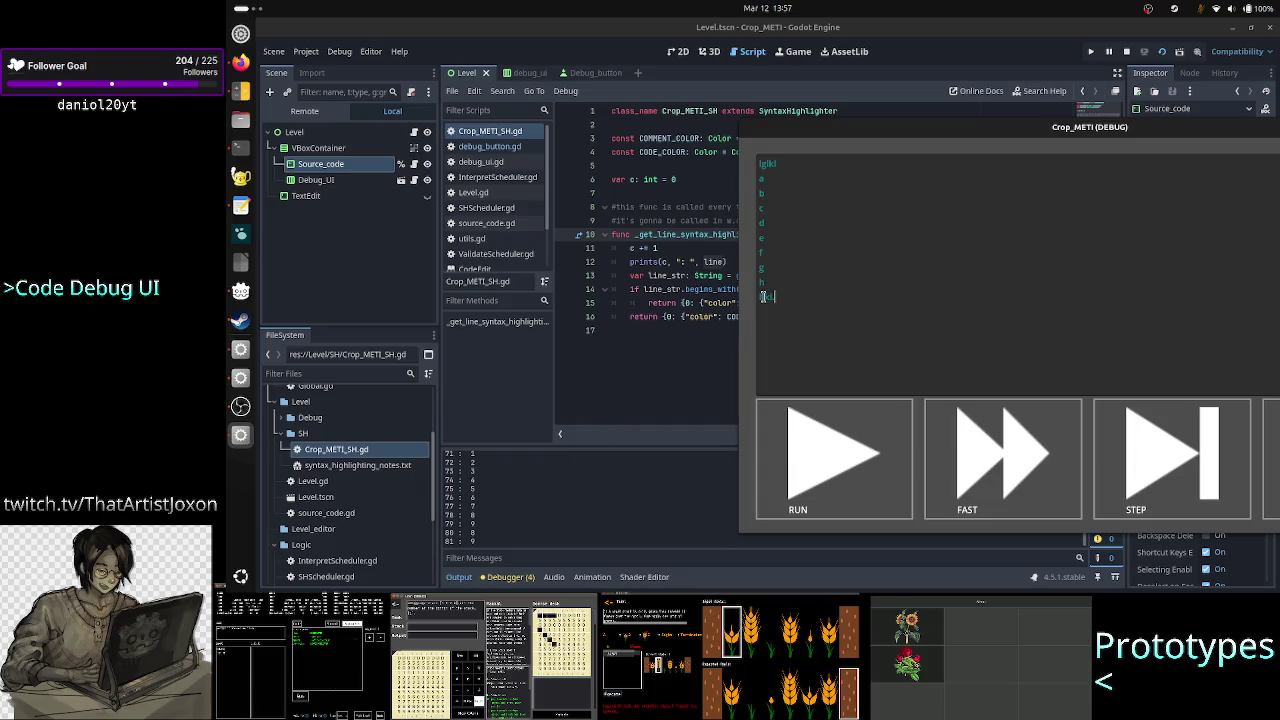
Select and deselect text around the final hkl line in the game's code box
{"action": "left_click", "coordinate": [773, 284]}
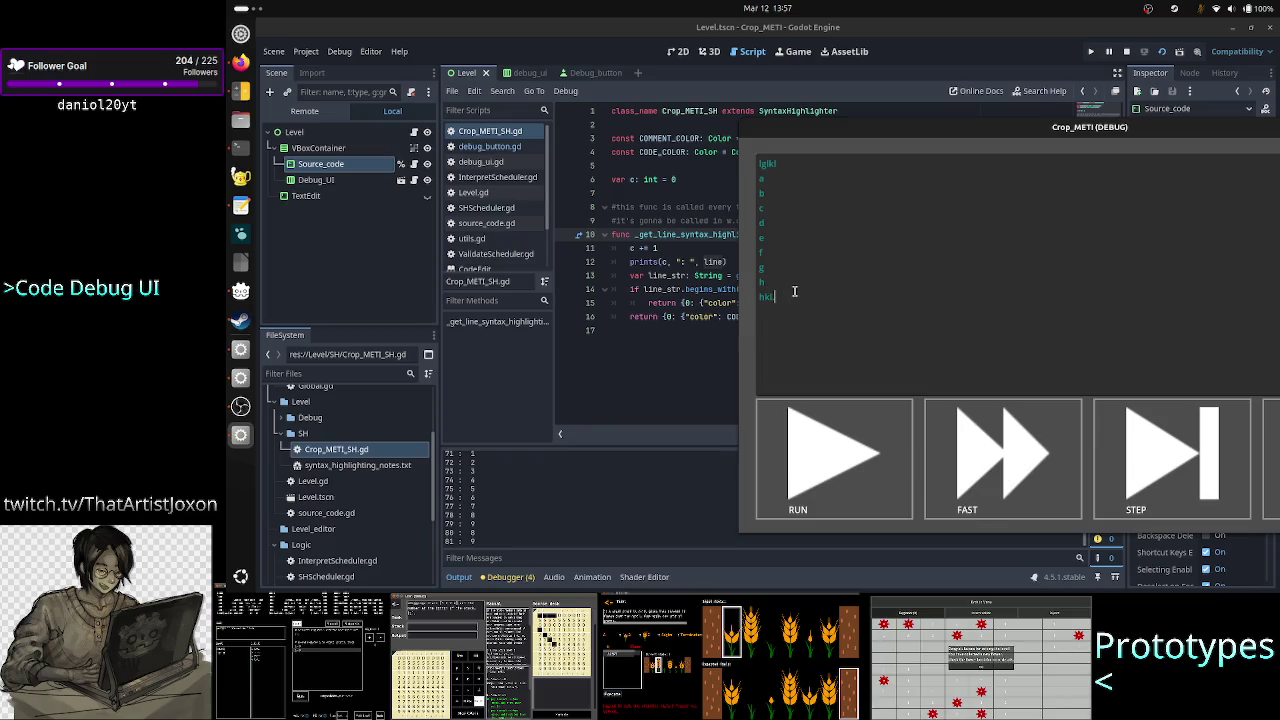
{"action": "left_click_drag", "start_coordinate": [793, 291], "coordinate": [746, 287]}
{"action": "left_click", "coordinate": [809, 298]}
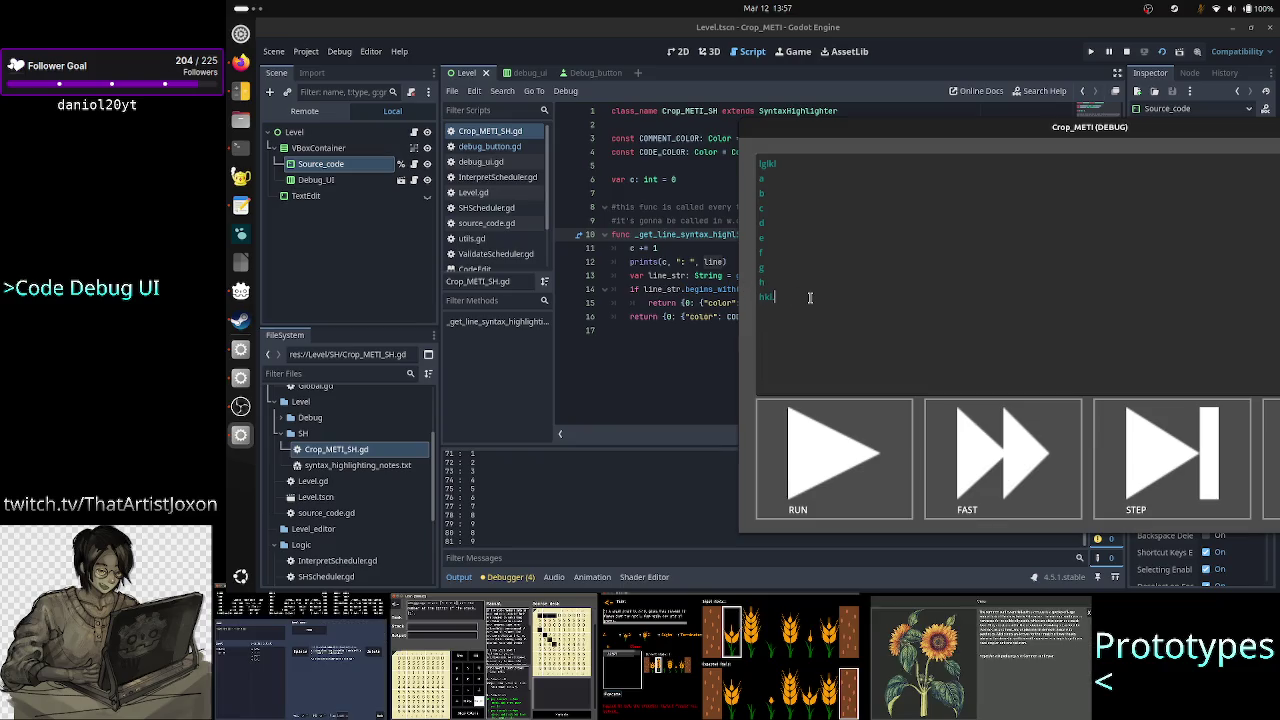
{"action": "mouse_move", "coordinate": [781, 285]}
{"action": "left_mouse_down"}
{"action": "mouse_move", "coordinate": [744, 279]}
{"action": "mouse_move", "coordinate": [762, 287]}
{"action": "left_mouse_up"}
{"action": "left_click", "coordinate": [800, 298]}
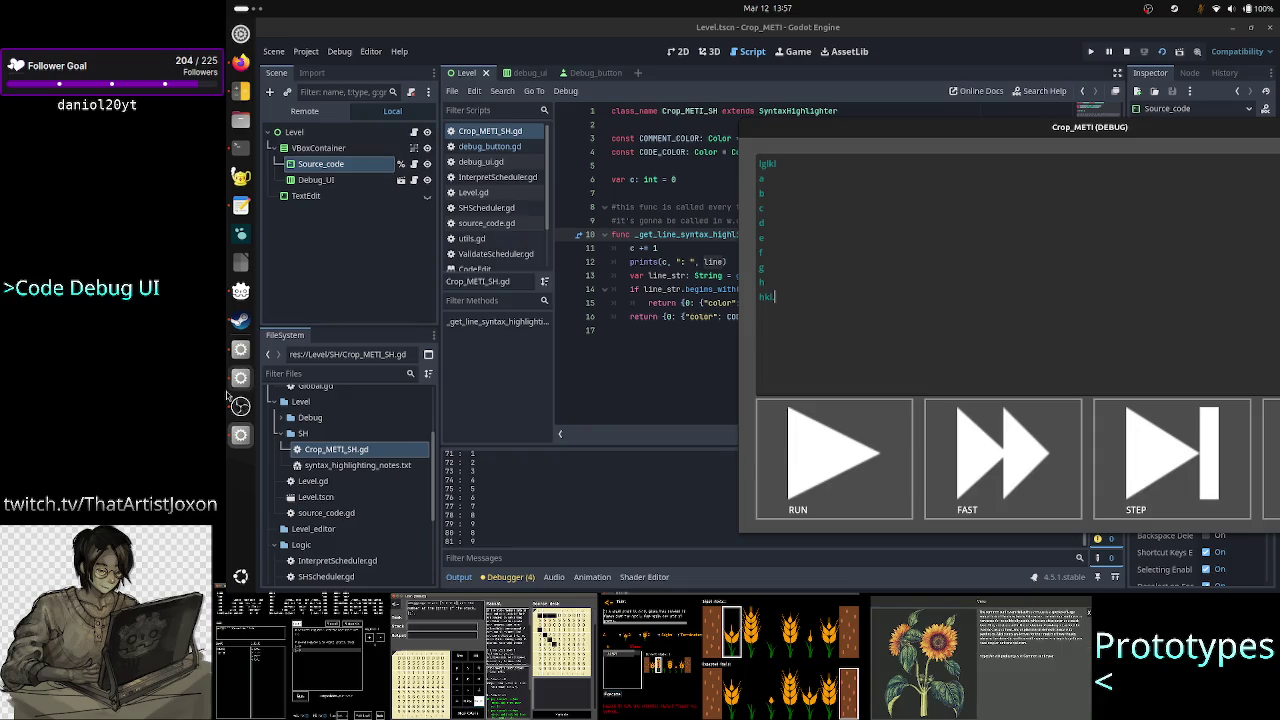
Replace the game's code box contents with the A23RT lines from the notes document
{"action": "left_click", "coordinate": [240, 205]}
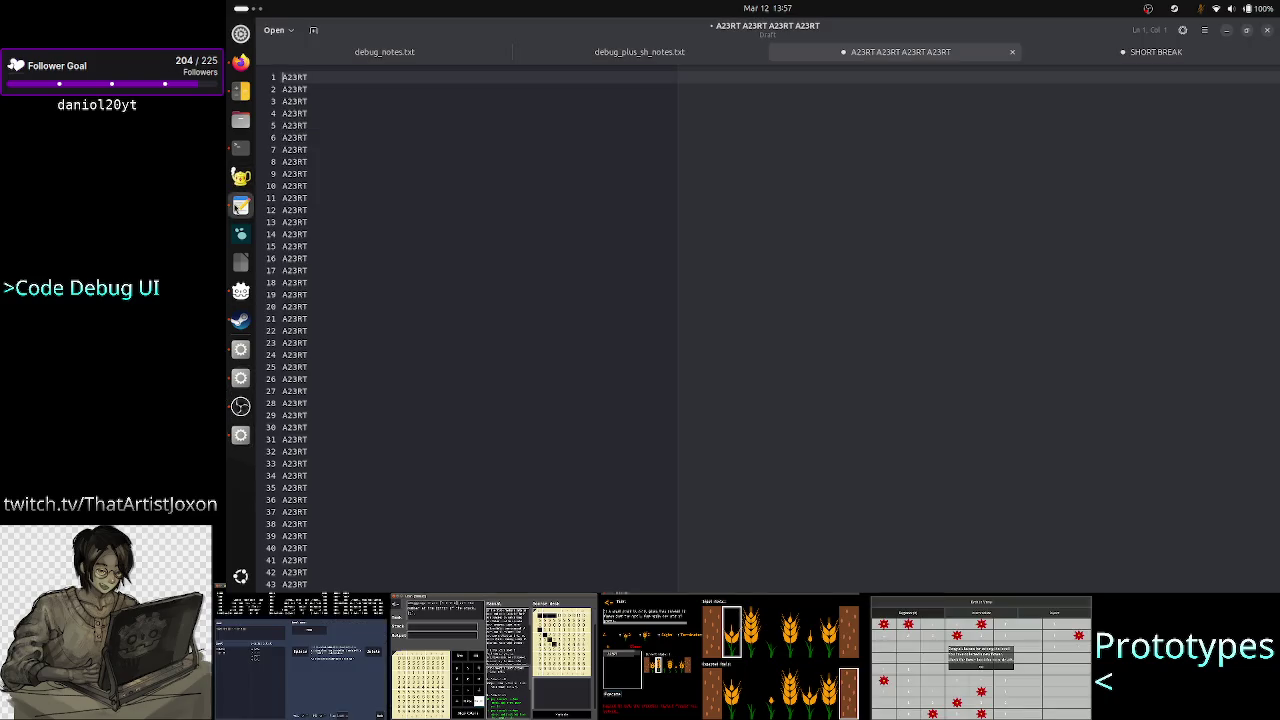
{"action": "left_click", "coordinate": [357, 190]}
{"action": "key", "text": "ctrl+a"}
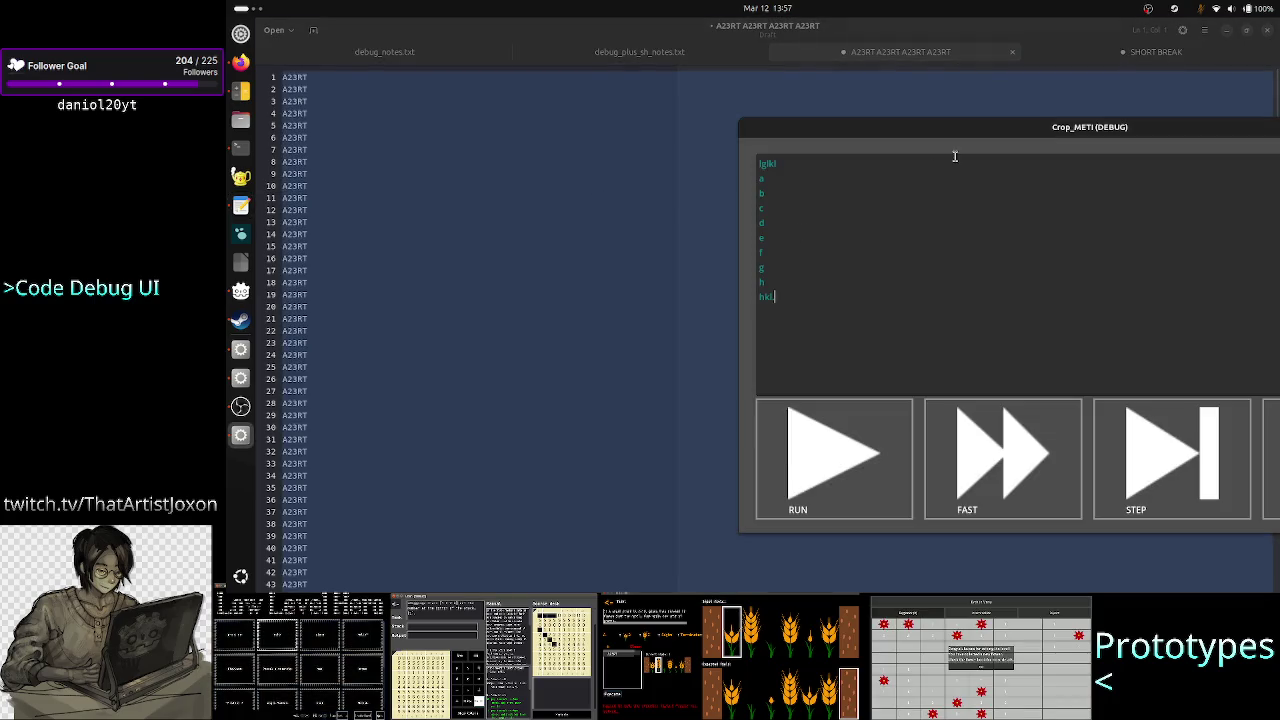
{"action": "left_click", "coordinate": [1268, 37]}
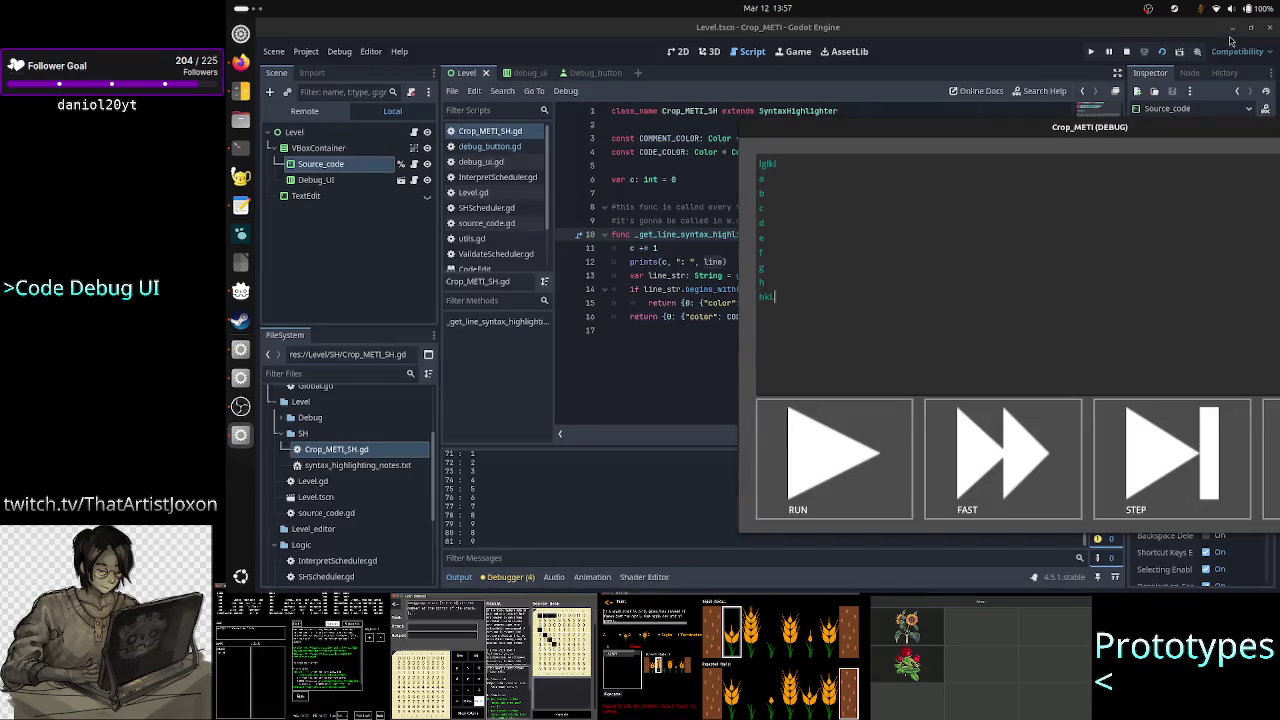
{"action": "left_click", "coordinate": [981, 251]}
{"action": "key", "text": "ctrl+a"}
{"action": "key", "text": "BackSpace"}
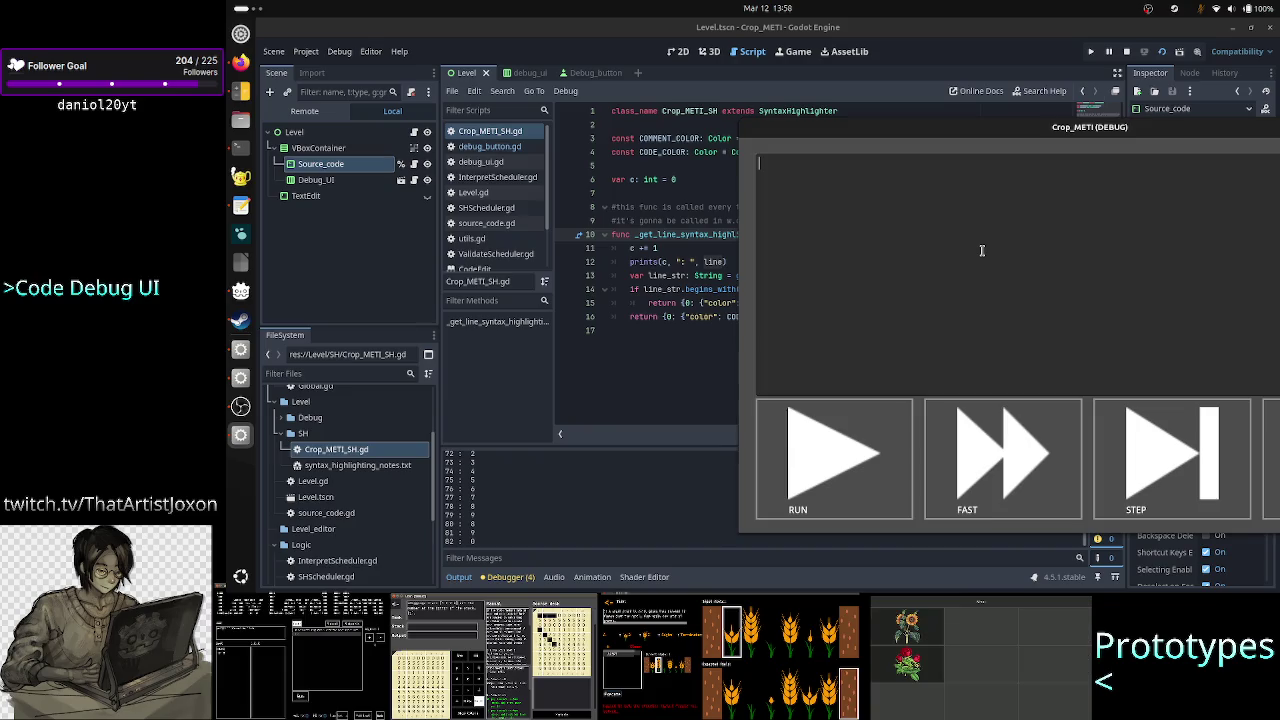
{"action": "key", "text": "ctrl+v"}
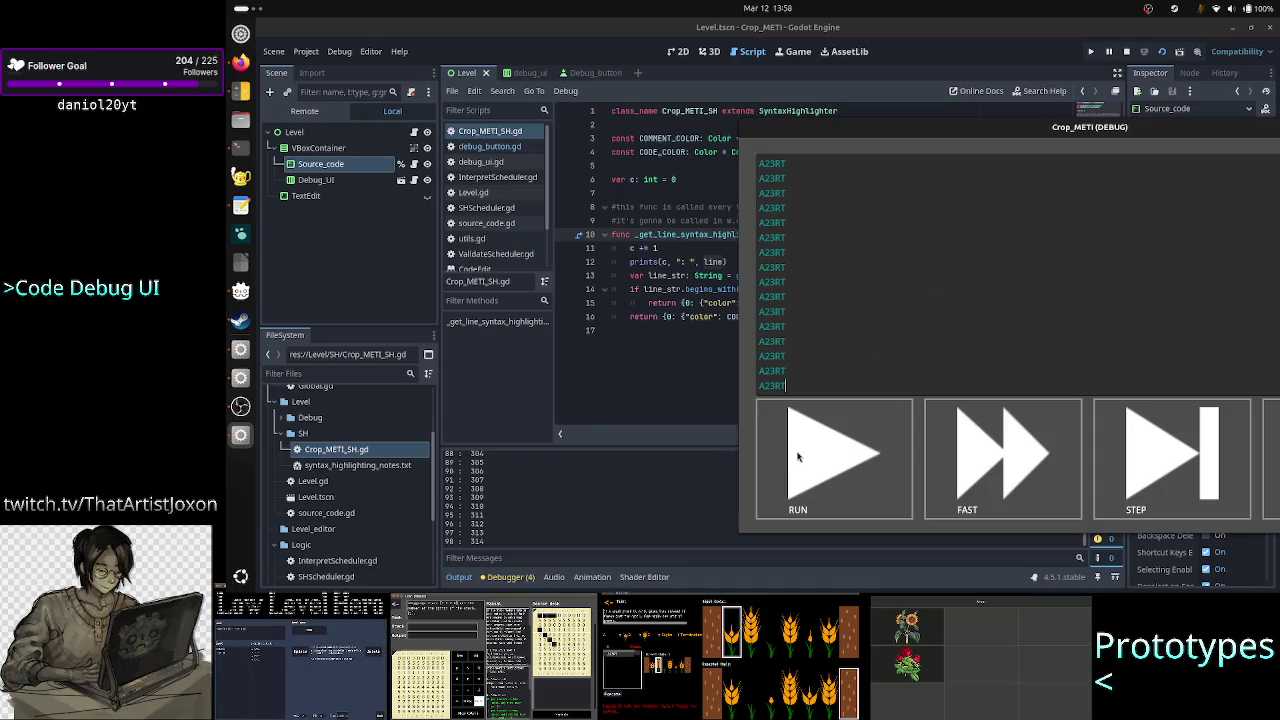
Inspect the output log's highlighter call counts, such as 299, then reposition the game window
{"action": "left_click", "coordinate": [550, 535]}
{"action": "scroll", "coordinate": [550, 535], "scroll_direction": "up", "scroll_amount": 2}
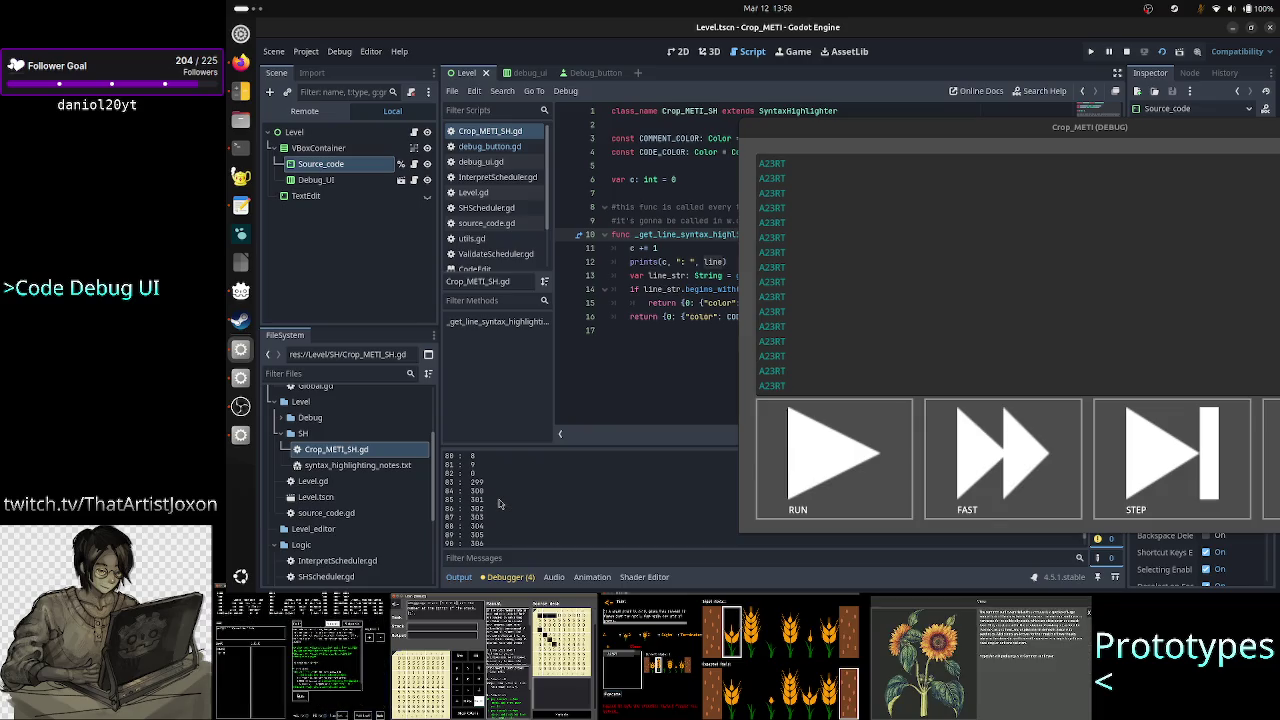
{"action": "scroll", "coordinate": [500, 503], "scroll_direction": "up", "scroll_amount": 1}
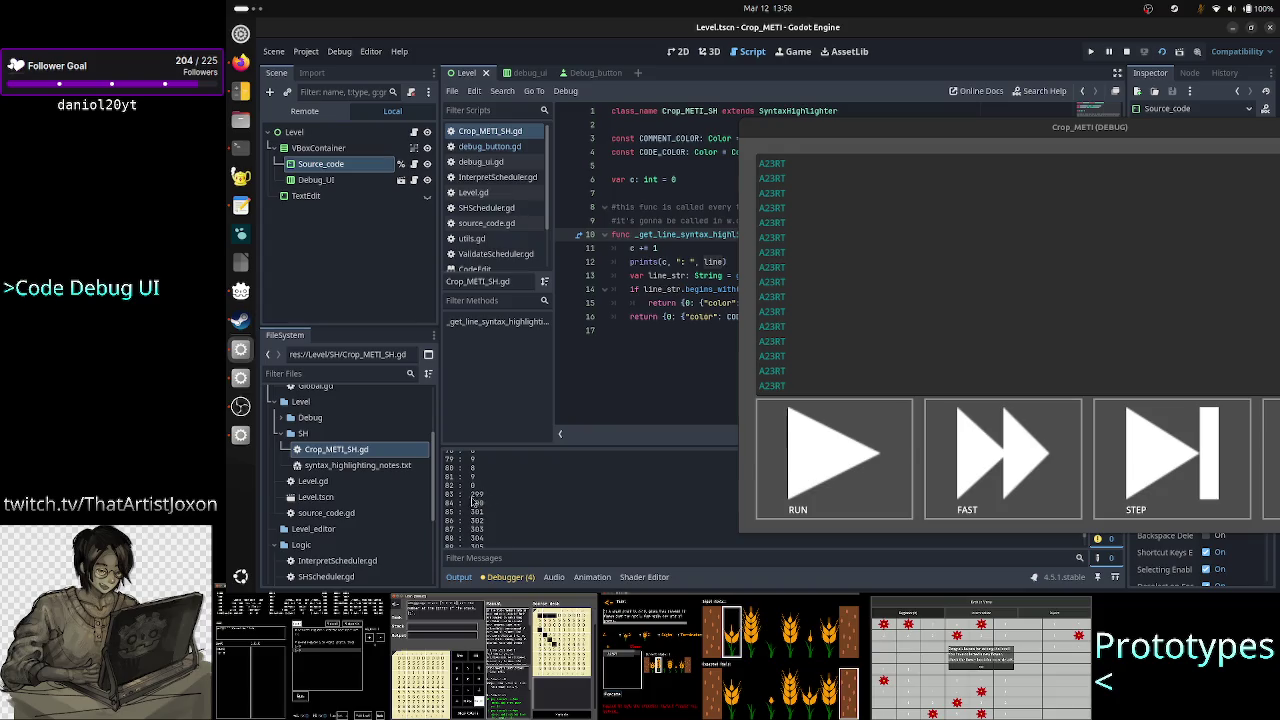
{"action": "double_click", "coordinate": [477, 494]}
{"action": "scroll", "coordinate": [503, 515], "scroll_direction": "down", "scroll_amount": 1}
{"action": "scroll", "coordinate": [503, 515], "scroll_direction": "down", "scroll_amount": 3}
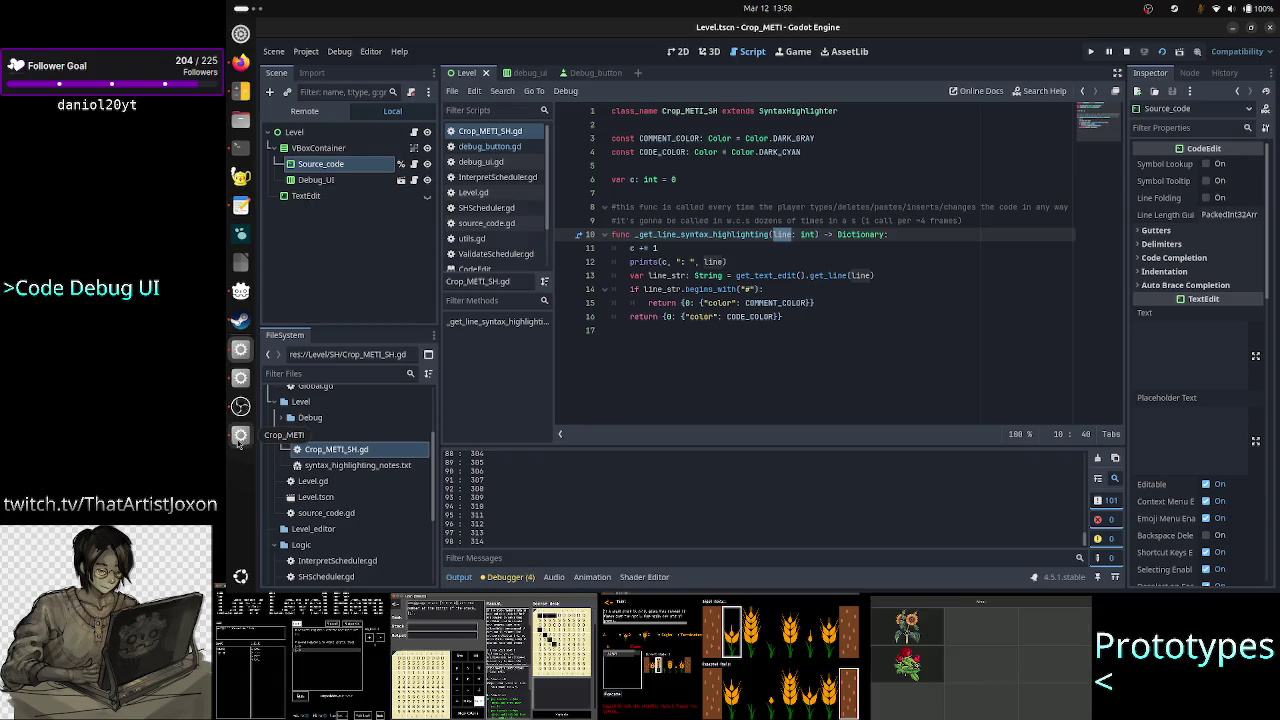
{"action": "left_click", "coordinate": [240, 437]}
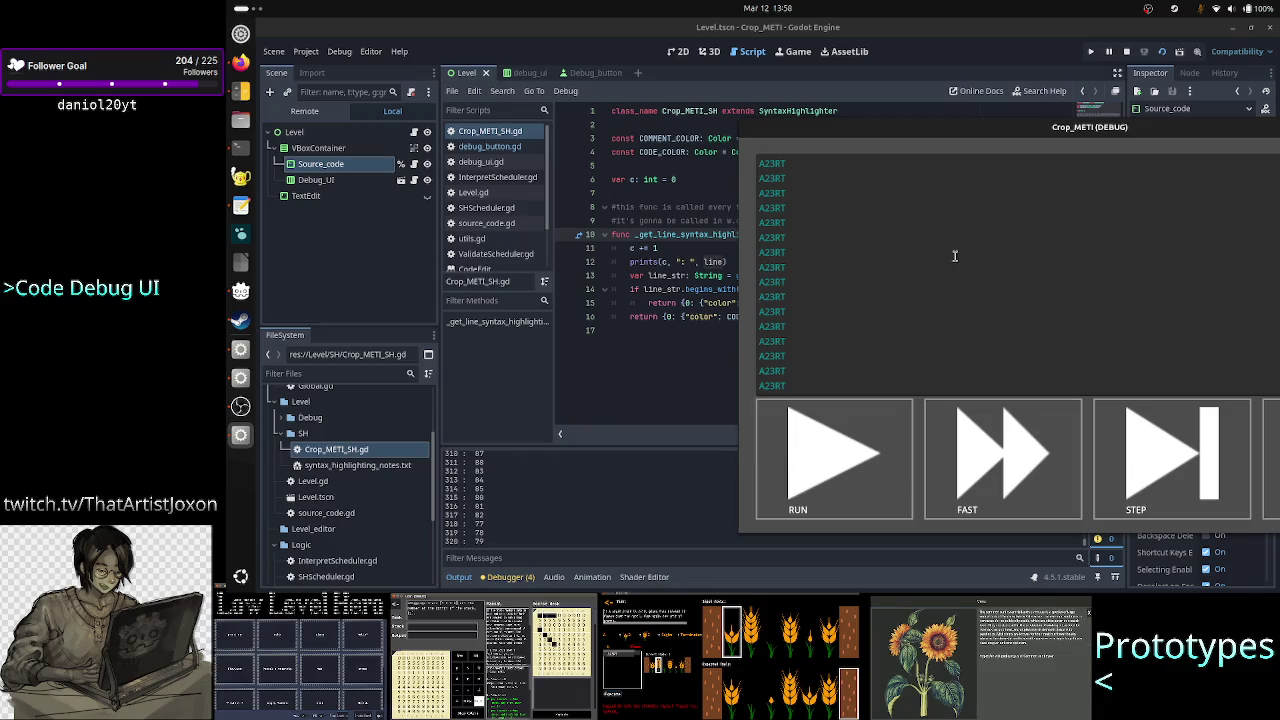
{"action": "left_click_drag", "start_coordinate": [953, 128], "coordinate": [781, 104]}
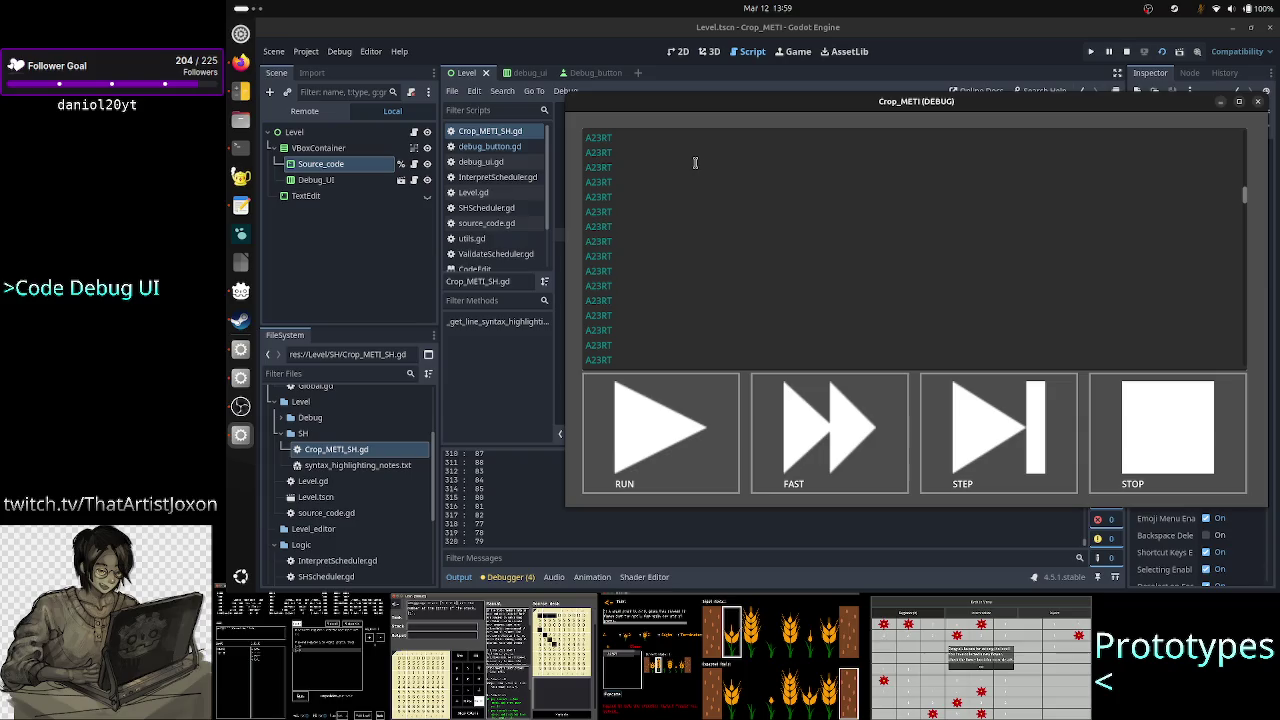
Step down through the A23RT lines and click a lower line end, logging calls up to 397
{"action": "key", "text": "Down"}
{"action": "key", "text": "Down"}
{"action": "key", "text": "Down"}
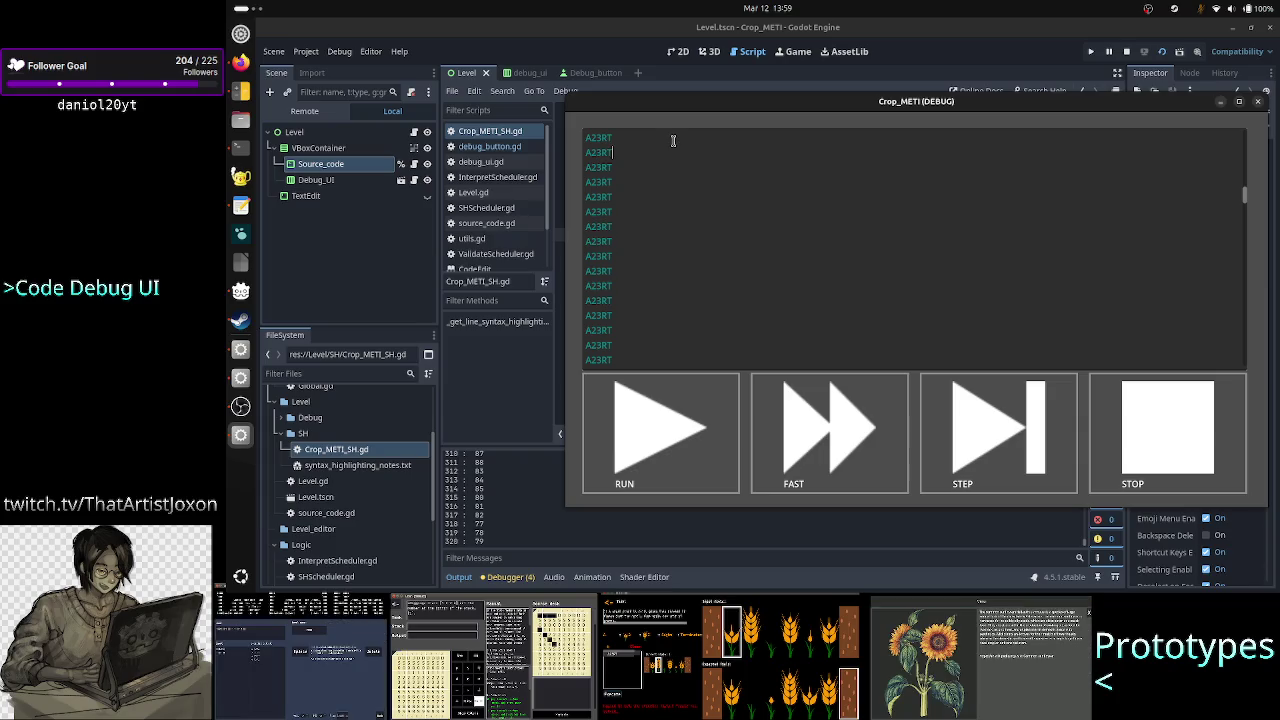
{"action": "key", "text": "Down"}
{"action": "key", "text": "Down"}
{"action": "key", "text": "Down"}
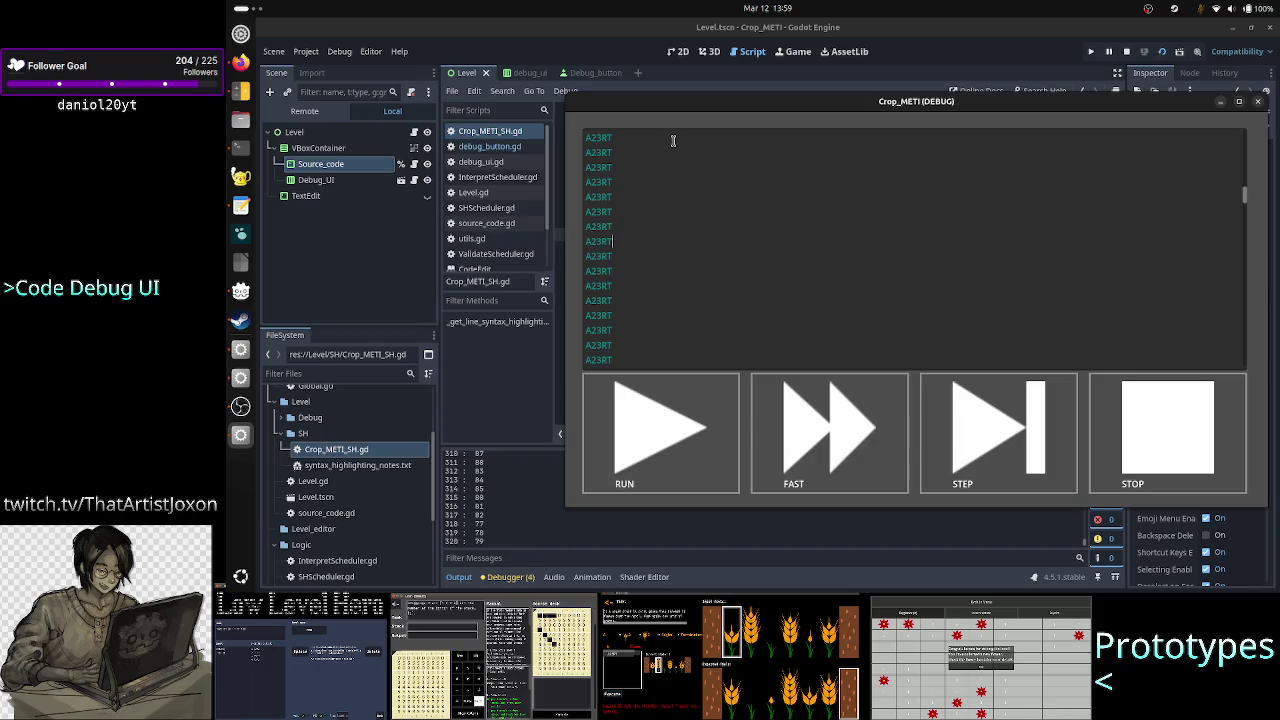
{"action": "key", "text": "Down"}
{"action": "key", "text": "Down"}
{"action": "key", "text": "Down"}
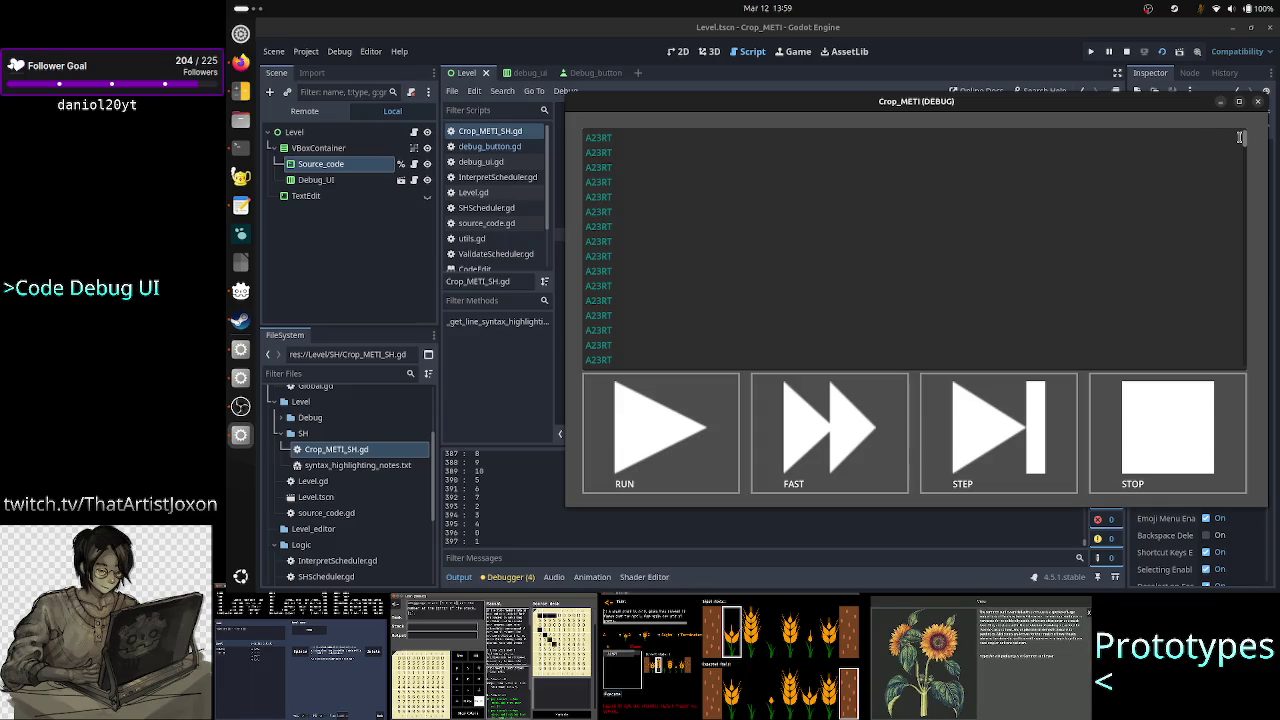
{"action": "left_click_drag", "start_coordinate": [1245, 143], "coordinate": [1249, 373]}
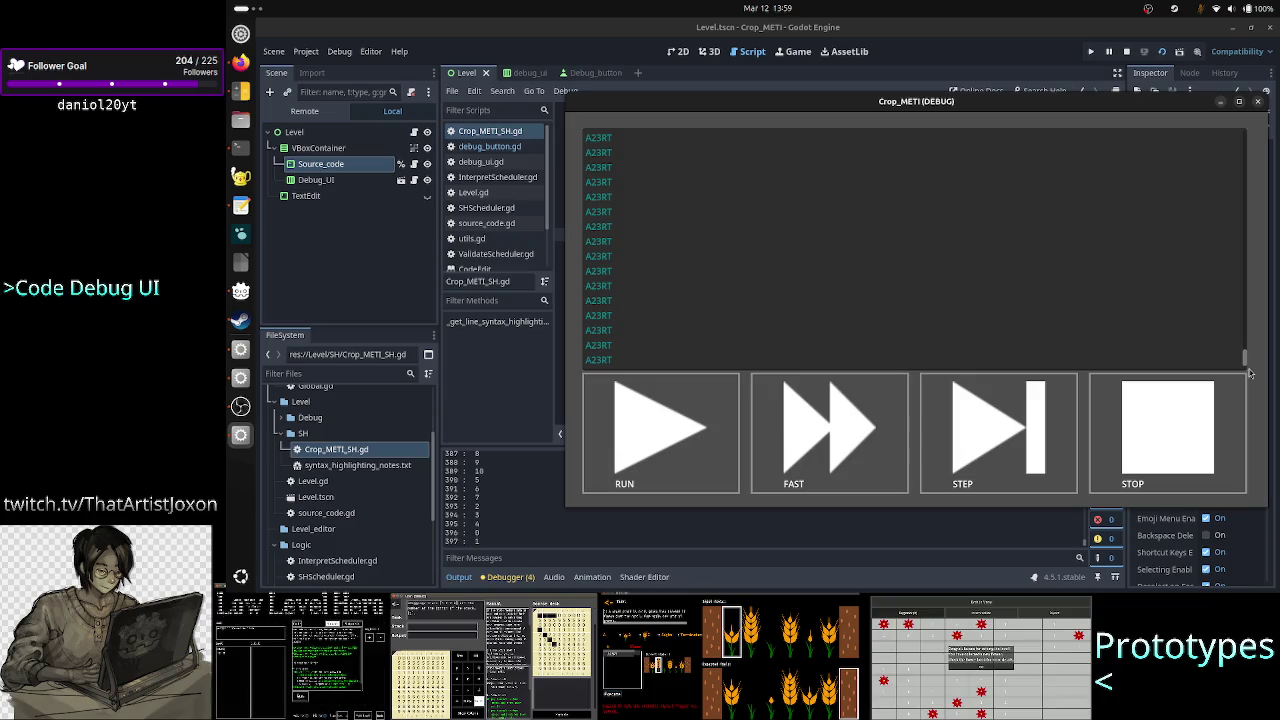
{"action": "left_click", "coordinate": [1049, 299]}
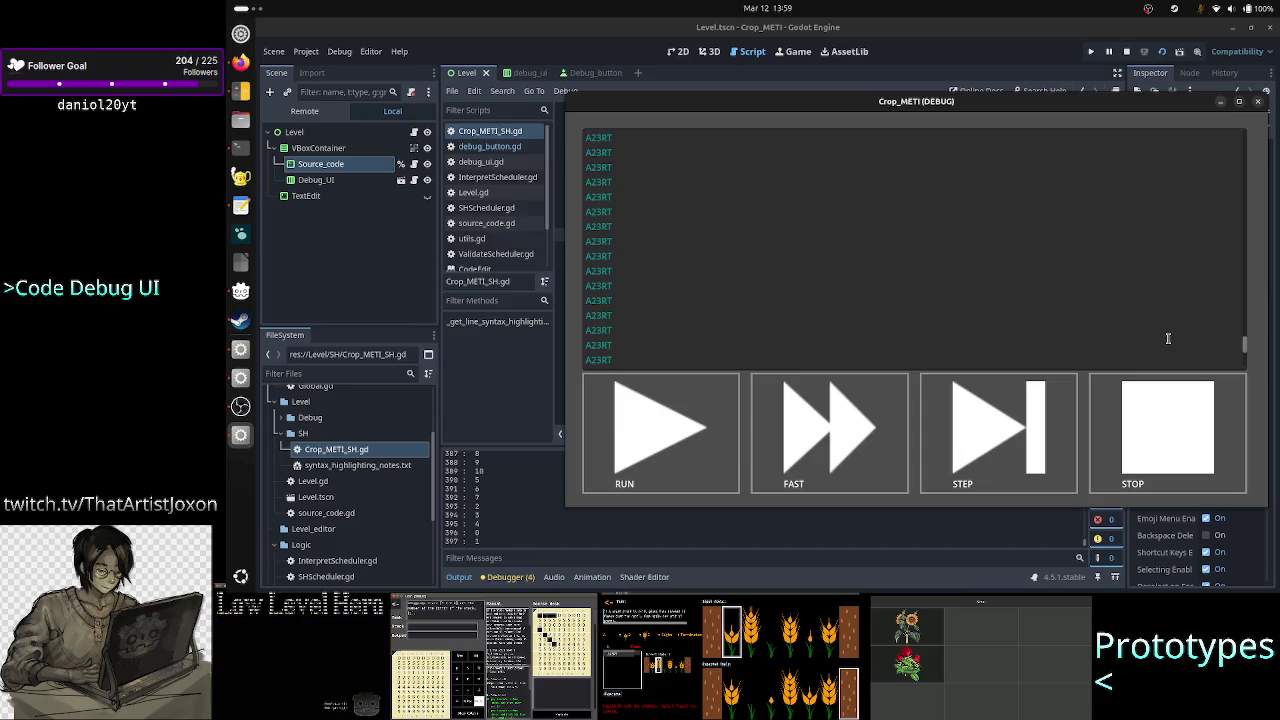
Scroll the game's A23RT text box and the Output panel to review the highlighter call counts
{"action": "scroll", "coordinate": [945, 274], "scroll_direction": "up", "scroll_amount": 3}
{"action": "scroll", "coordinate": [945, 274], "scroll_direction": "up", "scroll_amount": 1}
{"action": "scroll", "coordinate": [945, 274], "scroll_direction": "up", "scroll_amount": 1}
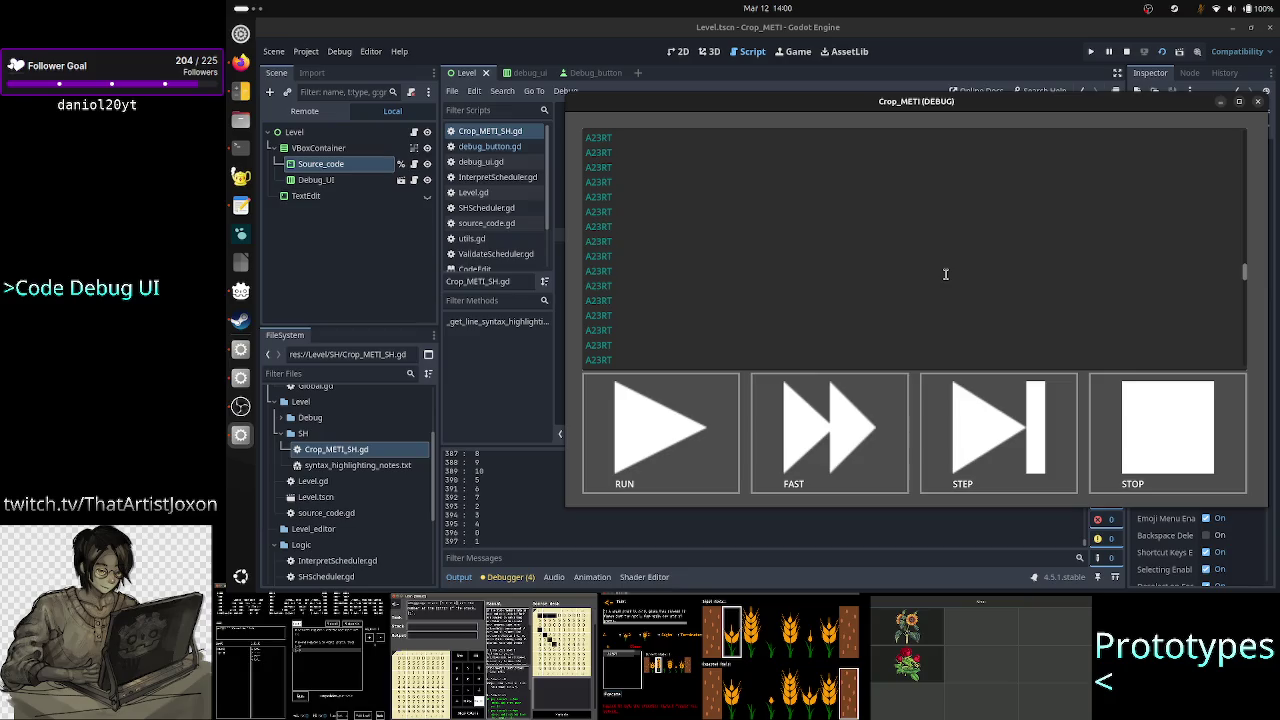
{"action": "scroll", "coordinate": [945, 274], "scroll_direction": "up", "scroll_amount": 1}
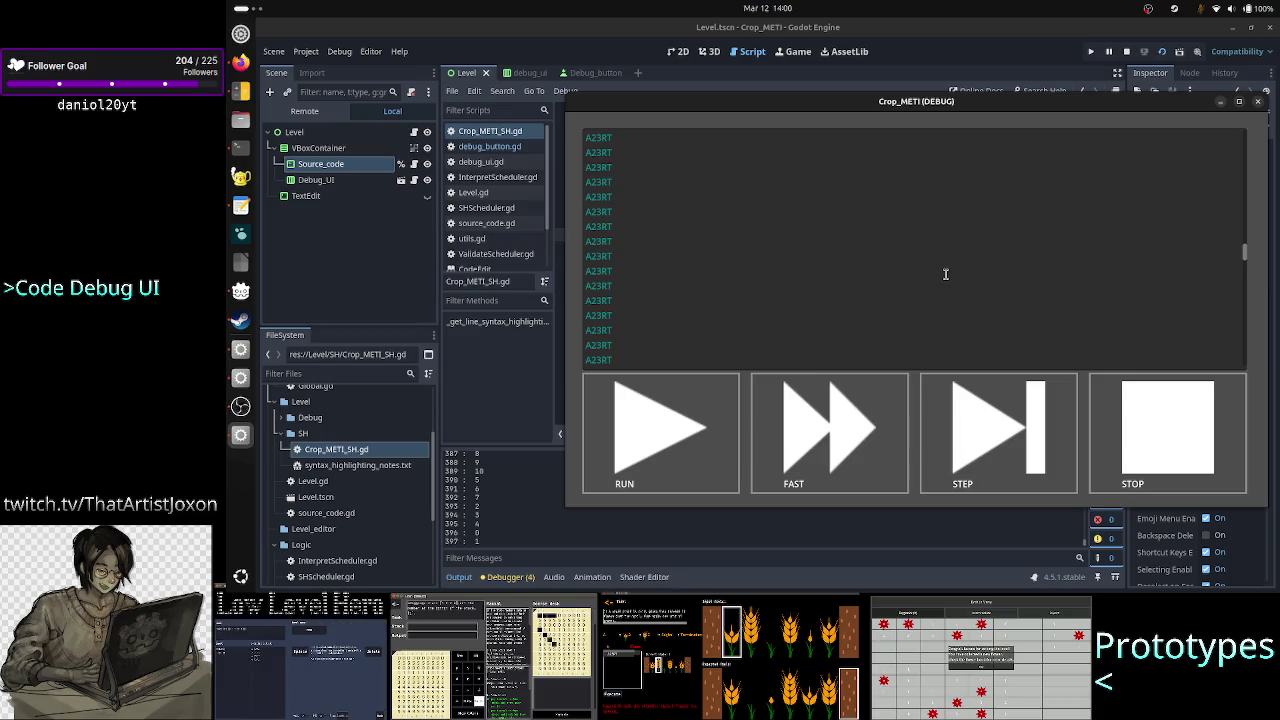
{"action": "scroll", "coordinate": [945, 274], "scroll_direction": "up", "scroll_amount": 2}
{"action": "scroll", "coordinate": [945, 274], "scroll_direction": "up", "scroll_amount": 5}
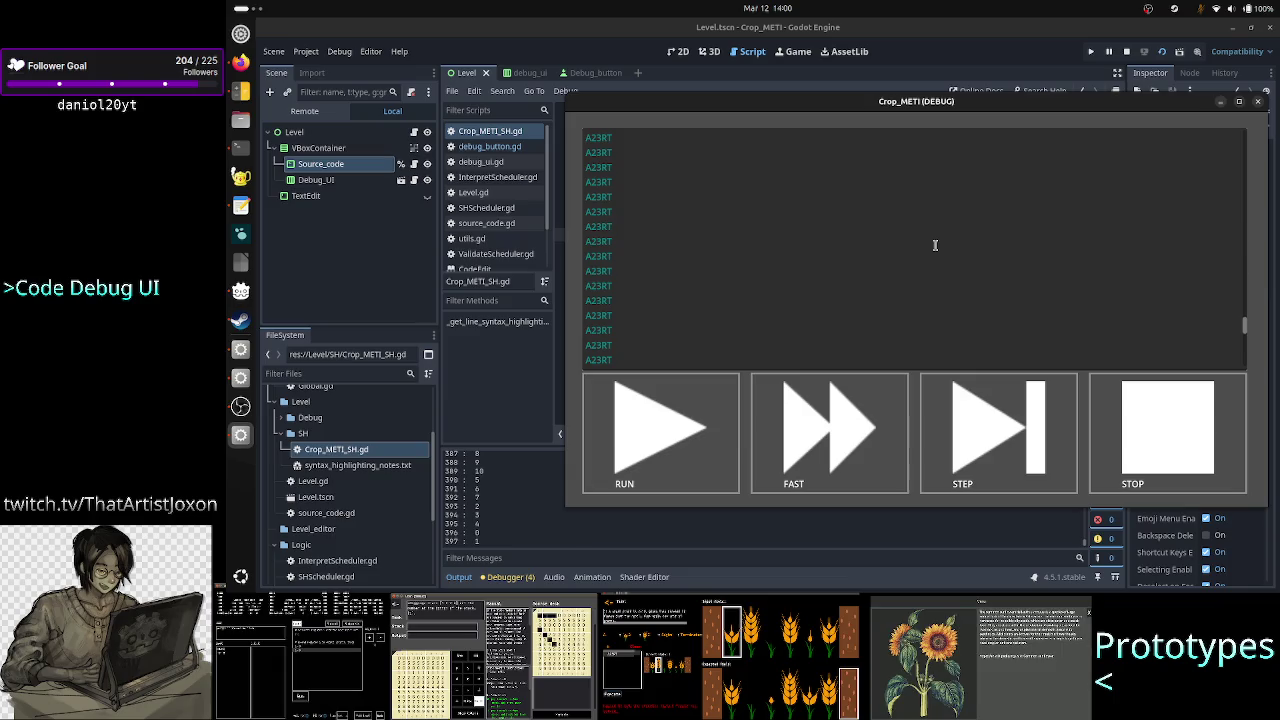
{"action": "scroll", "coordinate": [935, 245], "scroll_direction": "up", "scroll_amount": 10}
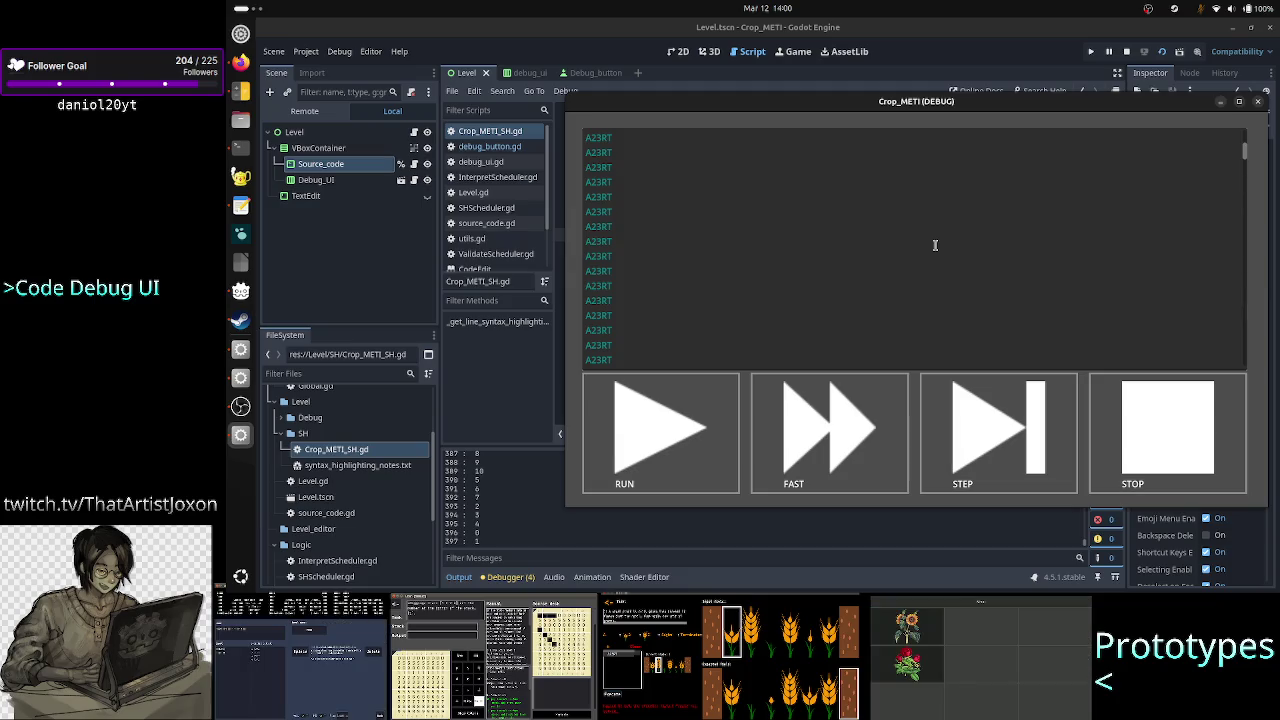
{"action": "scroll", "coordinate": [935, 245], "scroll_direction": "down", "scroll_amount": 10}
{"action": "scroll", "coordinate": [935, 245], "scroll_direction": "down", "scroll_amount": 2}
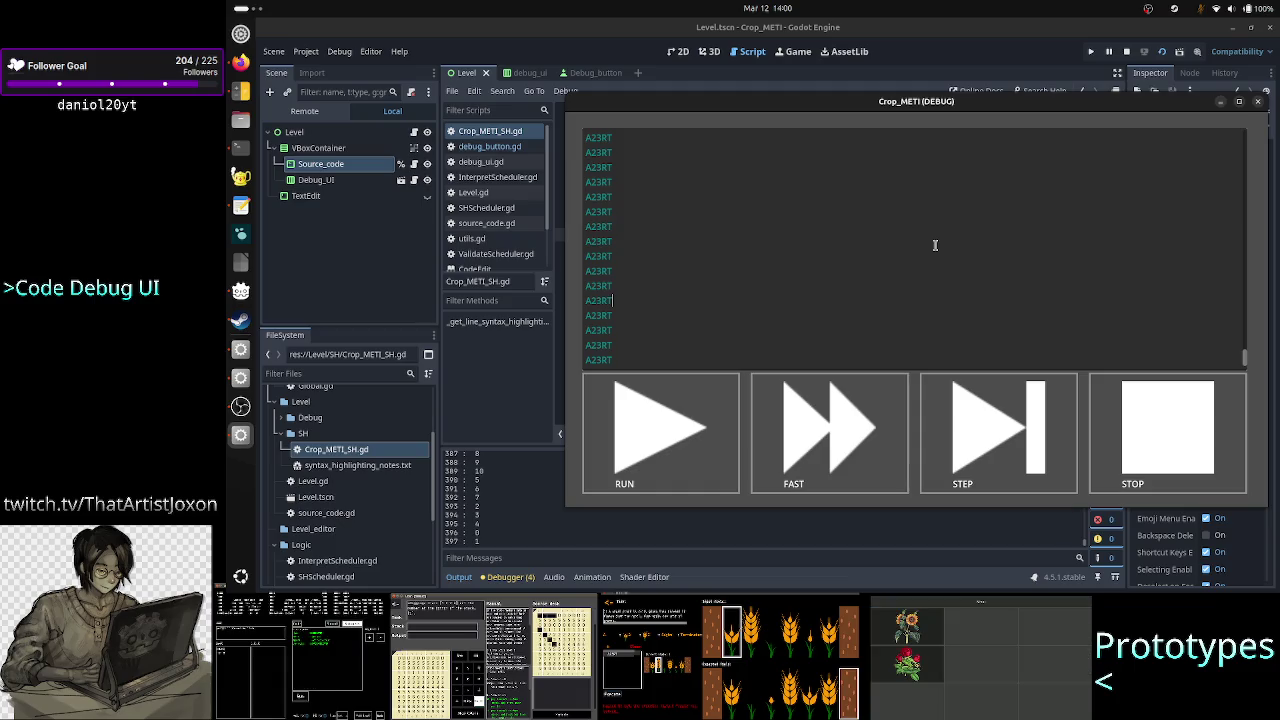
{"action": "scroll", "coordinate": [935, 245], "scroll_direction": "up", "scroll_amount": 5}
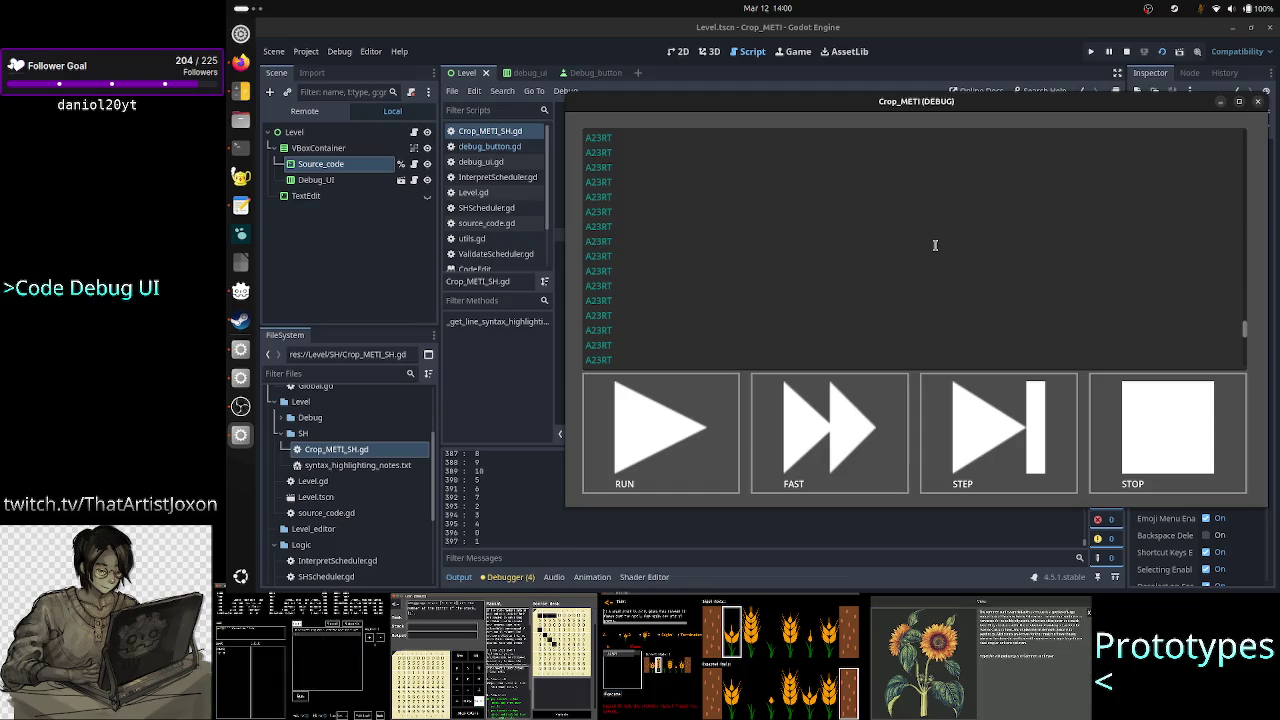
{"action": "scroll", "coordinate": [935, 245], "scroll_direction": "up", "scroll_amount": 10}
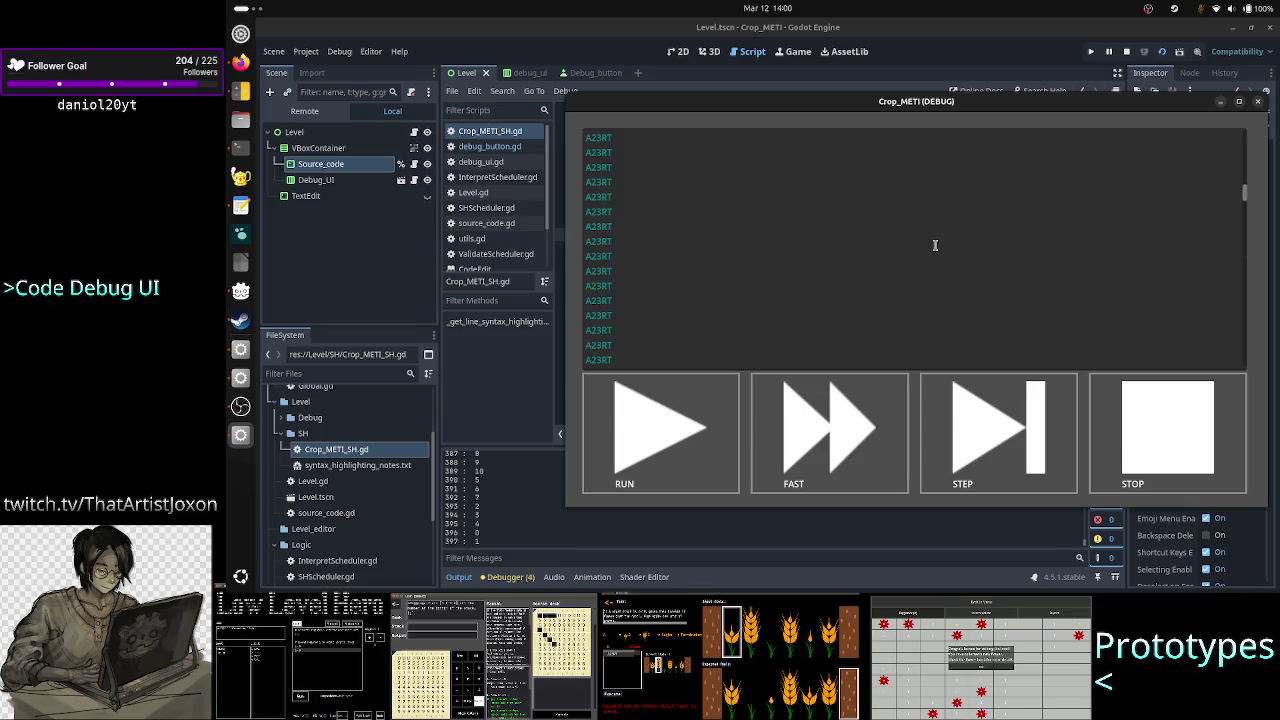
{"action": "scroll", "coordinate": [935, 245], "scroll_direction": "up", "scroll_amount": 2}
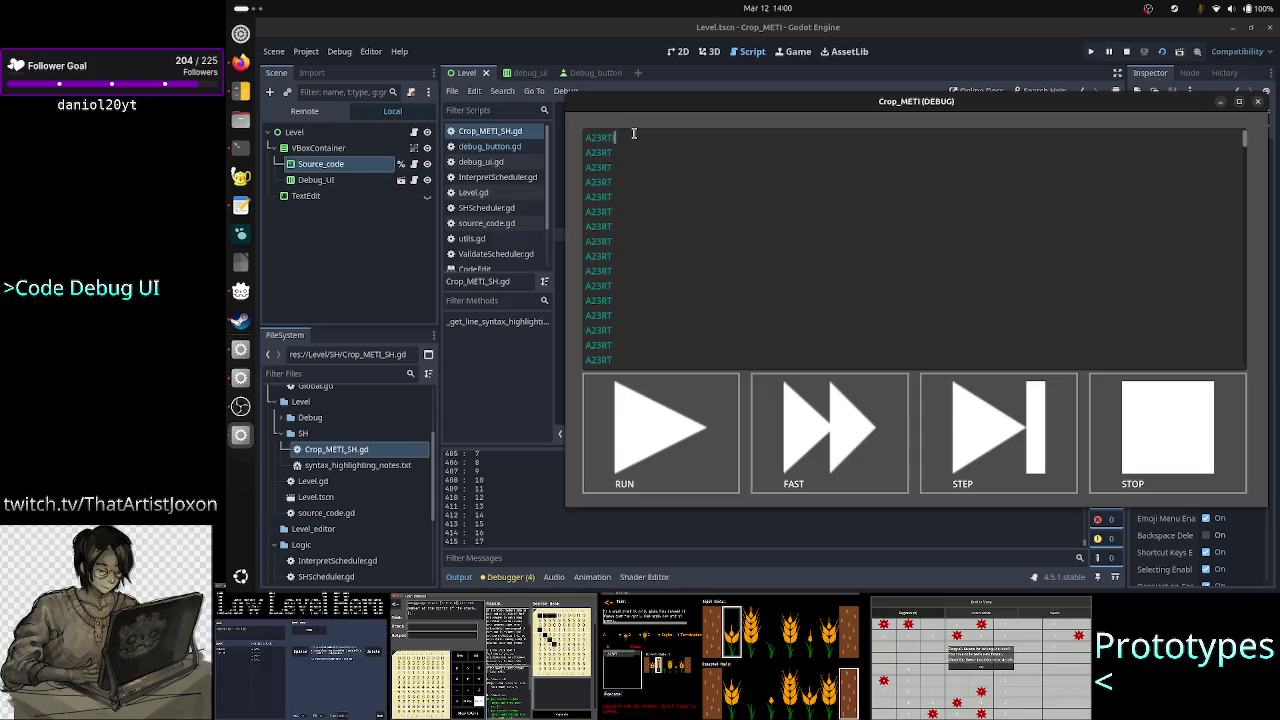
{"action": "scroll", "coordinate": [499, 503], "scroll_direction": "up", "scroll_amount": 2}
{"action": "scroll", "coordinate": [495, 502], "scroll_direction": "up", "scroll_amount": 3}
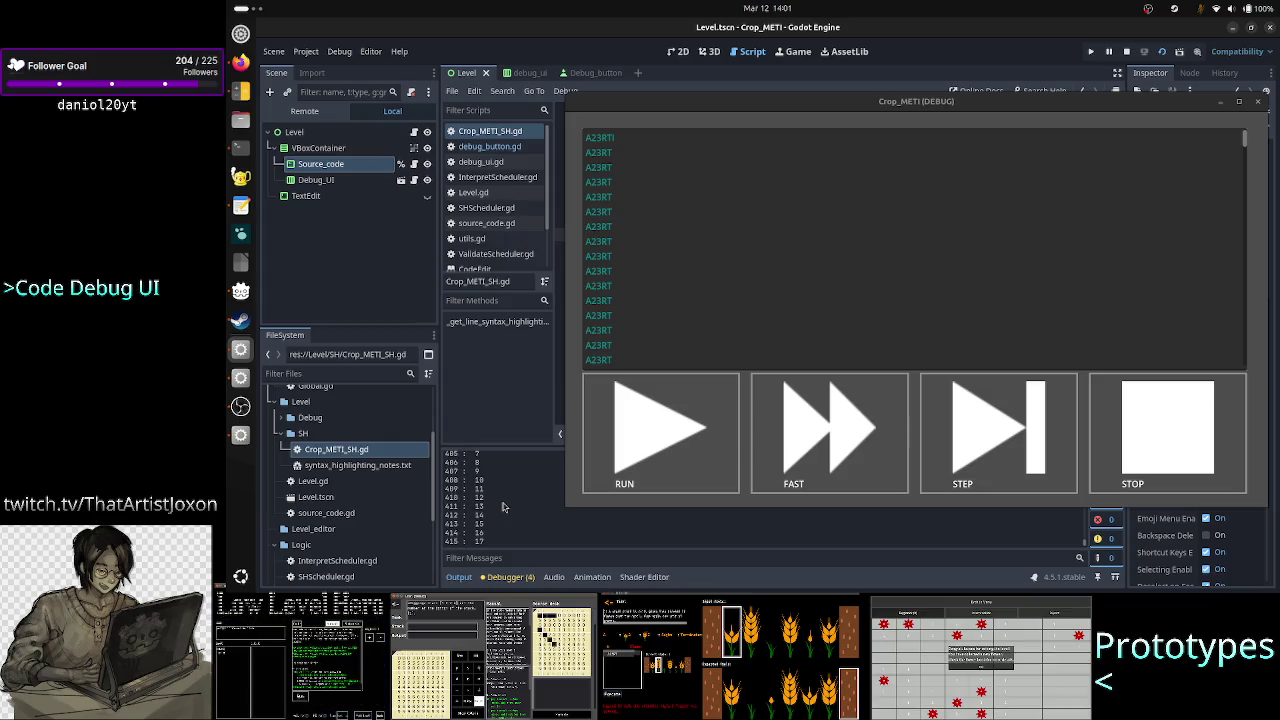
{"action": "left_click", "coordinate": [631, 141]}
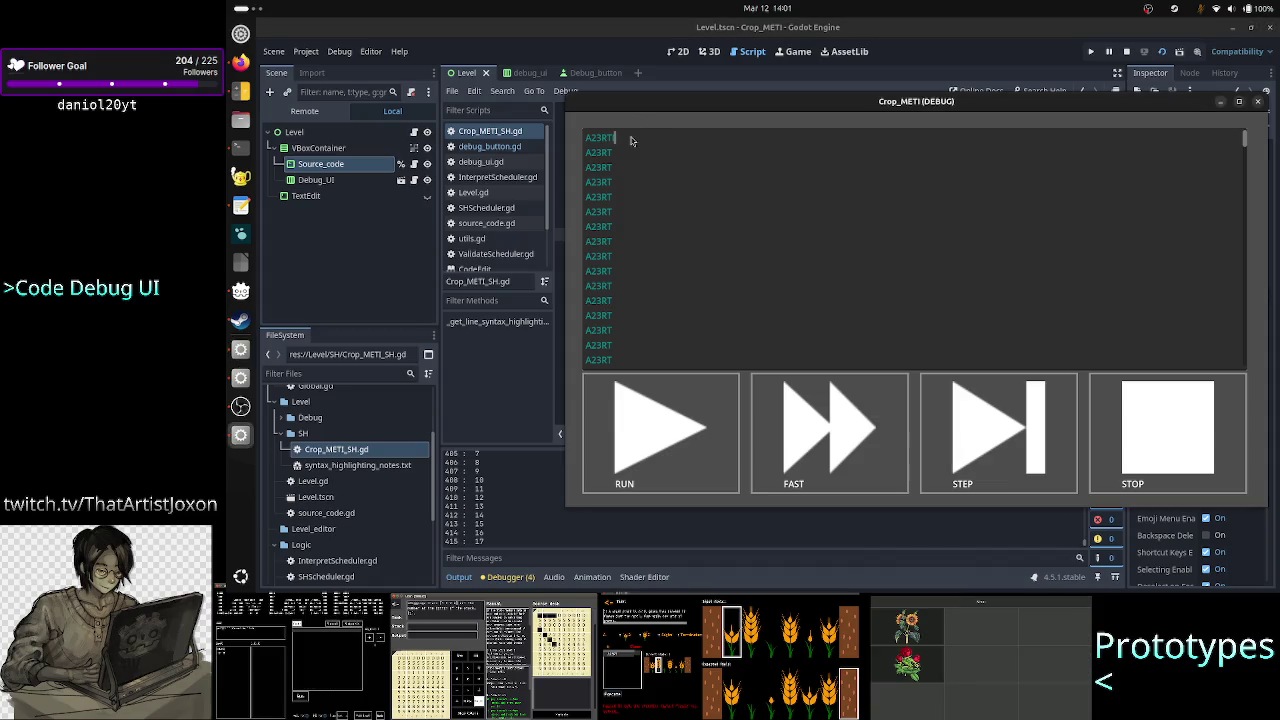
{"action": "key", "text": "Down"}
{"action": "key", "text": "Down"}
{"action": "key", "text": "Down"}
{"action": "key", "text": "Down"}
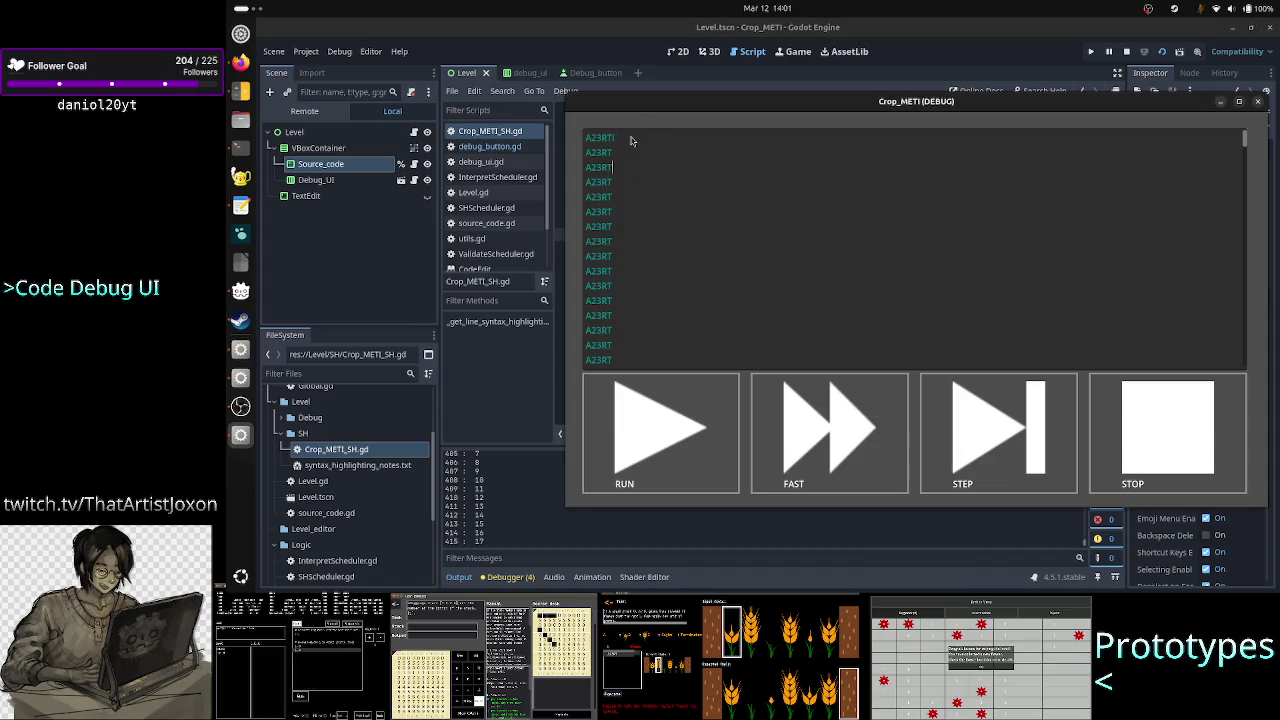
{"action": "key", "text": "Down"}
{"action": "key", "text": "Down"}
{"action": "key", "text": "Down"}
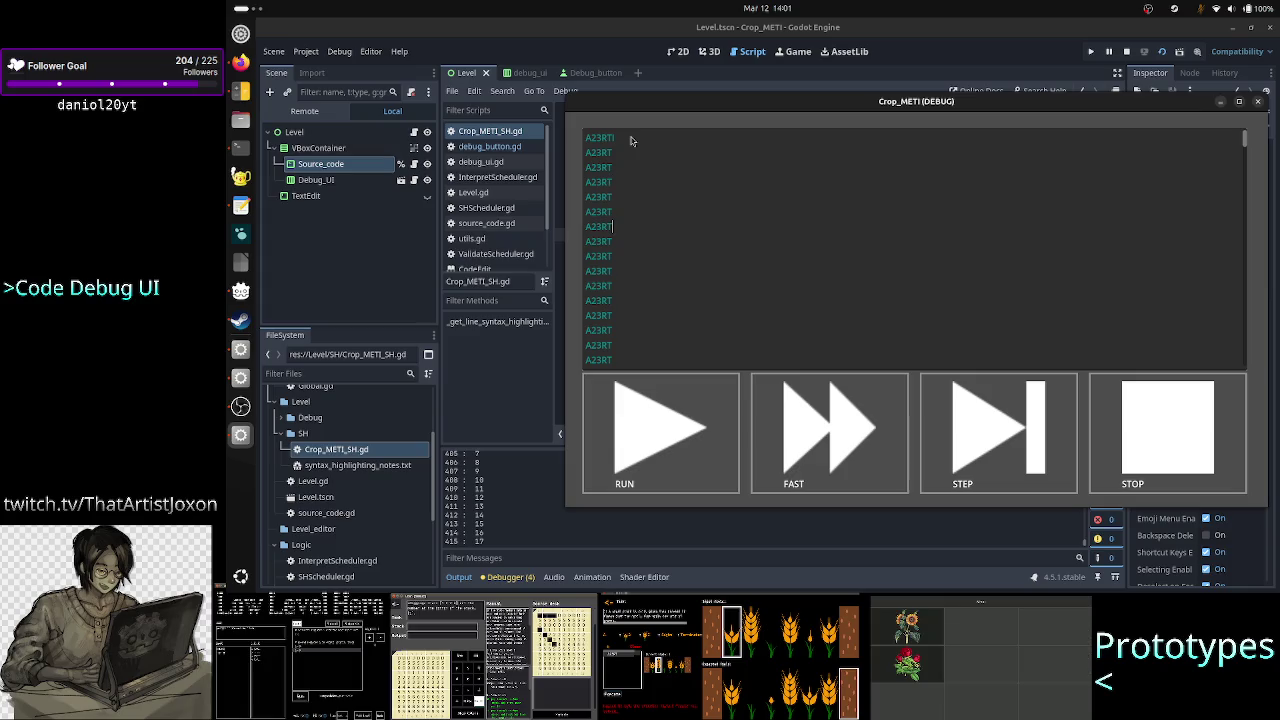
{"action": "key", "text": "Down"}
{"action": "key", "text": "Down"}
{"action": "key", "text": "Down"}
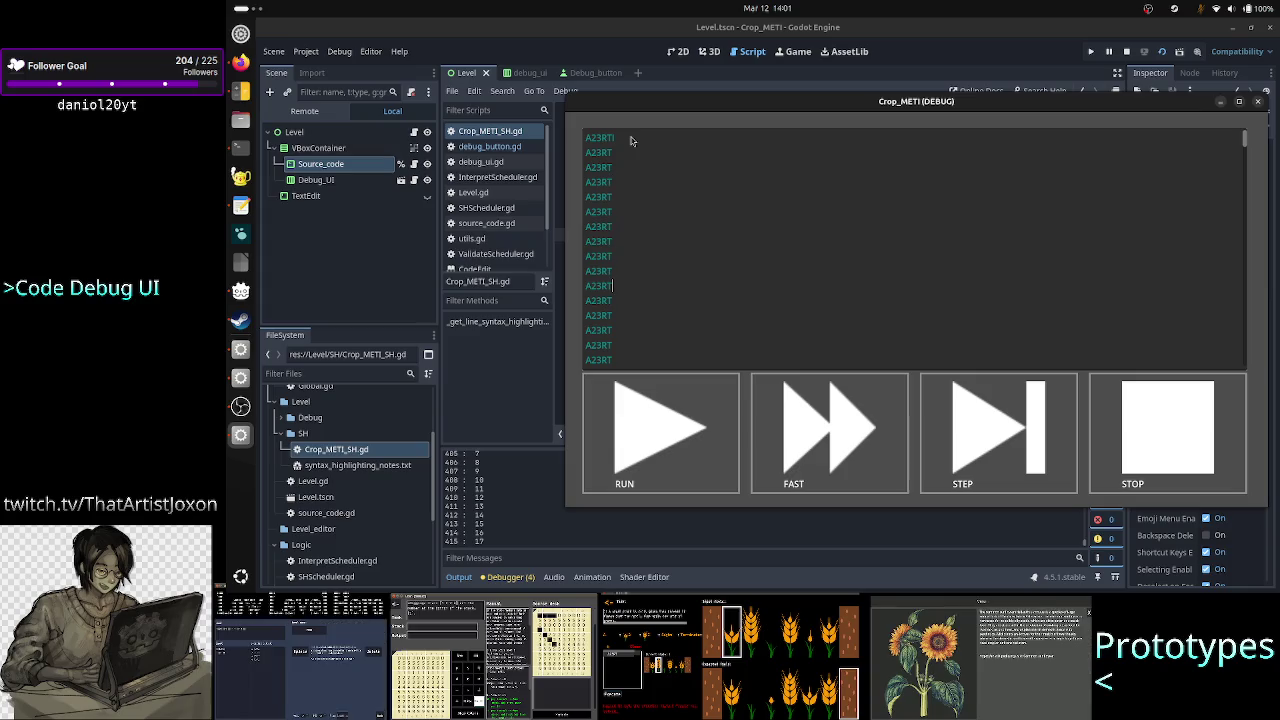
{"action": "key", "text": "Down"}
{"action": "key", "text": "Down"}
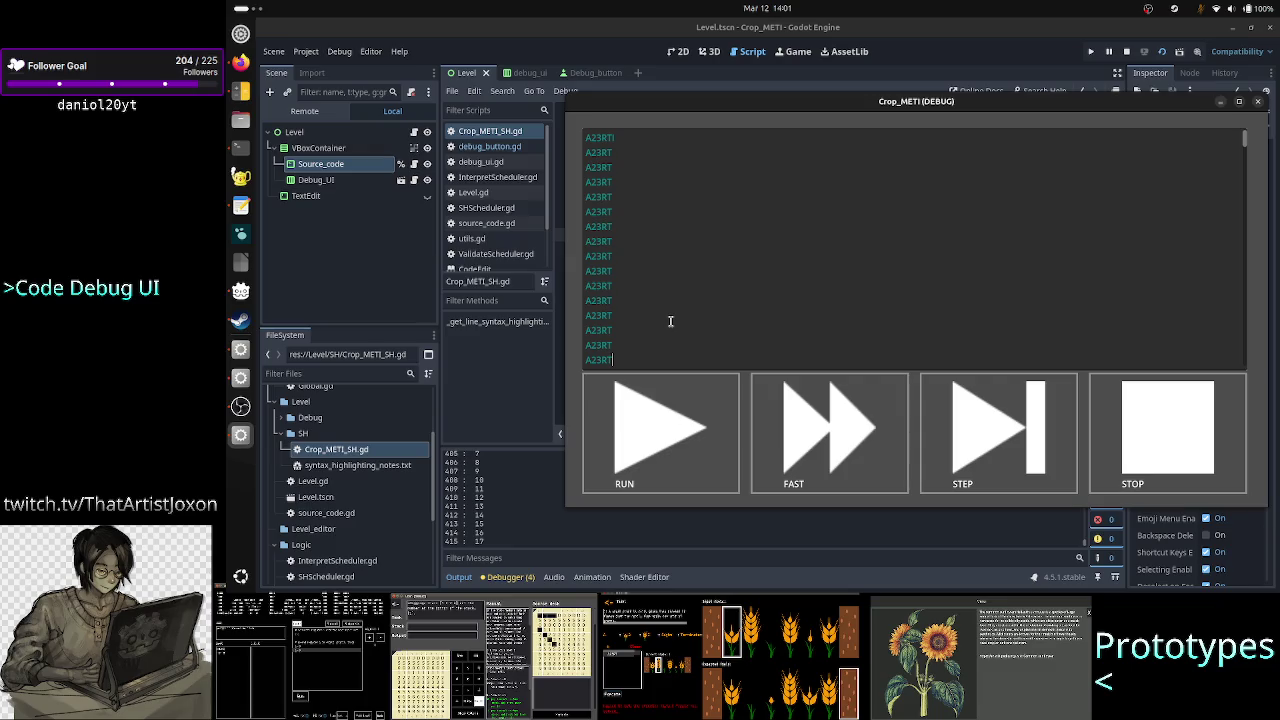
{"action": "left_click", "coordinate": [1239, 103]}
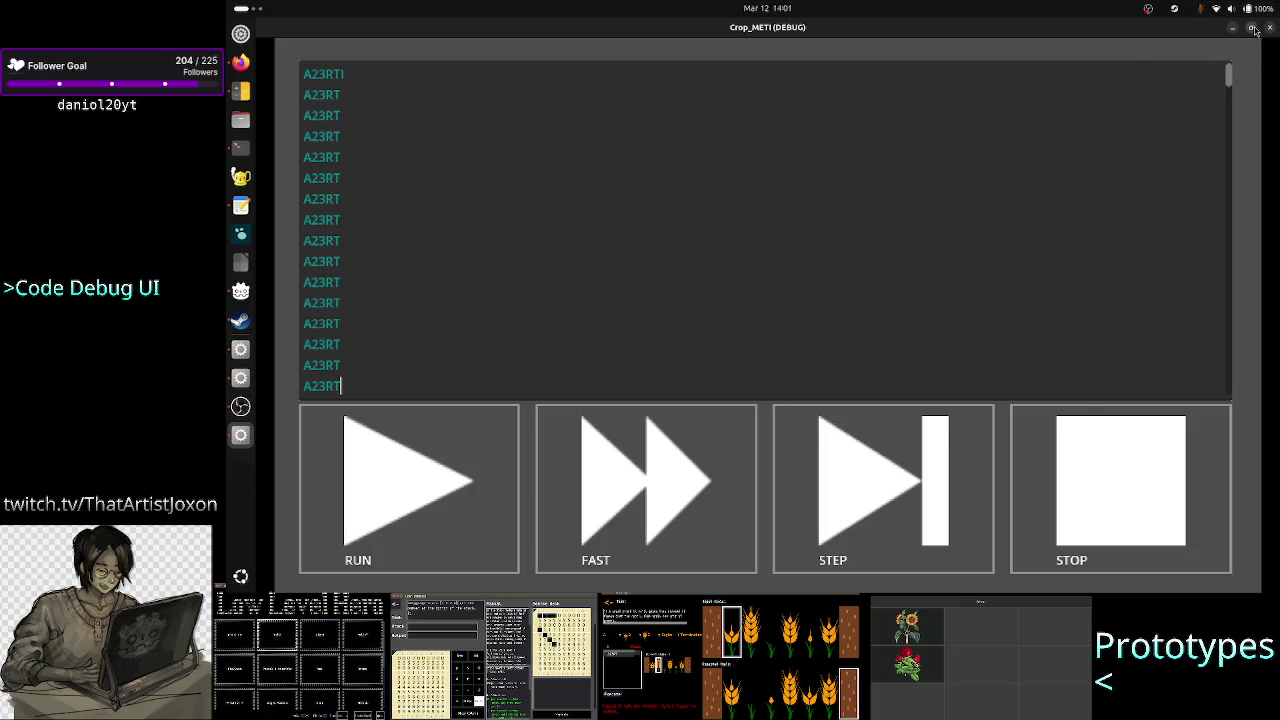
Resize the Crop_METI game window, place the caret on the fifth A23RT line, then return to the script
{"action": "left_click", "coordinate": [1252, 27]}
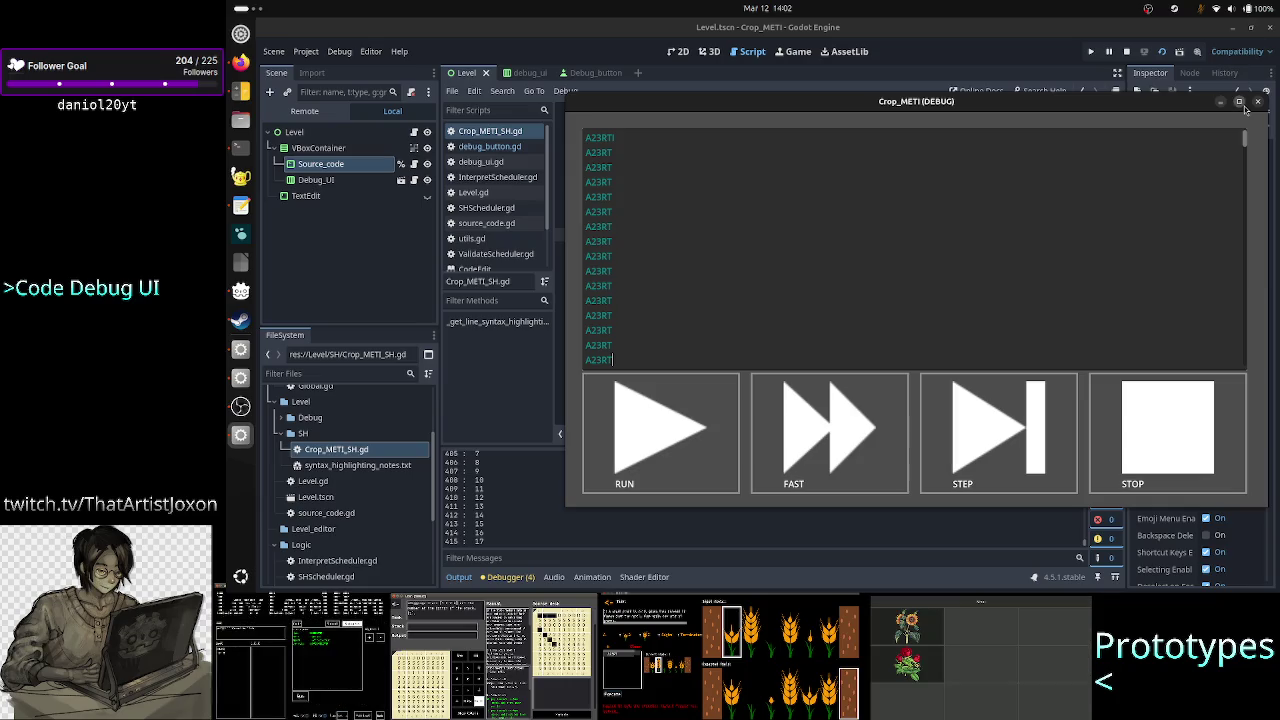
{"action": "left_click", "coordinate": [1239, 102]}
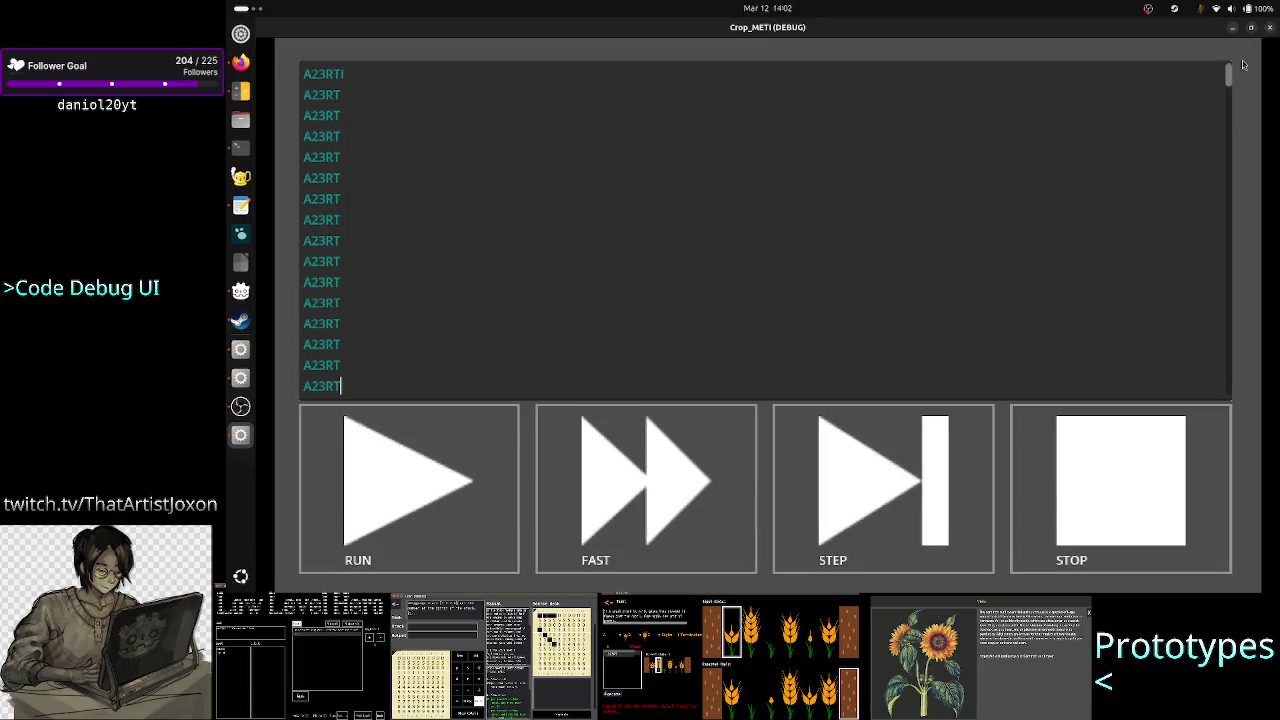
{"action": "left_click", "coordinate": [1250, 27]}
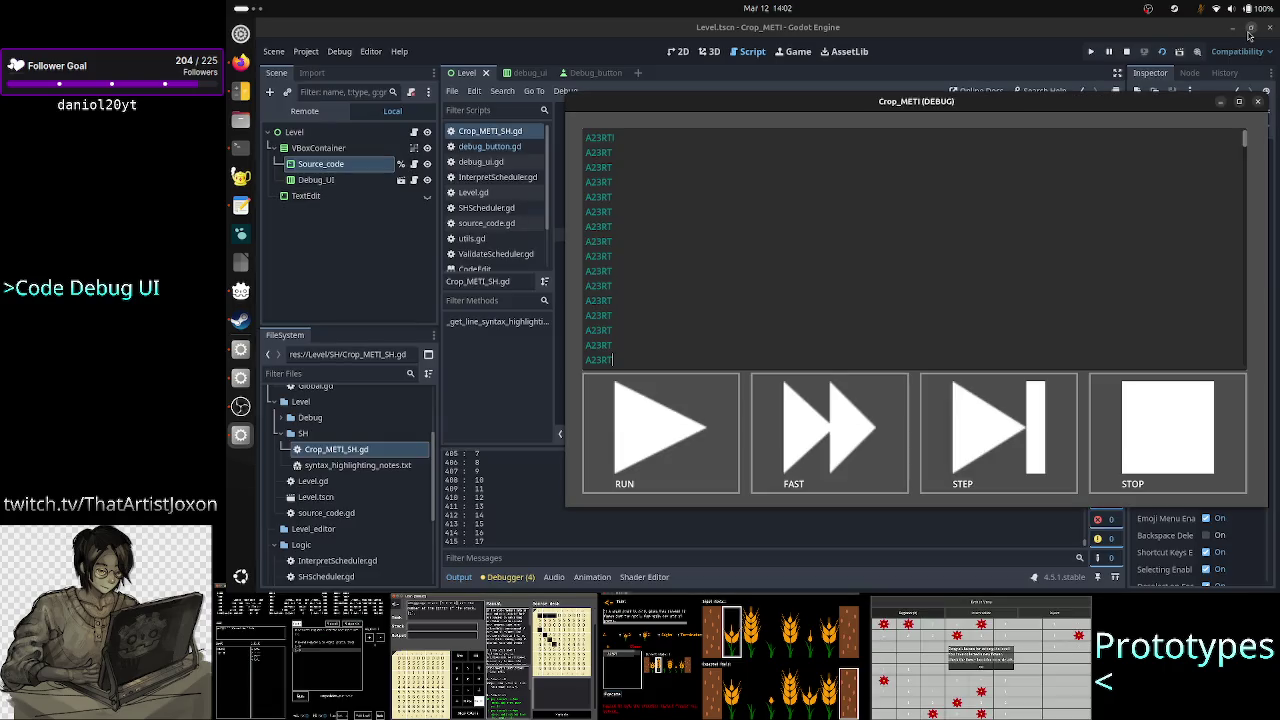
{"action": "left_click", "coordinate": [845, 203]}
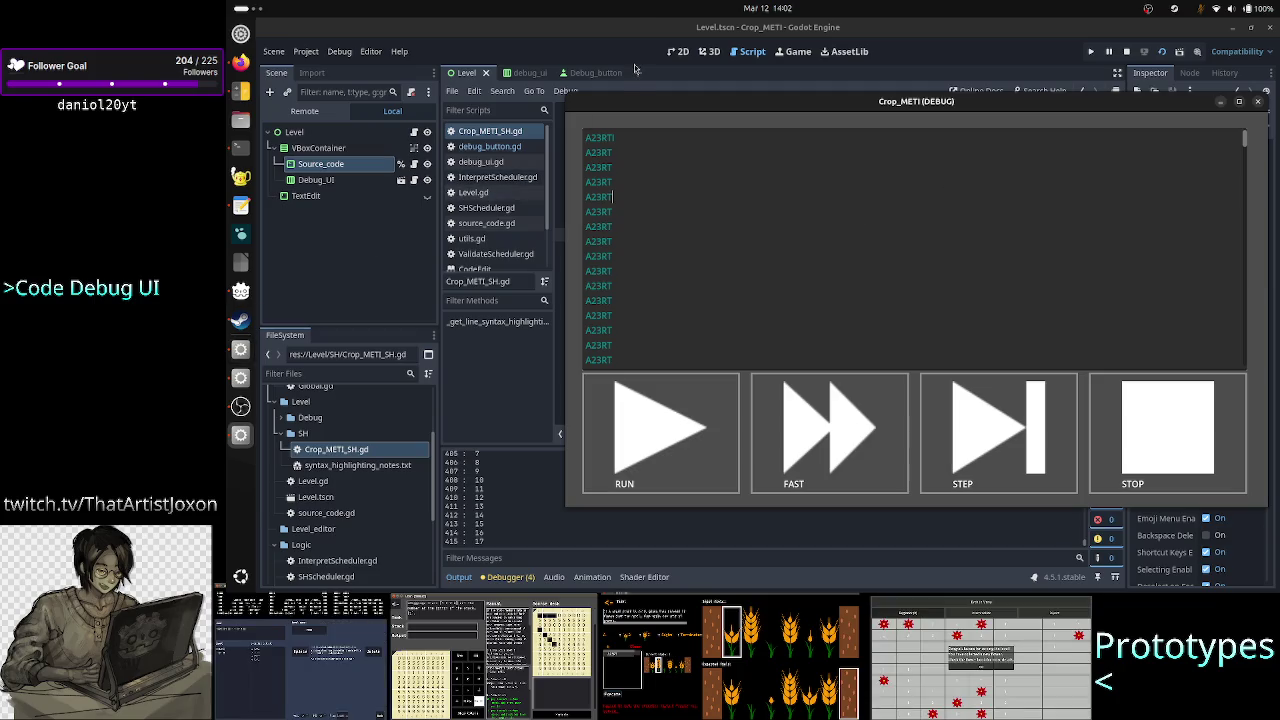
{"action": "left_click", "coordinate": [634, 27]}
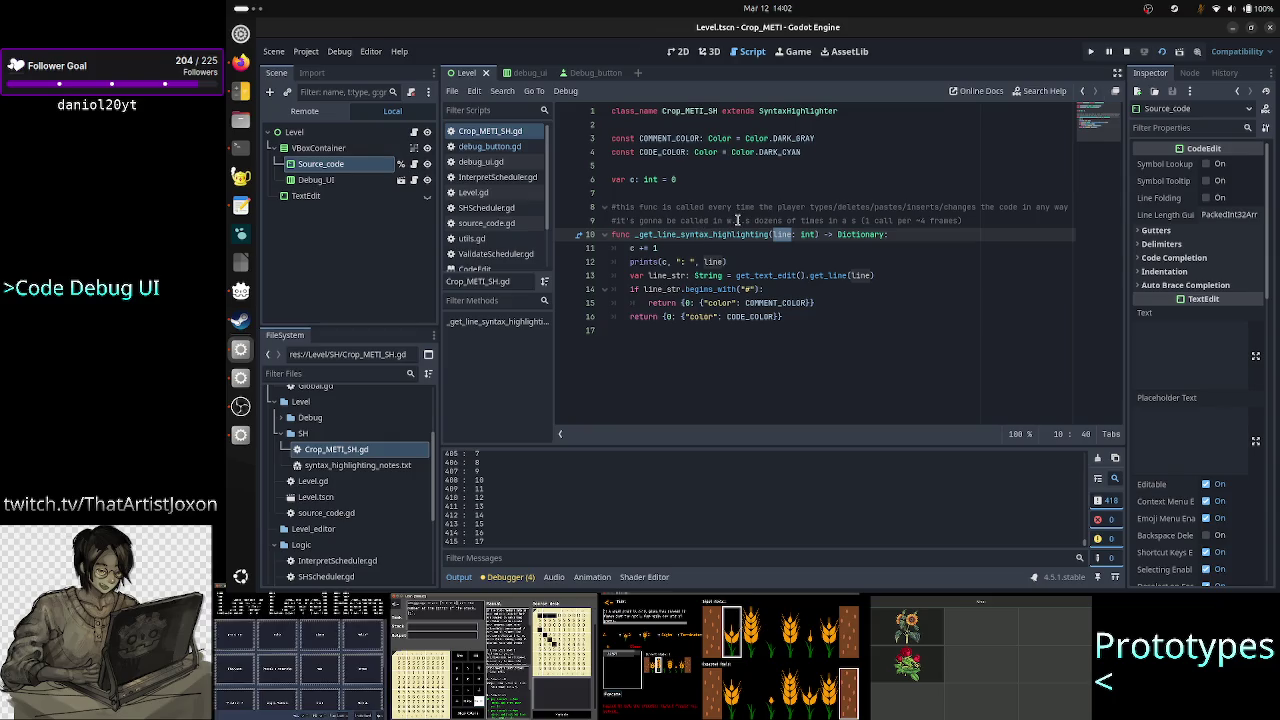
Add '#this func is called for every visible line (+ a few)' on a new line below line 9
{"action": "left_click", "coordinate": [816, 218]}
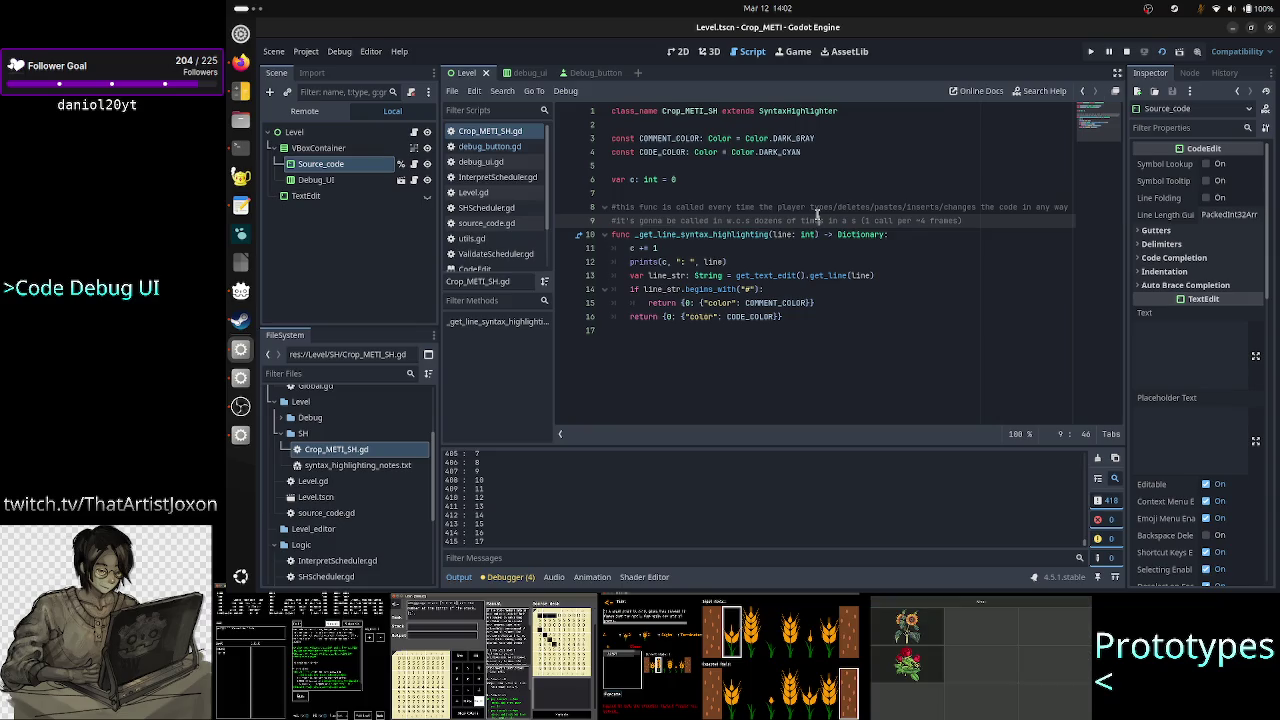
{"action": "left_click", "coordinate": [786, 208]}
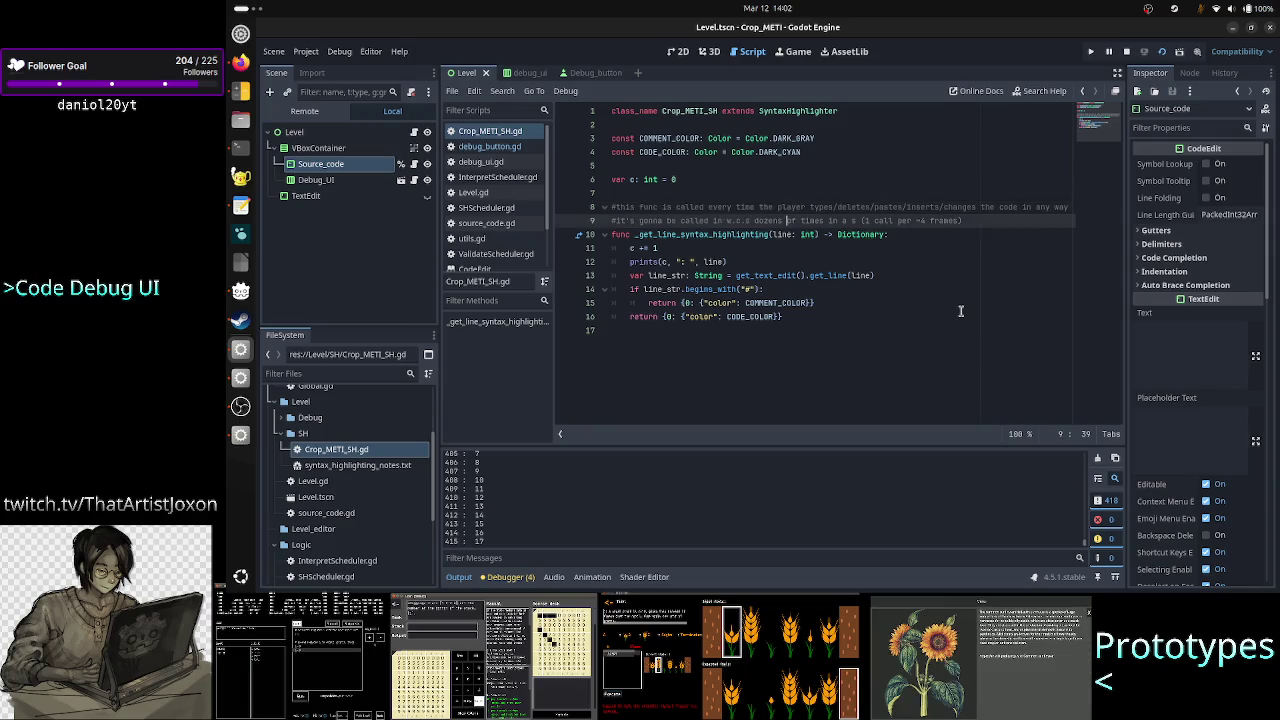
{"action": "key", "text": "Down"}
{"action": "key", "text": "End"}
{"action": "key", "text": "Return"}
{"action": "key", "text": "Return"}
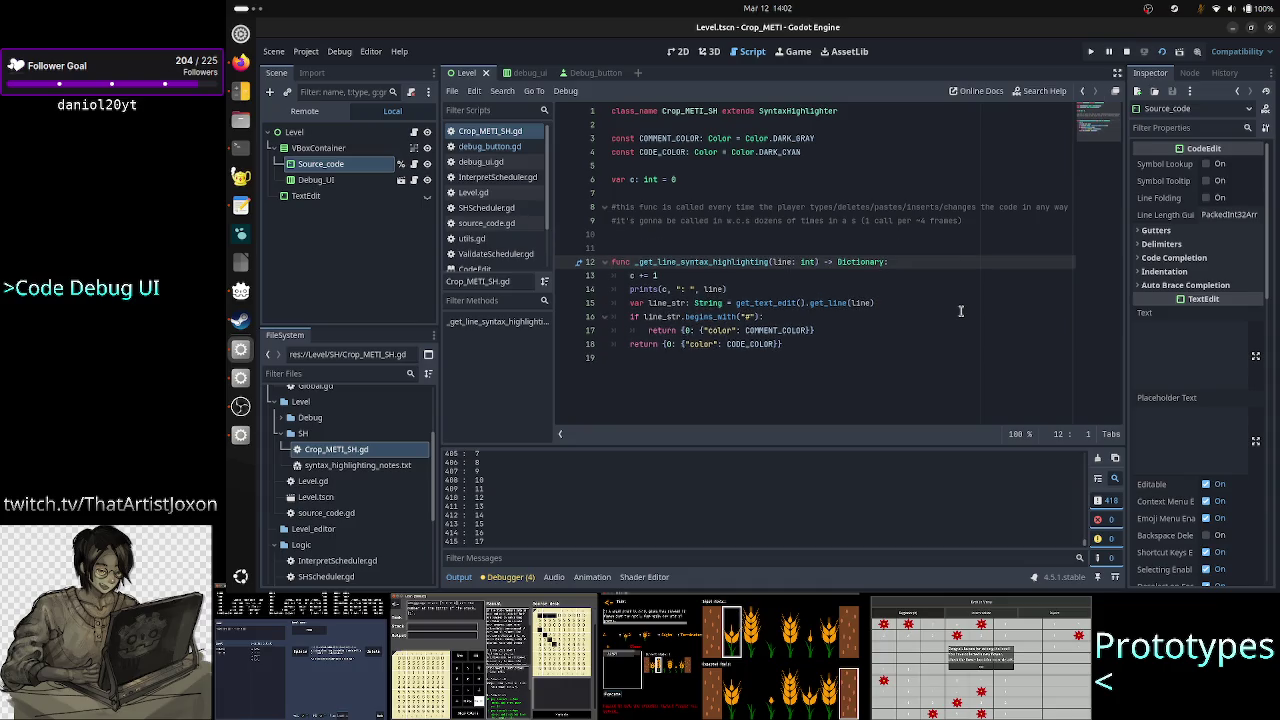
{"action": "type", "text": "#this funct"}
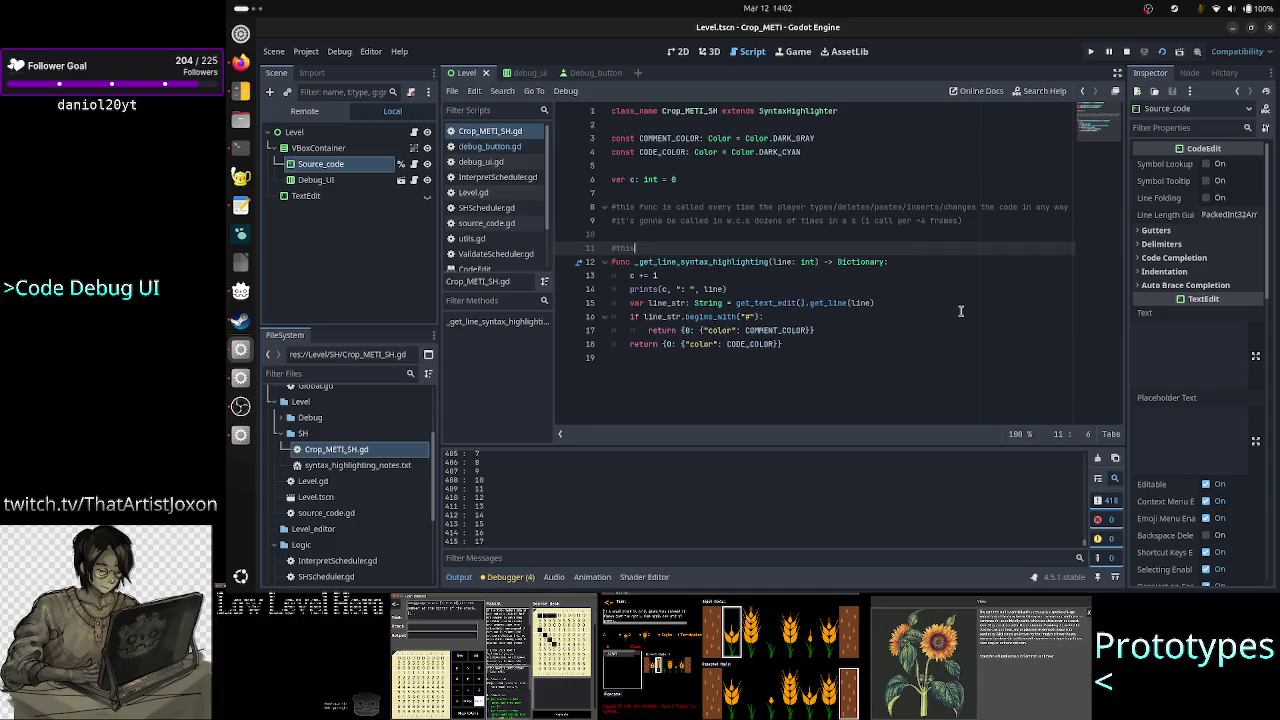
{"action": "type", "text": " i"}
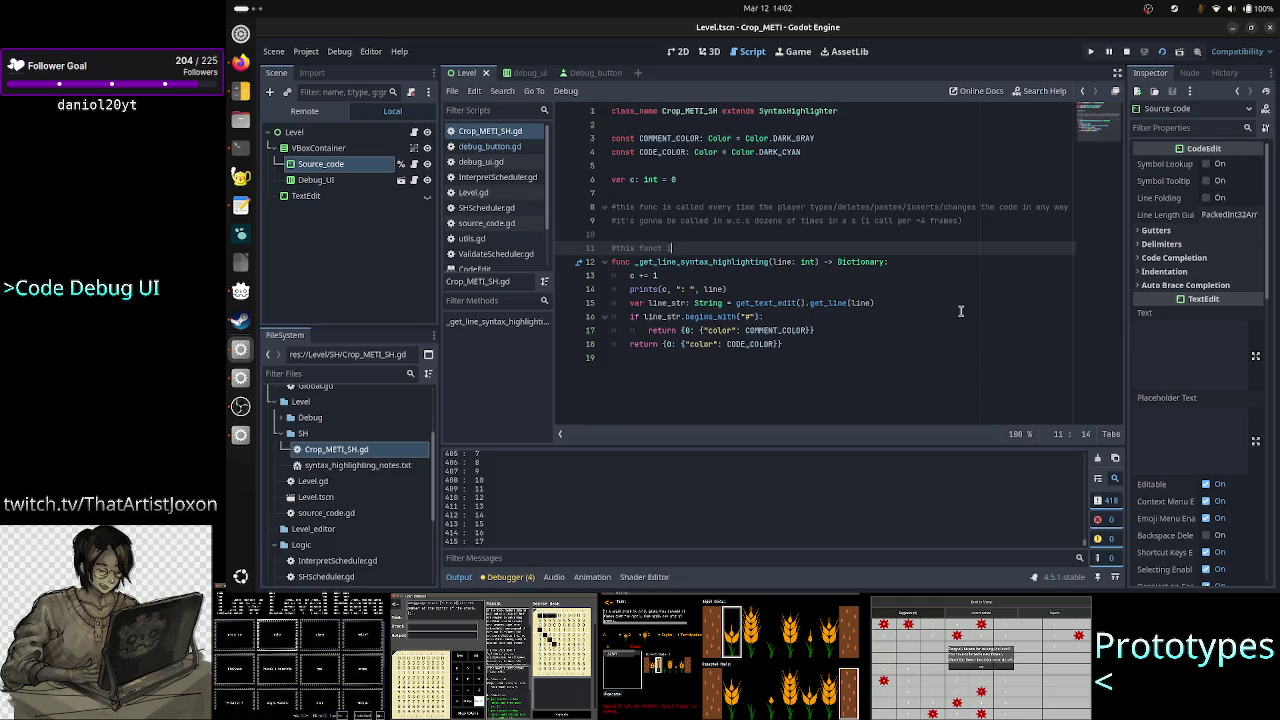
{"action": "key", "text": "BackSpace"}
{"action": "key", "text": "BackSpace"}
{"action": "key", "text": "BackSpace"}
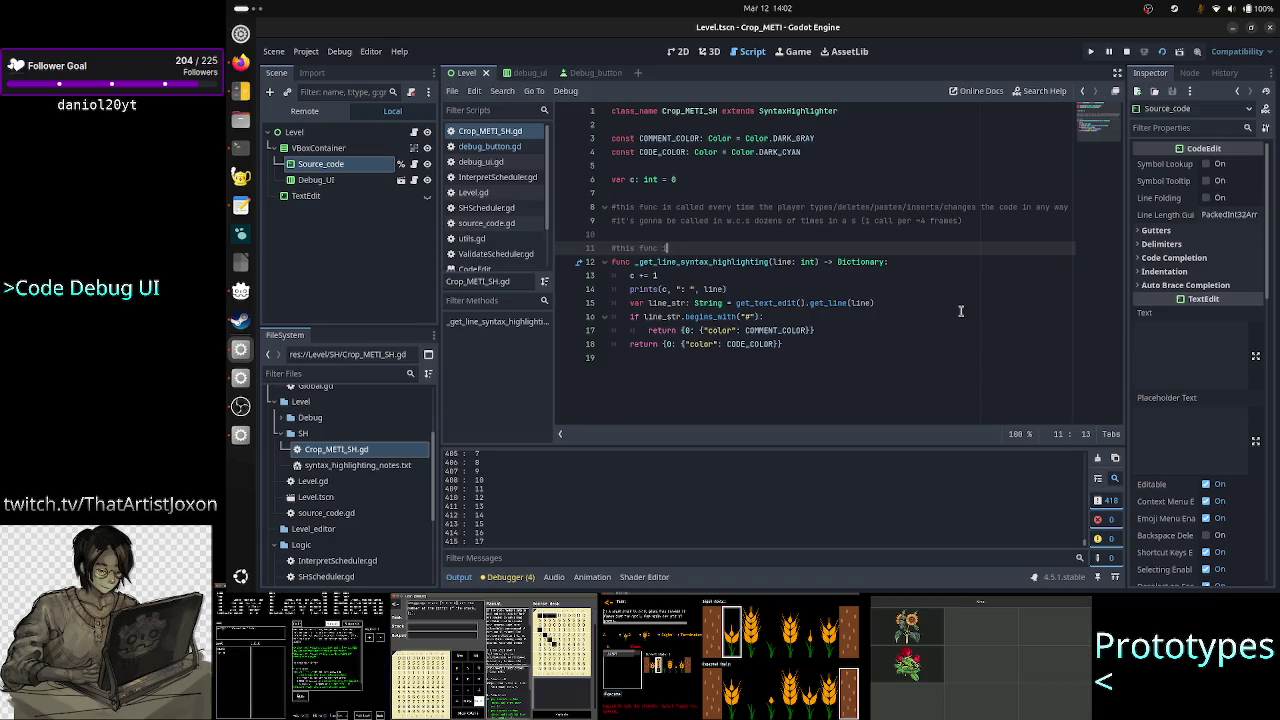
{"action": "type", "text": "is called for"}
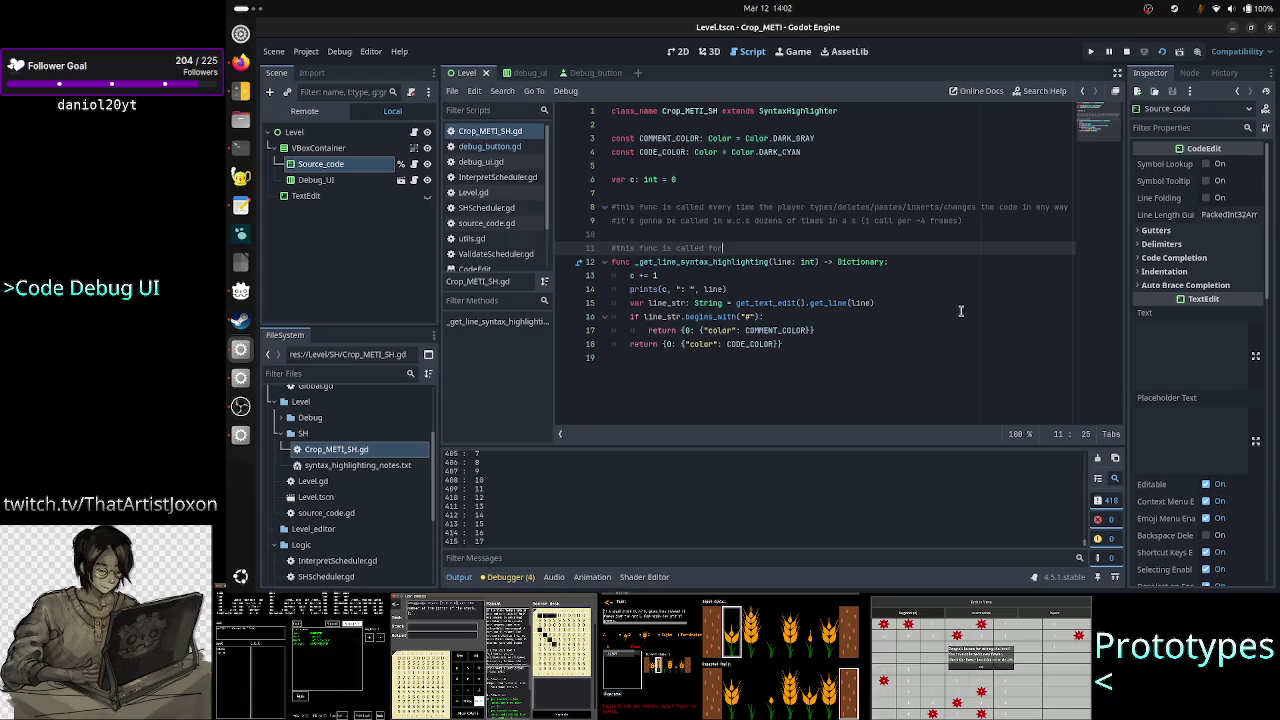
{"action": "type", "text": " every visible "}
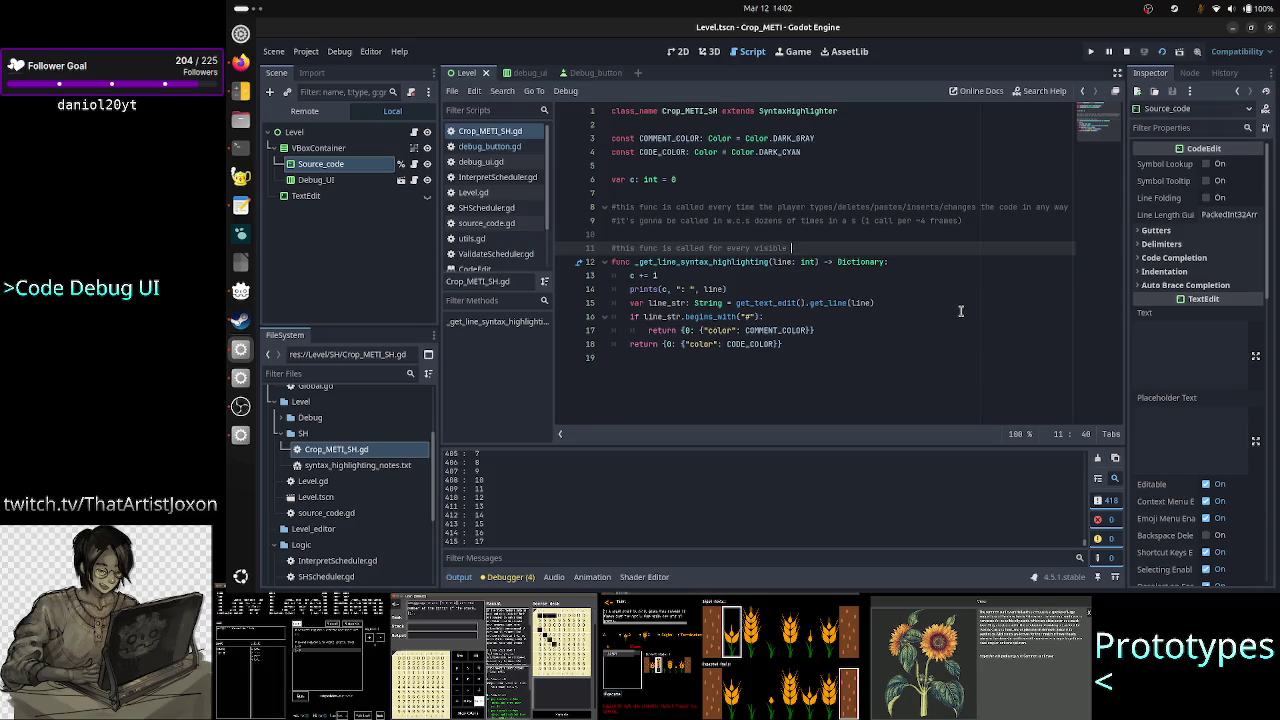
{"action": "type", "text": "line"}
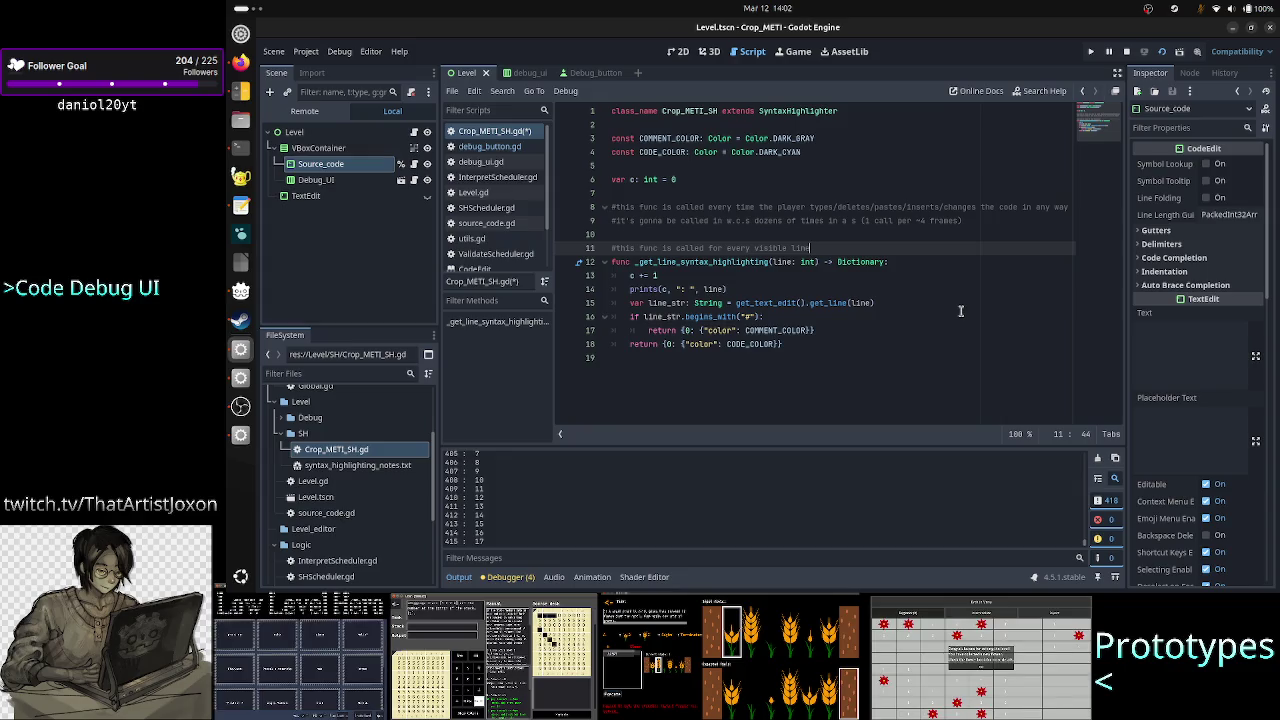
{"action": "type", "text": "("}
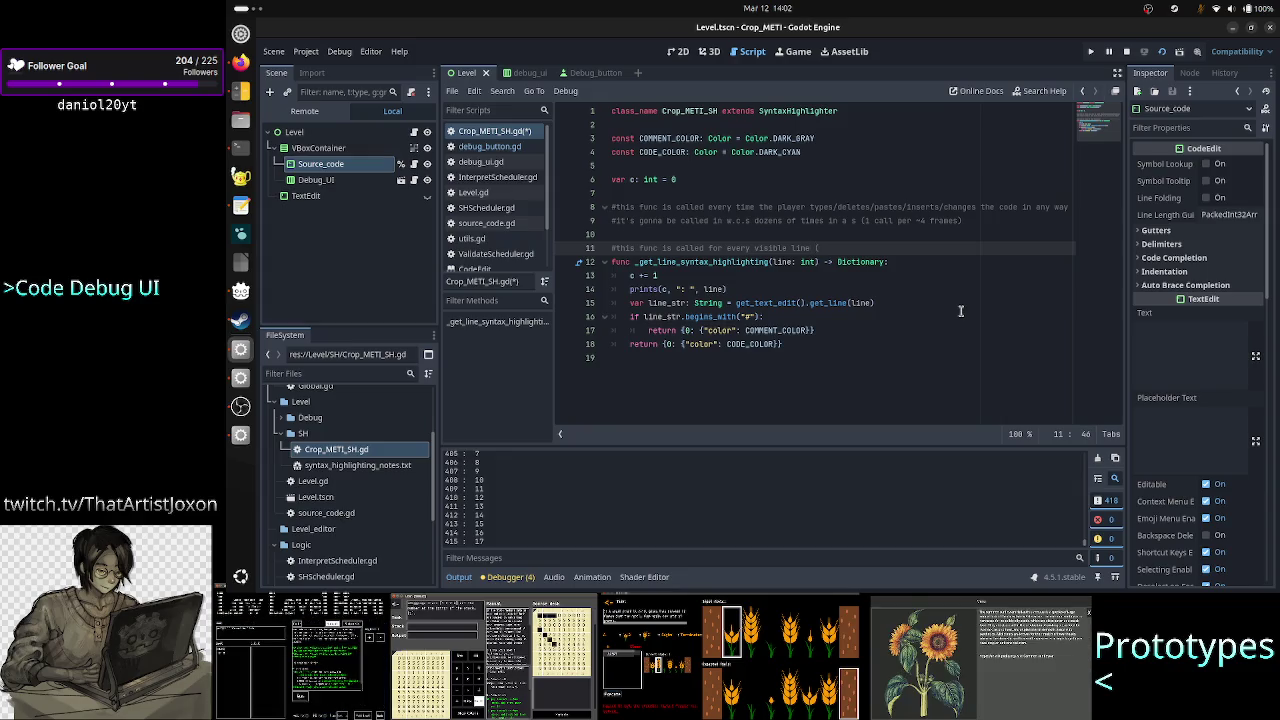
{"action": "type", "text": "+ a few"}
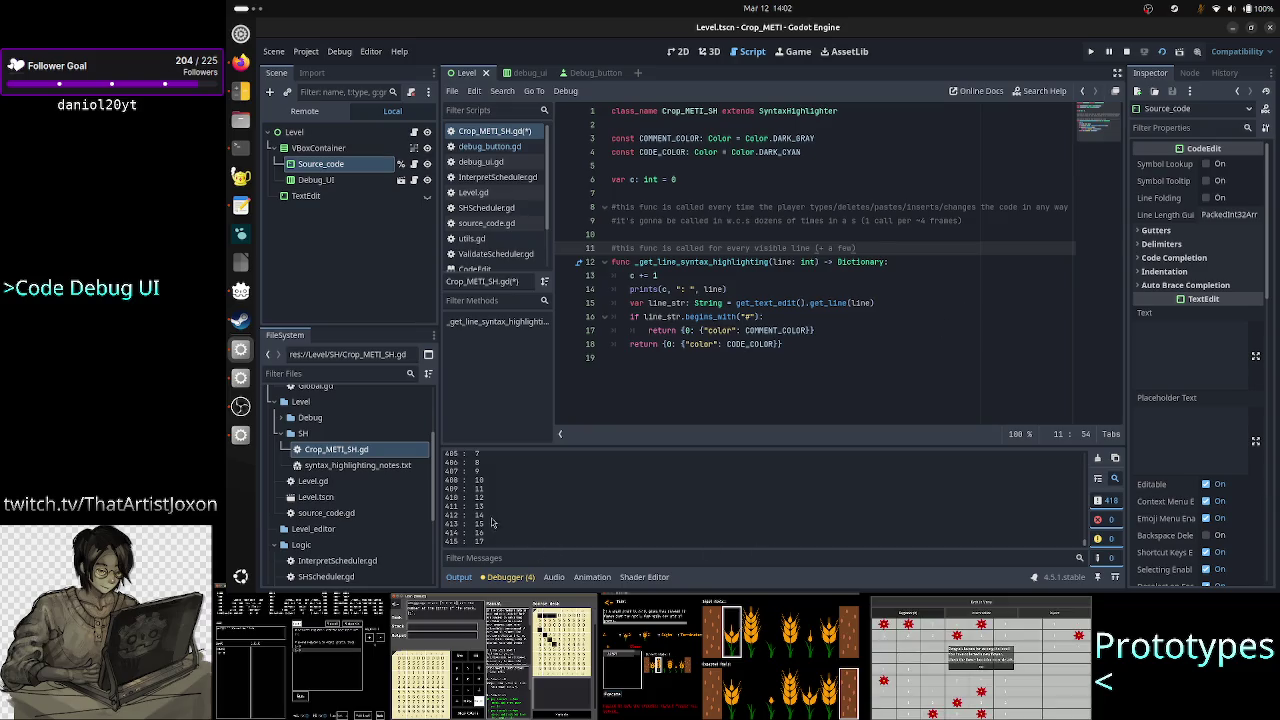
Select output entries 413–415, then append 'for any change especially at the top of the' to the comment
{"action": "left_click_drag", "start_coordinate": [487, 527], "coordinate": [443, 524]}
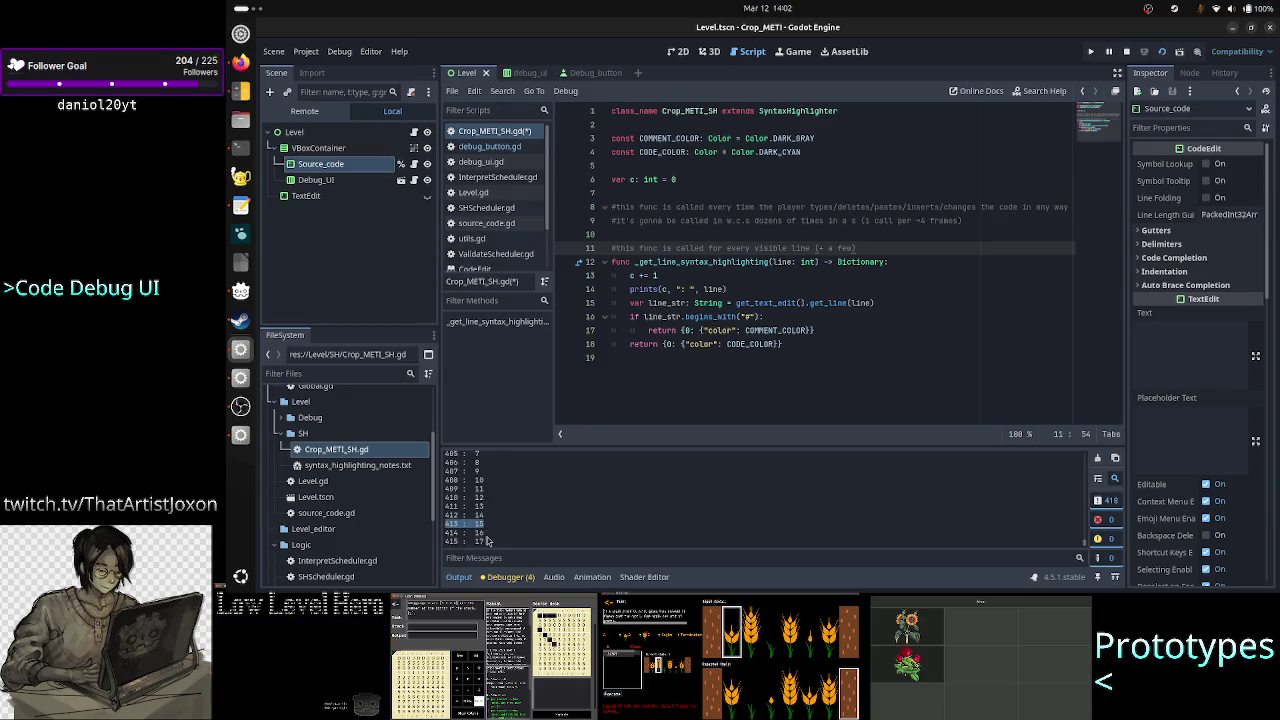
{"action": "left_click_drag", "start_coordinate": [490, 541], "coordinate": [436, 530]}
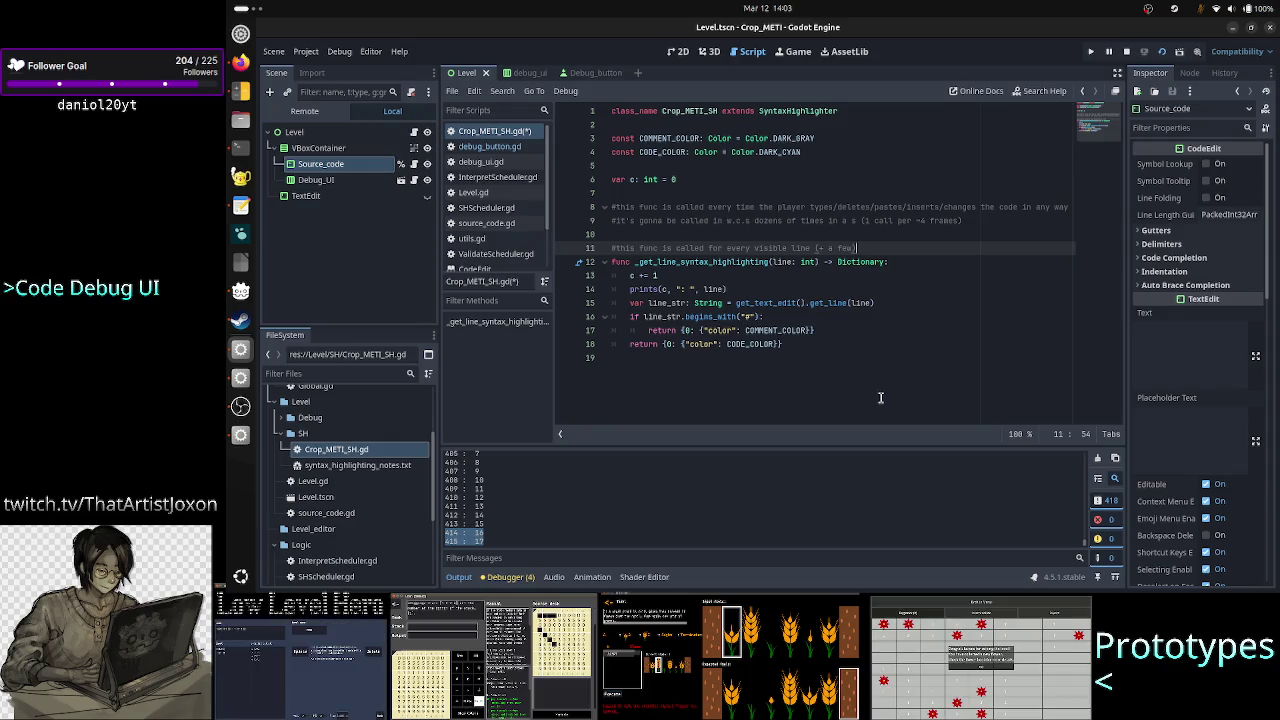
{"action": "type", "text": "fr"}
{"action": "key", "text": "BackSpace"}
{"action": "type", "text": "very "}
{"action": "type", "text": "charac"}
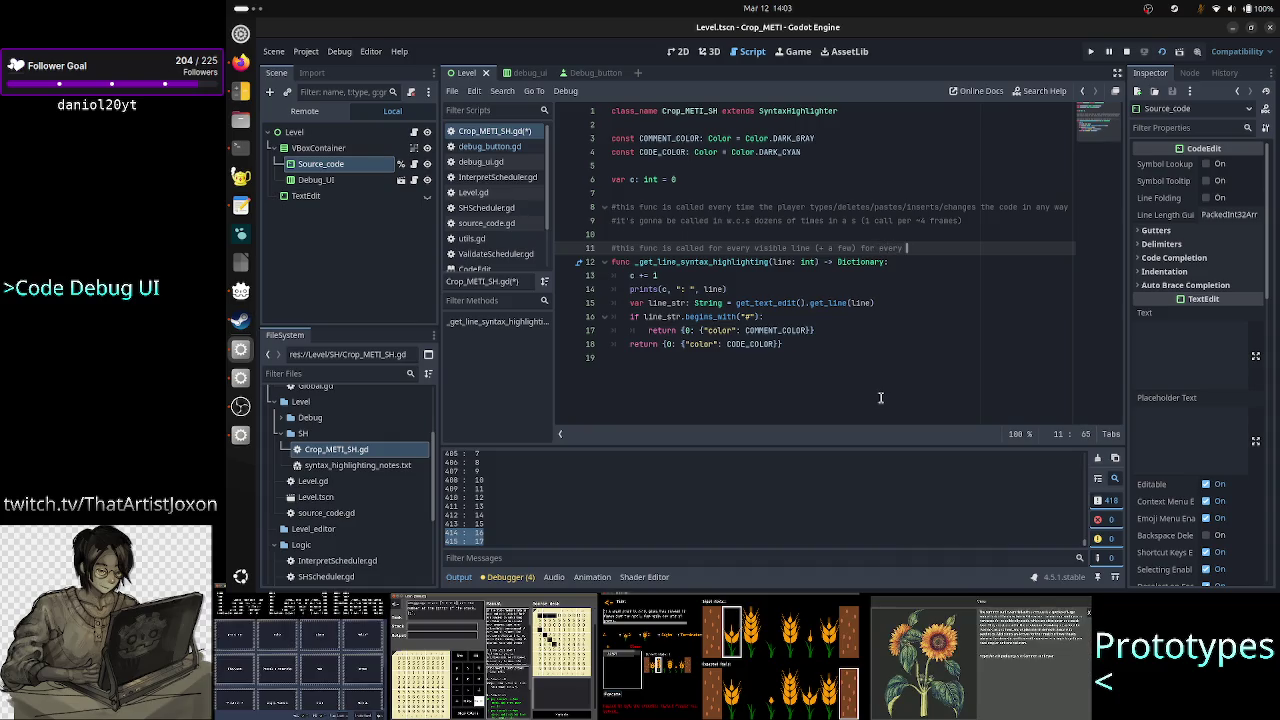
{"action": "type", "text": "t"}
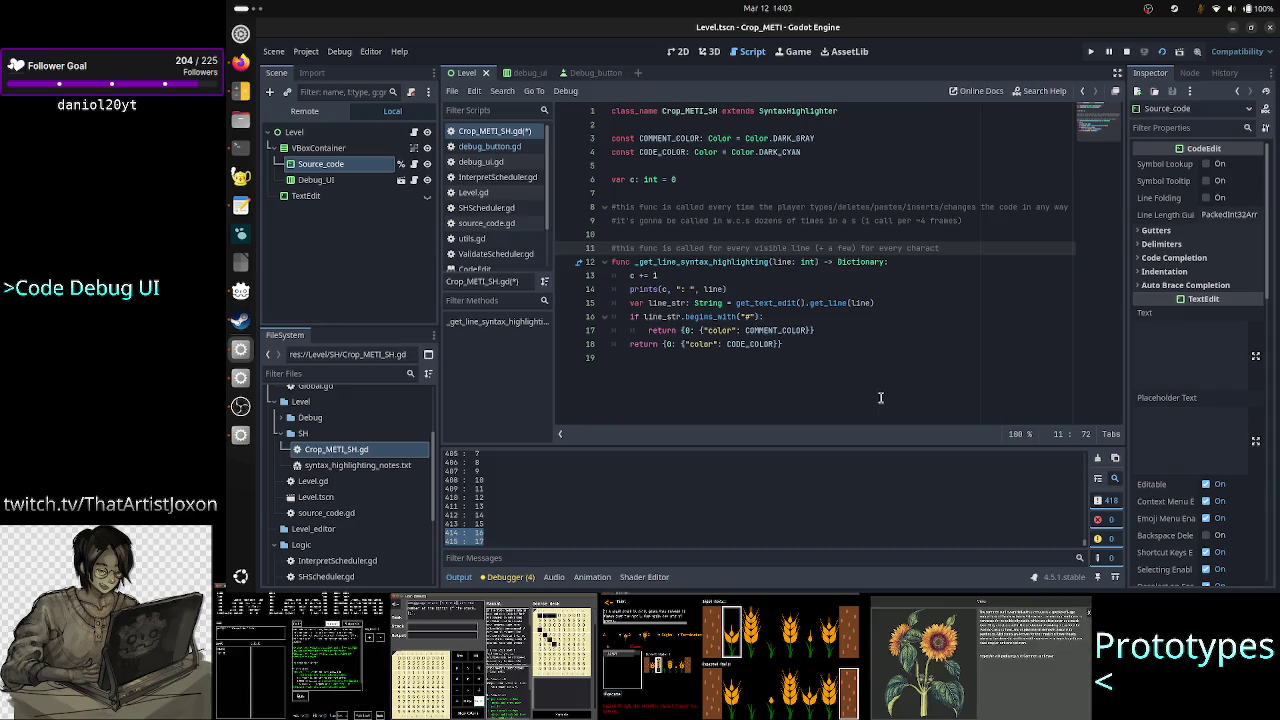
{"action": "key", "text": "BackSpace"}
{"action": "key", "text": "BackSpace"}
{"action": "key", "text": "BackSpace"}
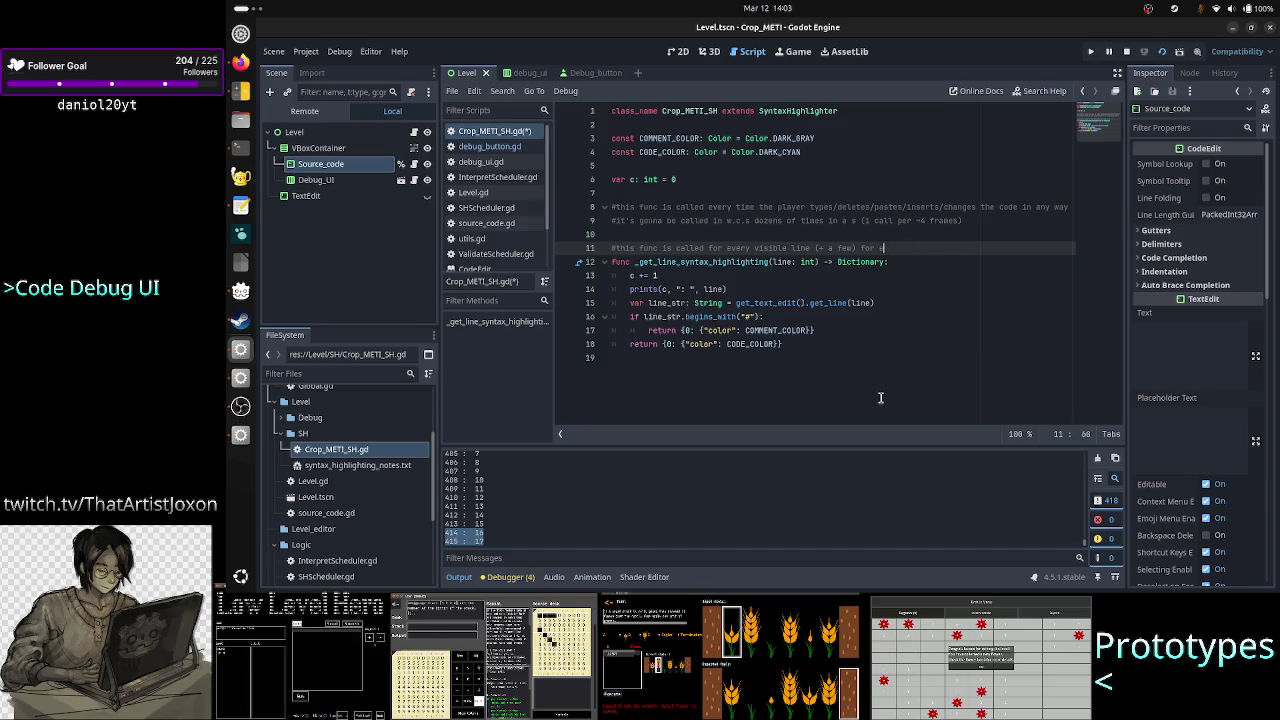
{"action": "type", "text": "any change"}
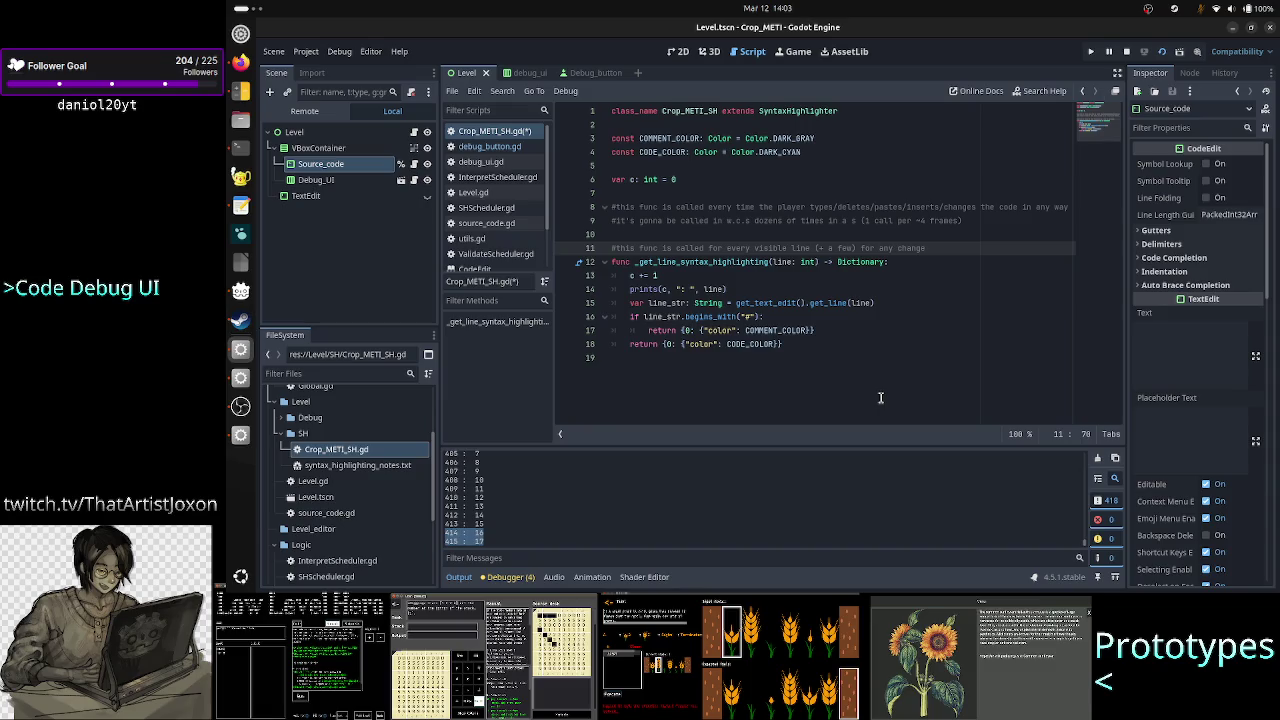
{"action": "type", "text": "especially "}
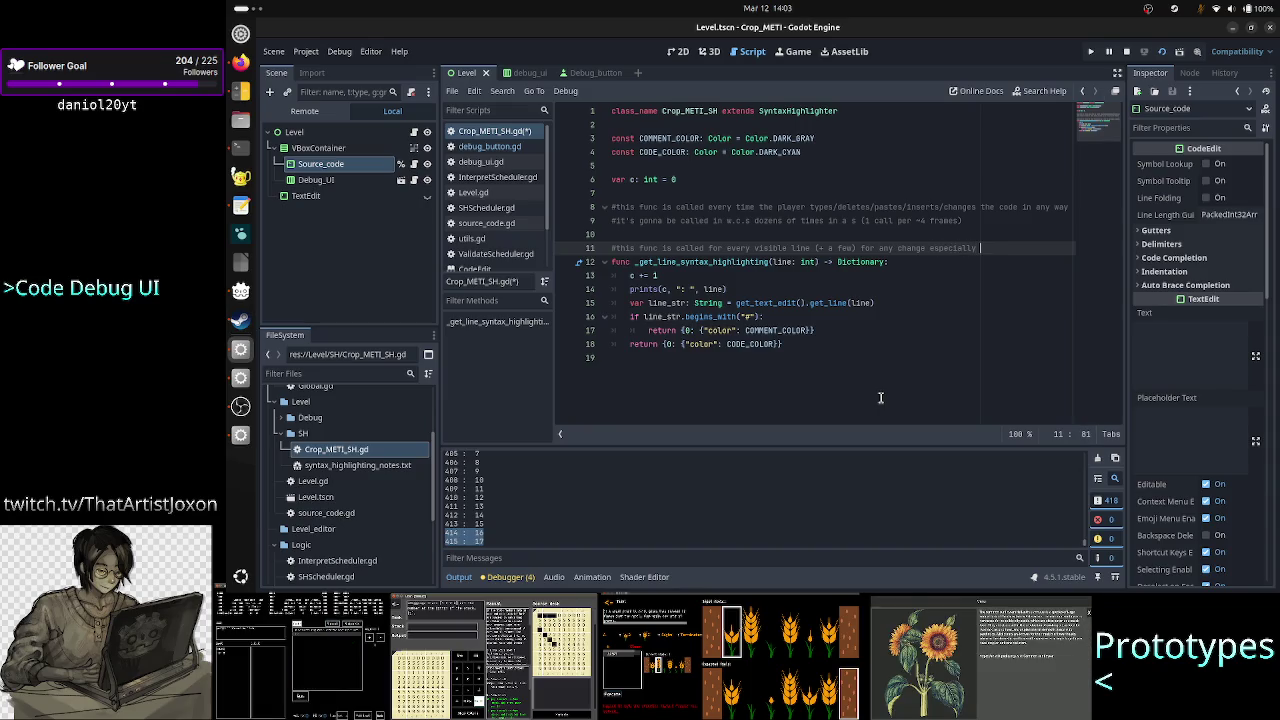
{"action": "type", "text": "a"}
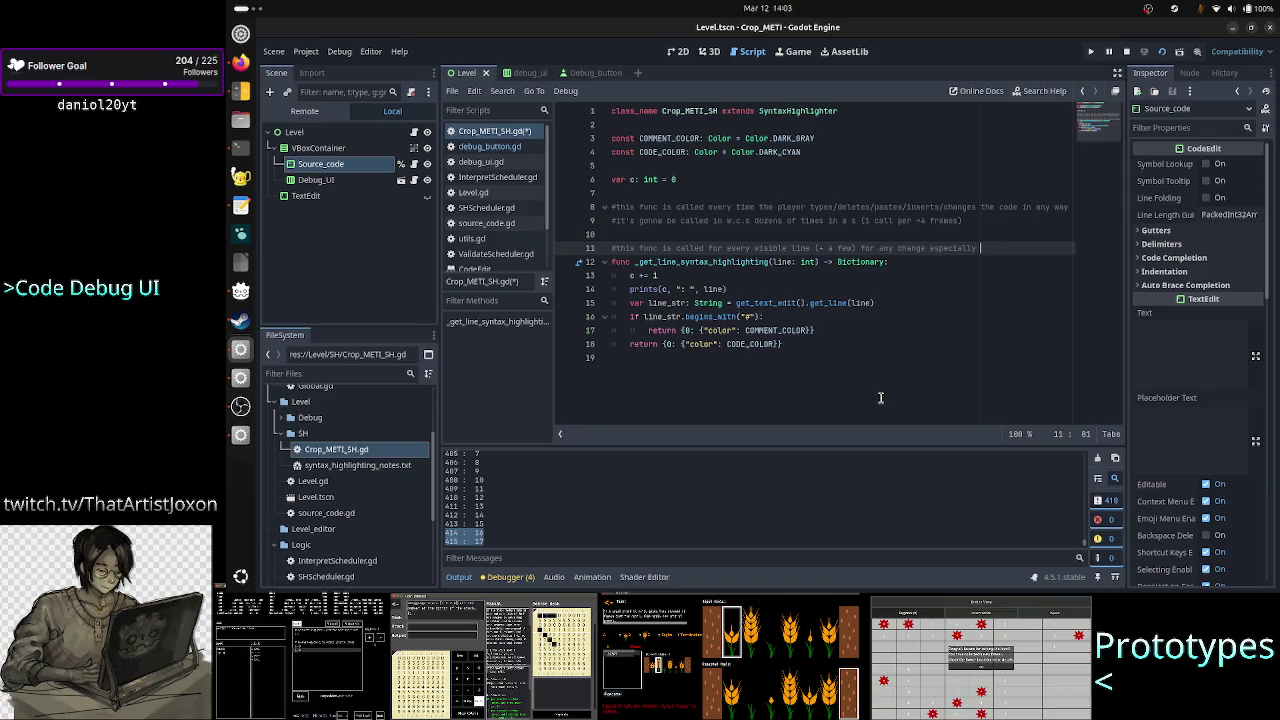
{"action": "type", "text": "t the top "}
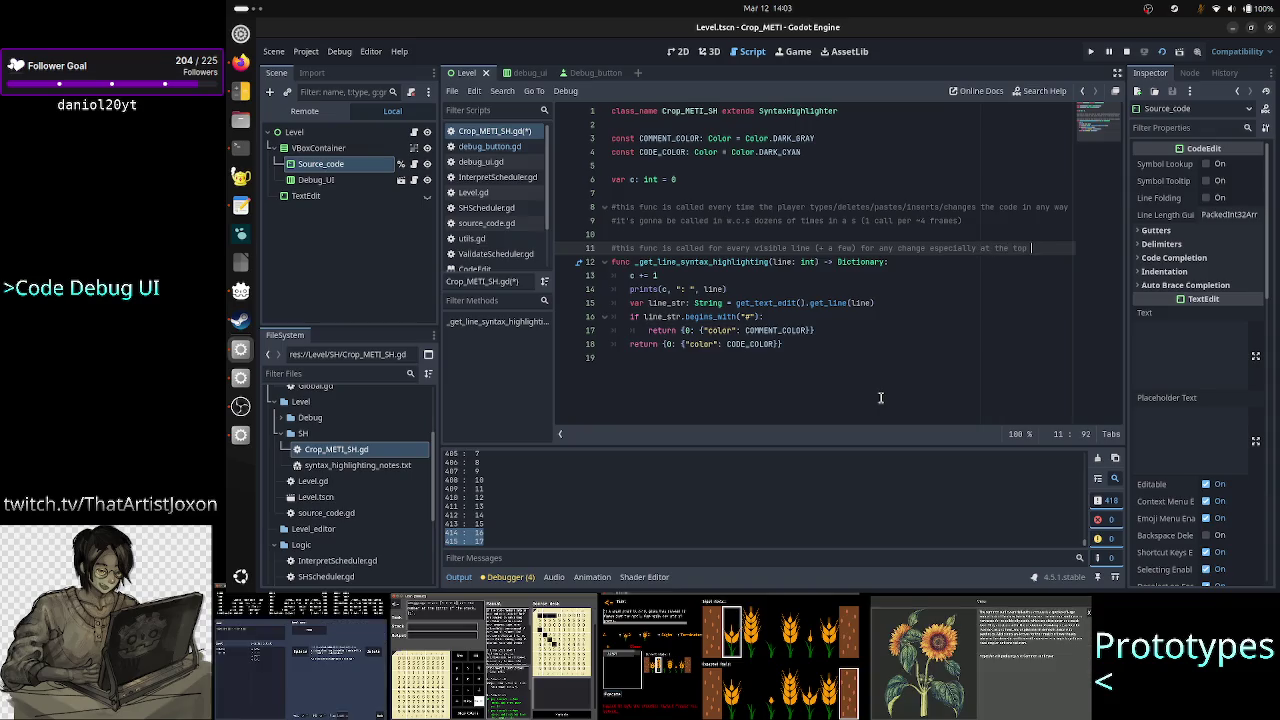
{"action": "type", "text": "of the"}
{"action": "key", "text": "Return"}
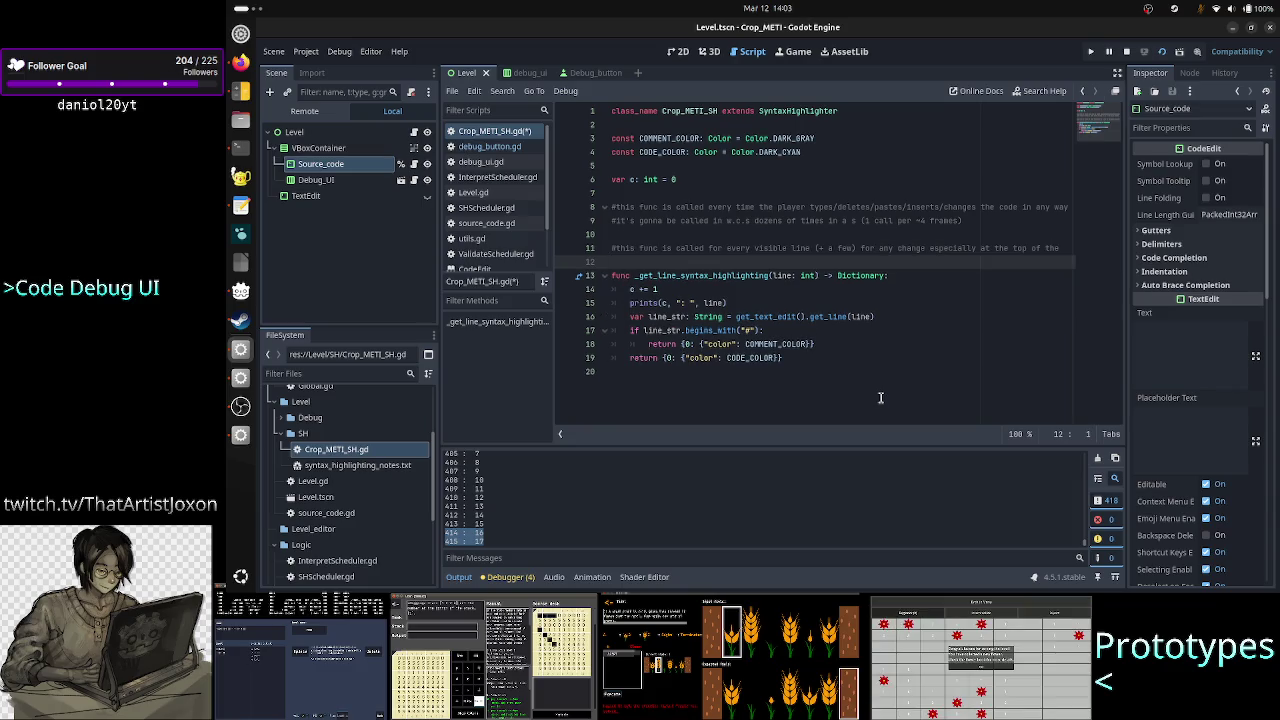
Type 'visible sliding-window' on the new comment line 12
{"action": "type", "text": "#visible win"}
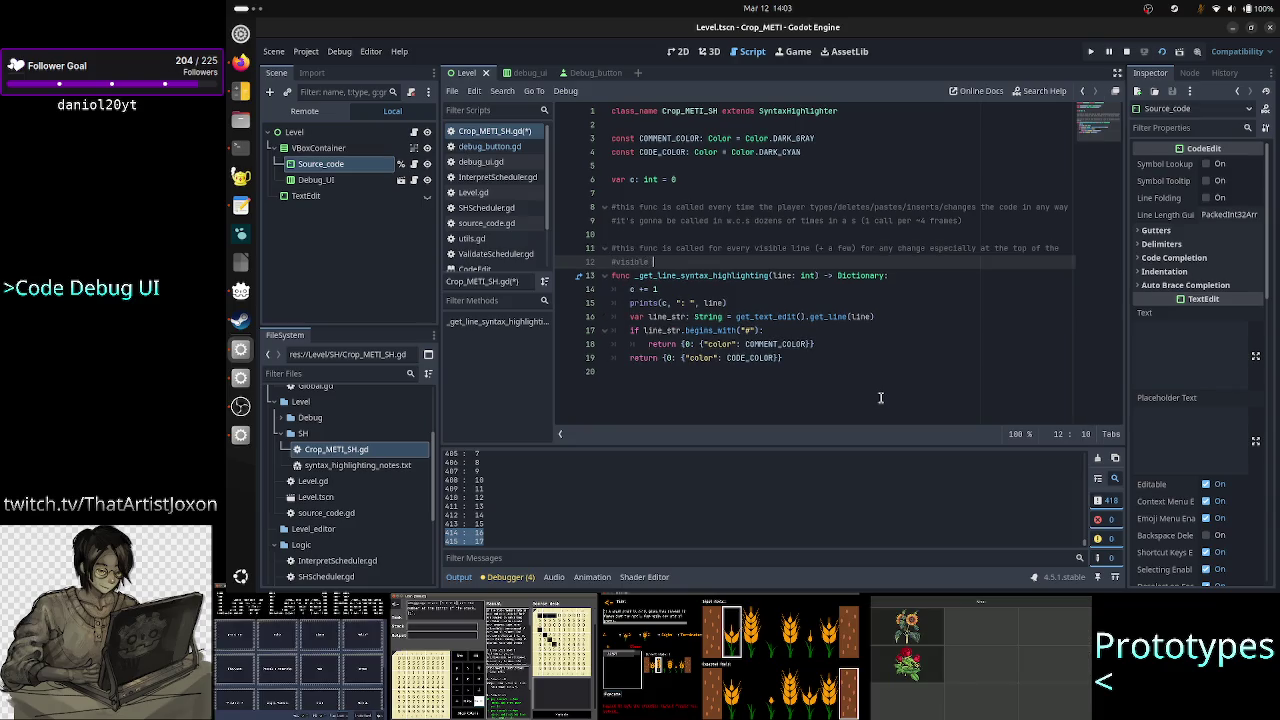
{"action": "type", "text": "dow"}
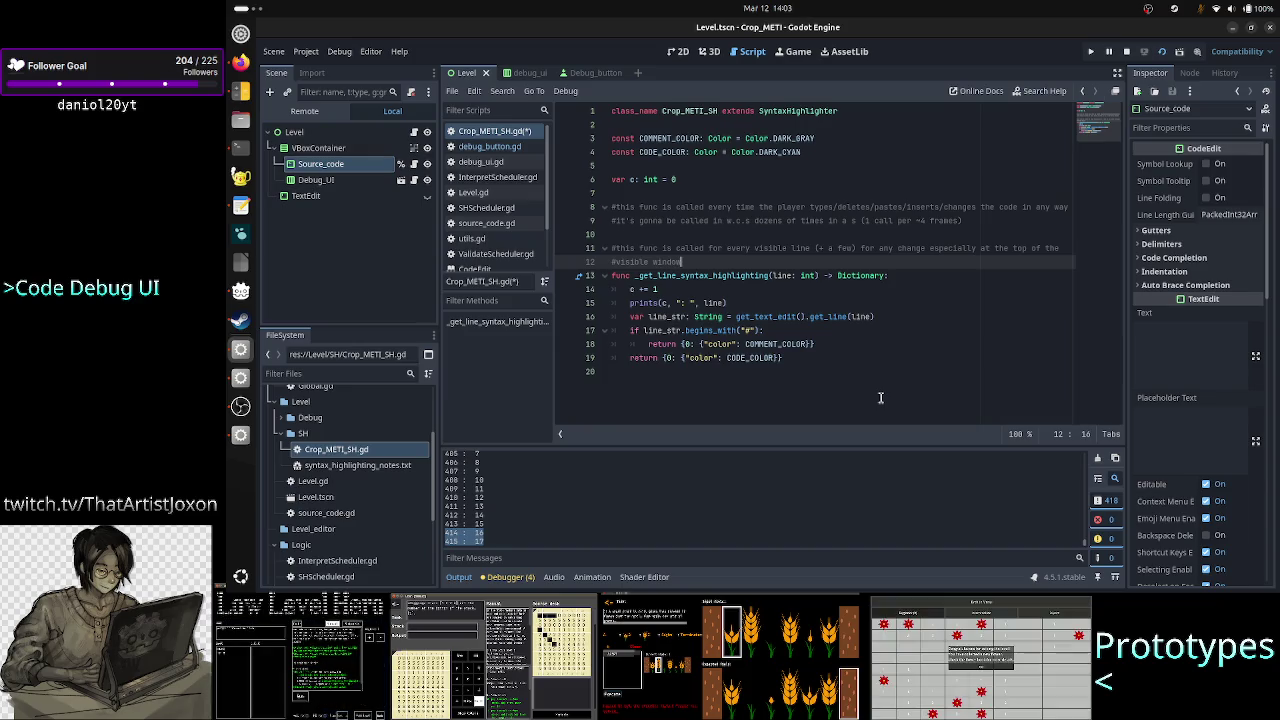
{"action": "key", "text": "Left"}
{"action": "key", "text": "Left"}
{"action": "key", "text": "Left"}
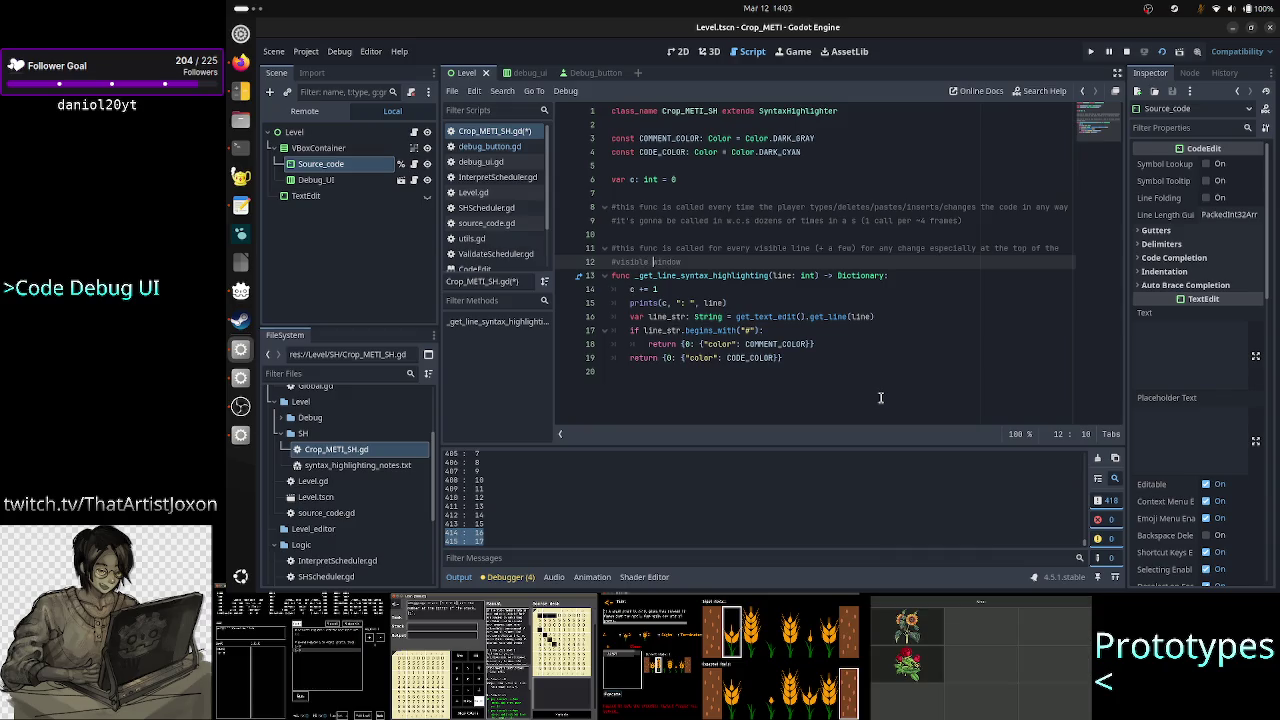
{"action": "key", "text": "Right"}
{"action": "type", "text": "liding-"}
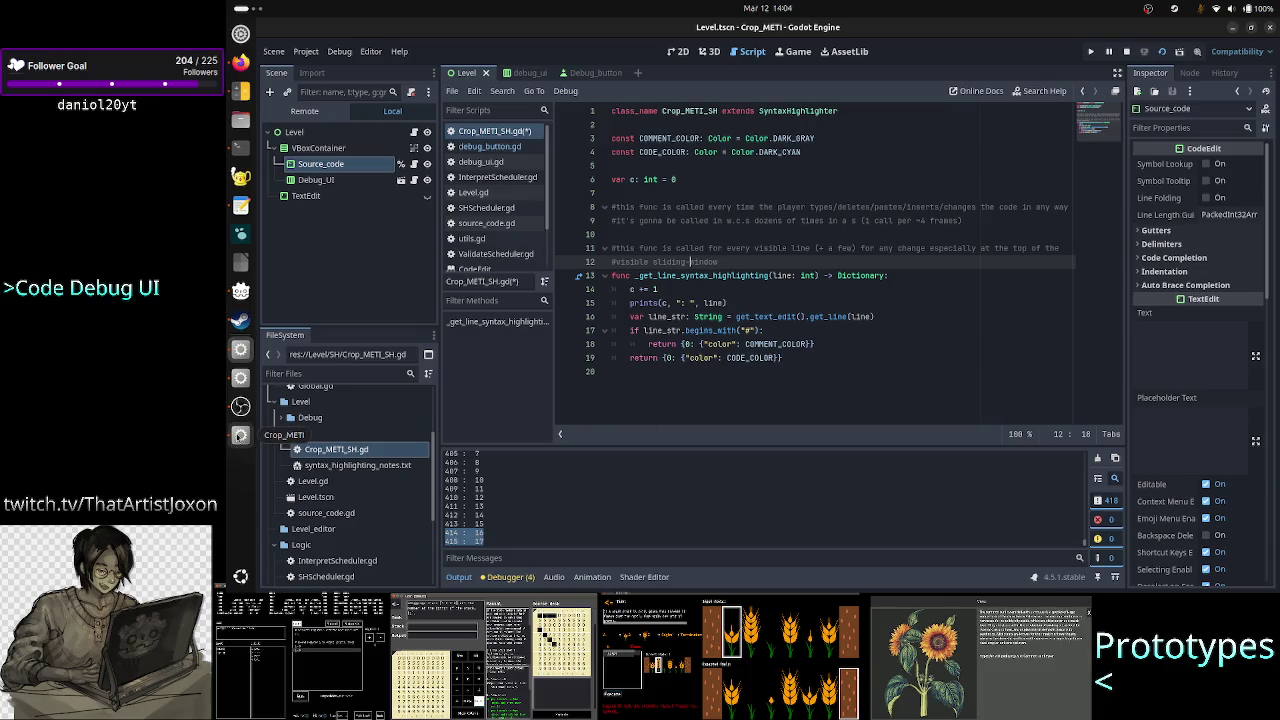
Bring the Crop_METI debug game forward and place the caret at the first A23RT line's end
{"action": "left_click", "coordinate": [240, 435]}
{"action": "left_click", "coordinate": [647, 145]}
{"action": "left_click", "coordinate": [653, 143]}
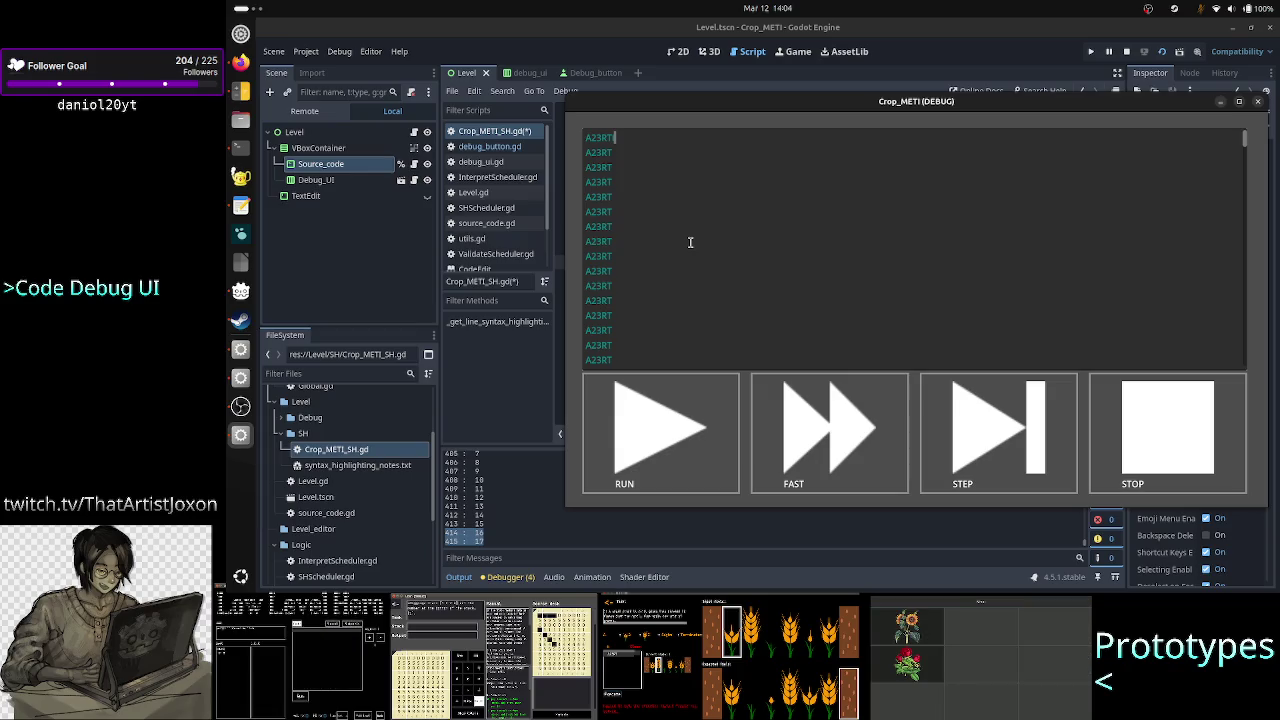
Type 'p' into A23RT lines in the running game to trigger the highlighter
{"action": "type", "text": "p"}
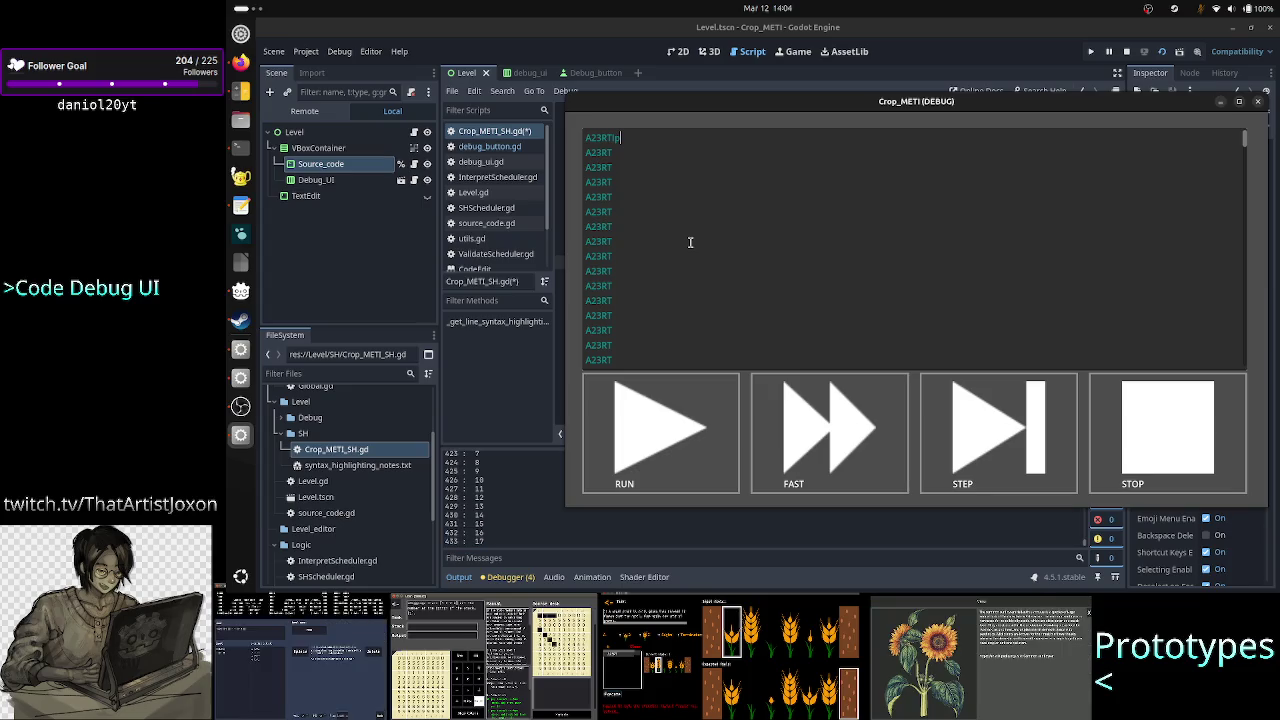
{"action": "left_click", "coordinate": [636, 344]}
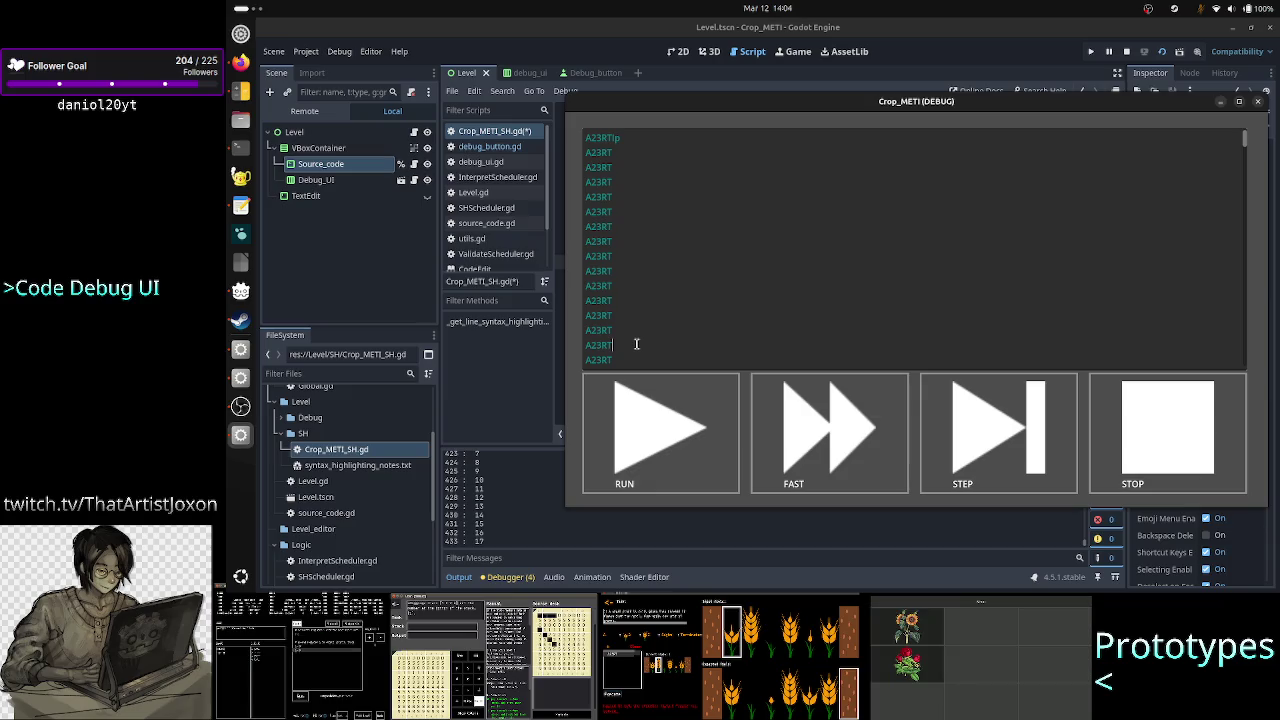
{"action": "type", "text": "p"}
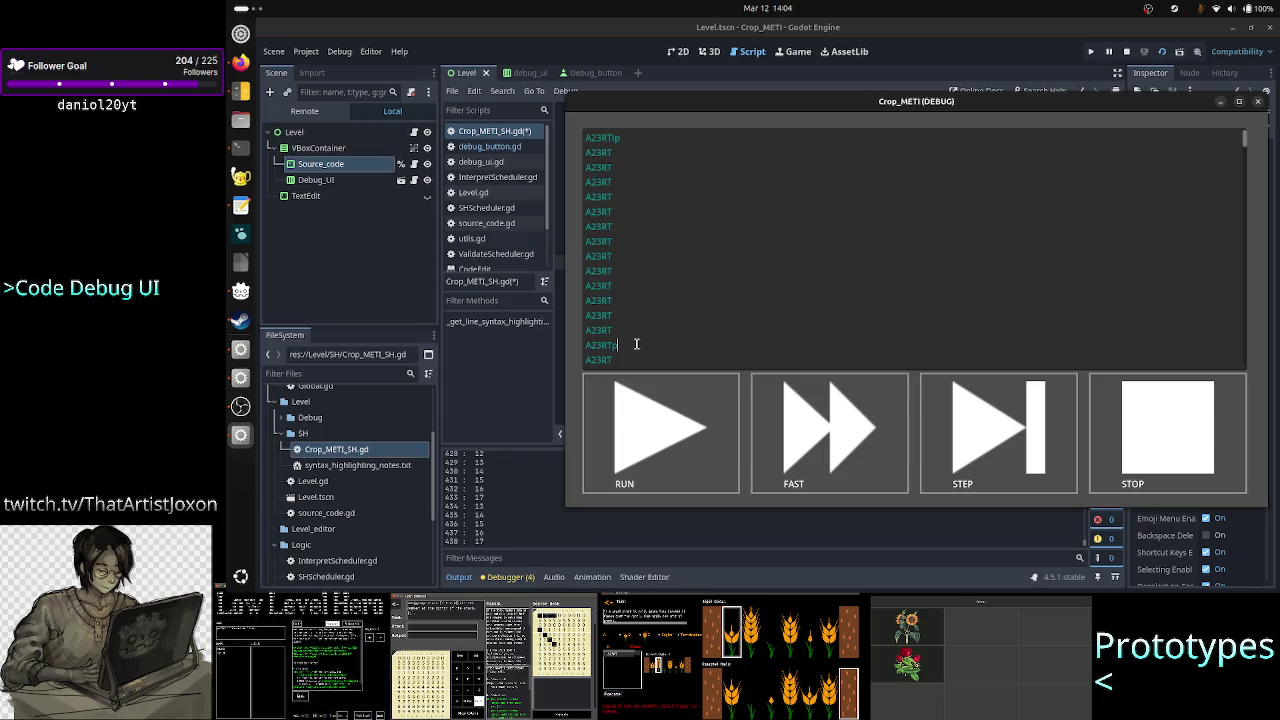
{"action": "type", "text": "p"}
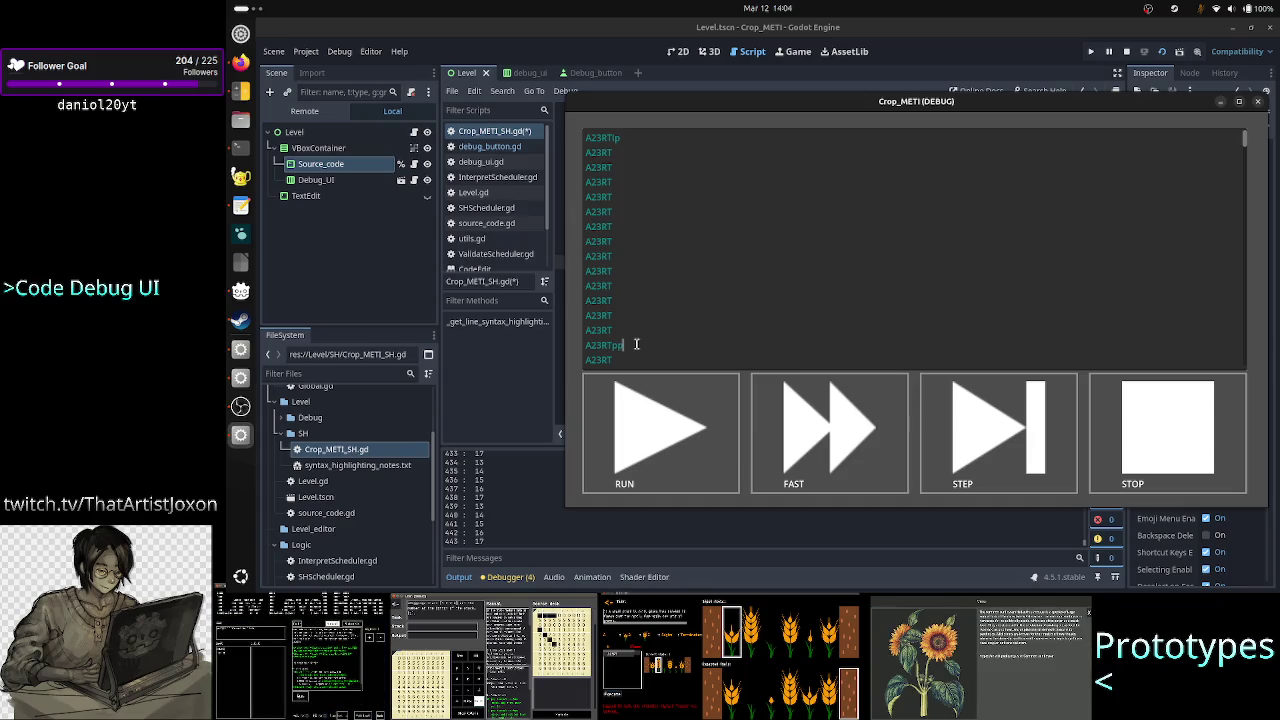
Select the game's first text line, then return to the Crop_METI_SH.gd script editor
{"action": "left_click", "coordinate": [649, 134]}
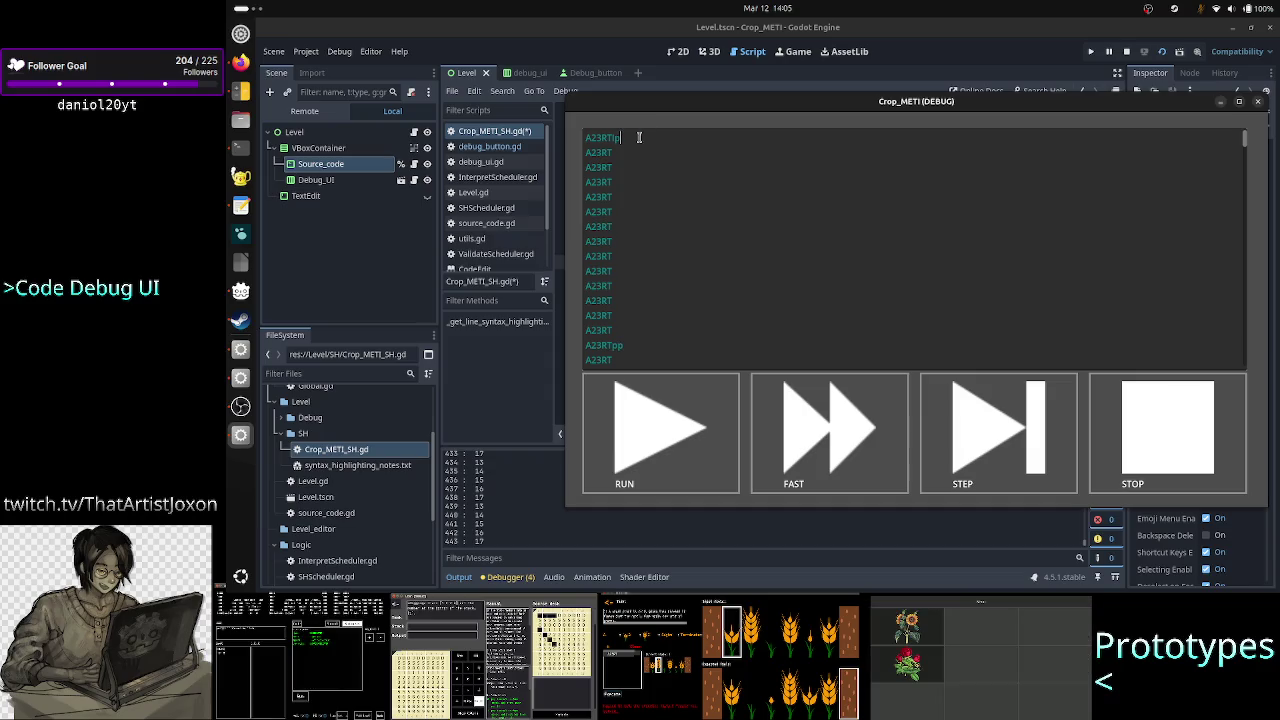
{"action": "left_click_drag", "start_coordinate": [649, 134], "coordinate": [577, 139]}
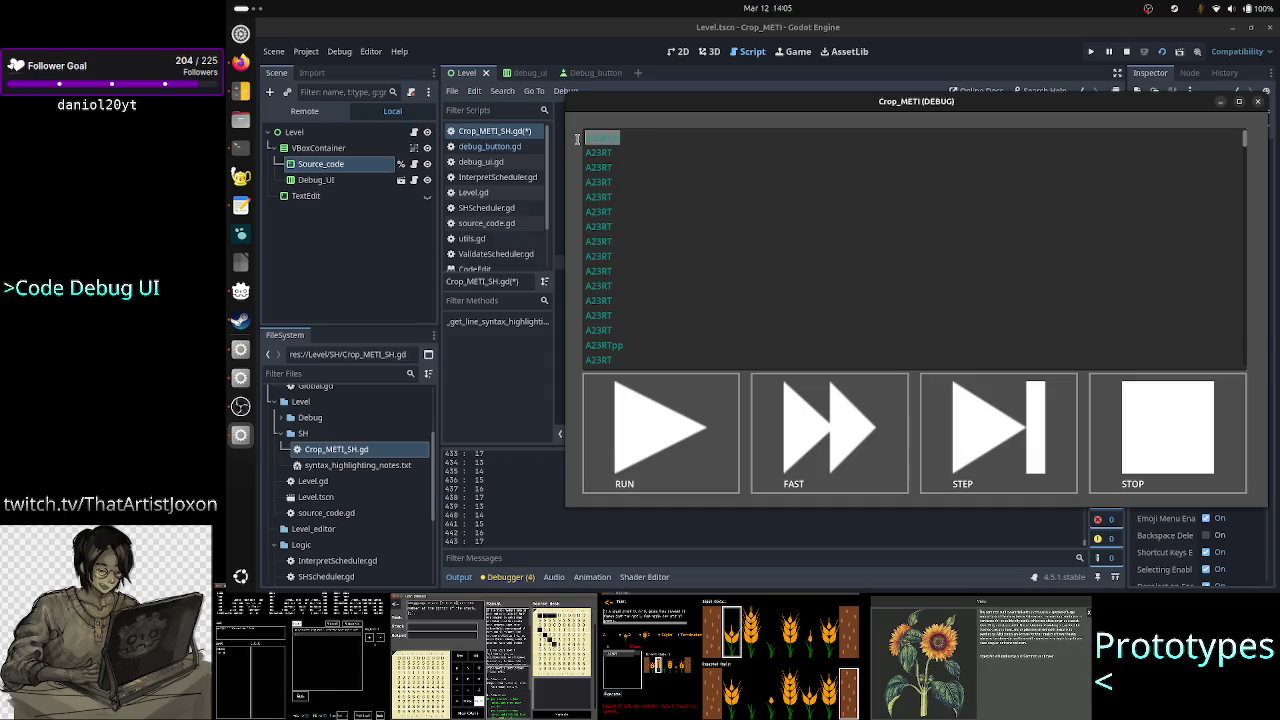
{"action": "left_click_drag", "start_coordinate": [637, 134], "coordinate": [576, 137]}
{"action": "left_click", "coordinate": [636, 147]}
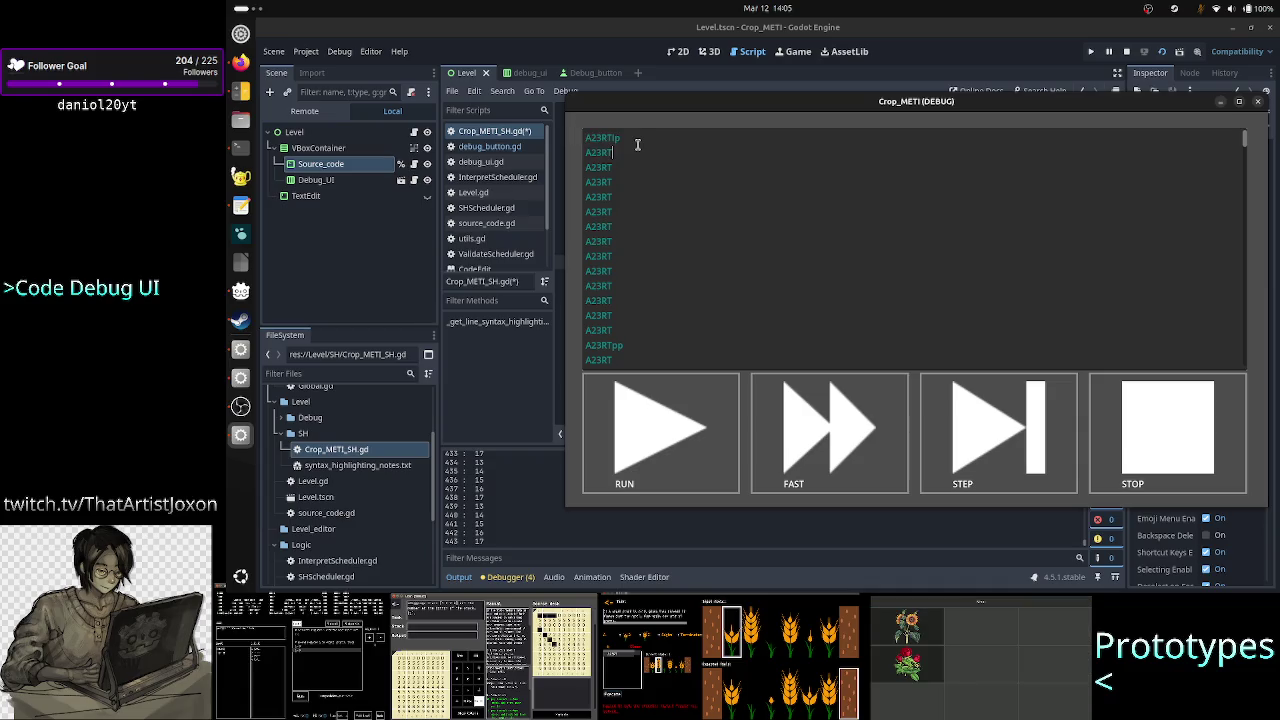
{"action": "left_click", "coordinate": [690, 30]}
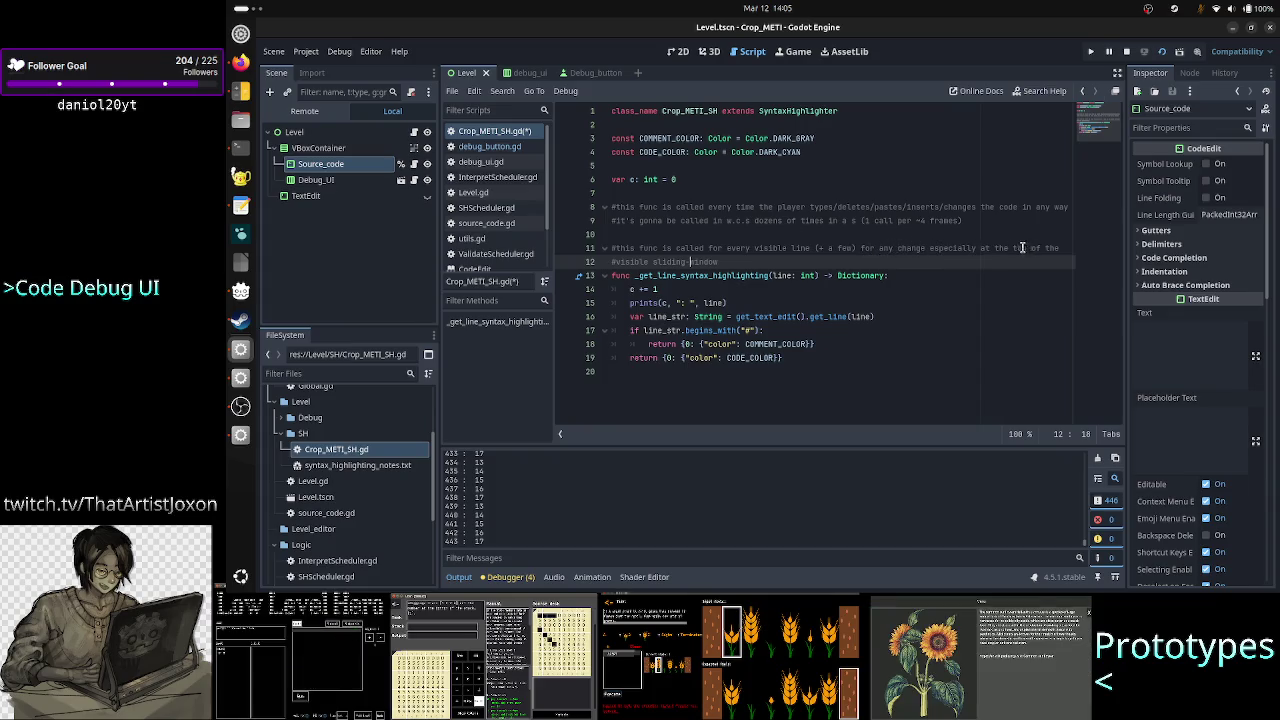
Extend the comment over lines 12–13: font and window size affect total calls per single change
{"action": "left_click", "coordinate": [760, 263]}
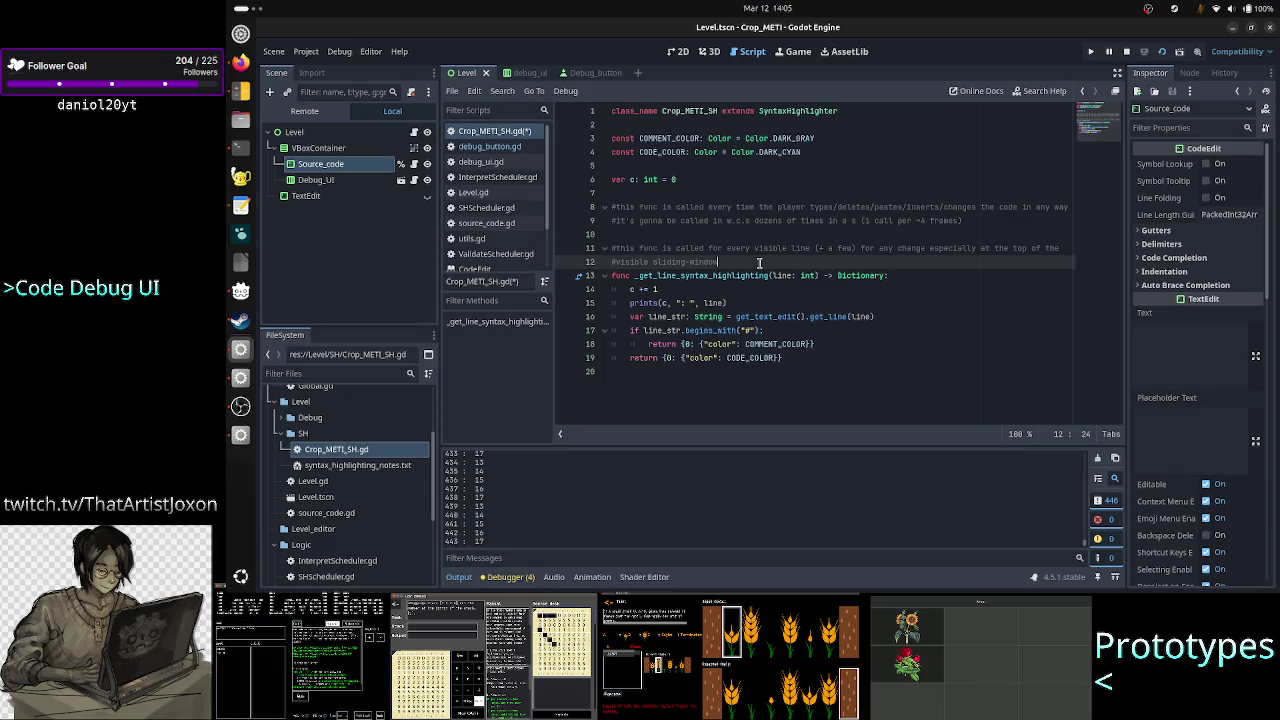
{"action": "type", "text": ". Font size and"}
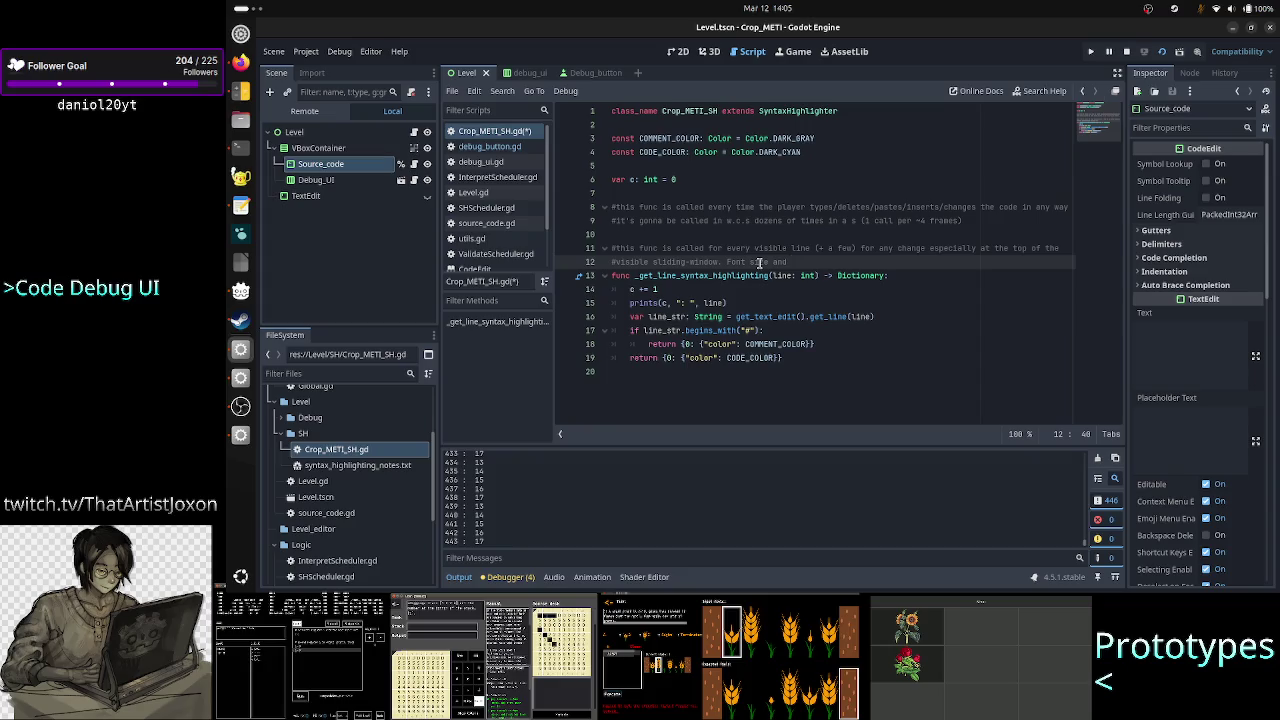
{"action": "type", "text": "window"}
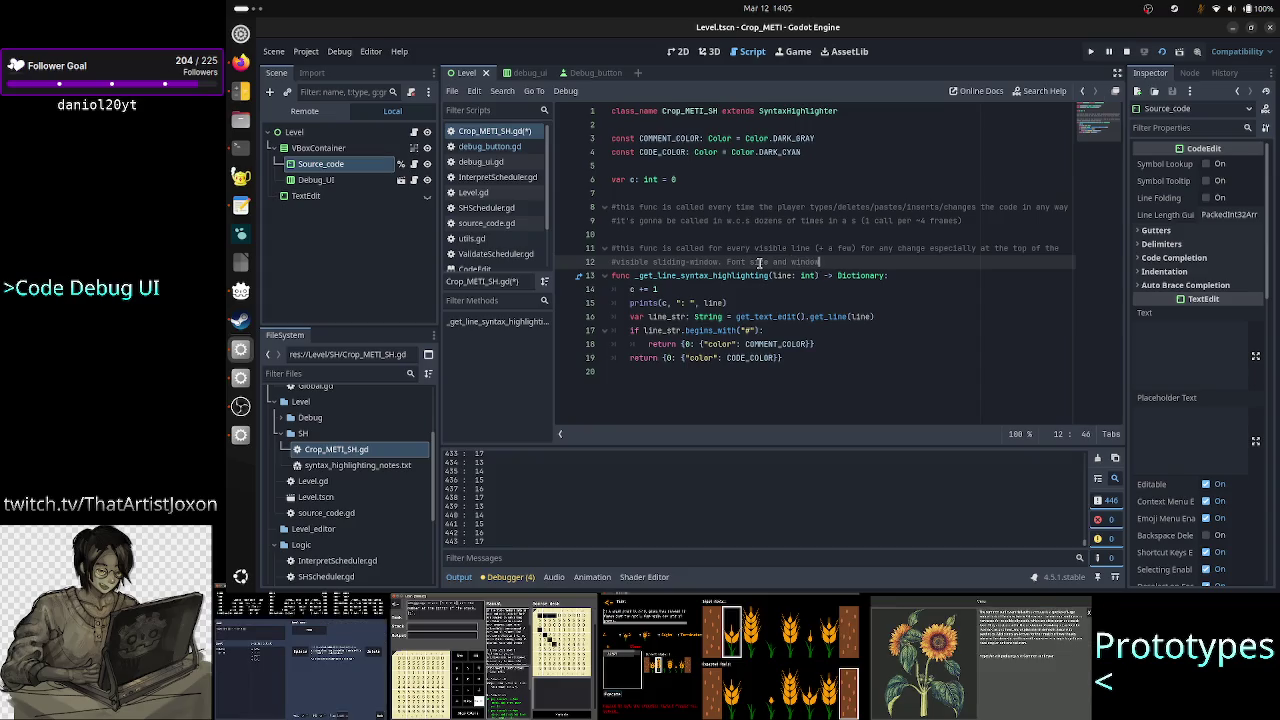
{"action": "type", "text": ".size"}
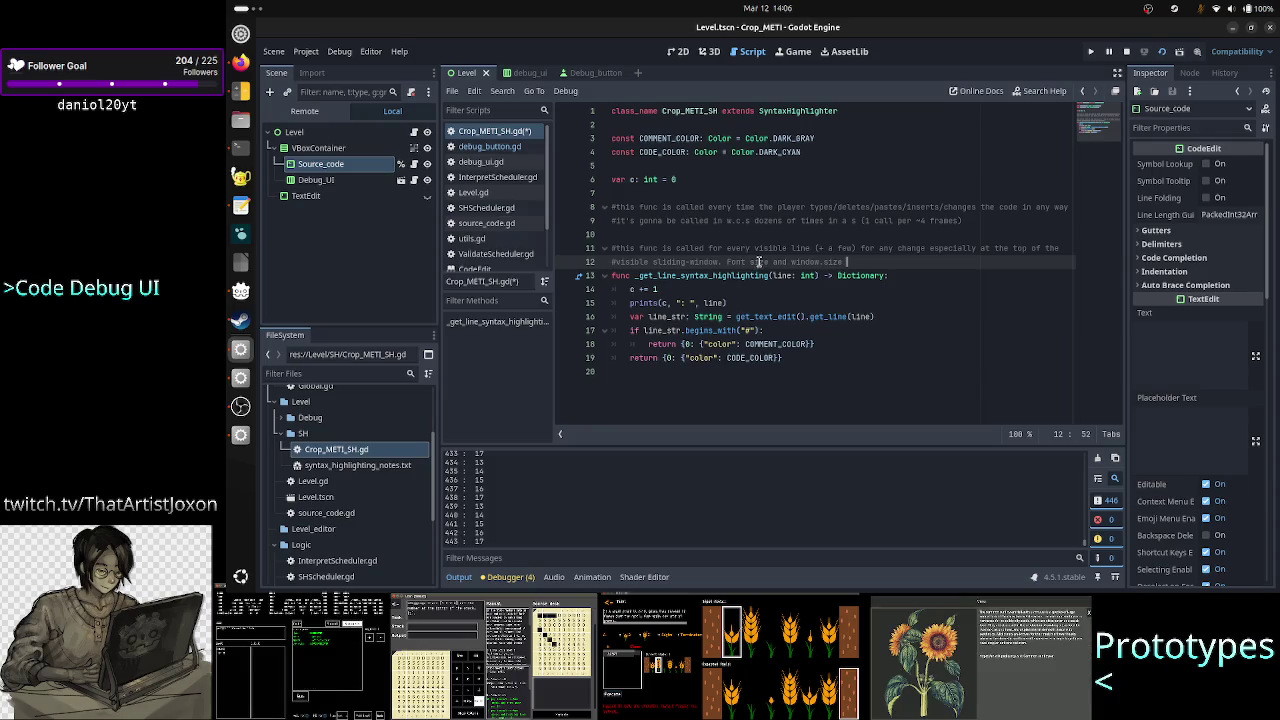
{"action": "type", "text": " cffects ho"}
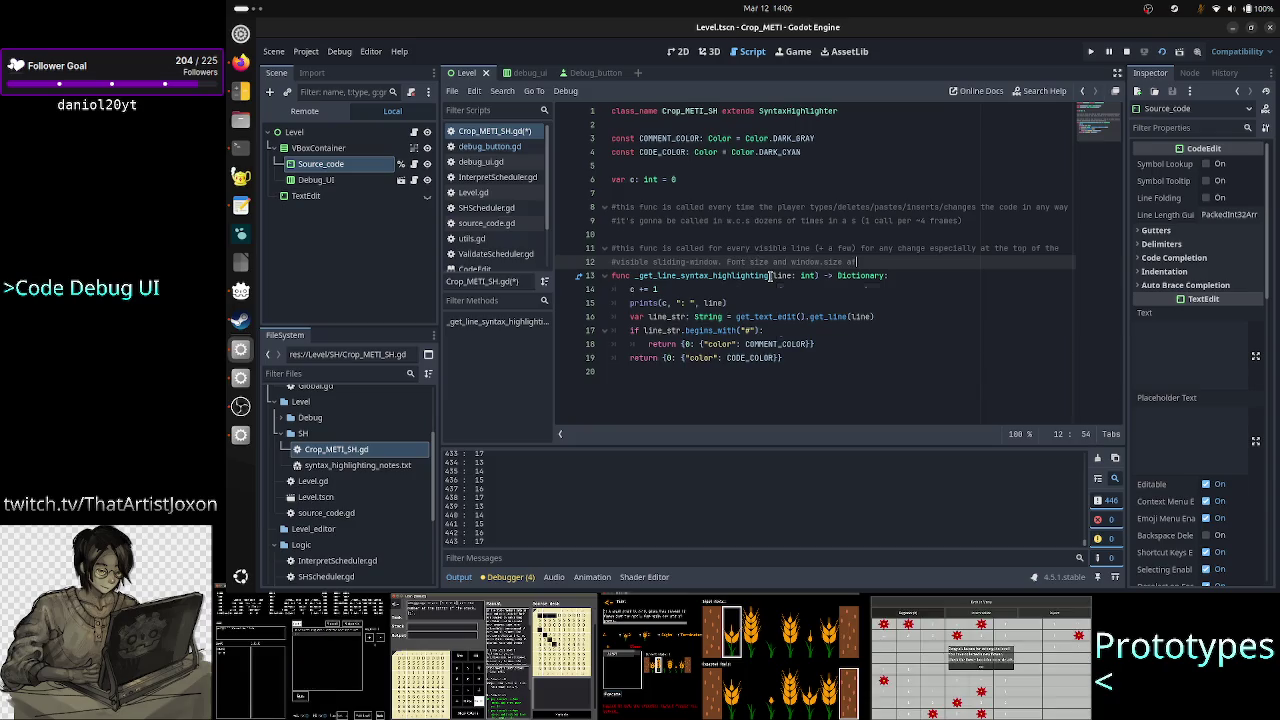
{"action": "type", "text": "w ma"}
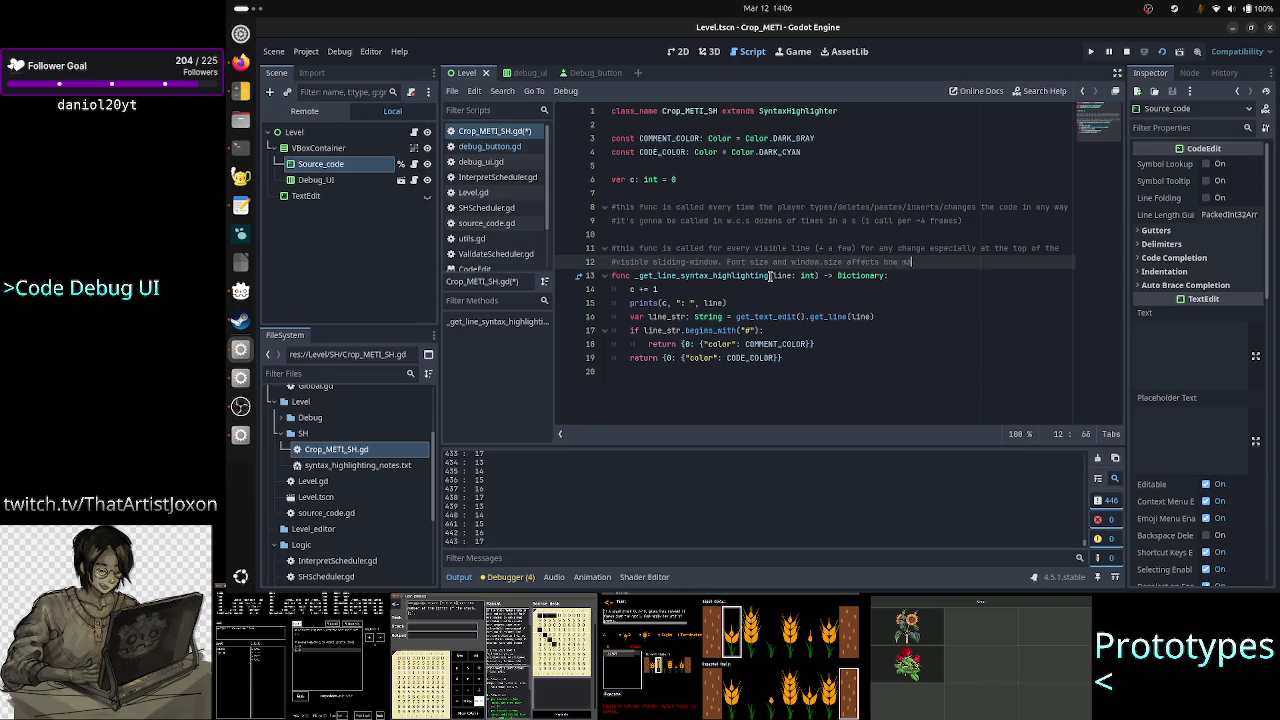
{"action": "type", "text": "ny lines are visible,"}
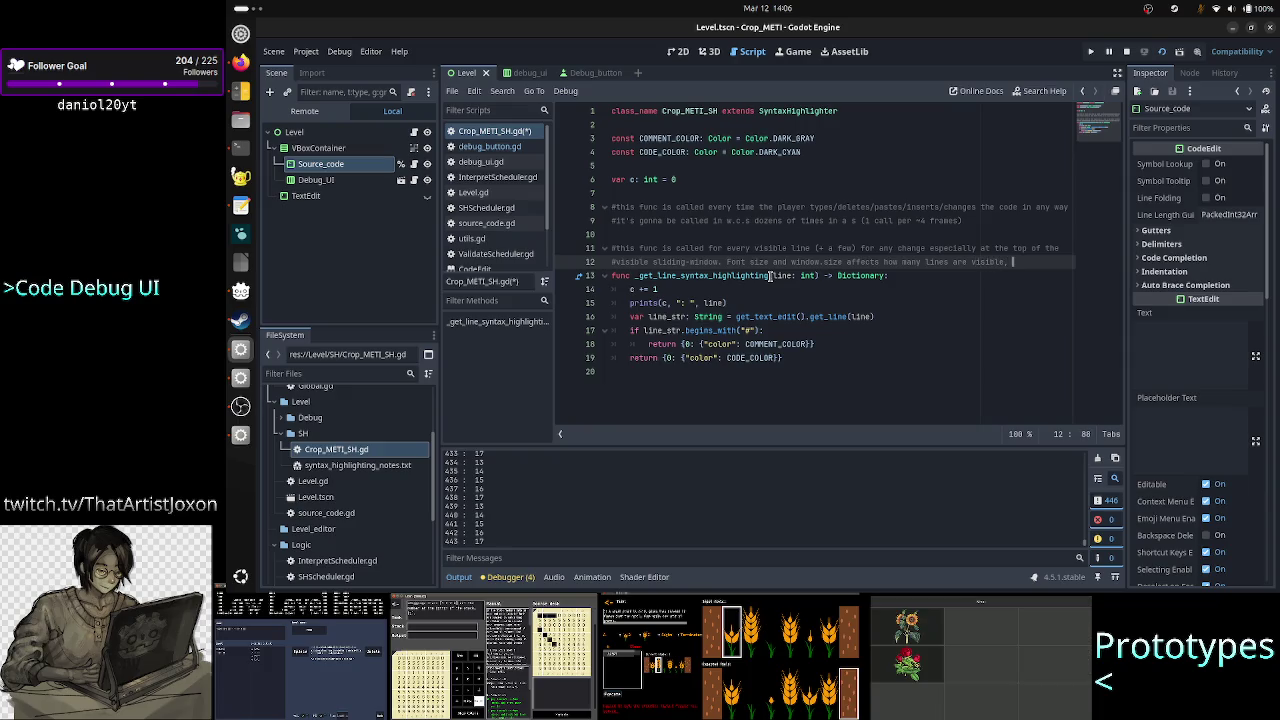
{"action": "type", "text": " which in"}
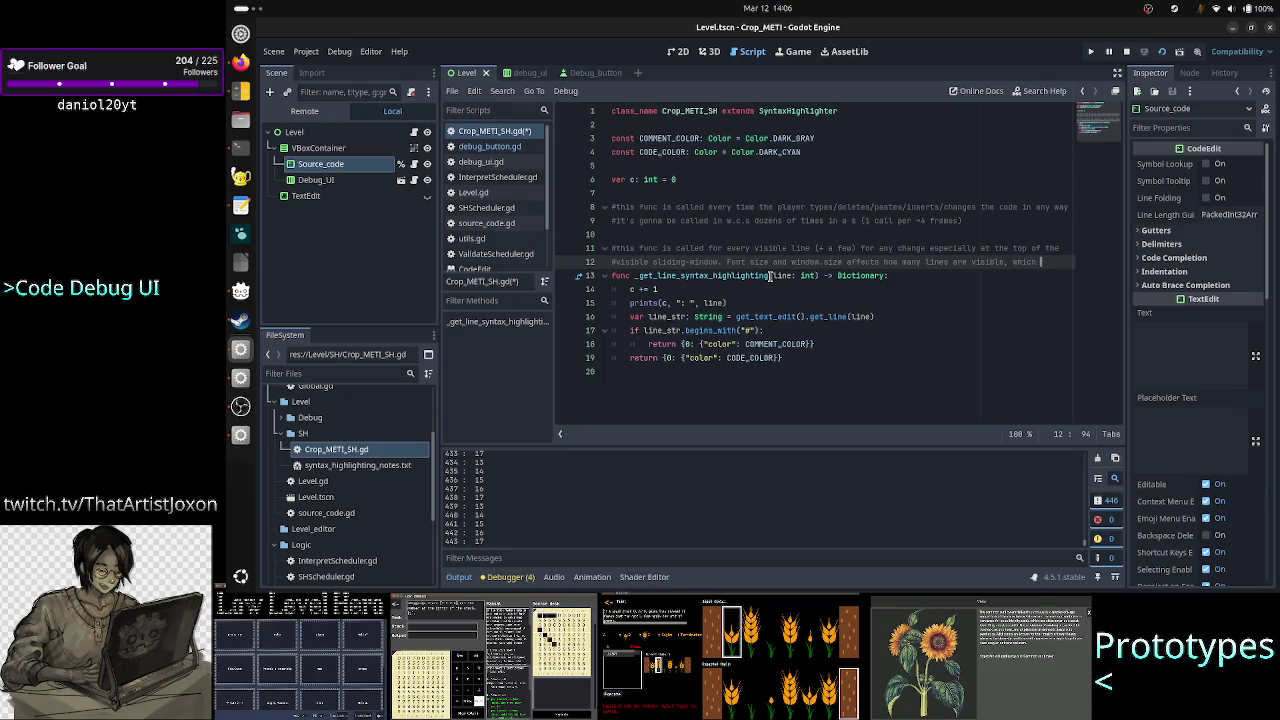
{"action": "key", "text": "Return"}
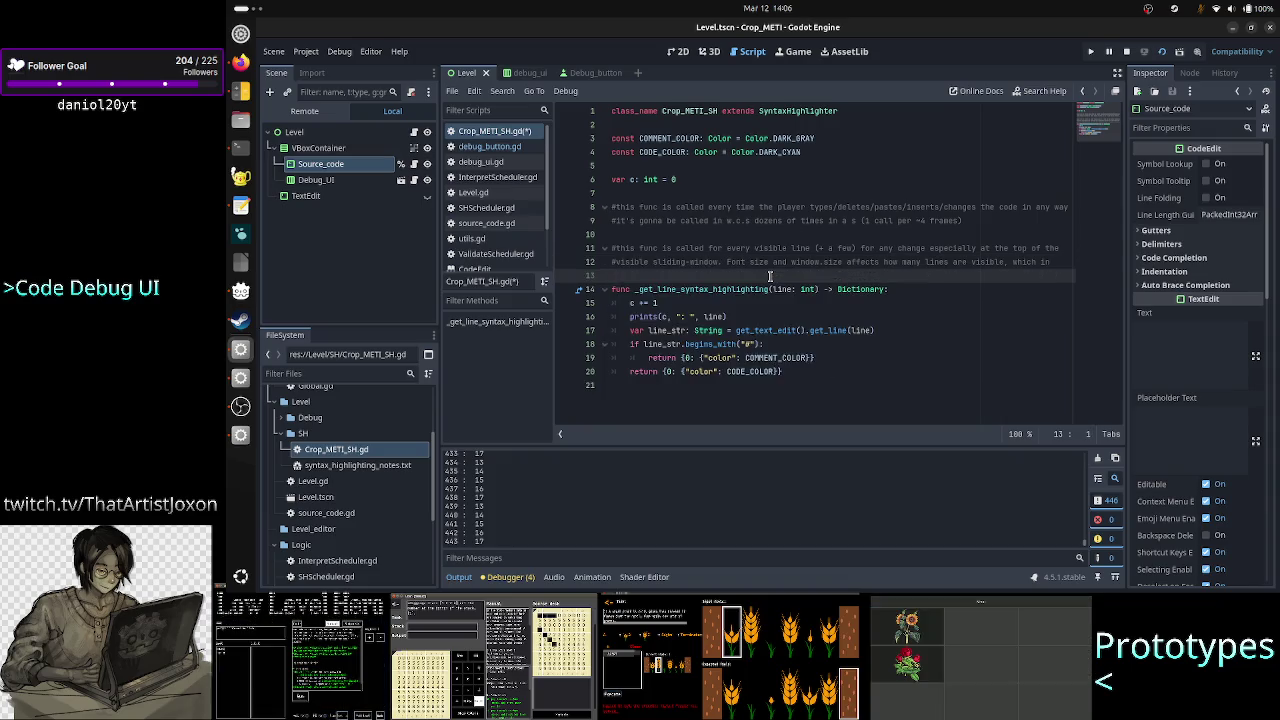
{"action": "type", "text": "#turn"}
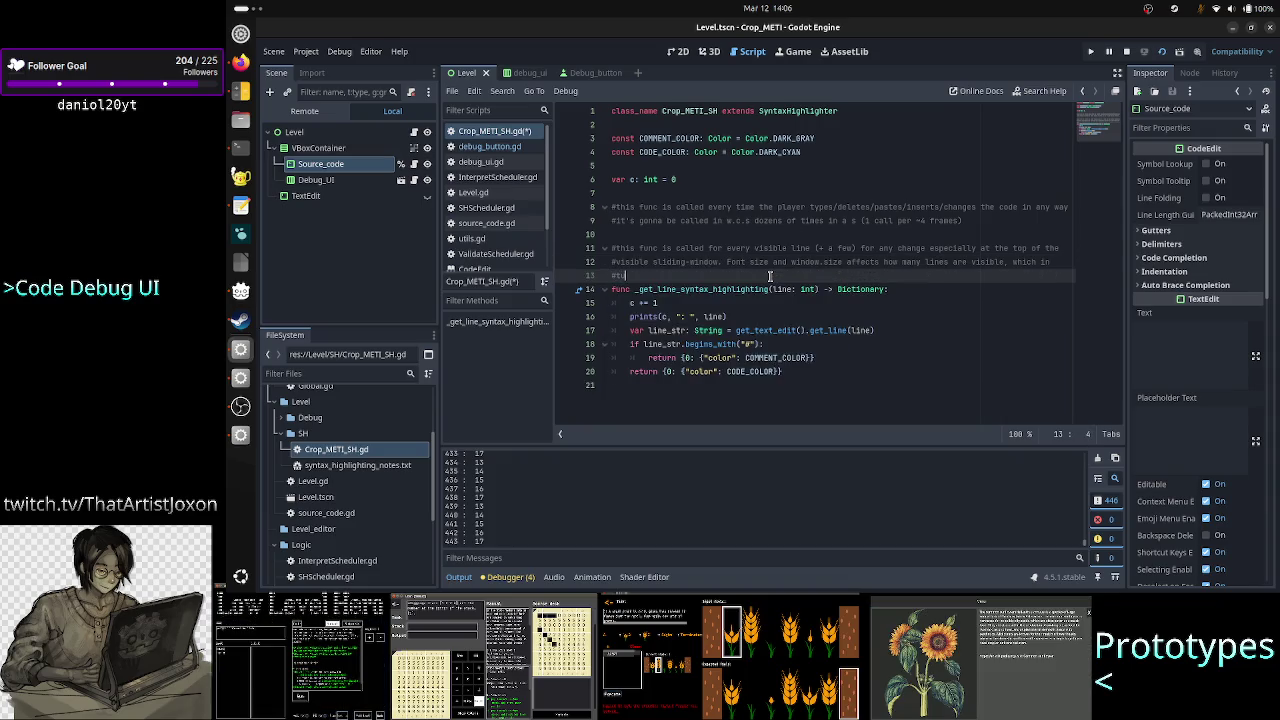
{"action": "key", "text": "BackSpace"}
{"action": "type", "text": "s affects "}
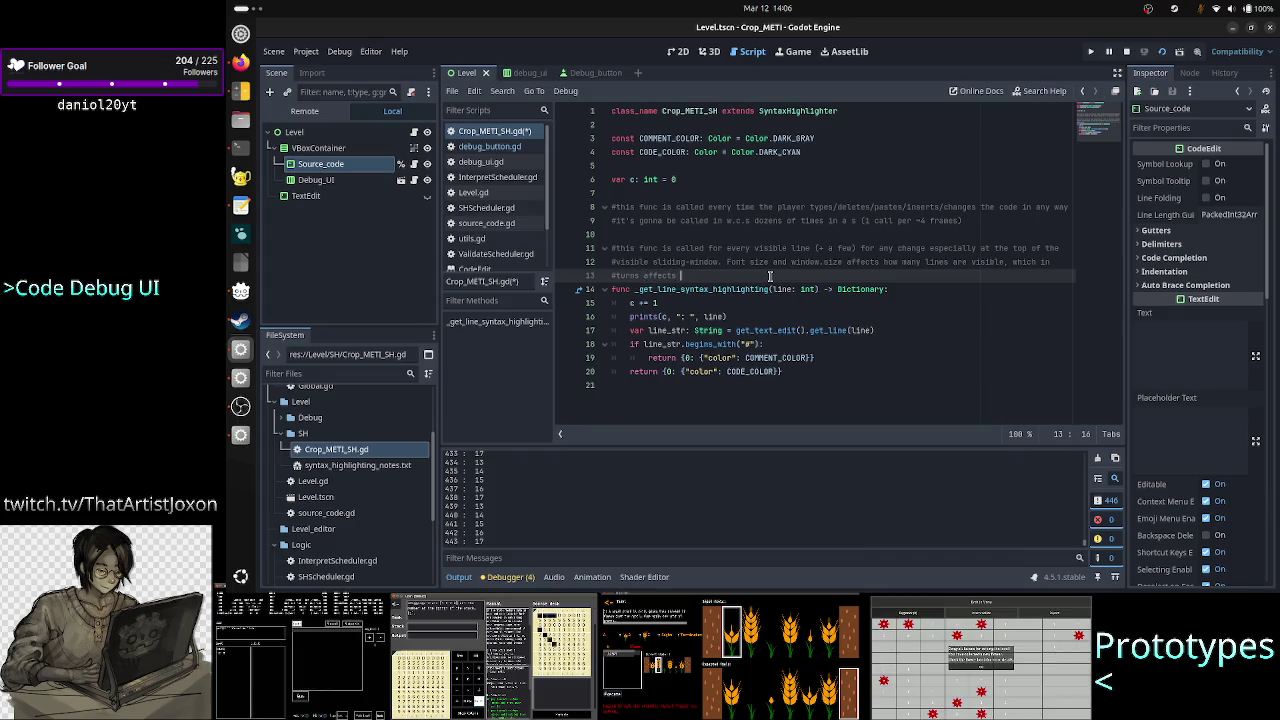
{"action": "type", "text": "the w.c.s"}
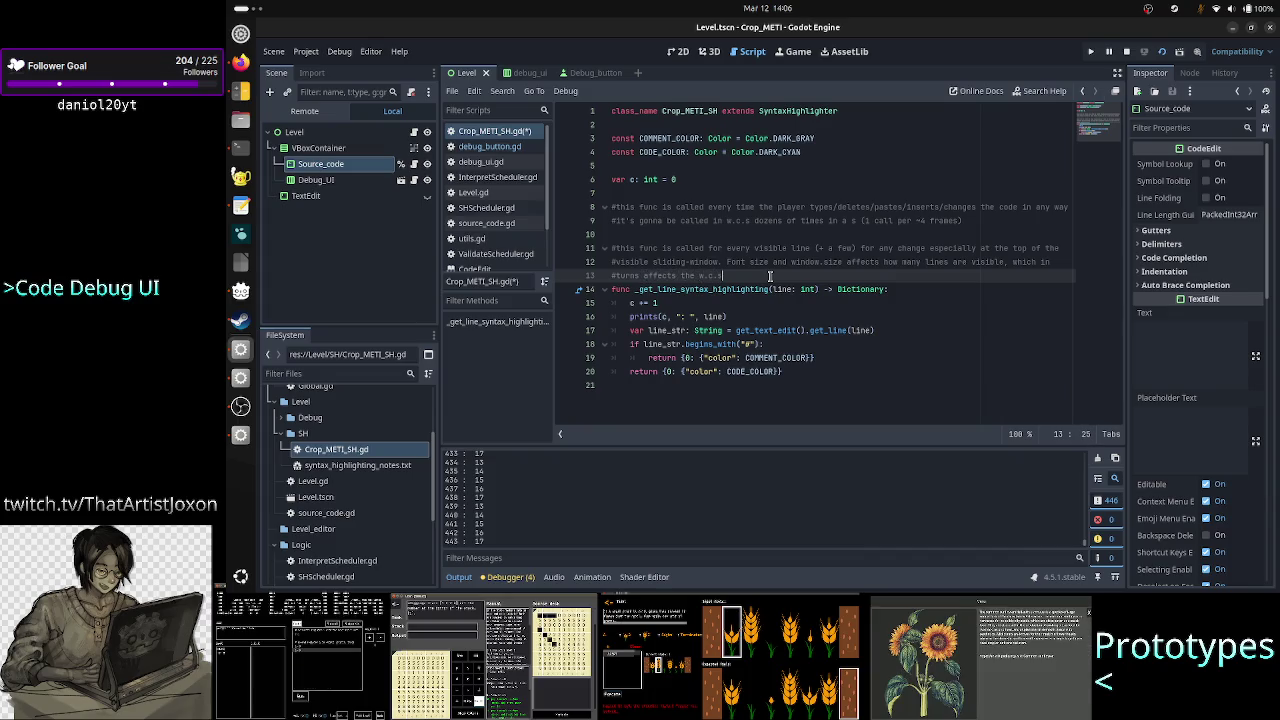
{"action": "type", "text": " of total cells f"}
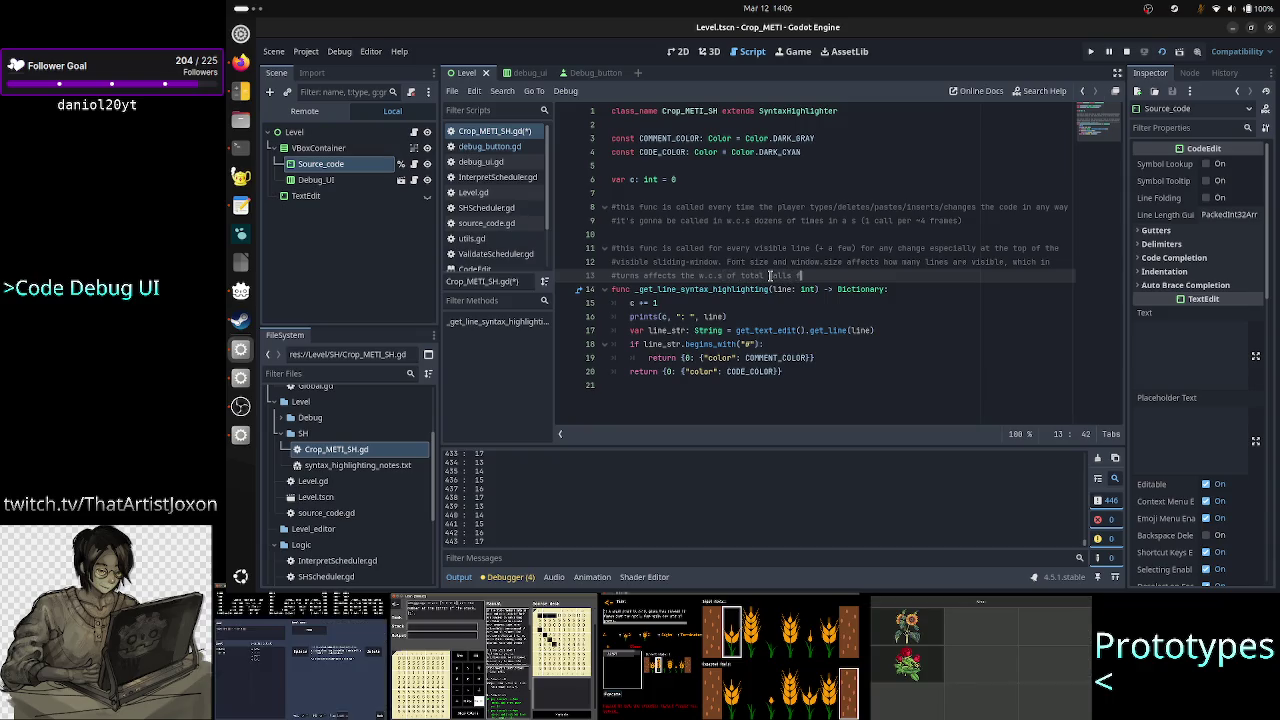
{"action": "type", "text": "or one single chage"}
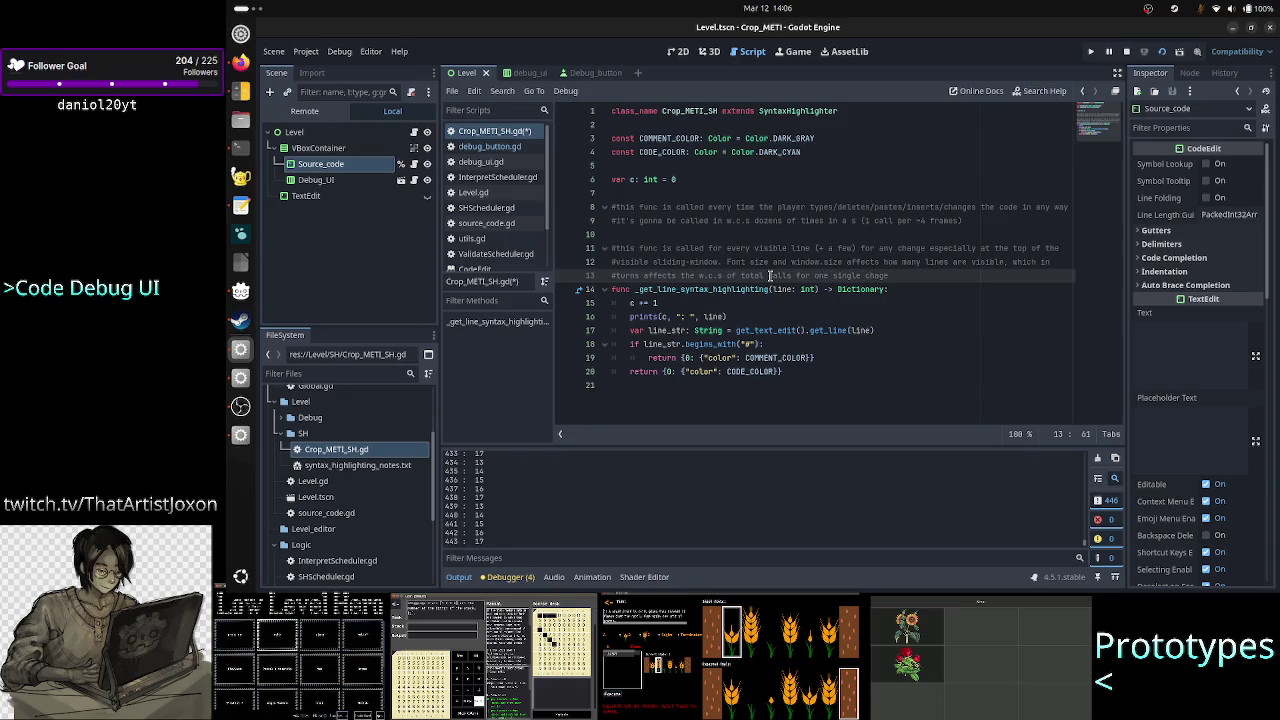
{"action": "key", "text": "BackSpace"}
{"action": "key", "text": "BackSpace"}
{"action": "type", "text": "nge"}
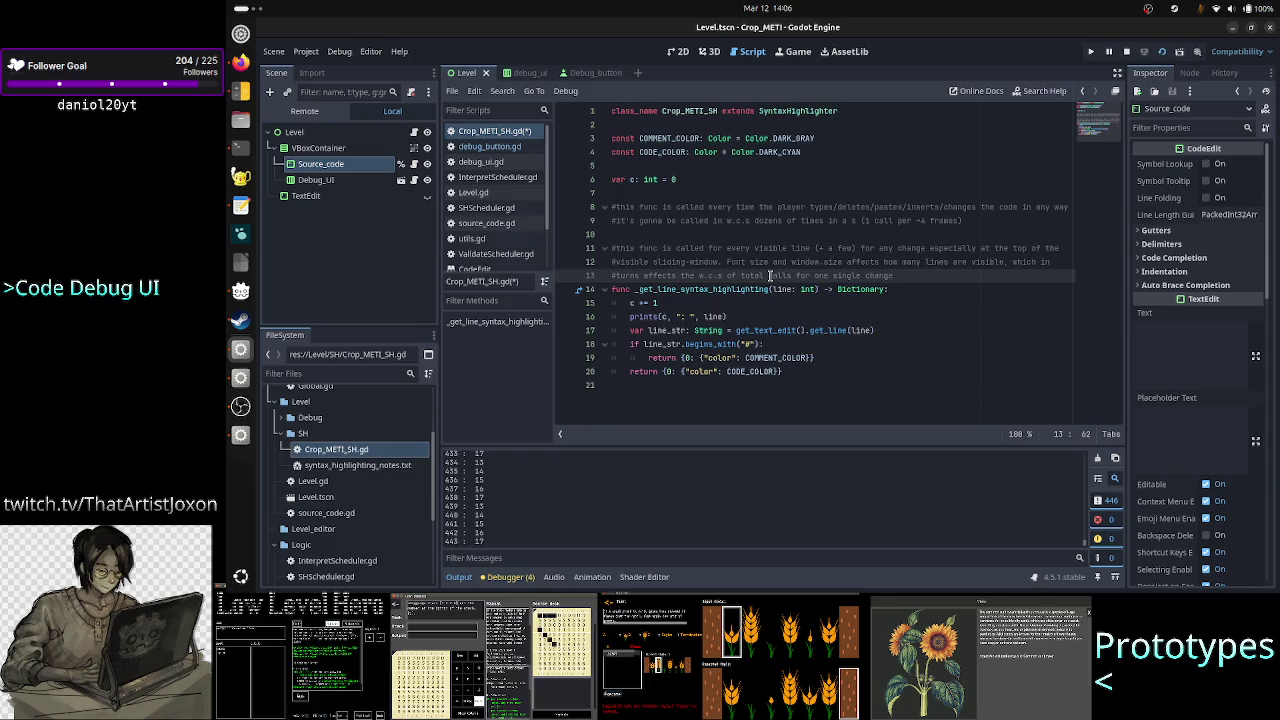
Save Crop_METI_SH.gd and delete the old per-change comment on lines 8–10
{"action": "key", "text": "ctrl+s"}
{"action": "left_click", "coordinate": [690, 207]}
{"action": "key", "text": "Home"}
{"action": "key", "text": "shift+Down"}
{"action": "key", "text": "shift+Down"}
{"action": "key", "text": "shift+Down"}
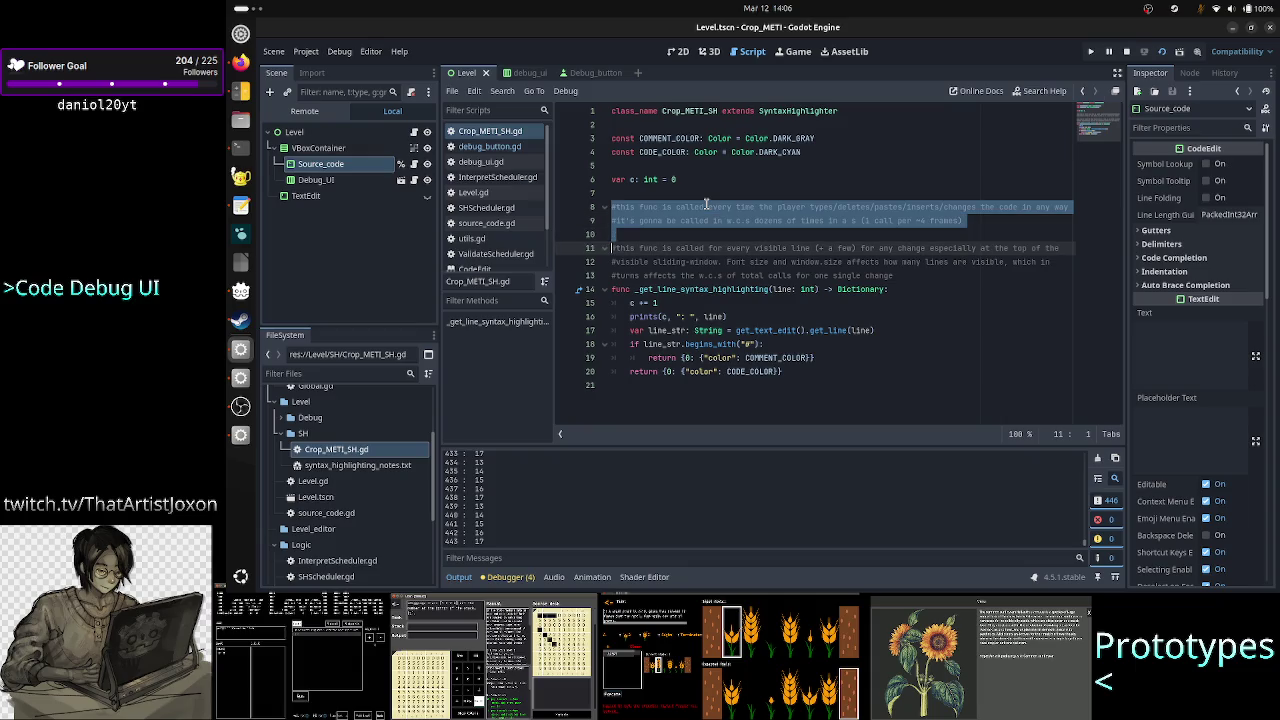
{"action": "key", "text": "Delete"}
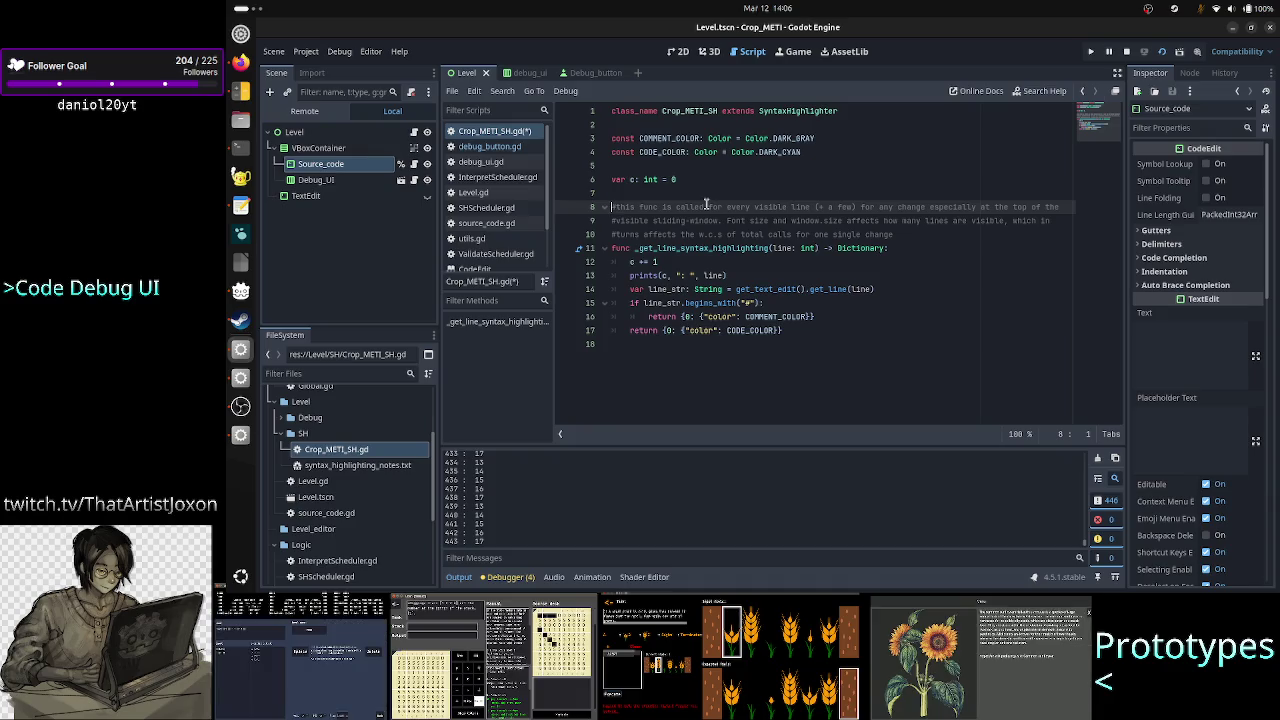
{"action": "left_click", "coordinate": [238, 92]}
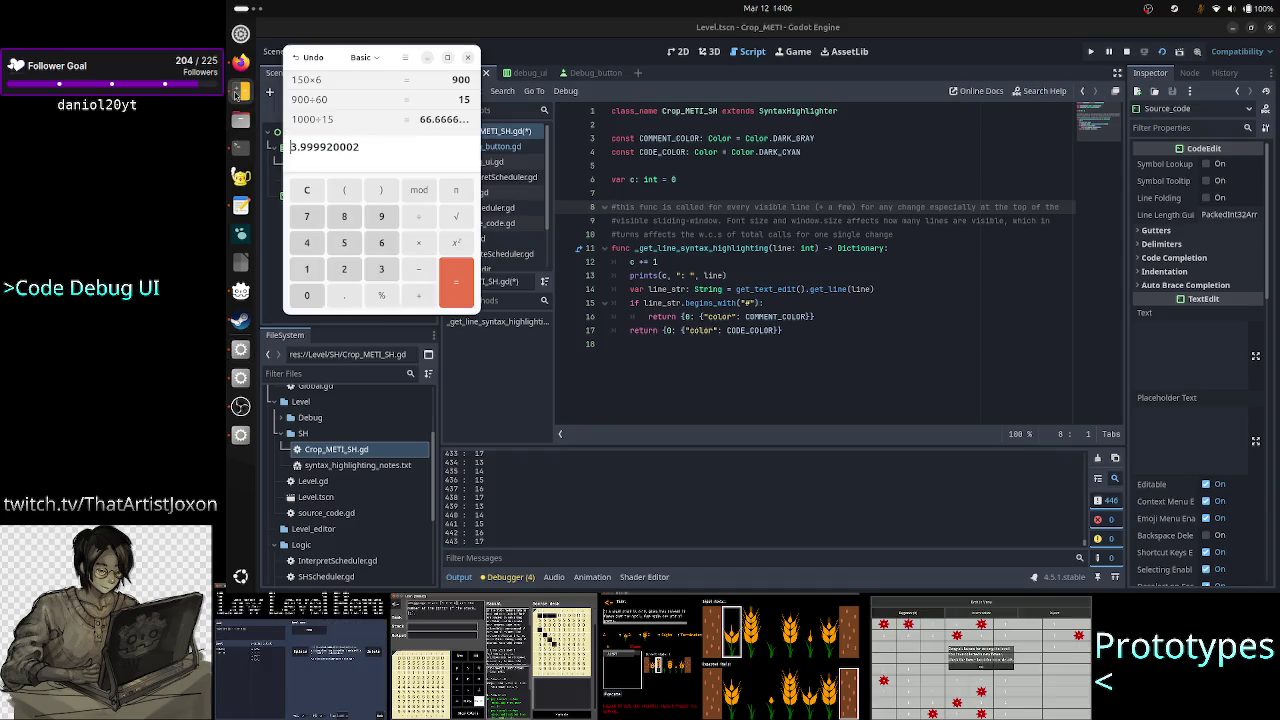
Multiply 3.999920002 by 16.67 for 66.678666427, then start dividing that result with /
{"action": "double_click", "coordinate": [397, 154]}
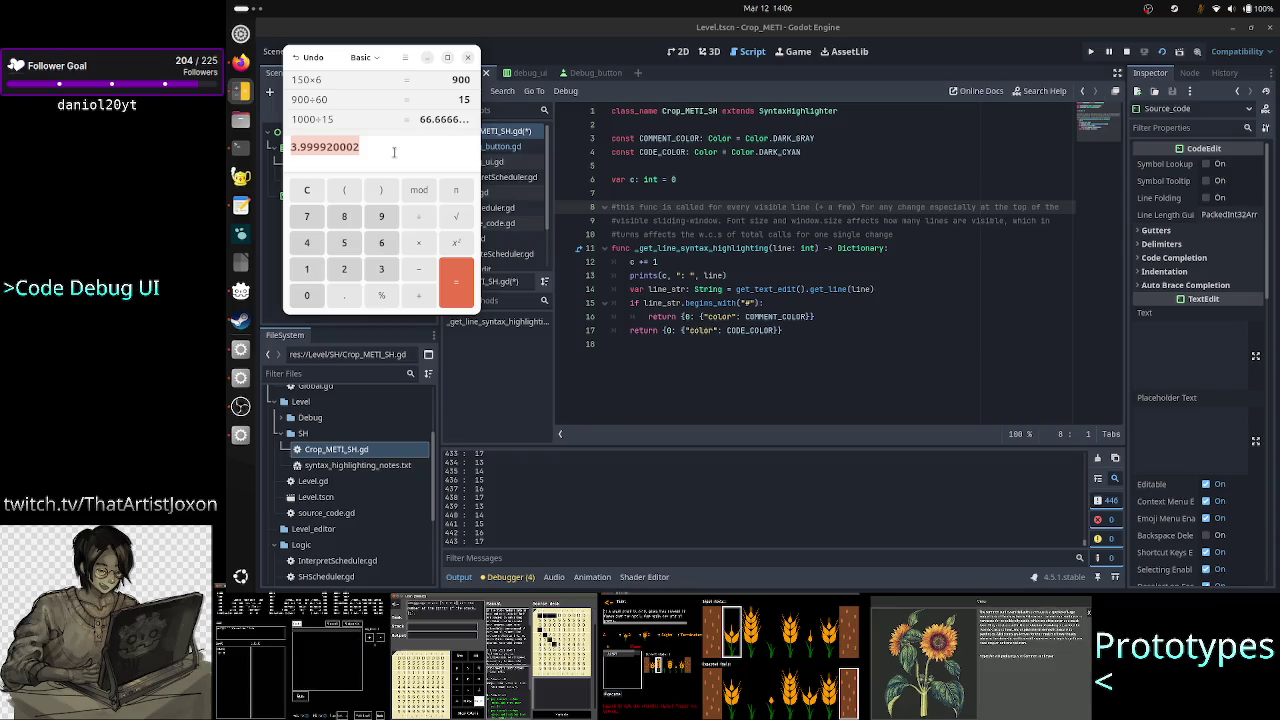
{"action": "left_click", "coordinate": [390, 151]}
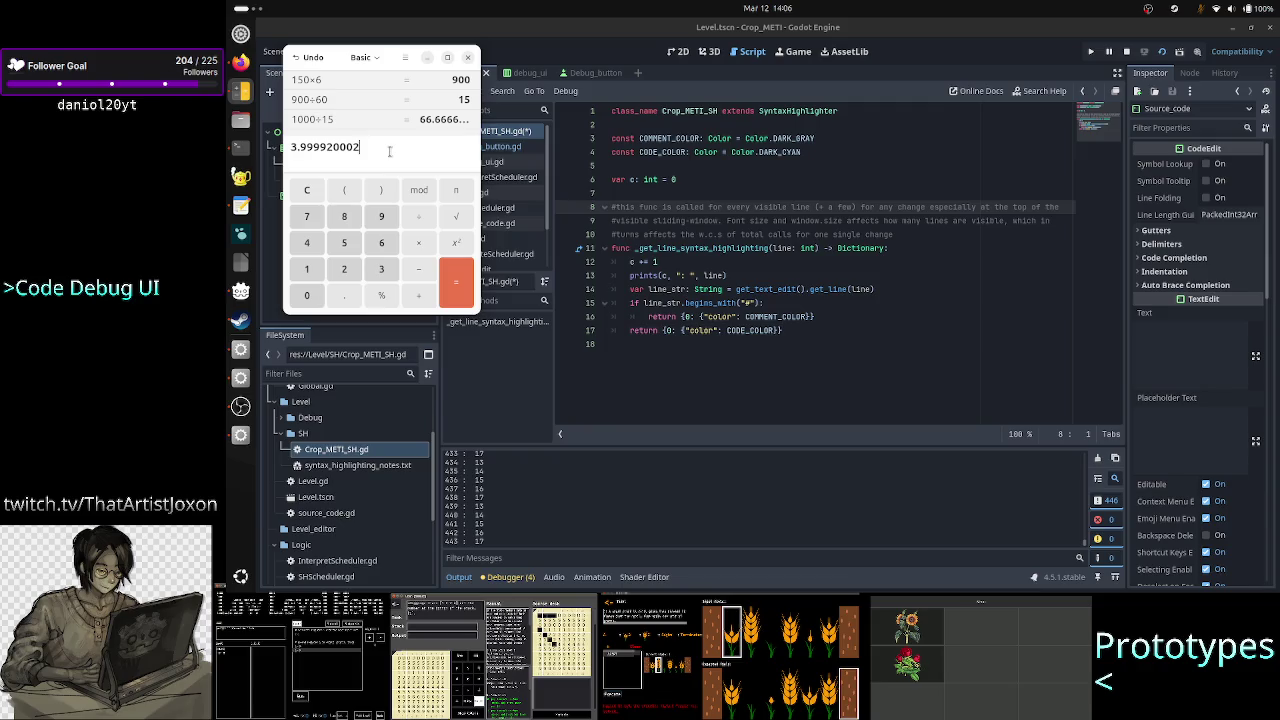
{"action": "left_click_drag", "start_coordinate": [400, 147], "coordinate": [284, 147]}
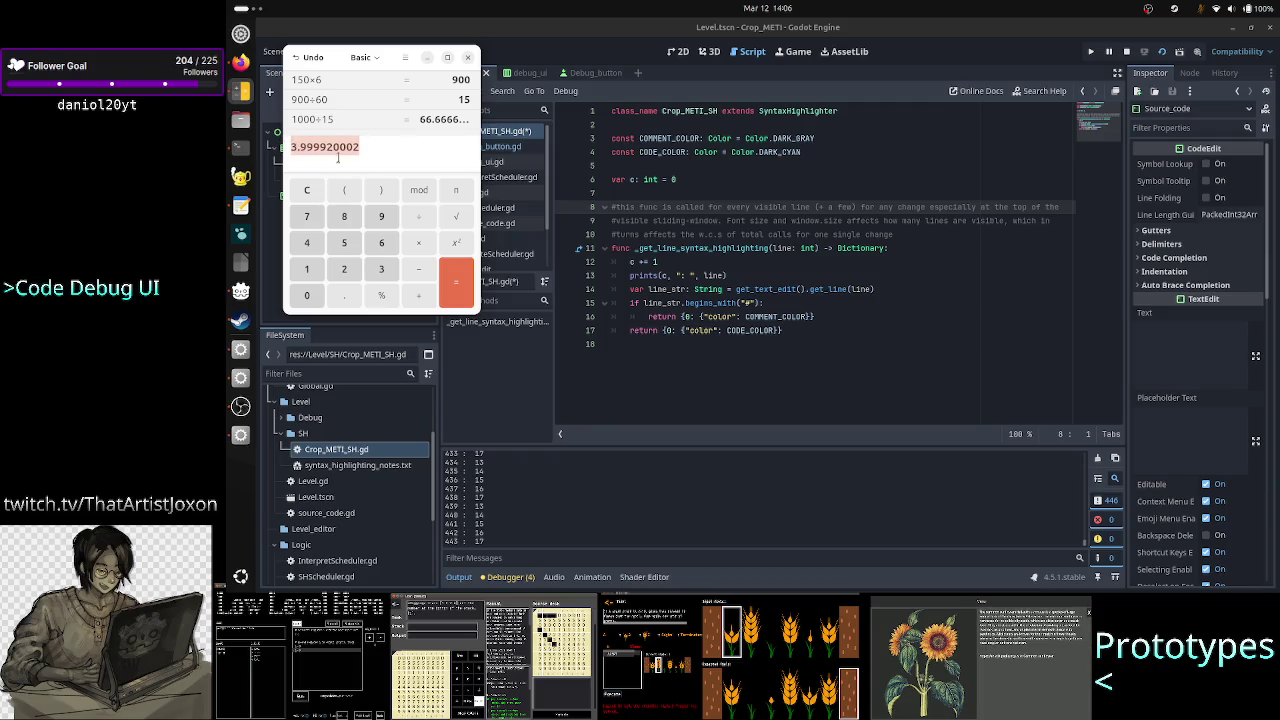
{"action": "left_click", "coordinate": [408, 147]}
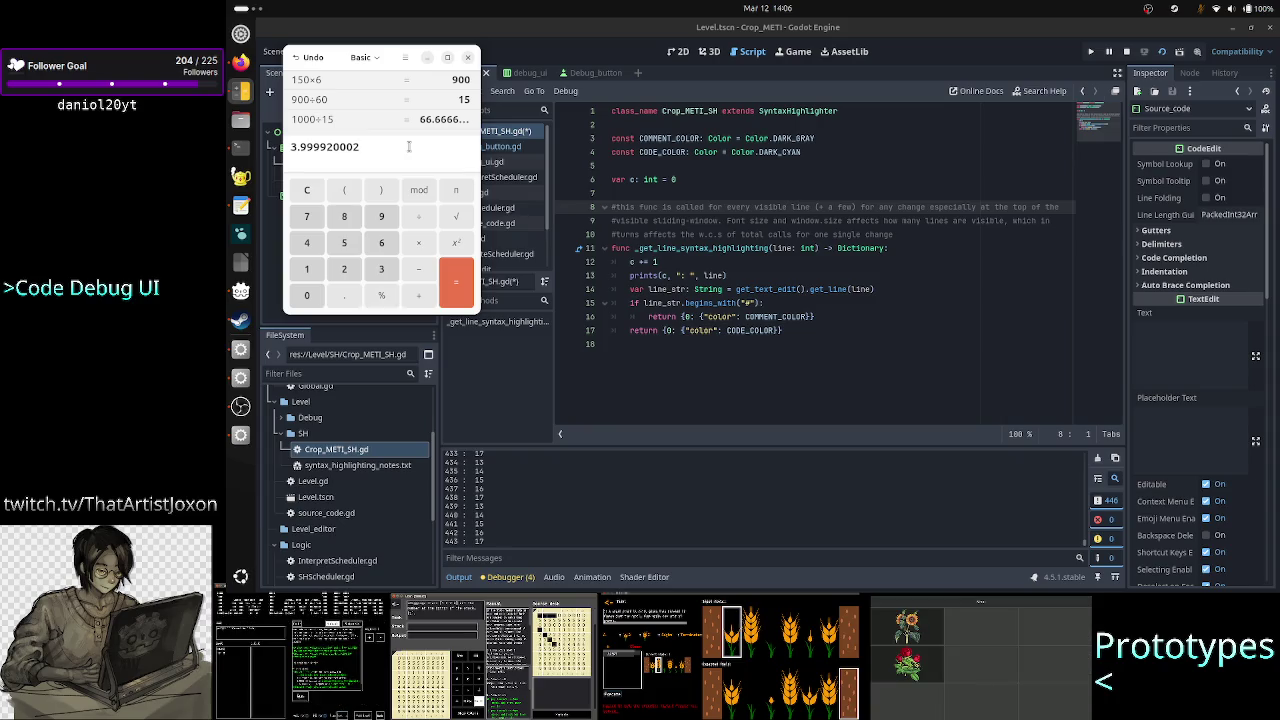
{"action": "type", "text": "*1"}
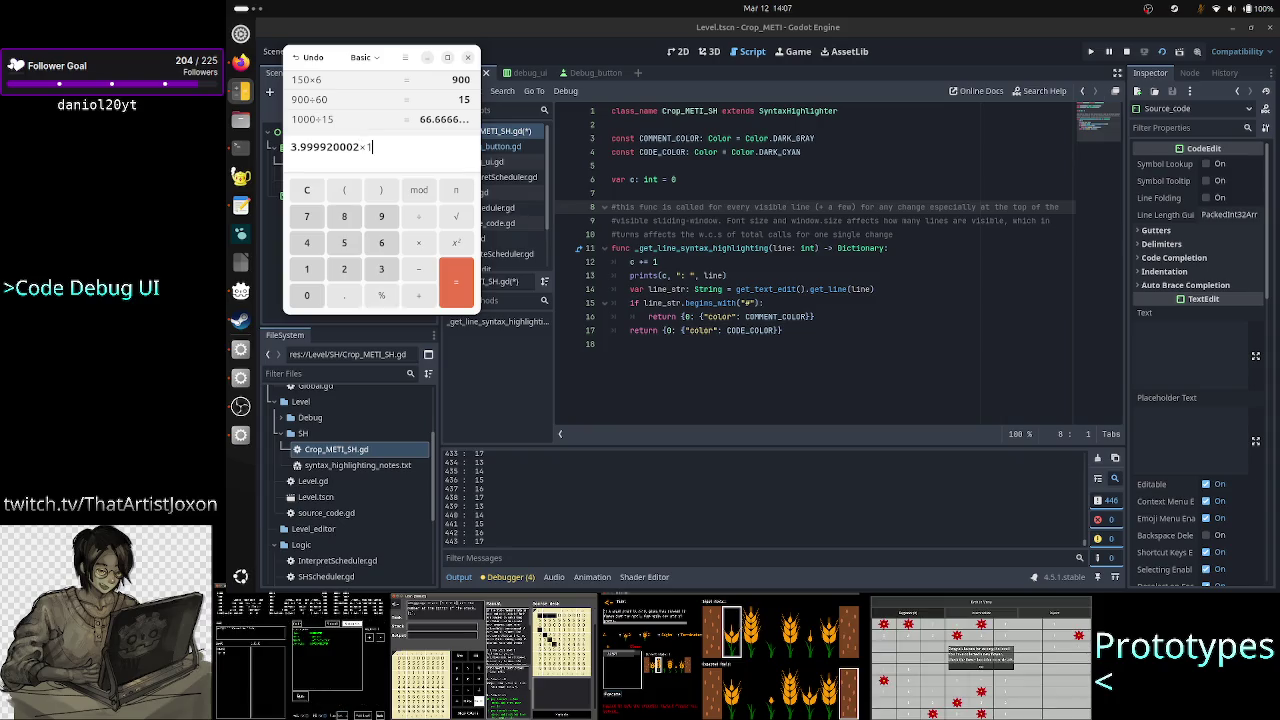
{"action": "type", "text": ".67"}
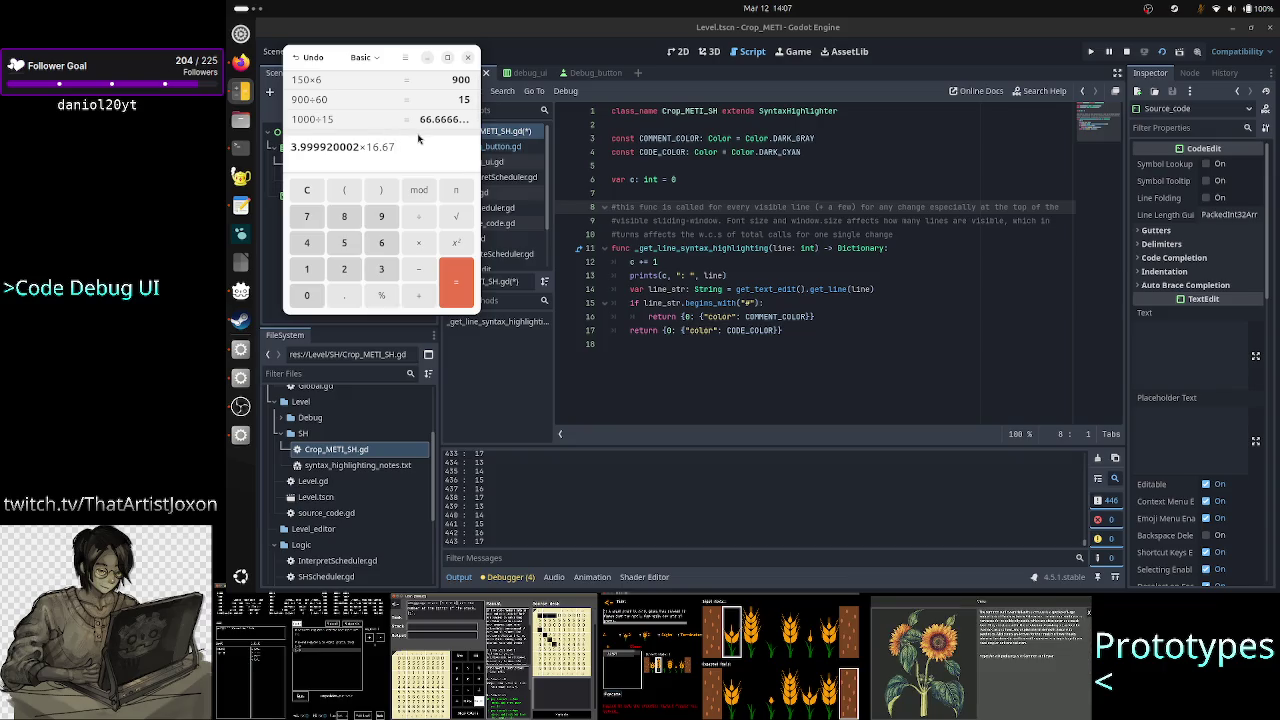
{"action": "key", "text": "Return"}
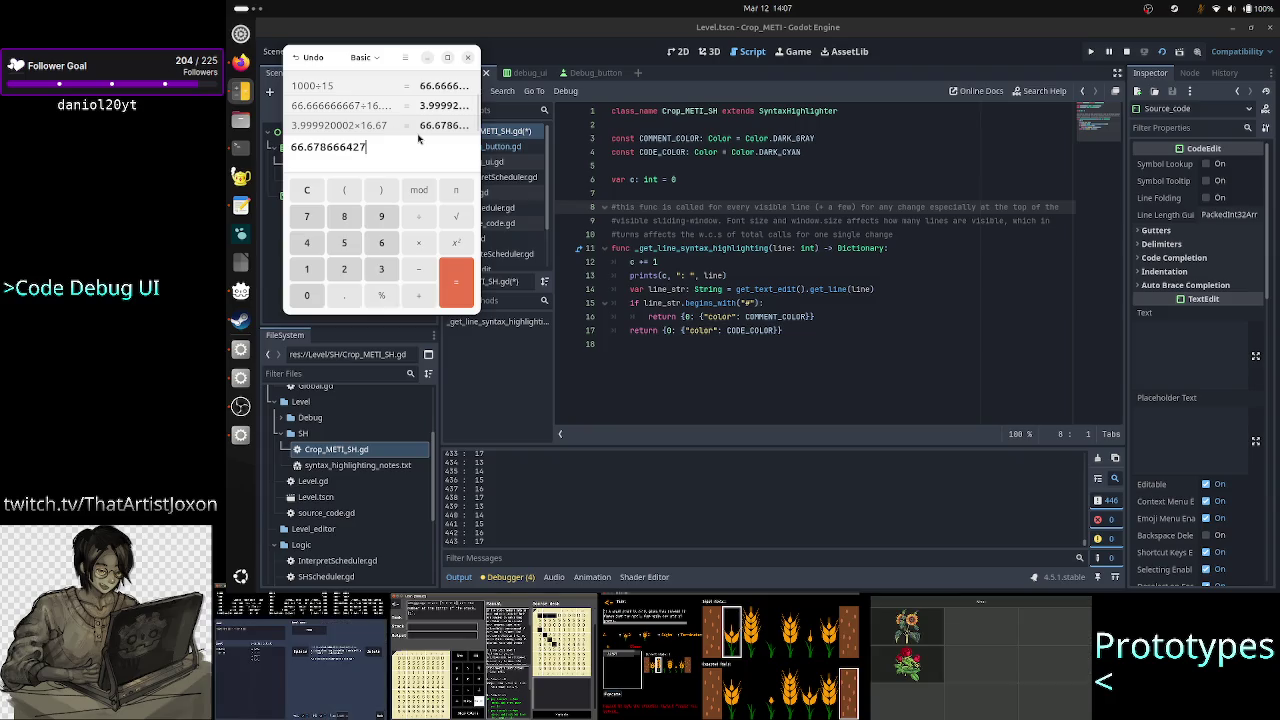
{"action": "key", "text": "ctrl+a"}
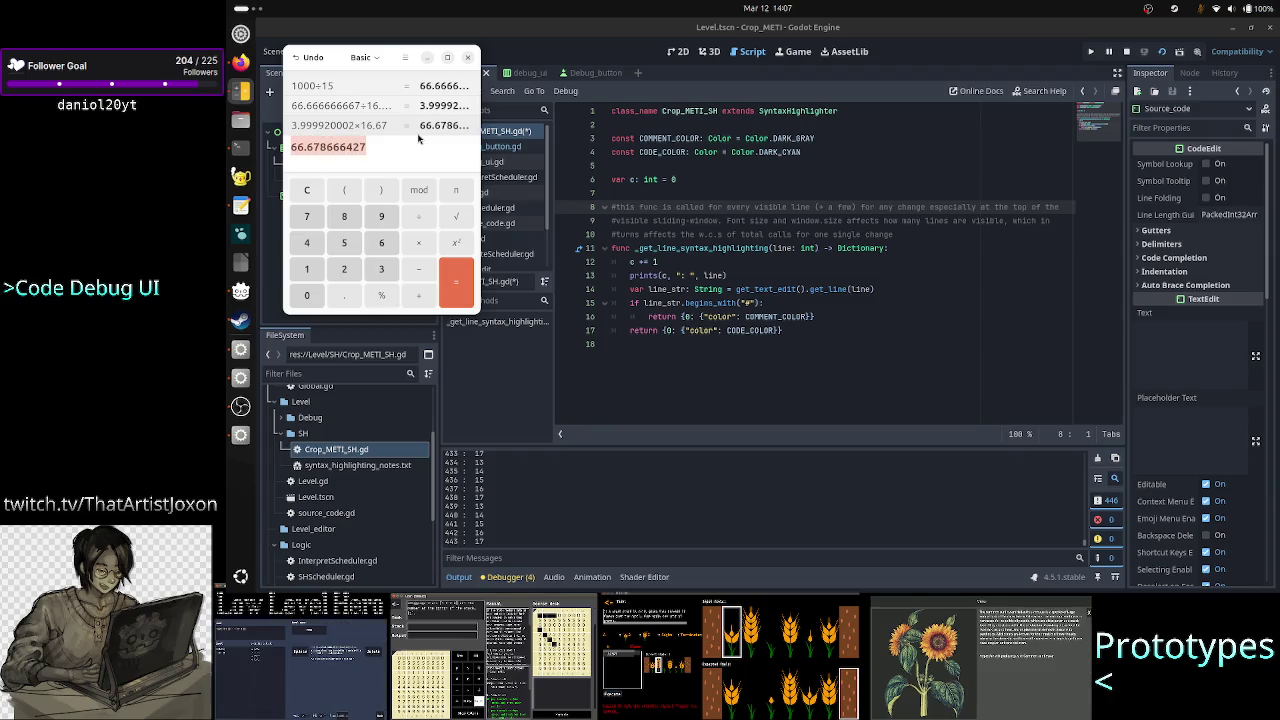
{"action": "type", "text": "/"}
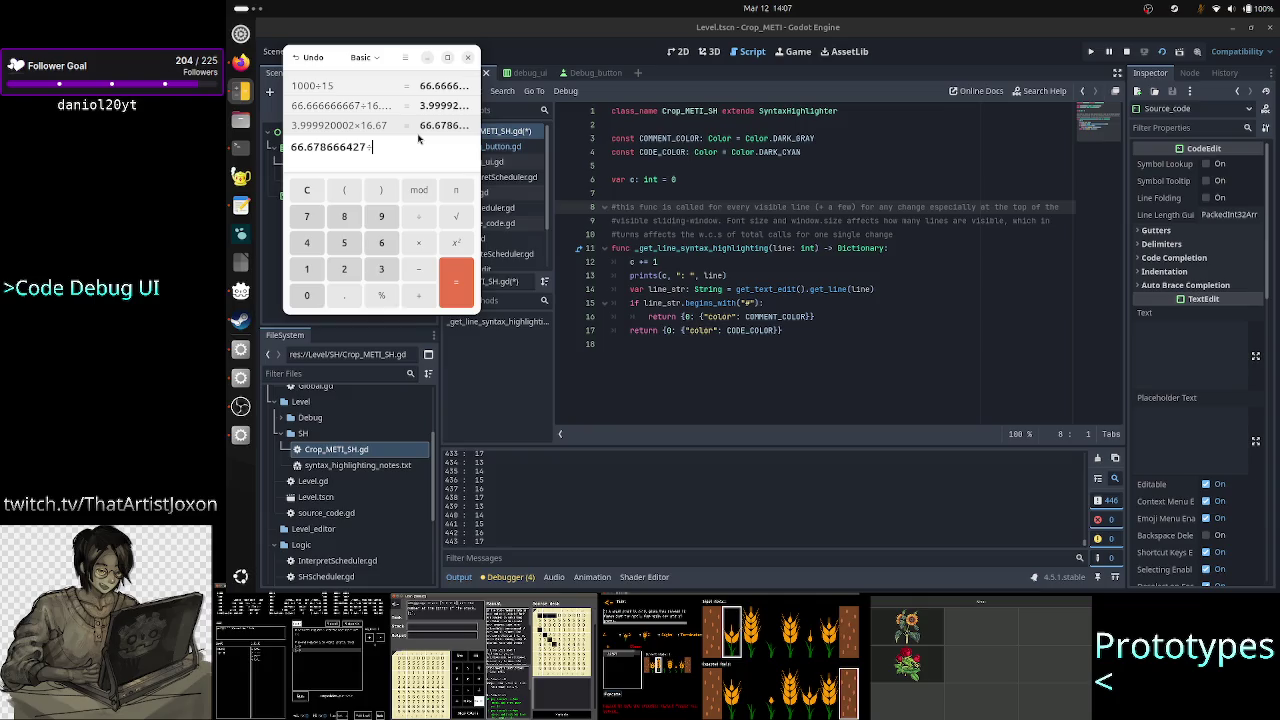
Change the divisor from 16 to 17 and evaluate 66.678666427÷17 = 3.922274496, then review history
{"action": "type", "text": "16"}
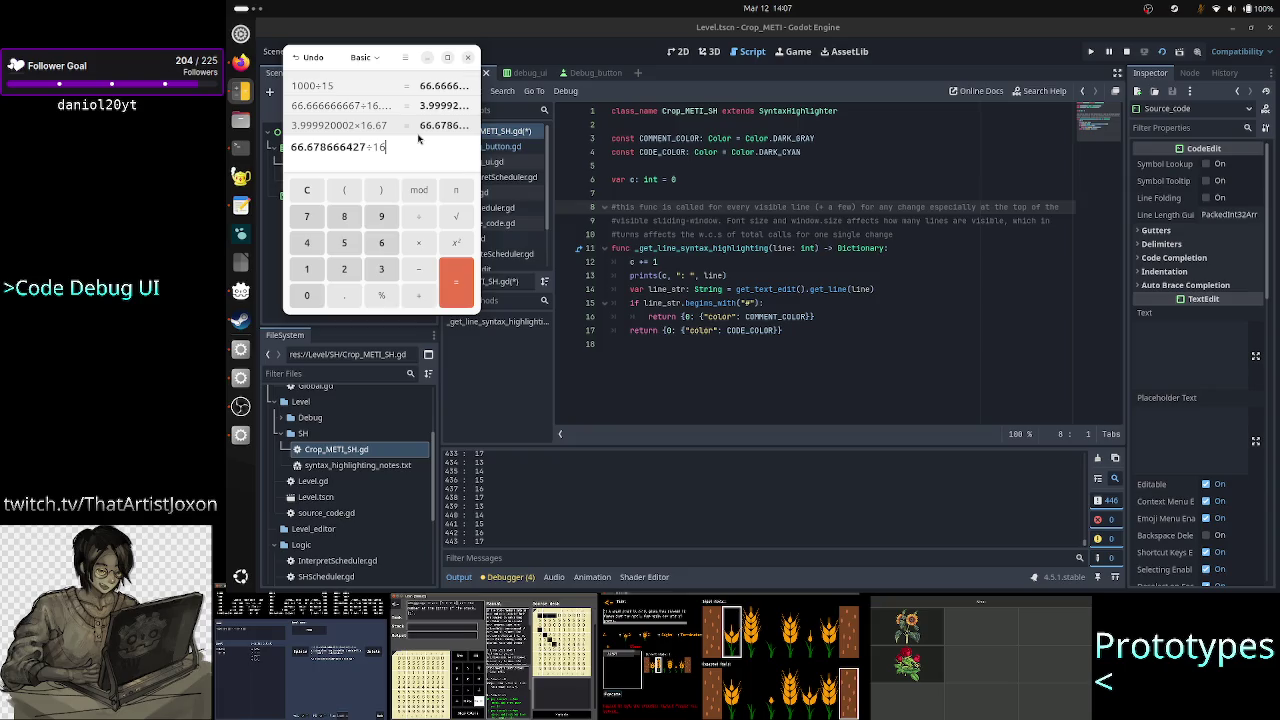
{"action": "key", "text": "BackSpace"}
{"action": "key", "text": "BackSpace"}
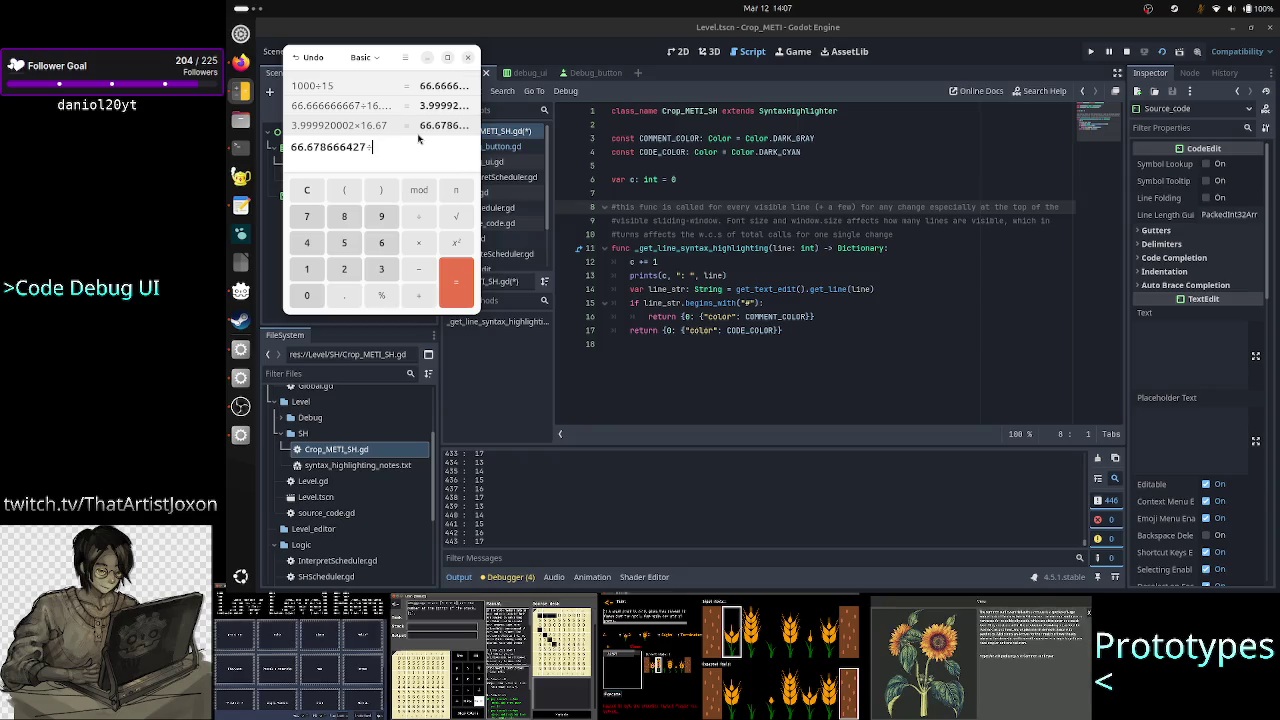
{"action": "type", "text": "16"}
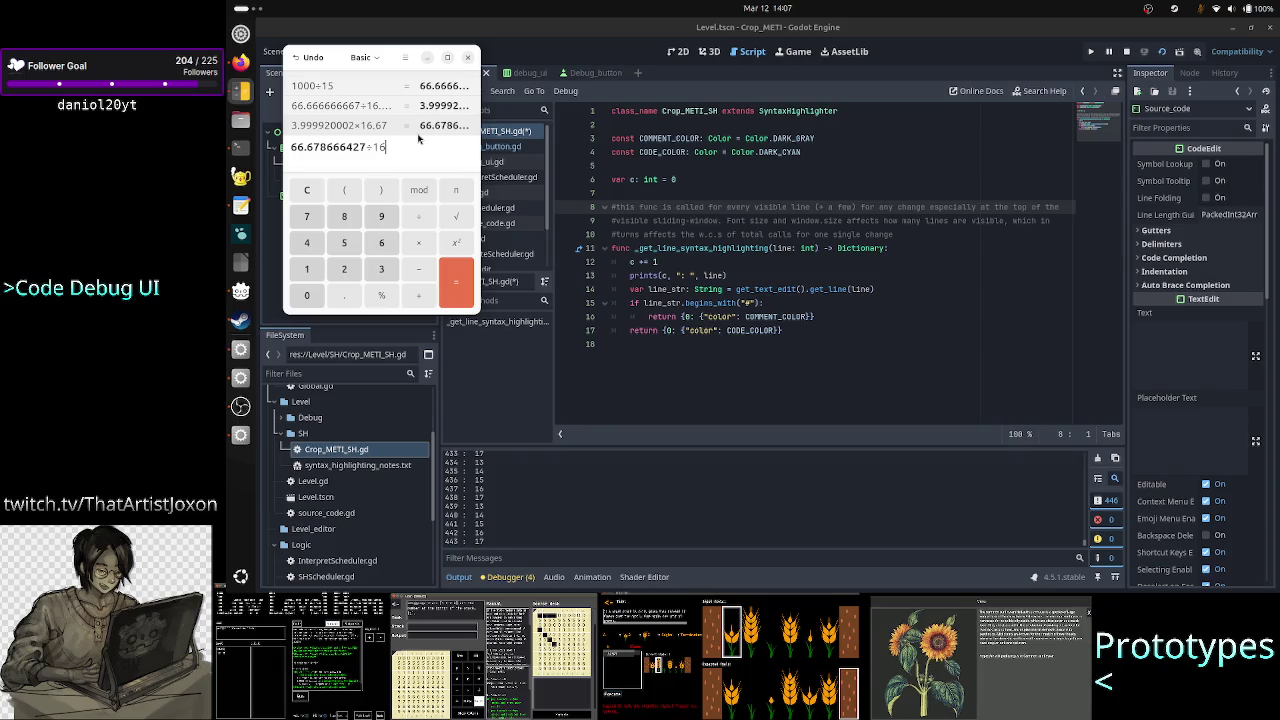
{"action": "key", "text": "BackSpace"}
{"action": "type", "text": "7"}
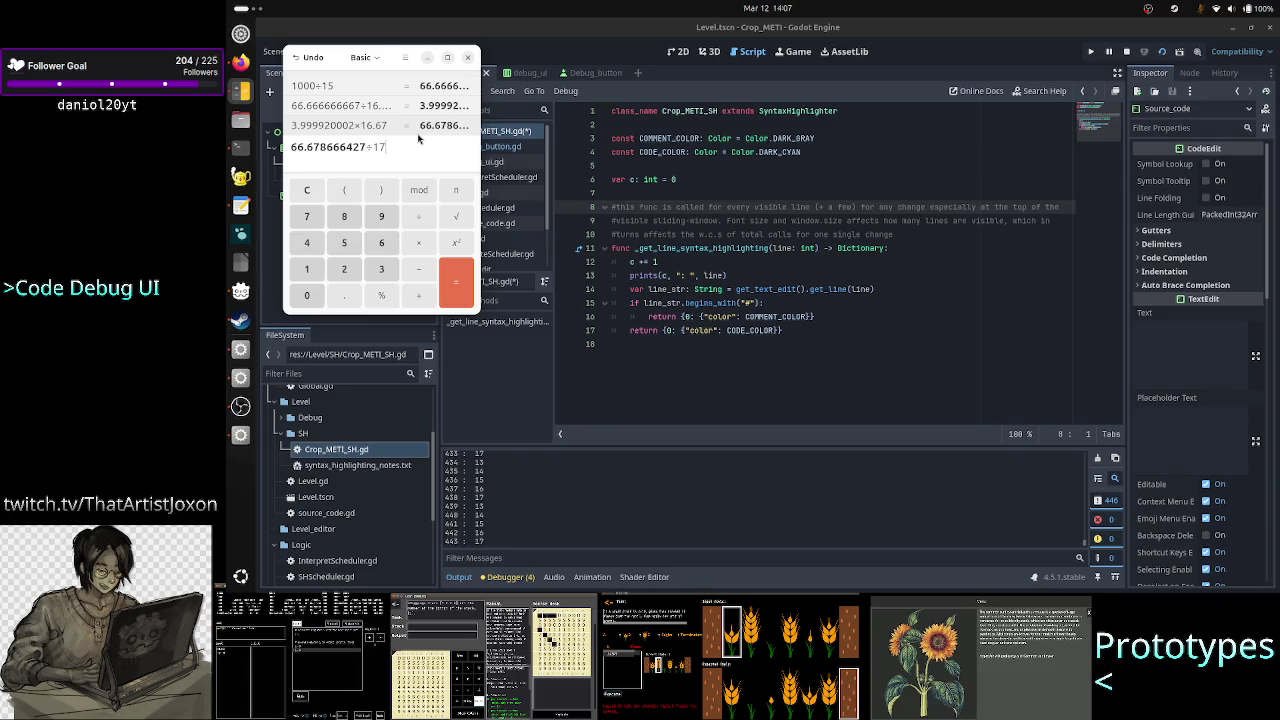
{"action": "key", "text": "Return"}
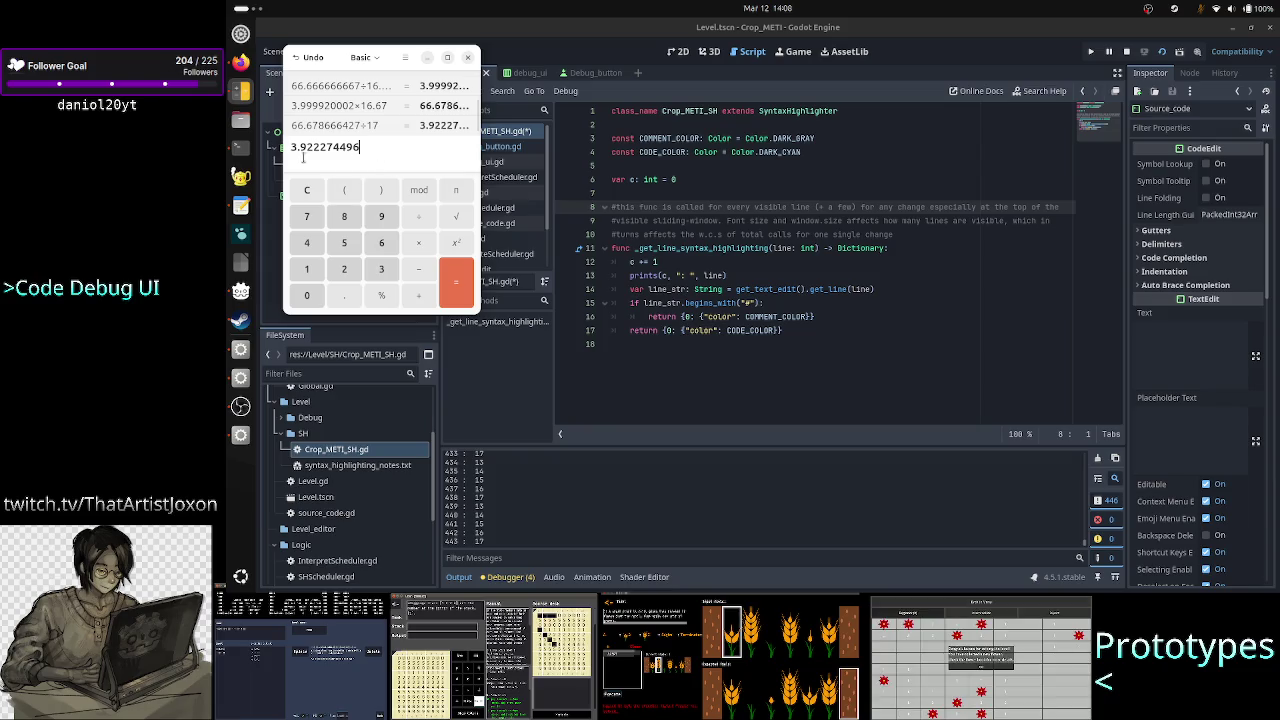
{"action": "triple_click", "coordinate": [287, 152]}
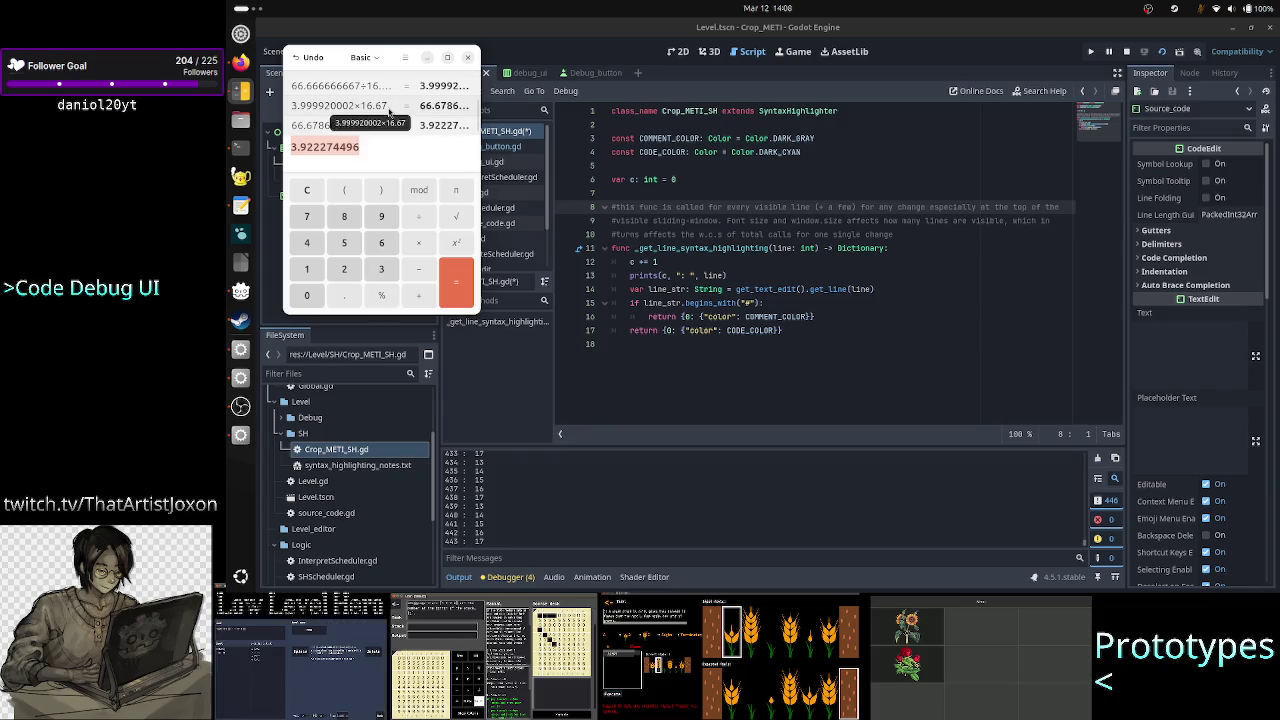
{"action": "scroll", "coordinate": [389, 112], "scroll_direction": "up", "scroll_amount": 3}
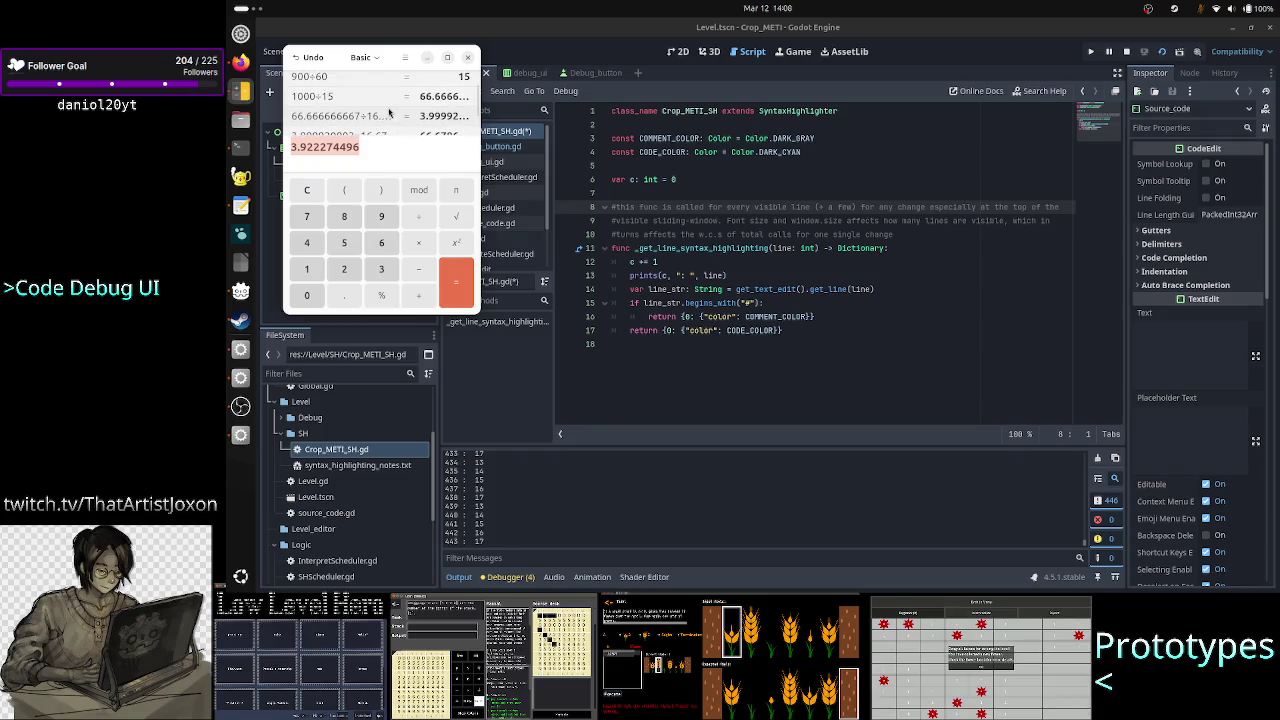
{"action": "scroll", "coordinate": [389, 112], "scroll_direction": "up", "scroll_amount": 1}
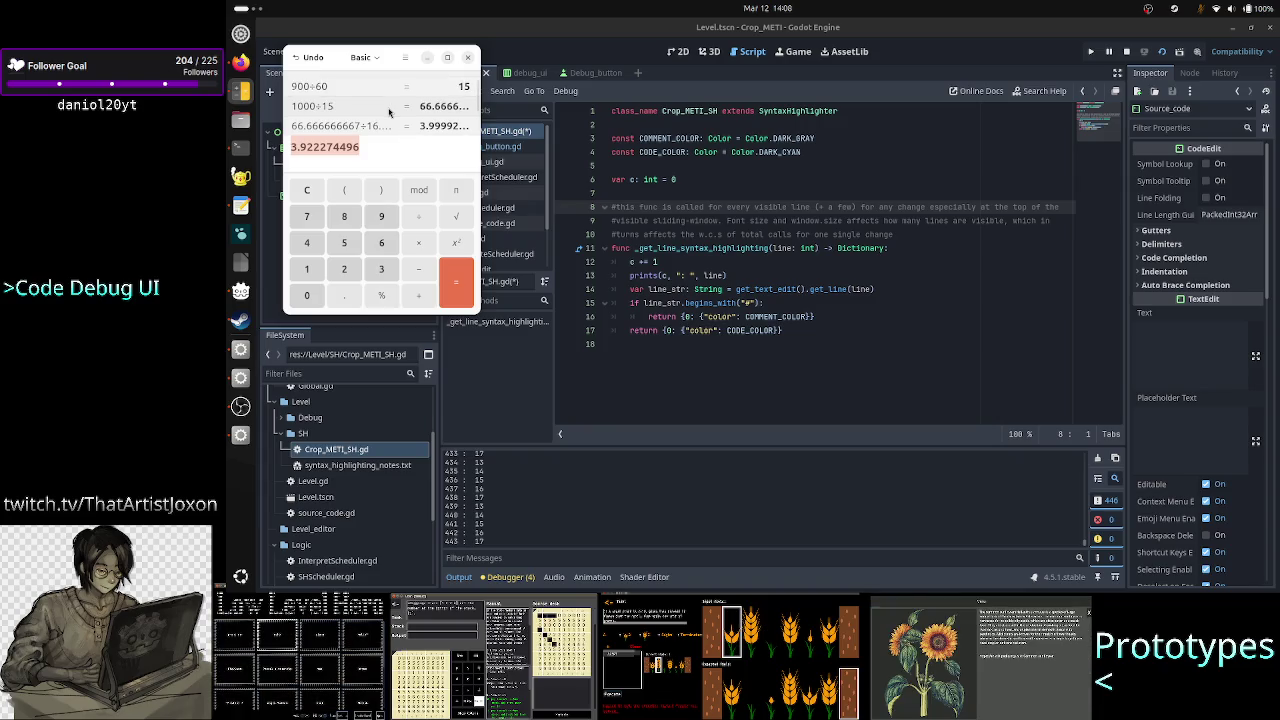
{"action": "scroll", "coordinate": [389, 113], "scroll_direction": "down", "scroll_amount": 2}
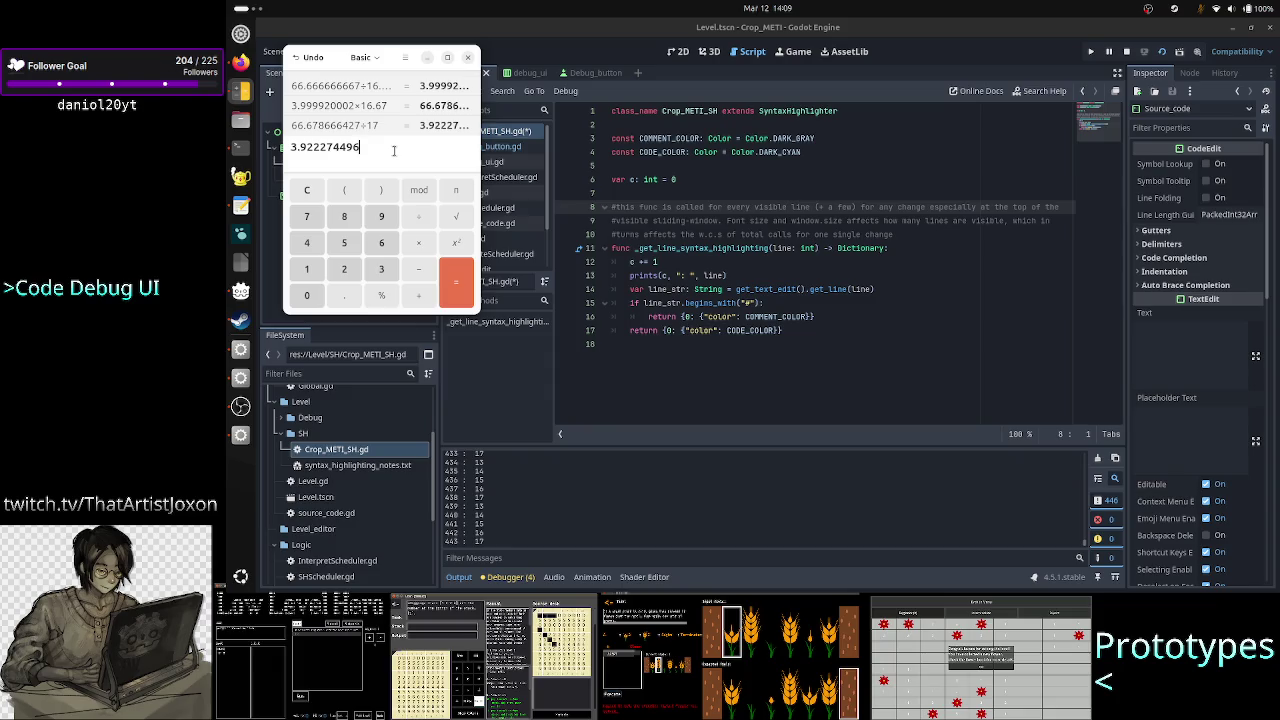
Add the comment '#best would be if this func runs in less than 4 ms' after line 10
{"action": "left_click", "coordinate": [688, 352]}
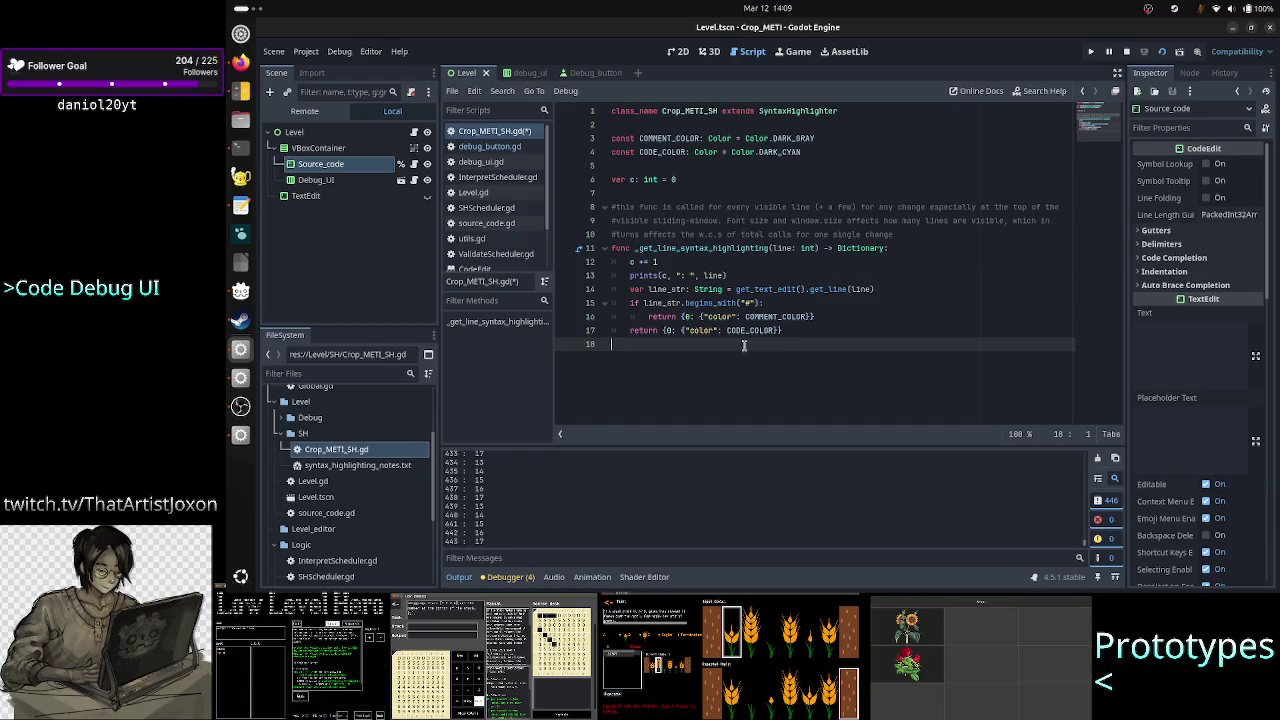
{"action": "left_click", "coordinate": [910, 234]}
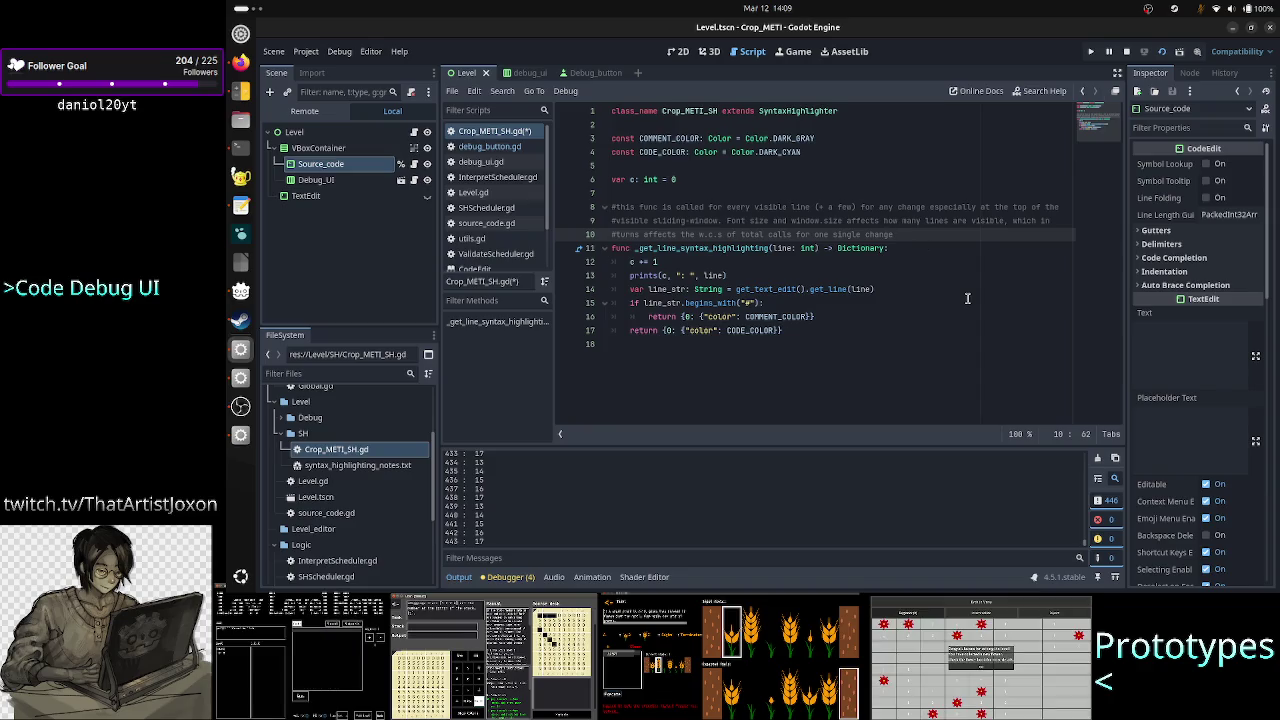
{"action": "key", "text": "Return"}
{"action": "type", "text": "#best wa"}
{"action": "type", "text": "ould be "}
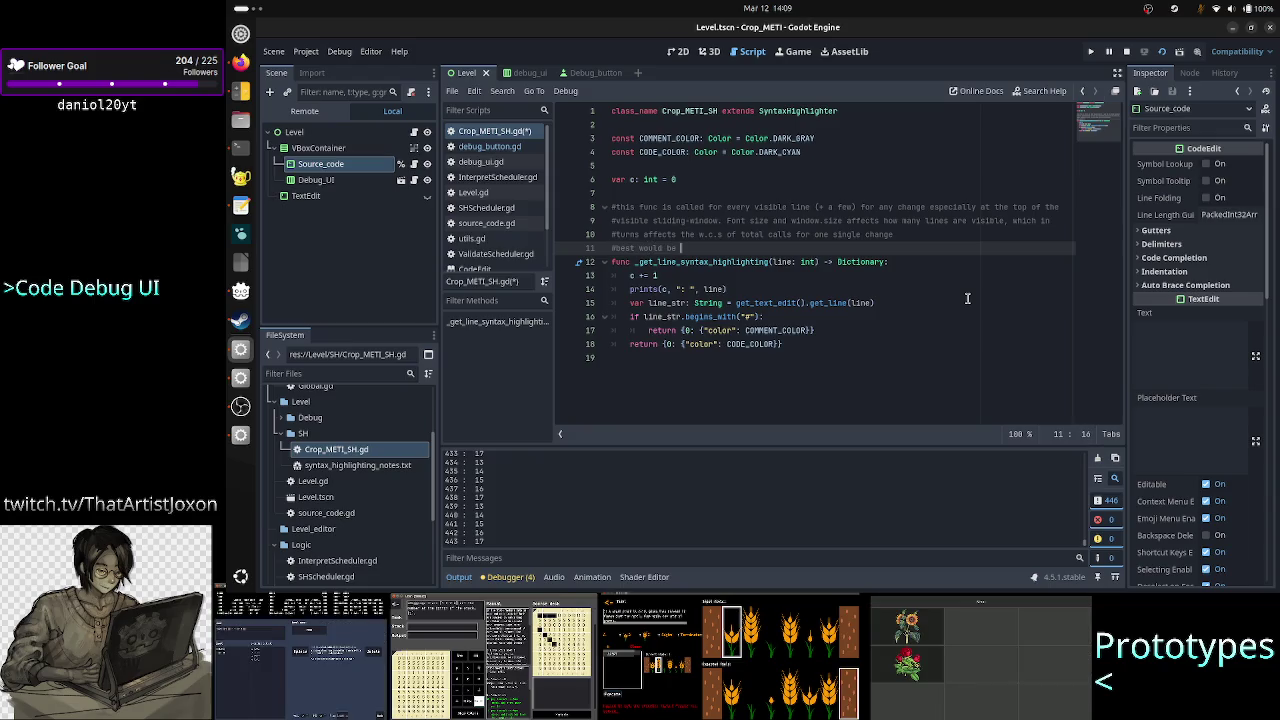
{"action": "type", "text": "ifthis func runs"}
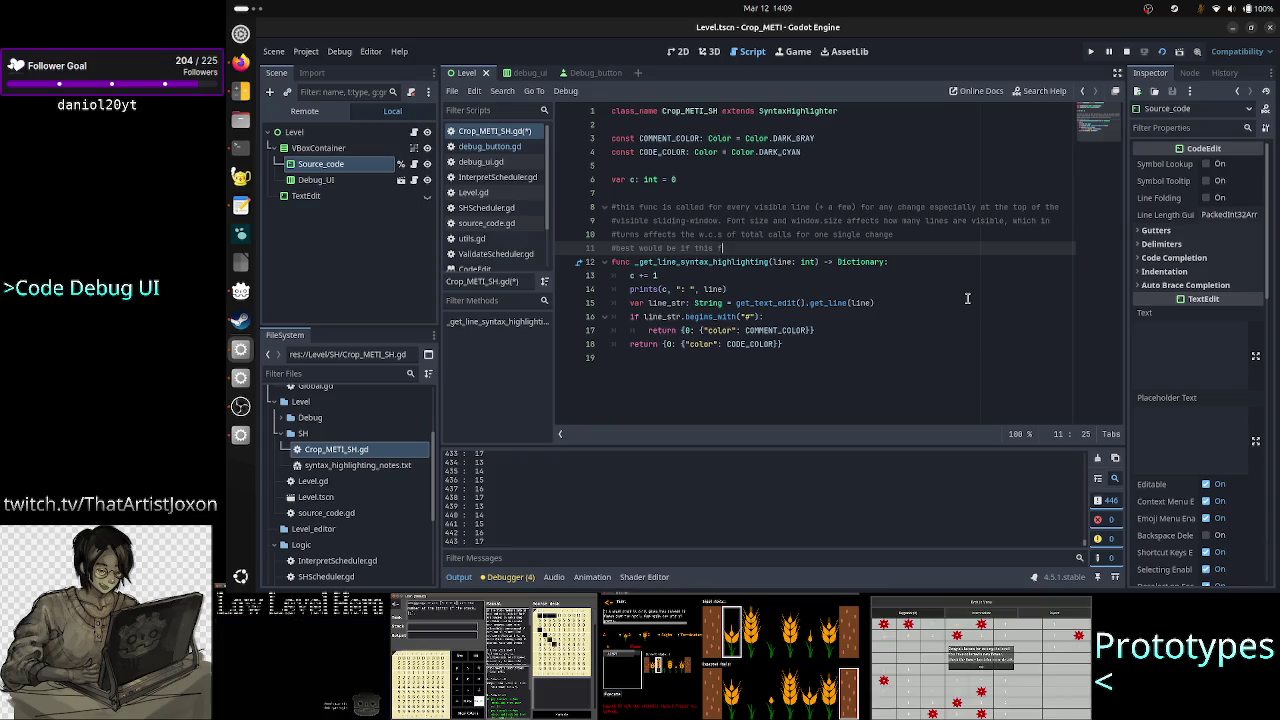
{"action": "type", "text": " in less then"}
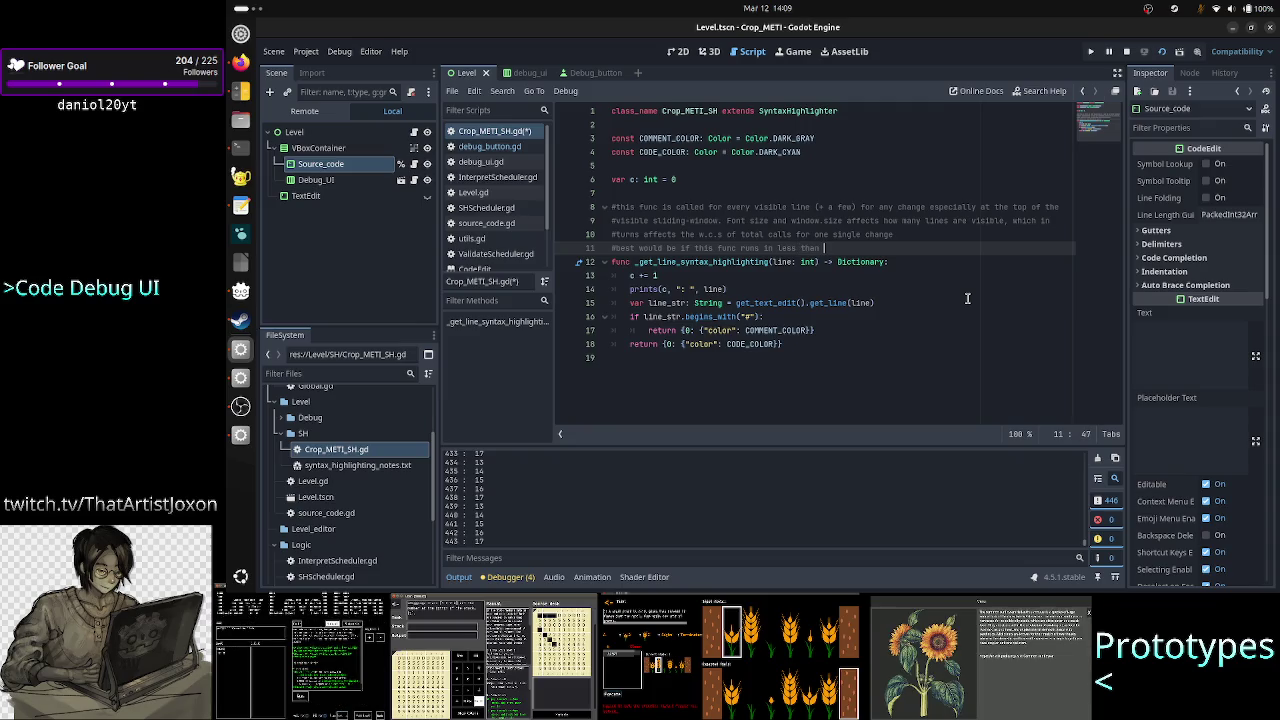
{"action": "type", "text": "Oms"}
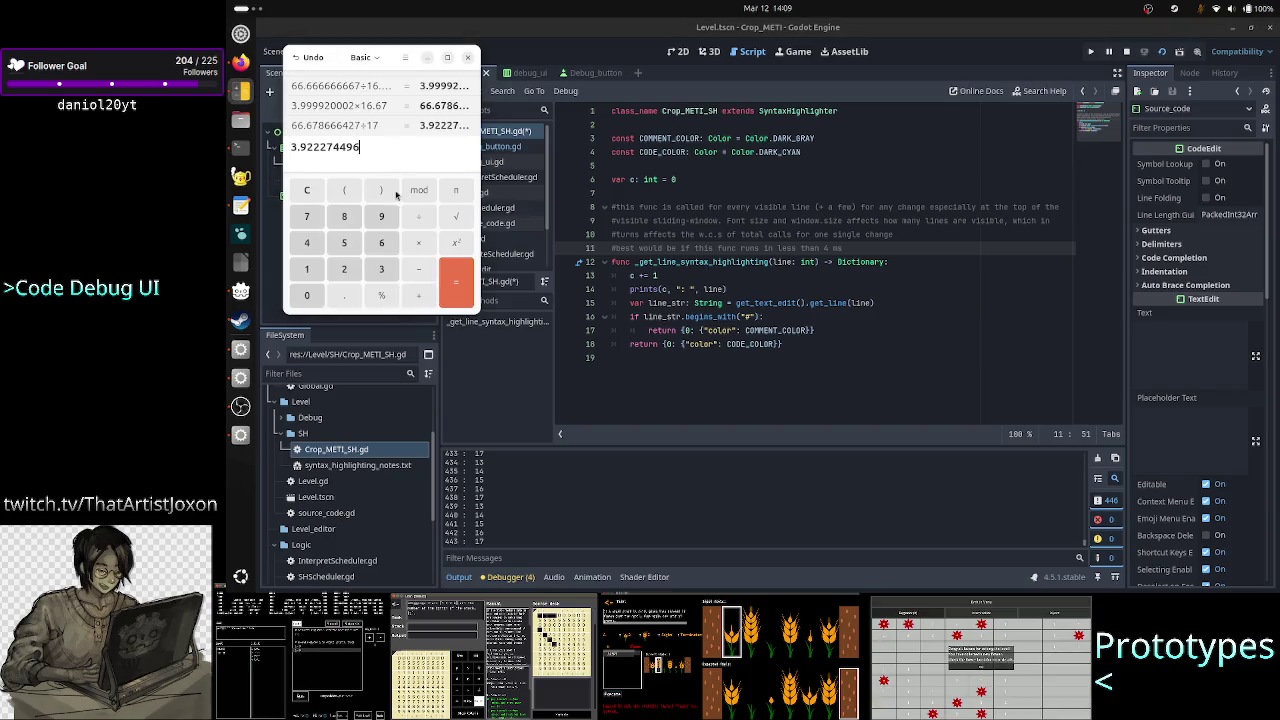
Select 3.922274496, review the earlier 900÷60 and 1000÷15 results, and enter 1 instead
{"action": "double_click", "coordinate": [395, 145]}
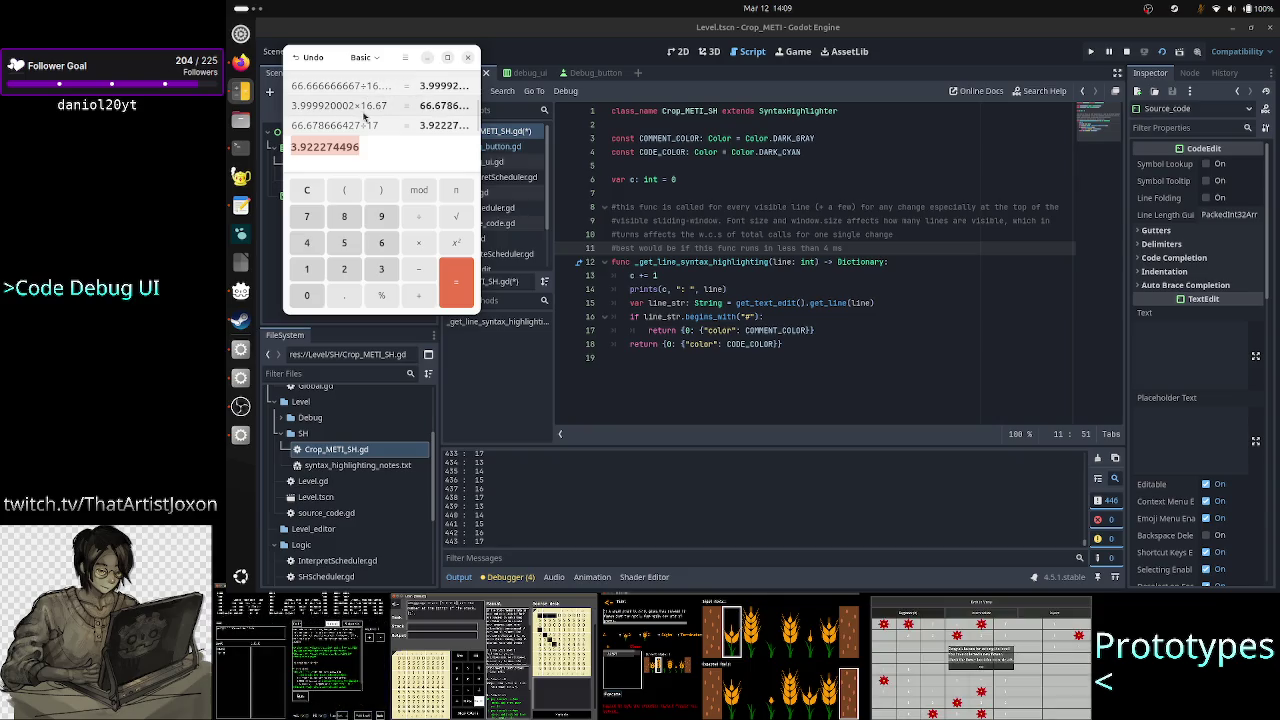
{"action": "scroll", "coordinate": [366, 117], "scroll_direction": "up", "scroll_amount": 1}
{"action": "scroll", "coordinate": [366, 117], "scroll_direction": "up", "scroll_amount": 1}
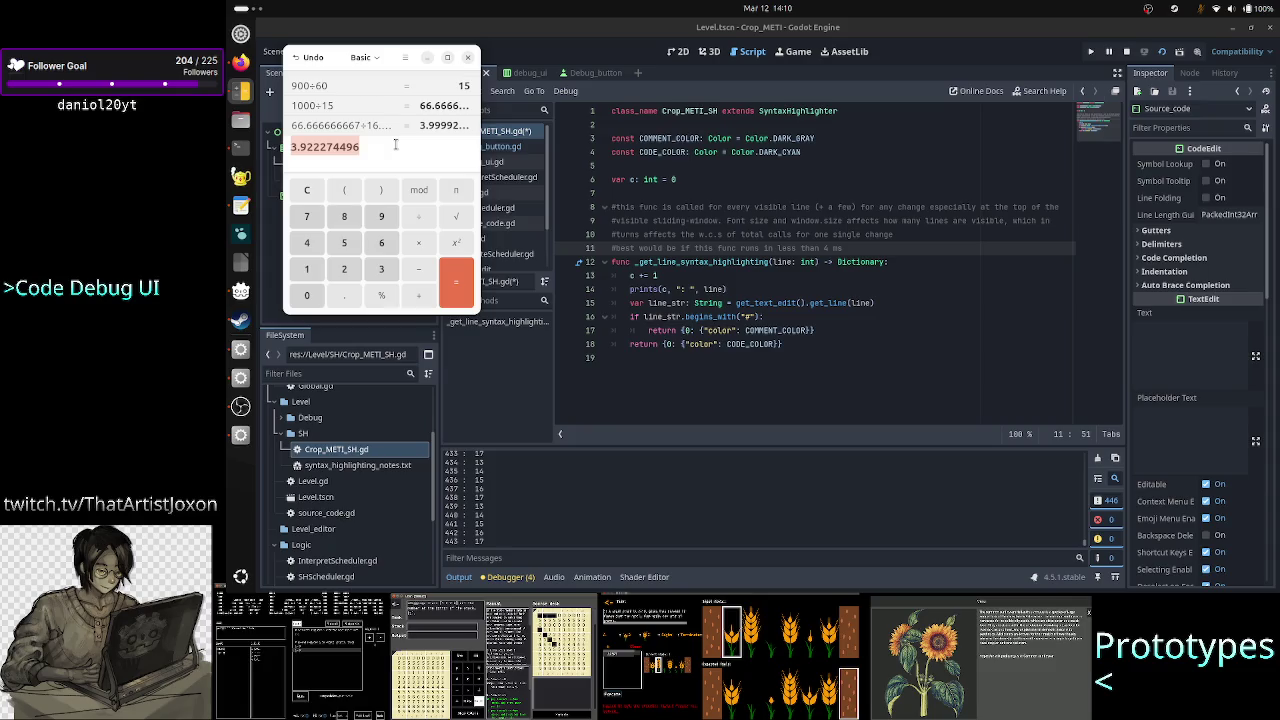
{"action": "type", "text": "1"}
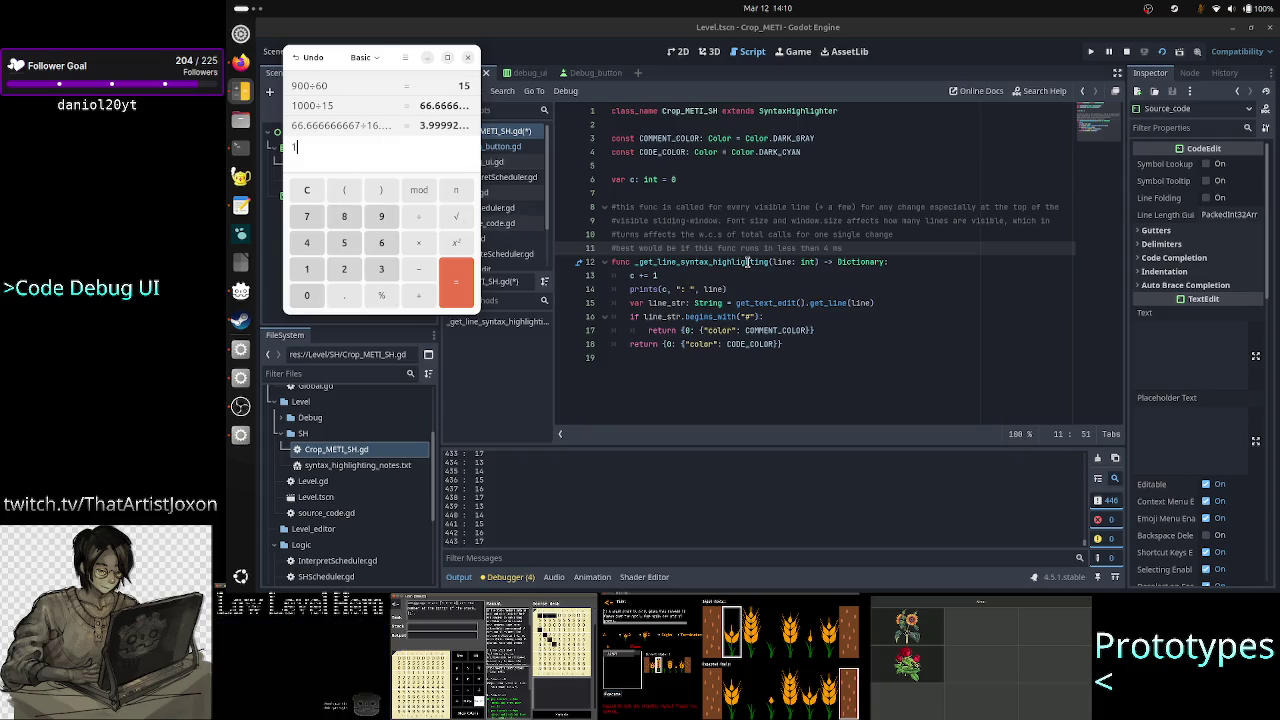
Change the end of the line 11 comment to read less than 4 ms
{"action": "mouse_move", "coordinate": [641, 262]}
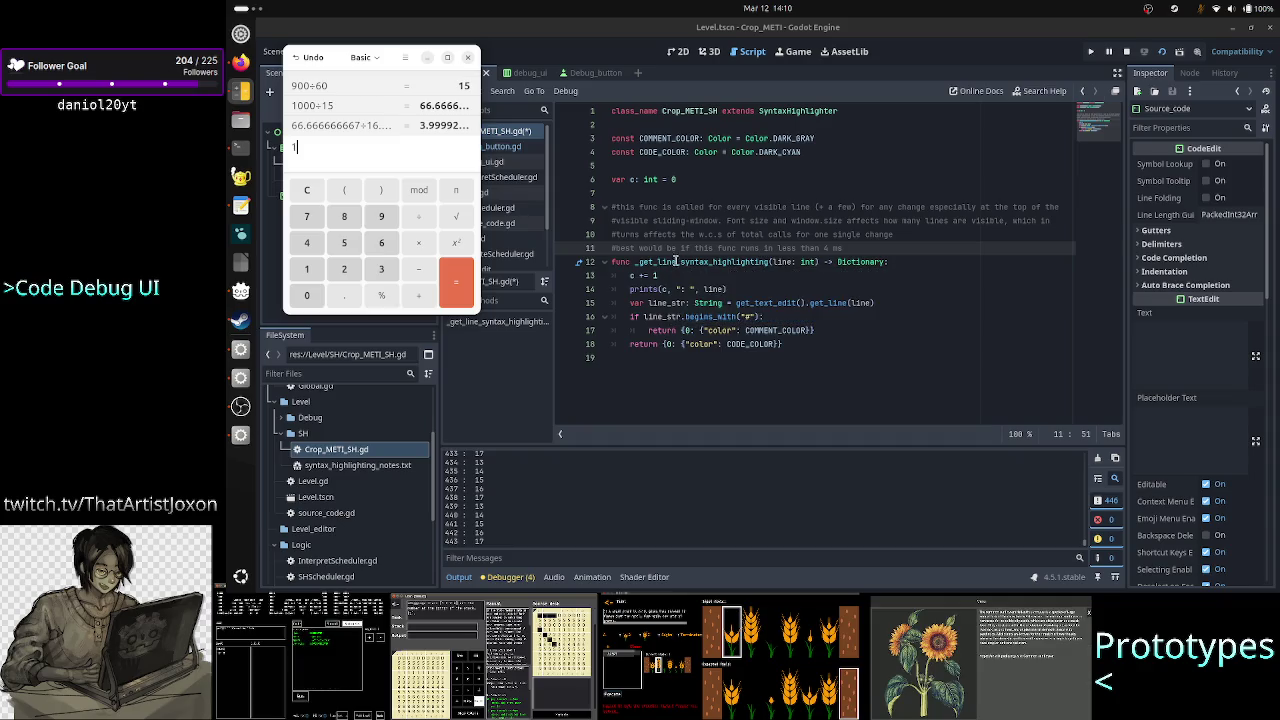
{"action": "mouse_move", "coordinate": [717, 266]}
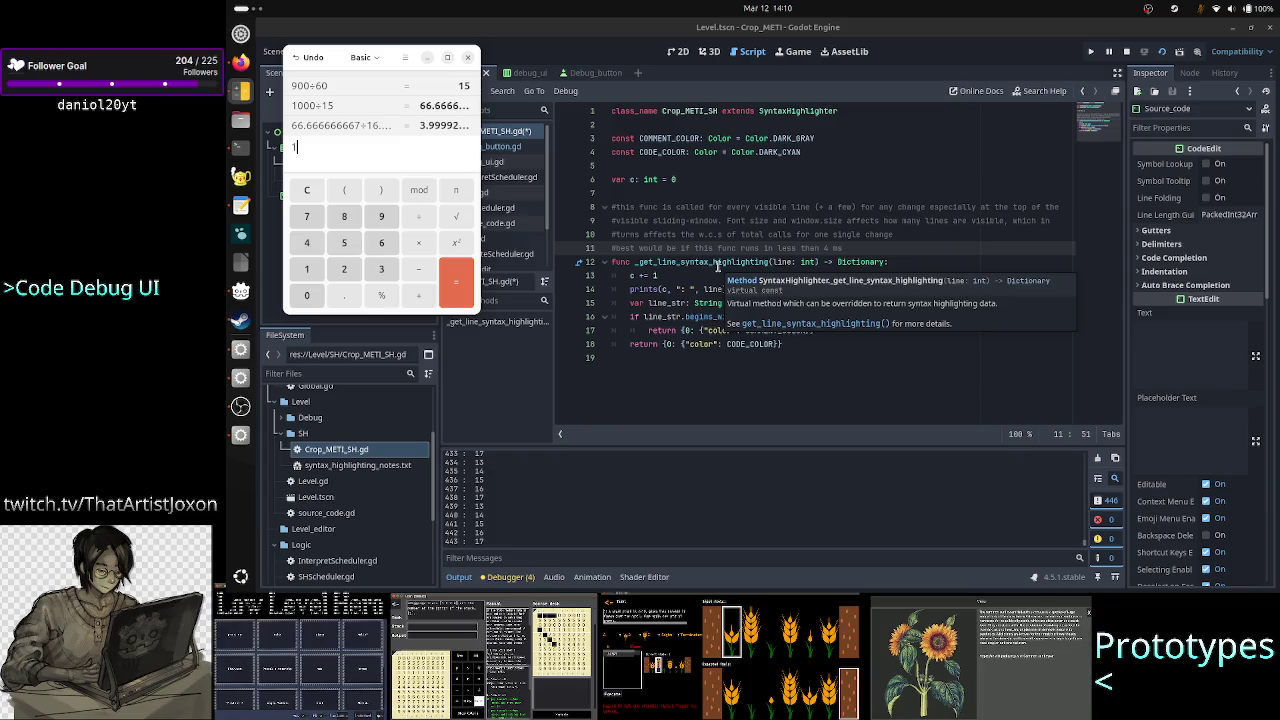
{"action": "left_click", "coordinate": [733, 263]}
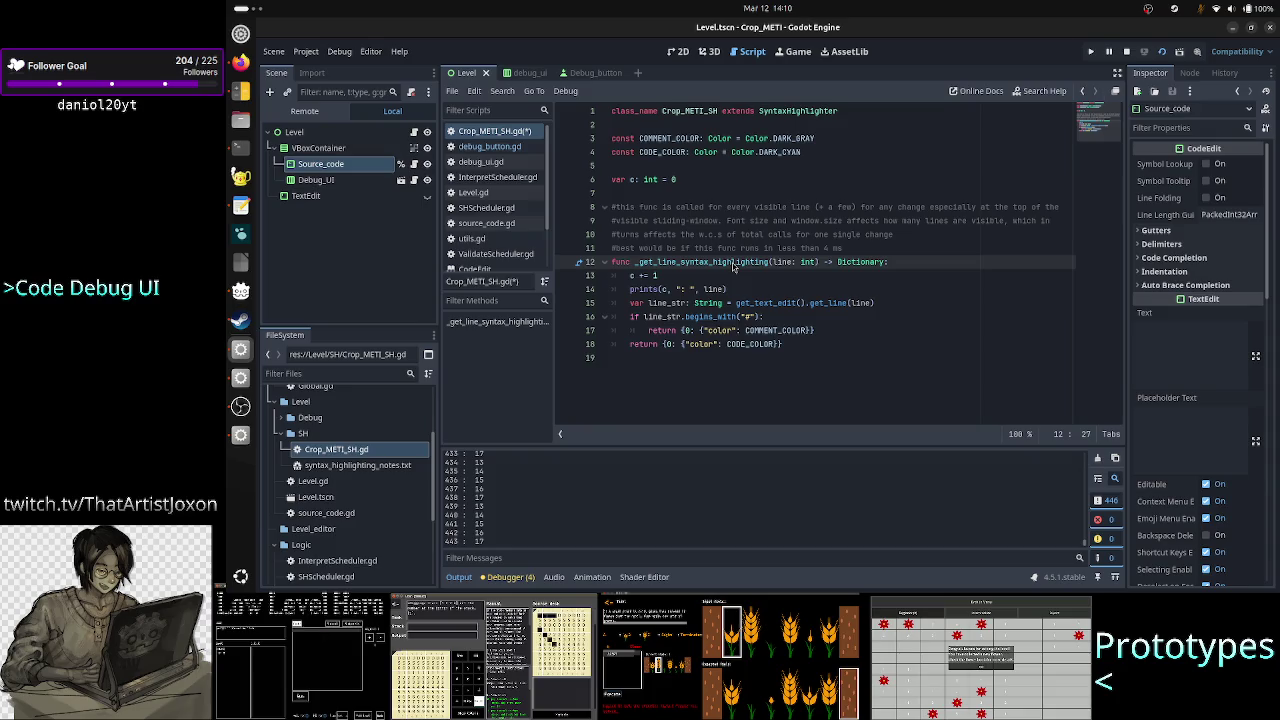
{"action": "left_click", "coordinate": [856, 248]}
{"action": "key", "text": "shift+Left"}
{"action": "key", "text": "shift+Left"}
{"action": "key", "text": "shift+Left"}
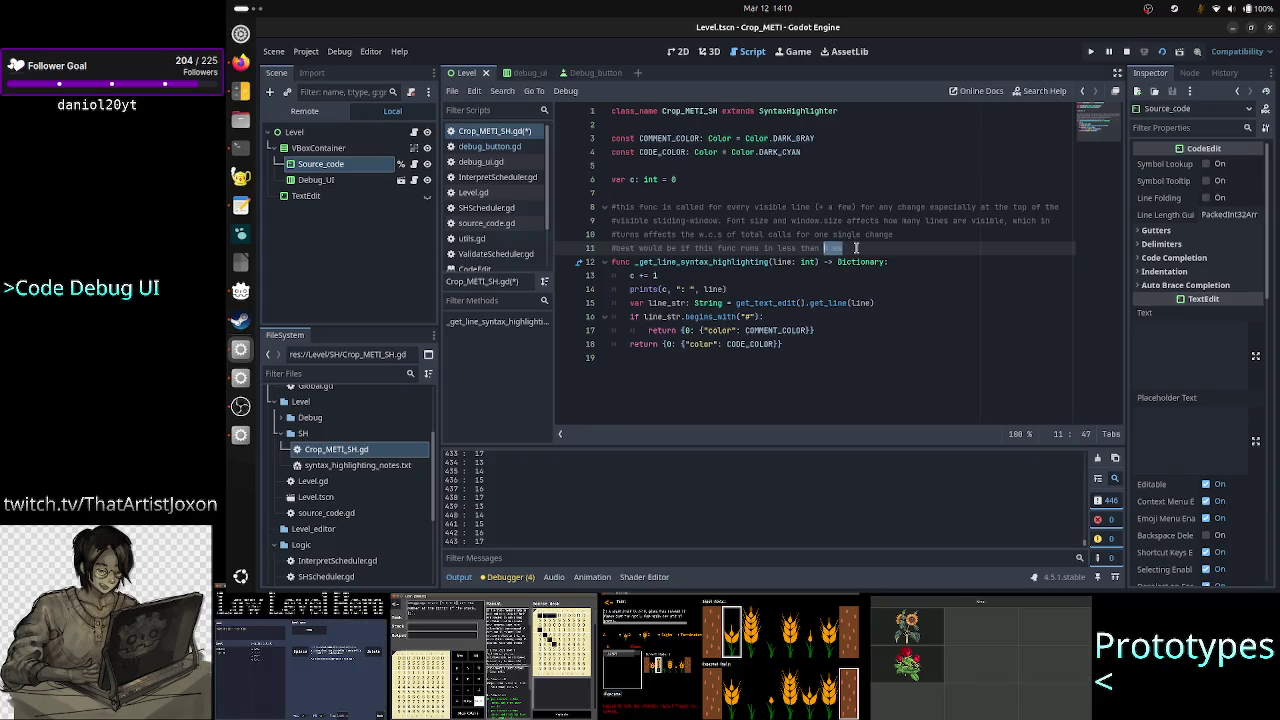
{"action": "type", "text": "4 ms"}
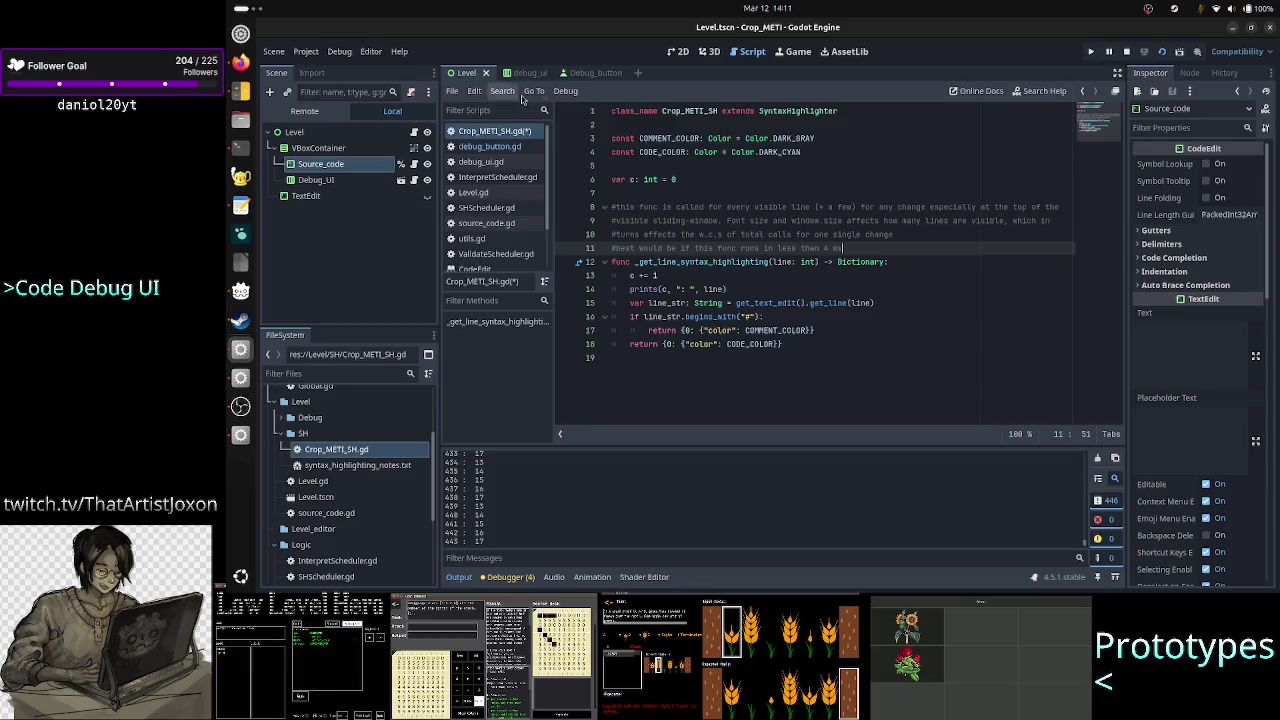
Search the built-in help for 'frame' and open SceneTree's get_frame() entry
{"action": "left_click", "coordinate": [1044, 91]}
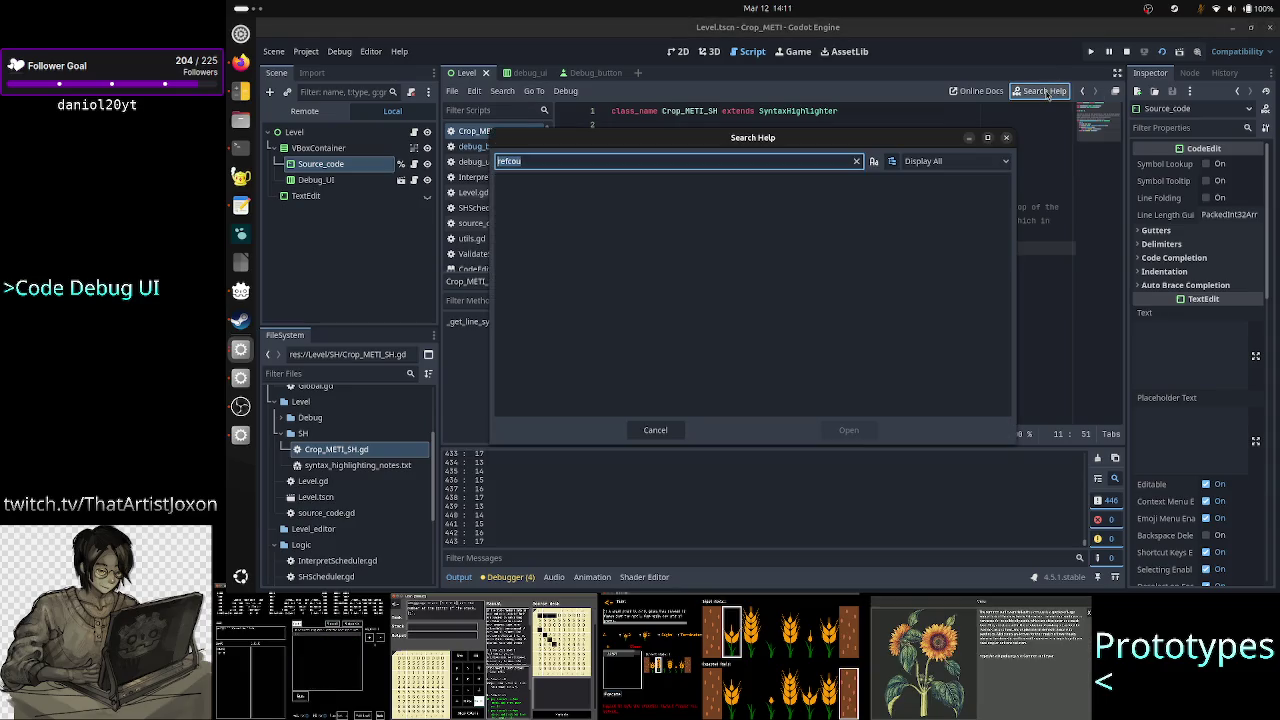
{"action": "type", "text": "frame"}
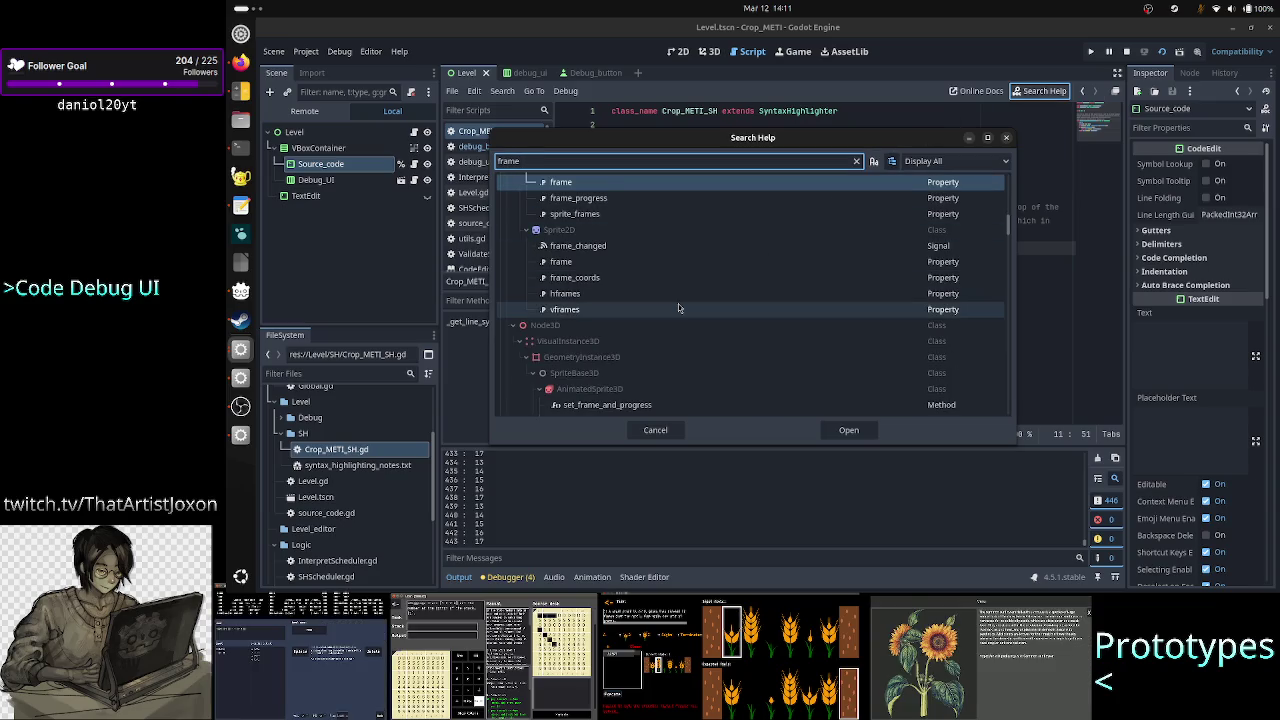
{"action": "scroll", "coordinate": [678, 305], "scroll_direction": "up", "scroll_amount": 5}
{"action": "scroll", "coordinate": [678, 308], "scroll_direction": "down", "scroll_amount": 2}
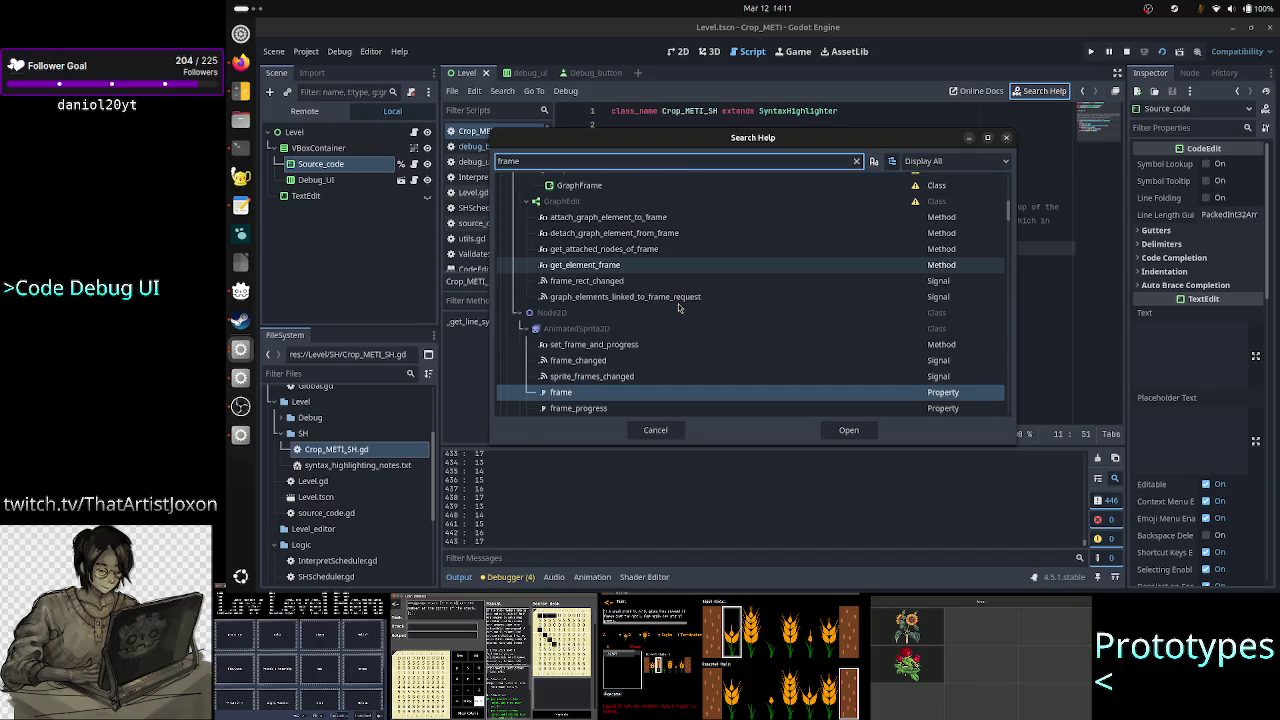
{"action": "scroll", "coordinate": [678, 307], "scroll_direction": "up", "scroll_amount": 3}
{"action": "scroll", "coordinate": [678, 307], "scroll_direction": "up", "scroll_amount": 5}
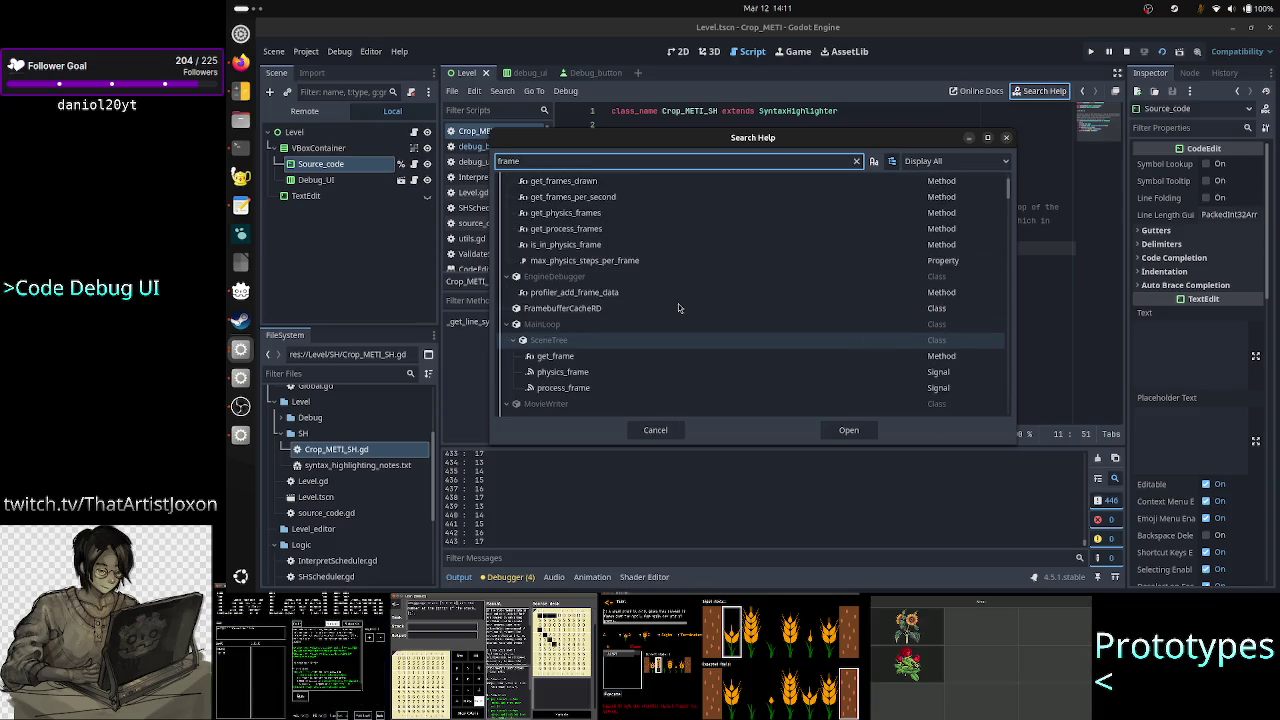
{"action": "scroll", "coordinate": [678, 305], "scroll_direction": "down", "scroll_amount": 1}
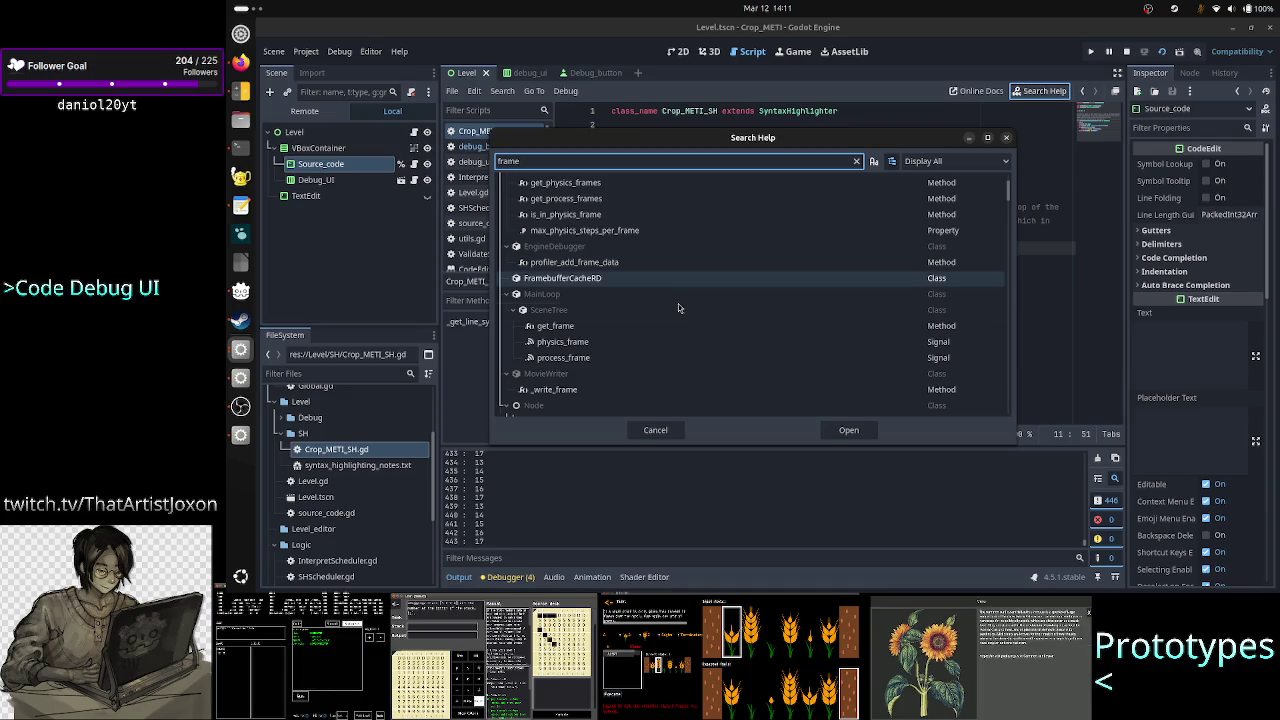
{"action": "double_click", "coordinate": [595, 328]}
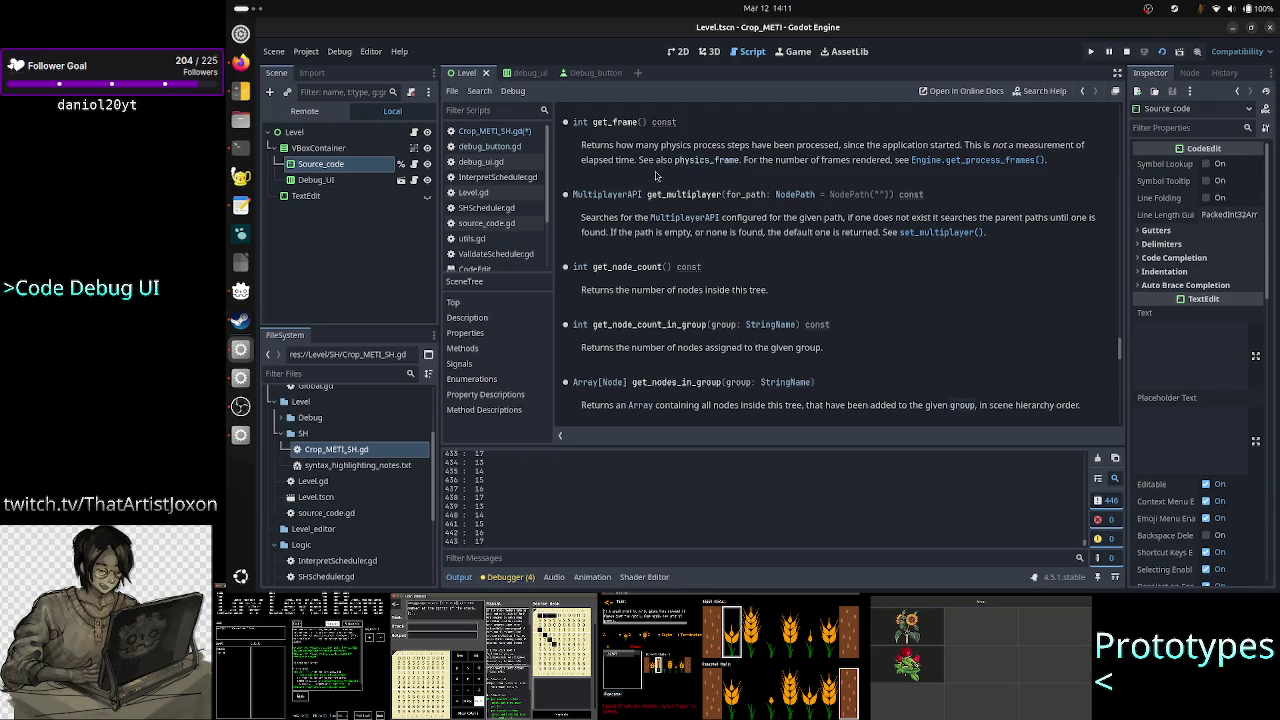
Open the Engine.get_process_frames() docs and highlight its note about expensive logic
{"action": "left_click", "coordinate": [985, 160]}
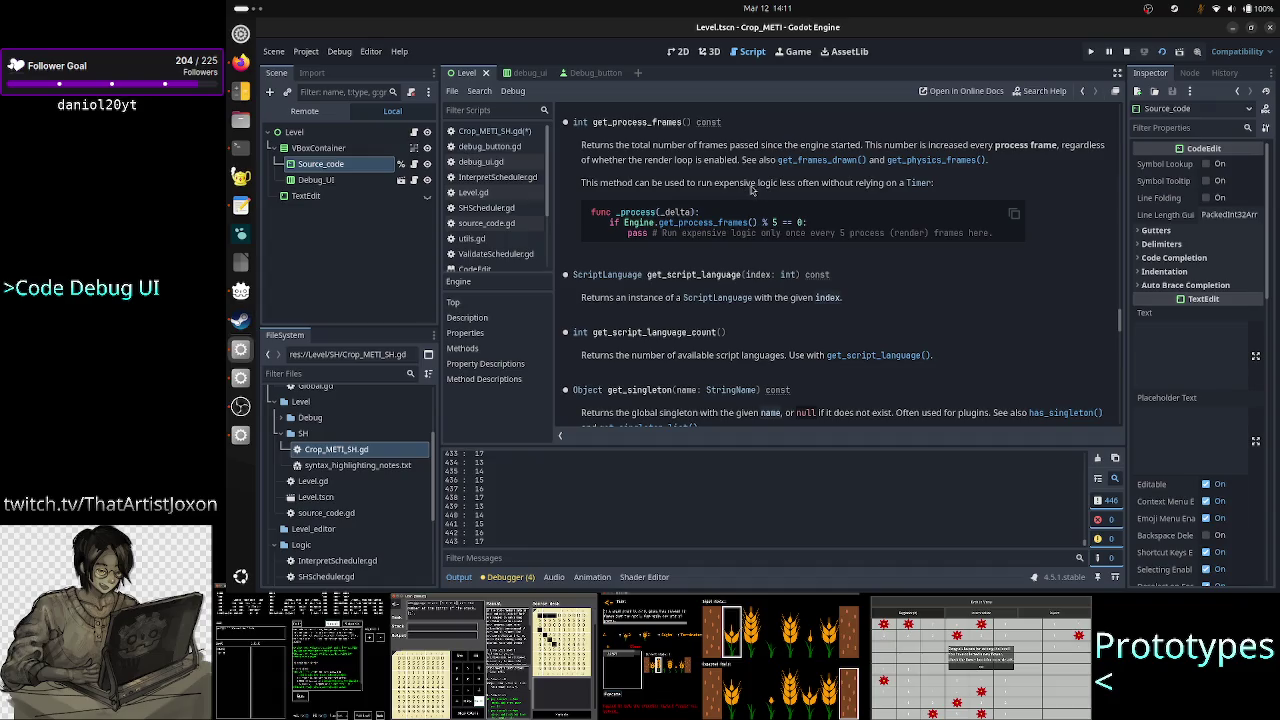
{"action": "left_click_drag", "start_coordinate": [793, 184], "coordinate": [940, 182]}
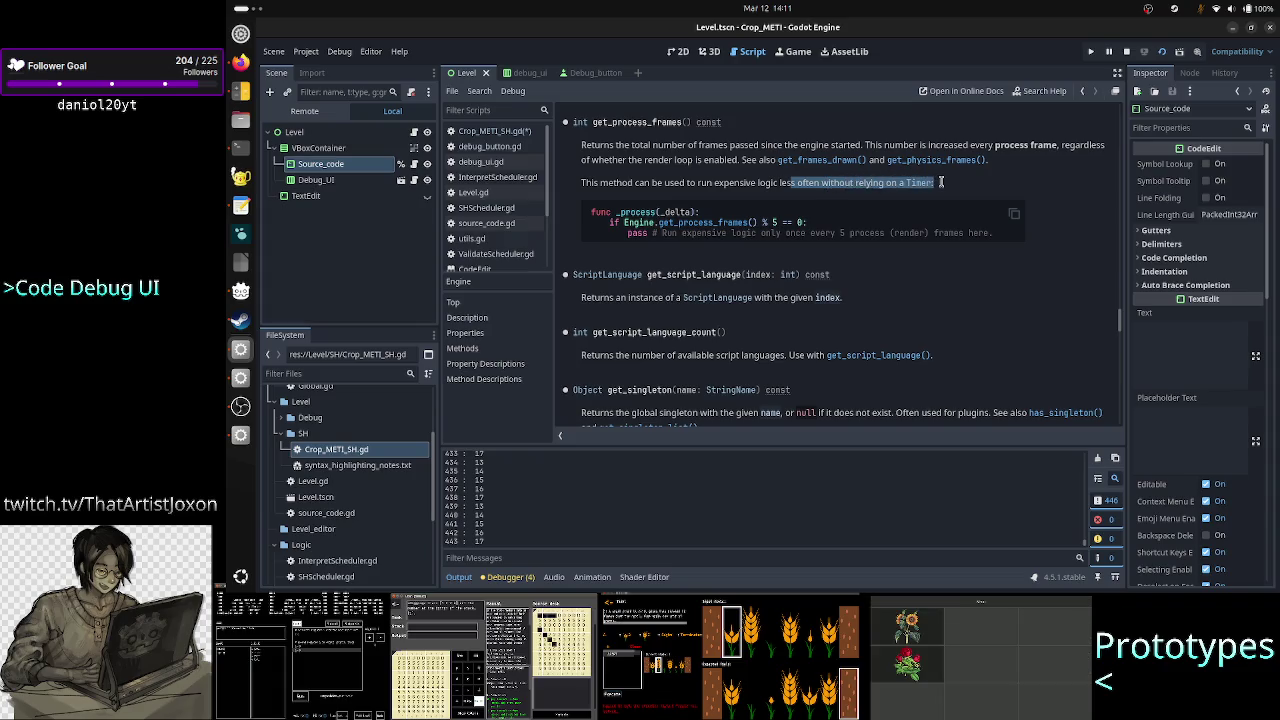
{"action": "left_click", "coordinate": [940, 182]}
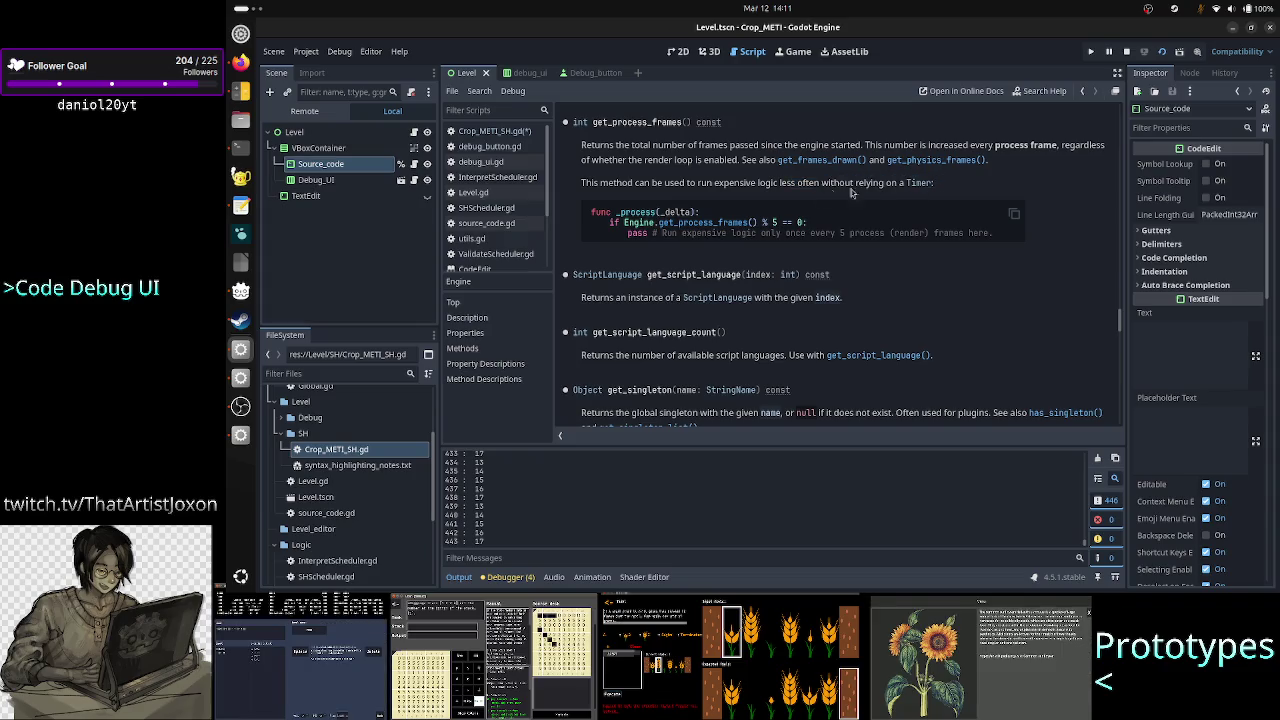
{"action": "left_click_drag", "start_coordinate": [716, 183], "coordinate": [856, 186]}
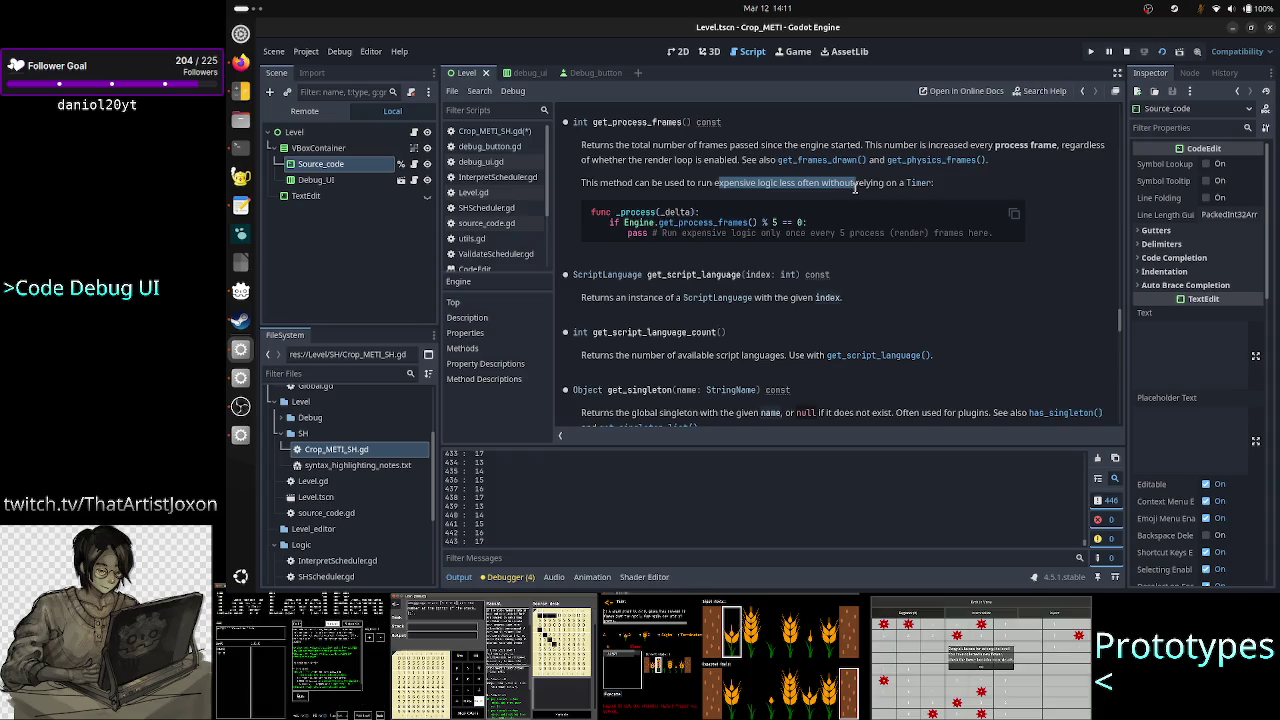
{"action": "left_click", "coordinate": [855, 188]}
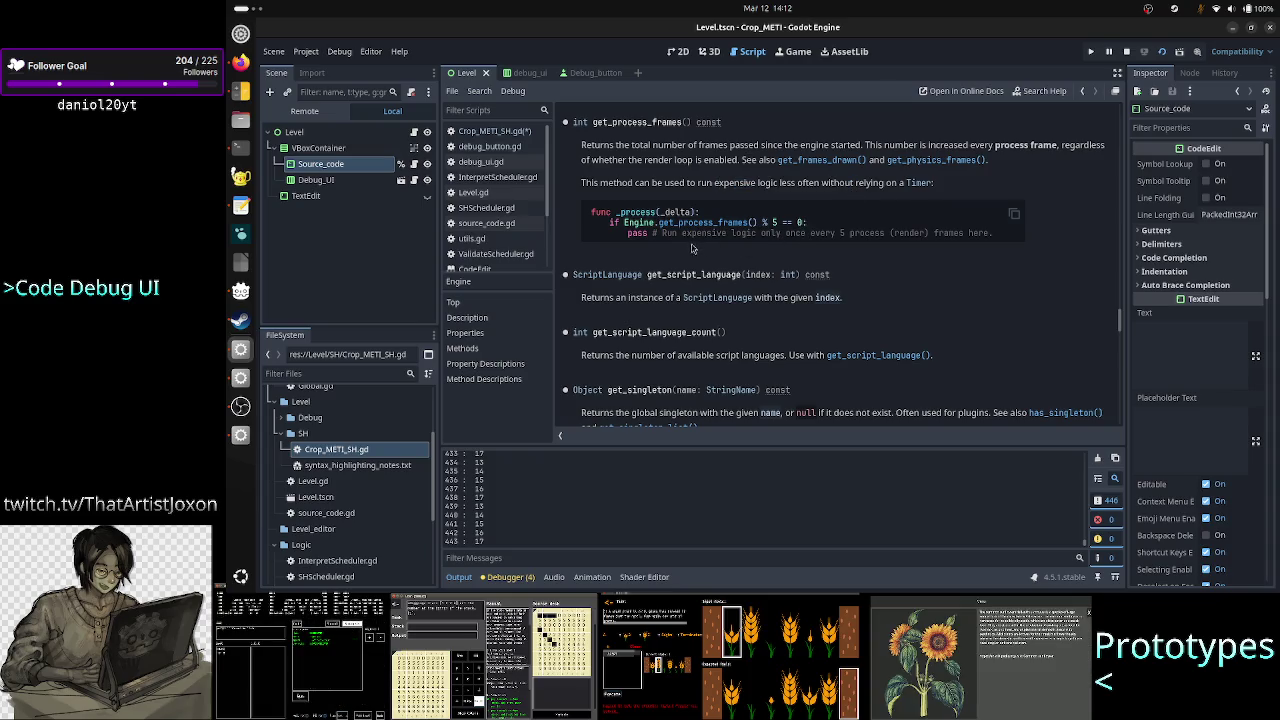
Highlight the Engine.get_process_frames() example code, then return to Crop_METI_SH.gd
{"action": "left_click_drag", "start_coordinate": [757, 234], "coordinate": [925, 235]}
{"action": "double_click", "coordinate": [950, 235]}
{"action": "left_click", "coordinate": [876, 235]}
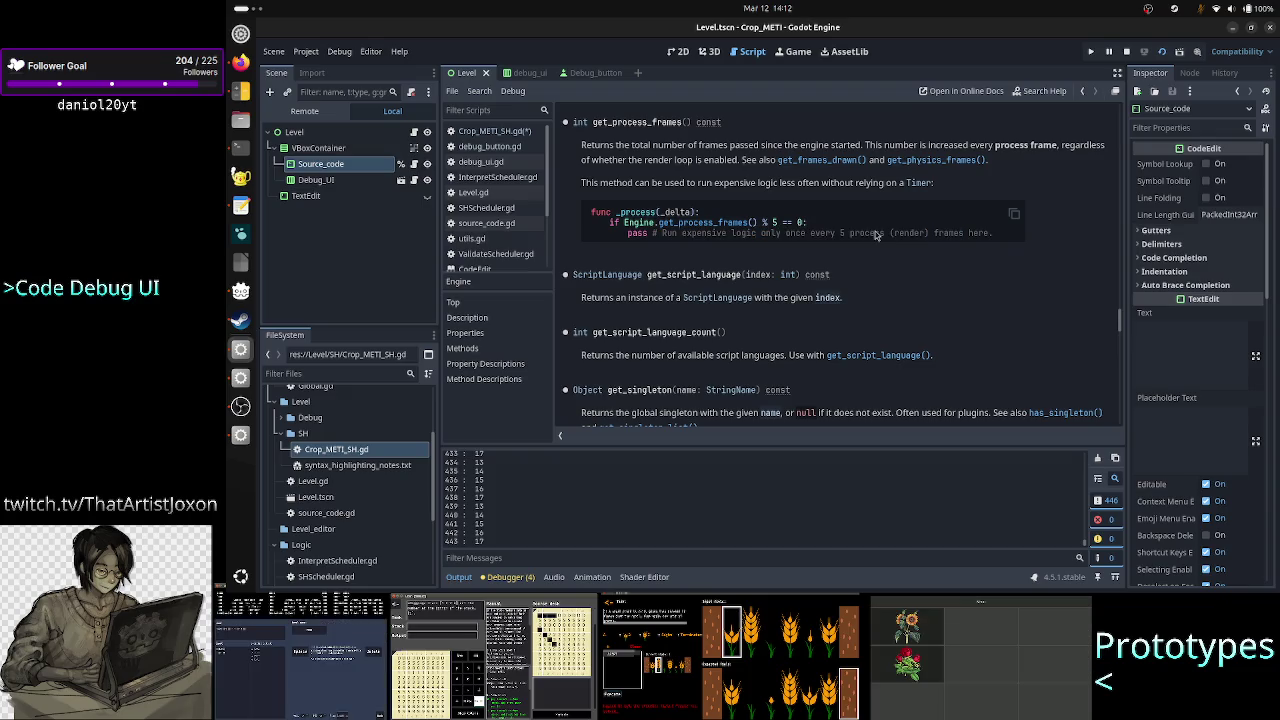
{"action": "left_click_drag", "start_coordinate": [624, 222], "coordinate": [757, 222]}
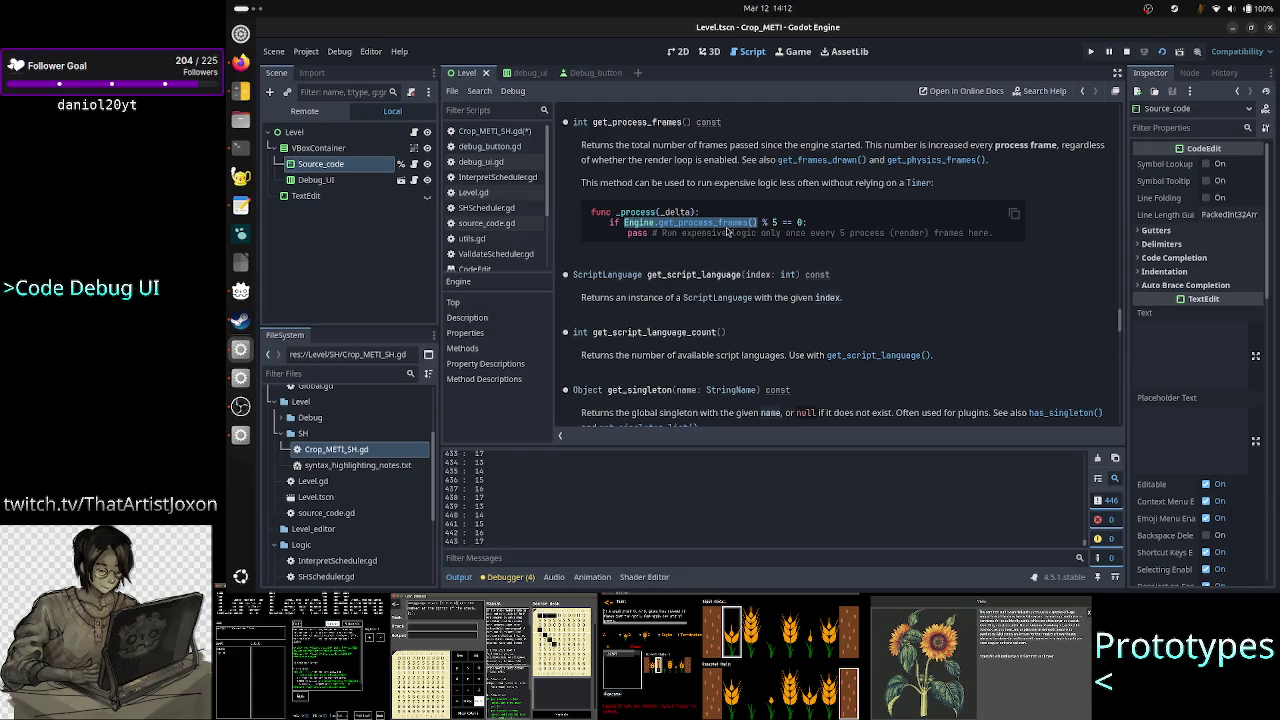
{"action": "left_click", "coordinate": [727, 233]}
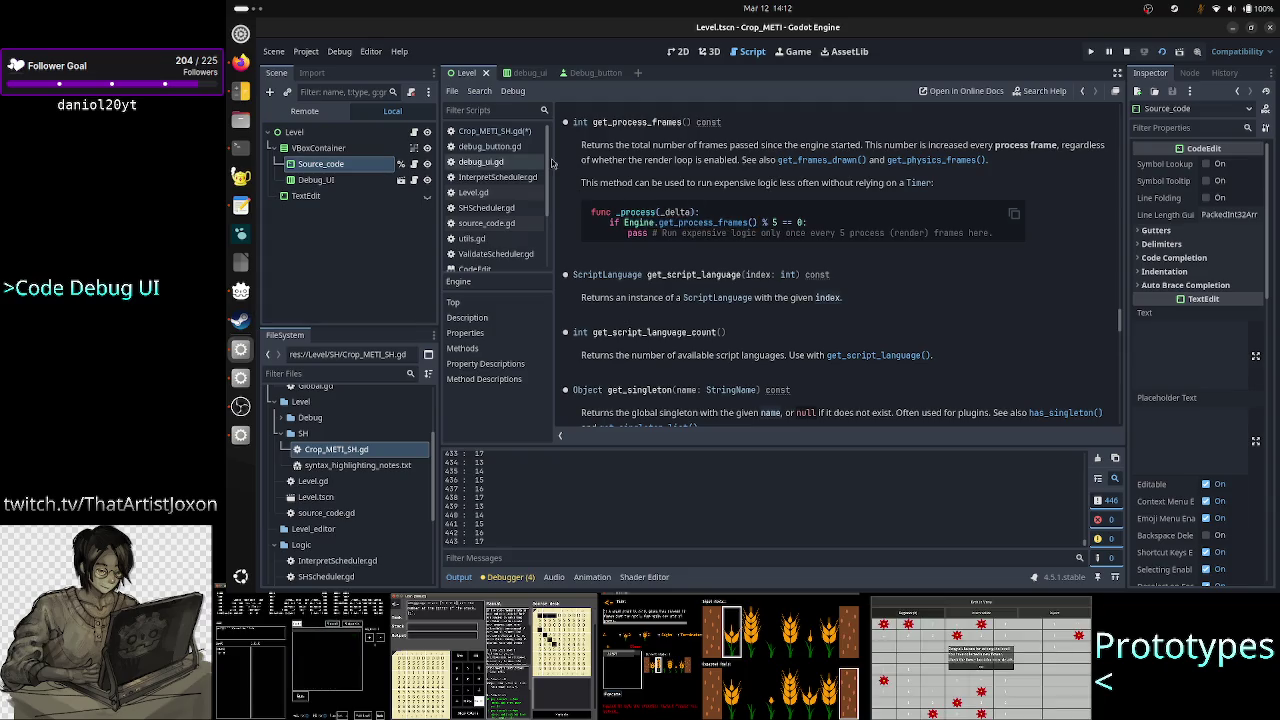
{"action": "left_click", "coordinate": [519, 136]}
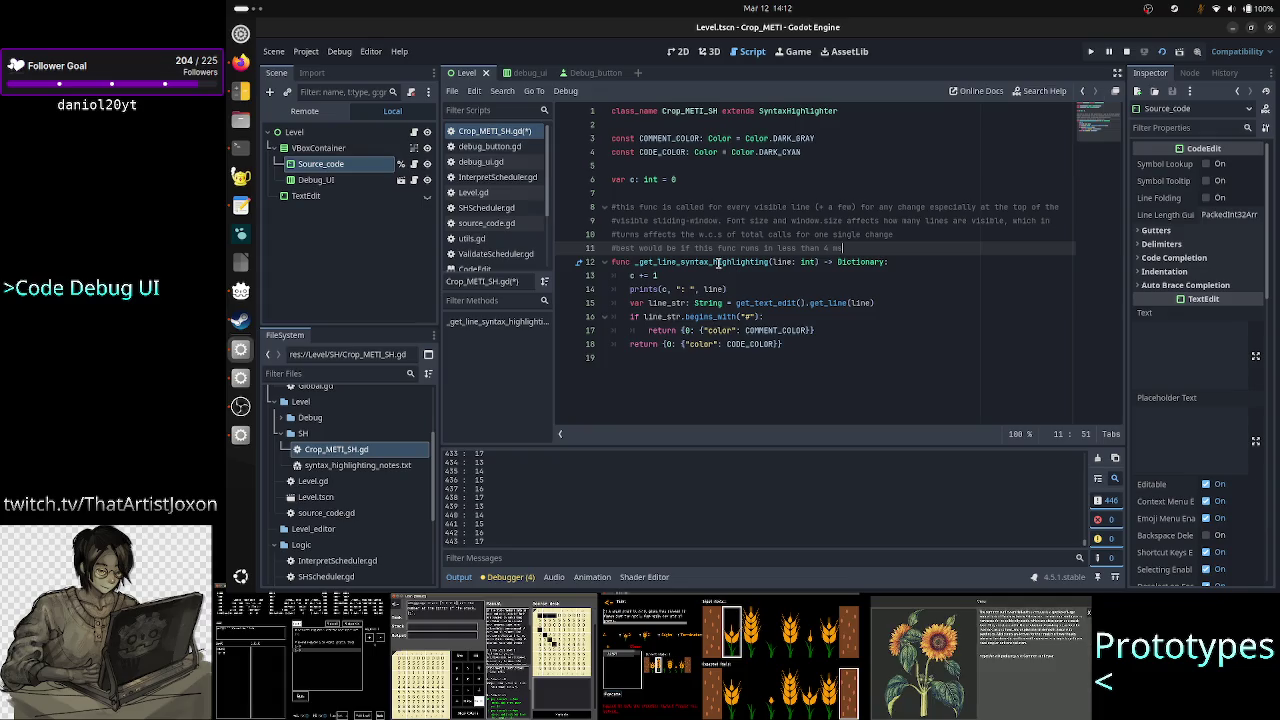
Append ', frame: ', Engine.get_process_frames() to the line 14 prints call and remove the stray empty line
{"action": "left_click", "coordinate": [852, 276]}
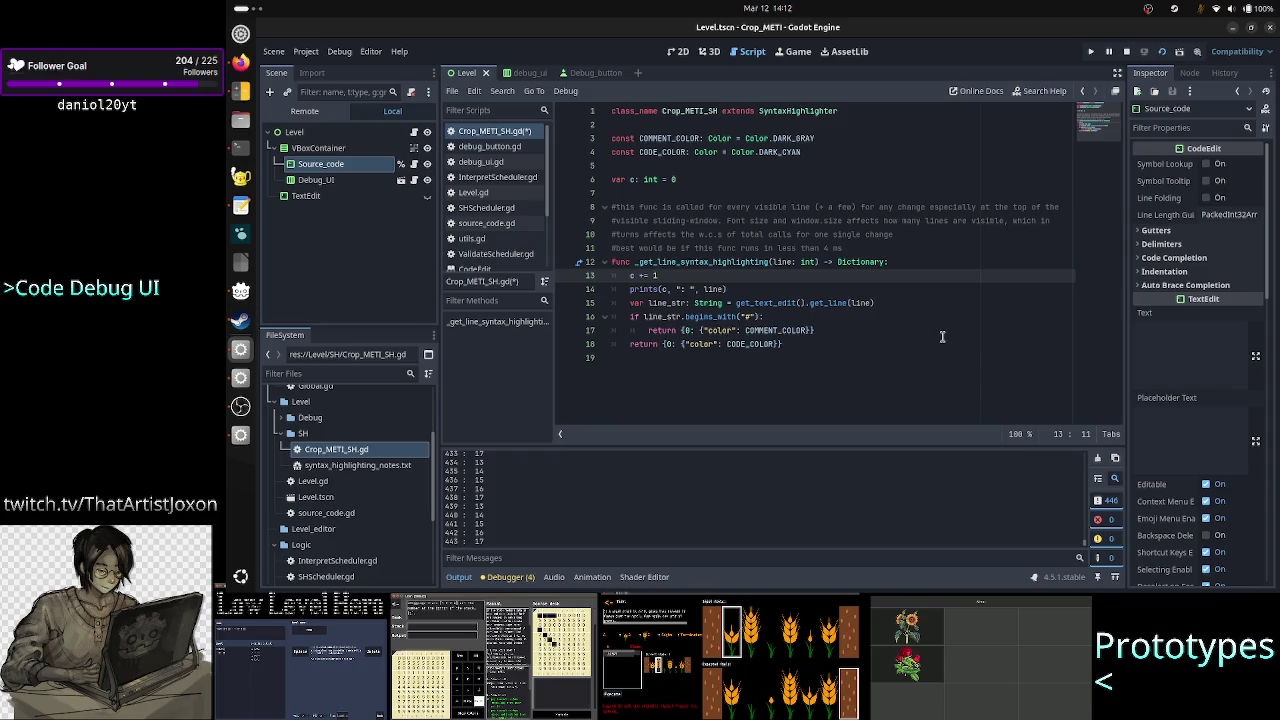
{"action": "key", "text": "Down"}
{"action": "key", "text": "End"}
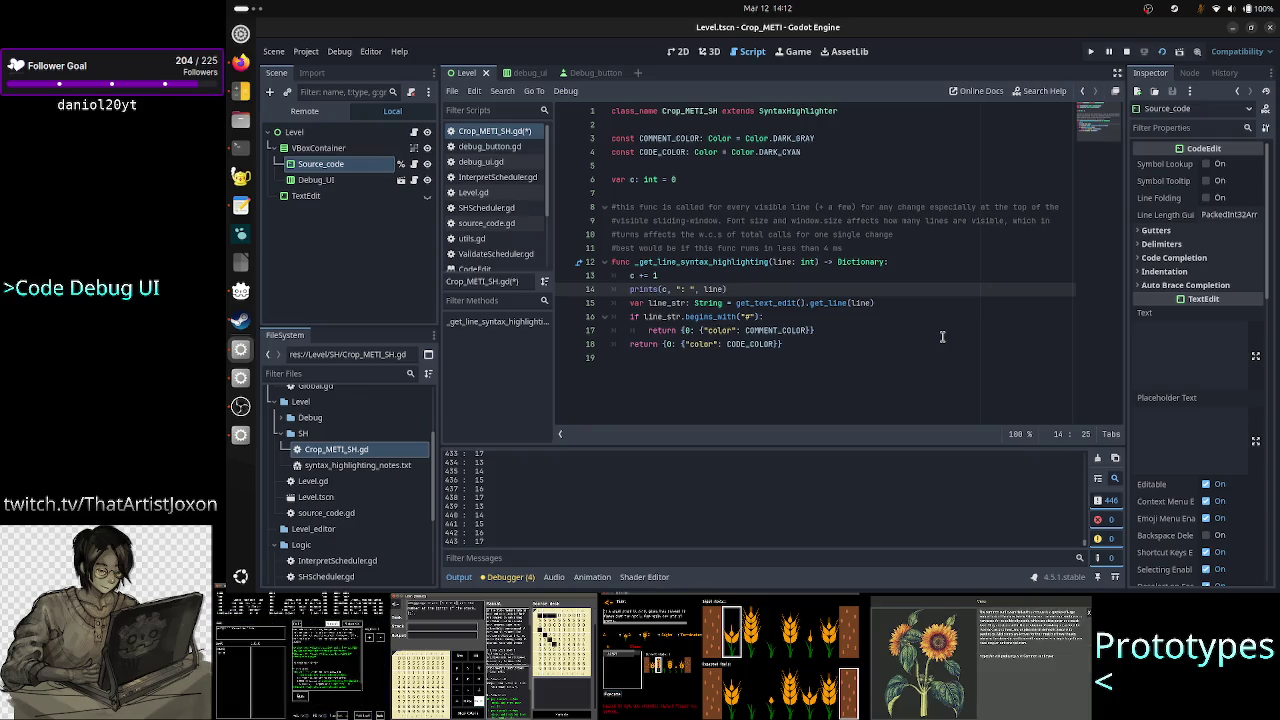
{"action": "type", "text": ","}
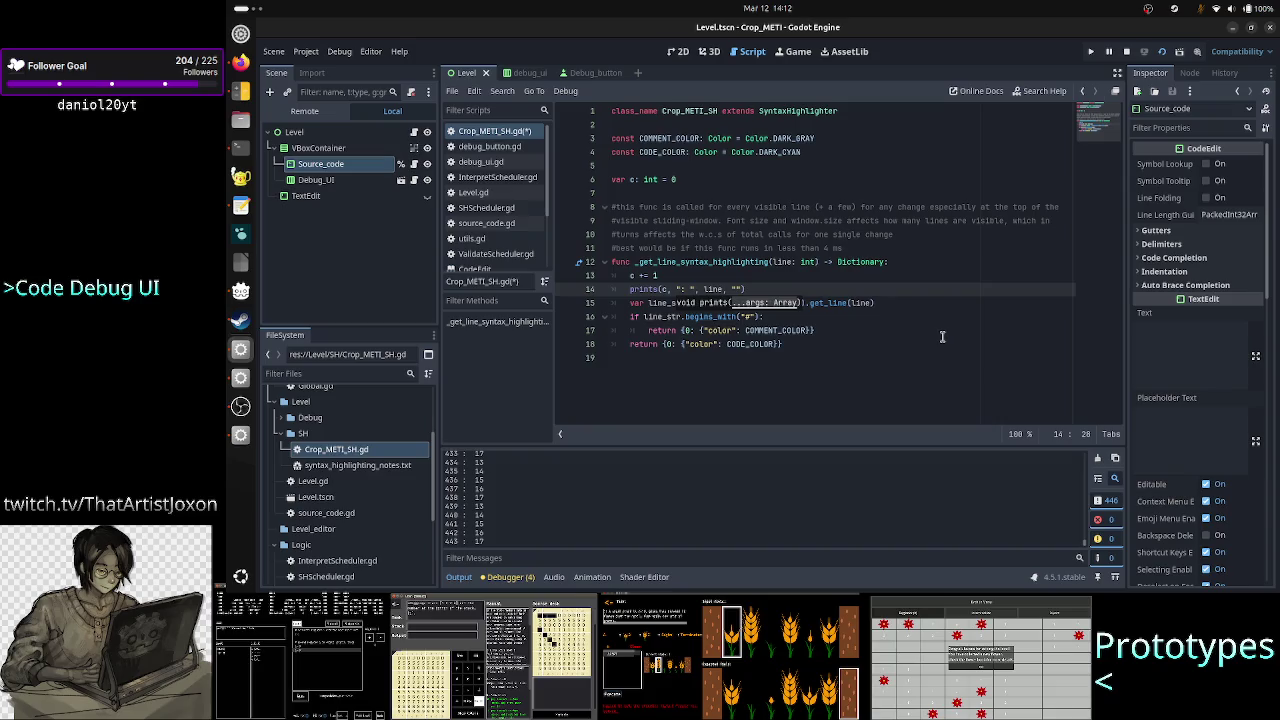
{"action": "type", "text": "at fra"}
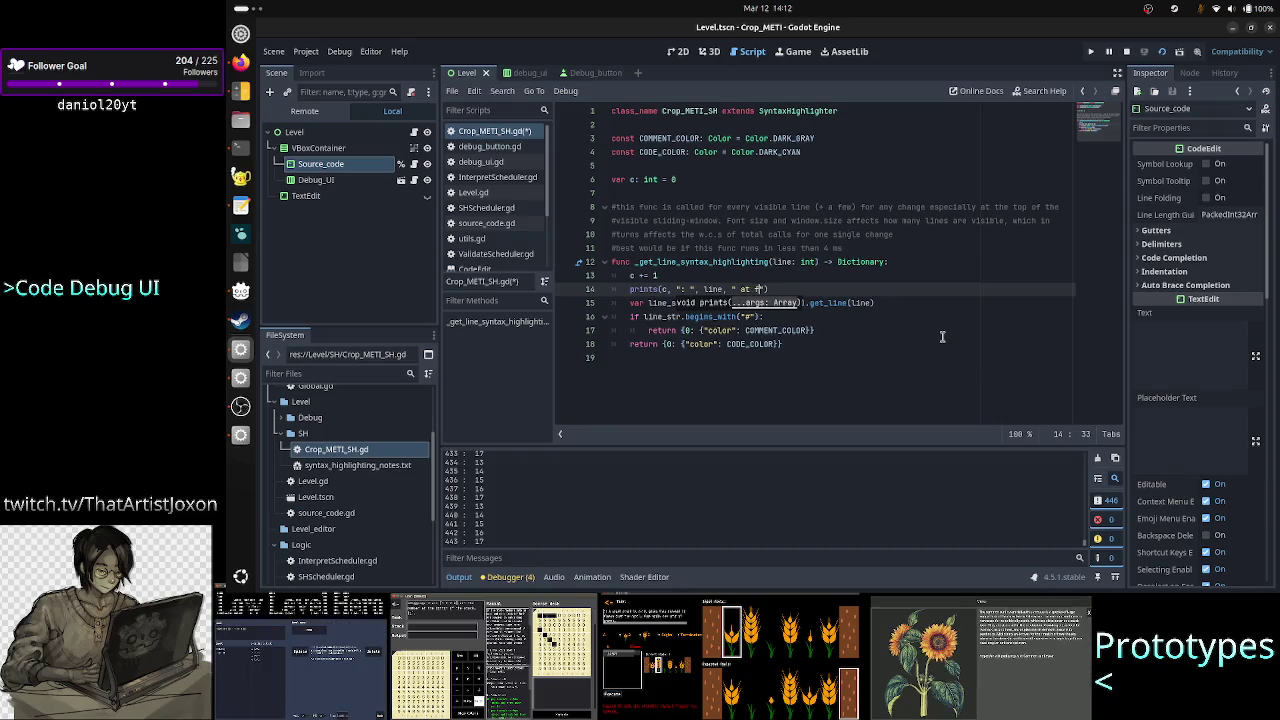
{"action": "key", "text": "BackSpace"}
{"action": "key", "text": "BackSpace"}
{"action": "key", "text": "BackSpace"}
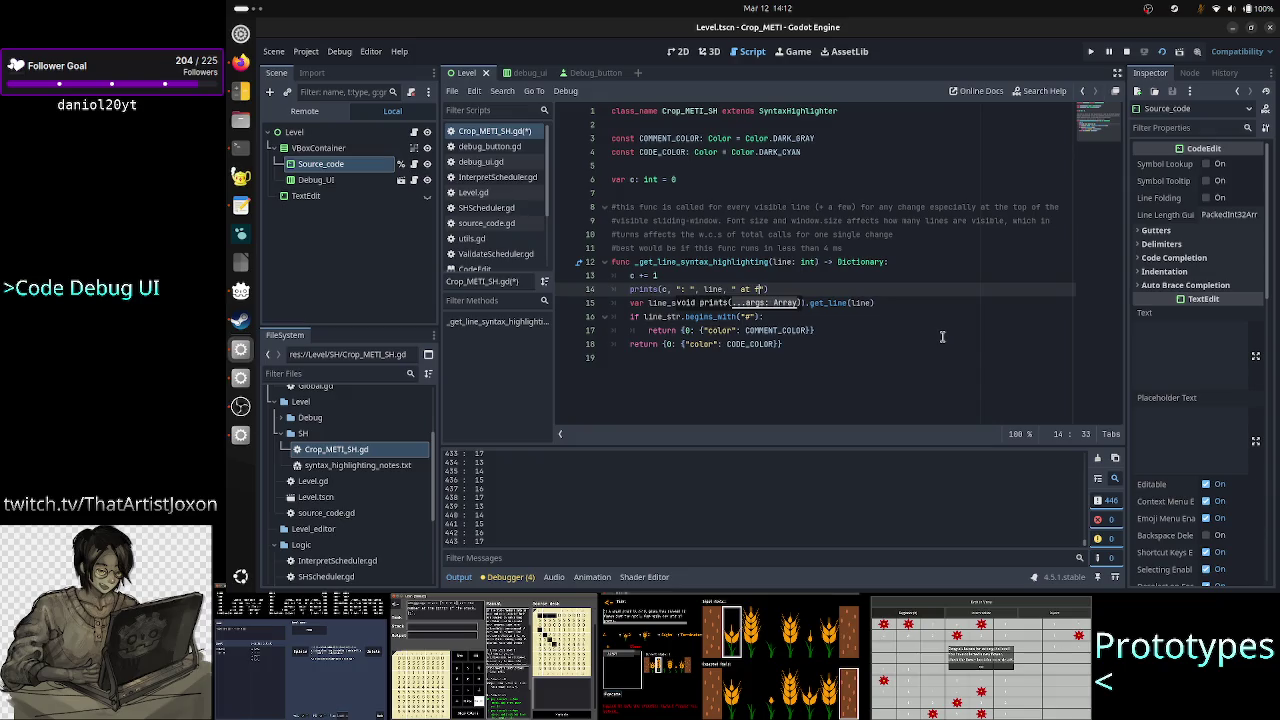
{"action": "type", "text": ", frame:"}
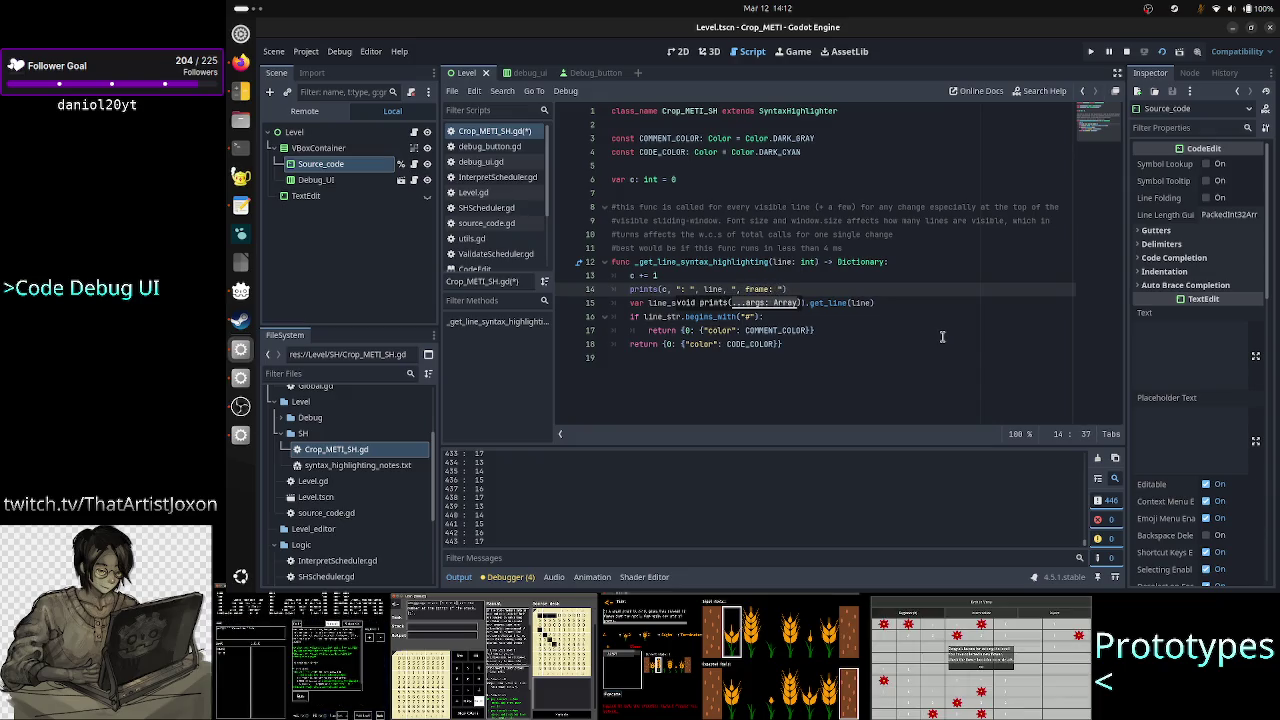
{"action": "type", "text": " \", Engine.get_process_frames()"}
{"action": "key", "text": "Return"}
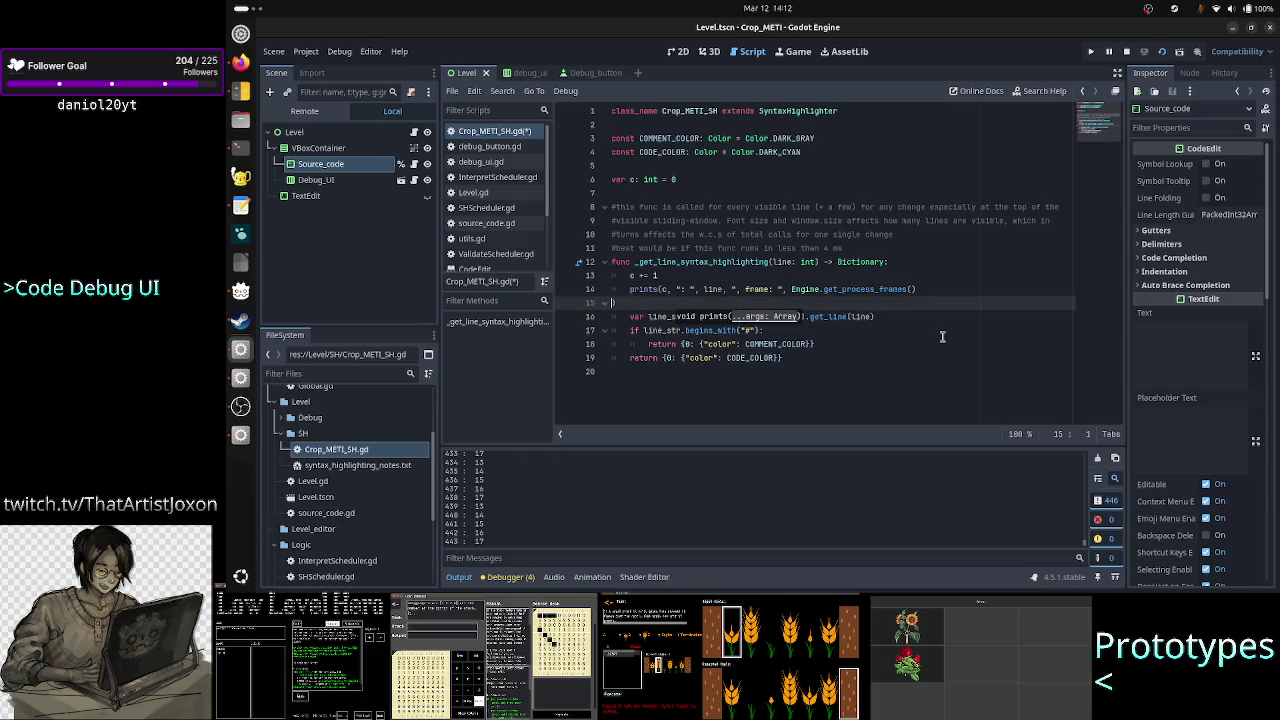
{"action": "key", "text": "Up"}
{"action": "type", "text": ")"}
{"action": "key", "text": "Down"}
{"action": "key", "text": "Delete"}
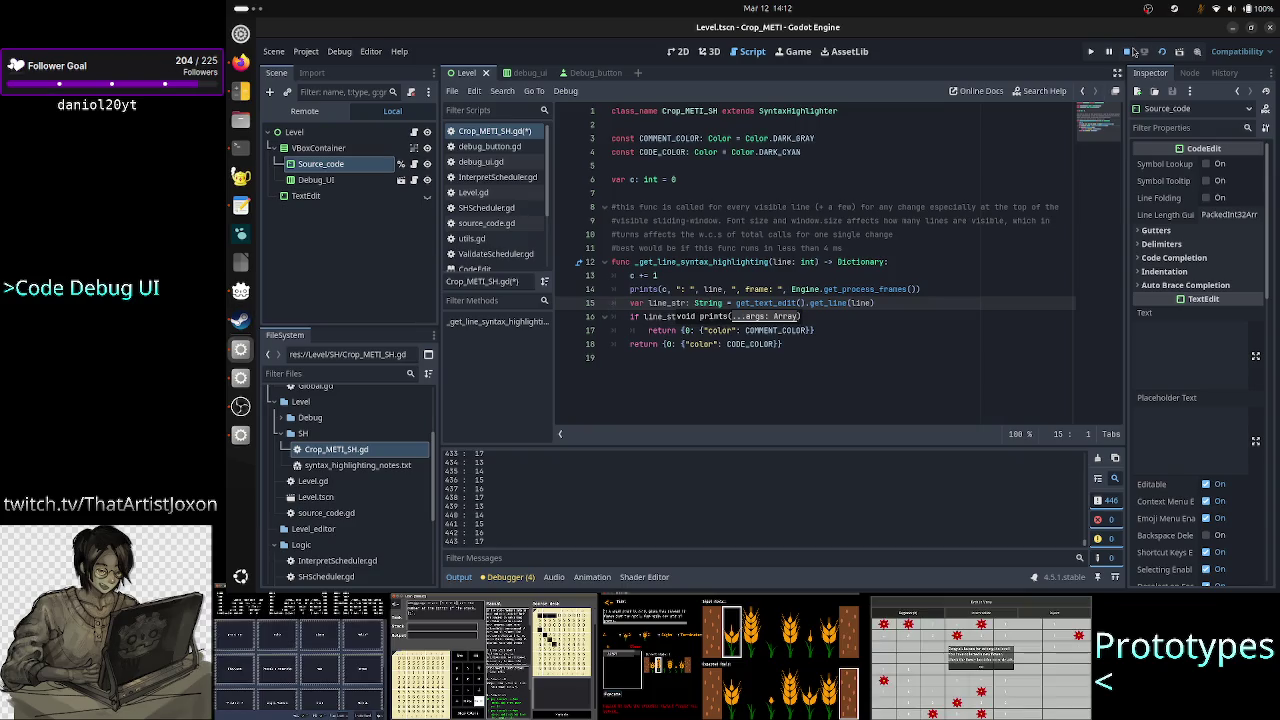
Restart the game and move its window to the upper right
{"action": "left_click", "coordinate": [1128, 51]}
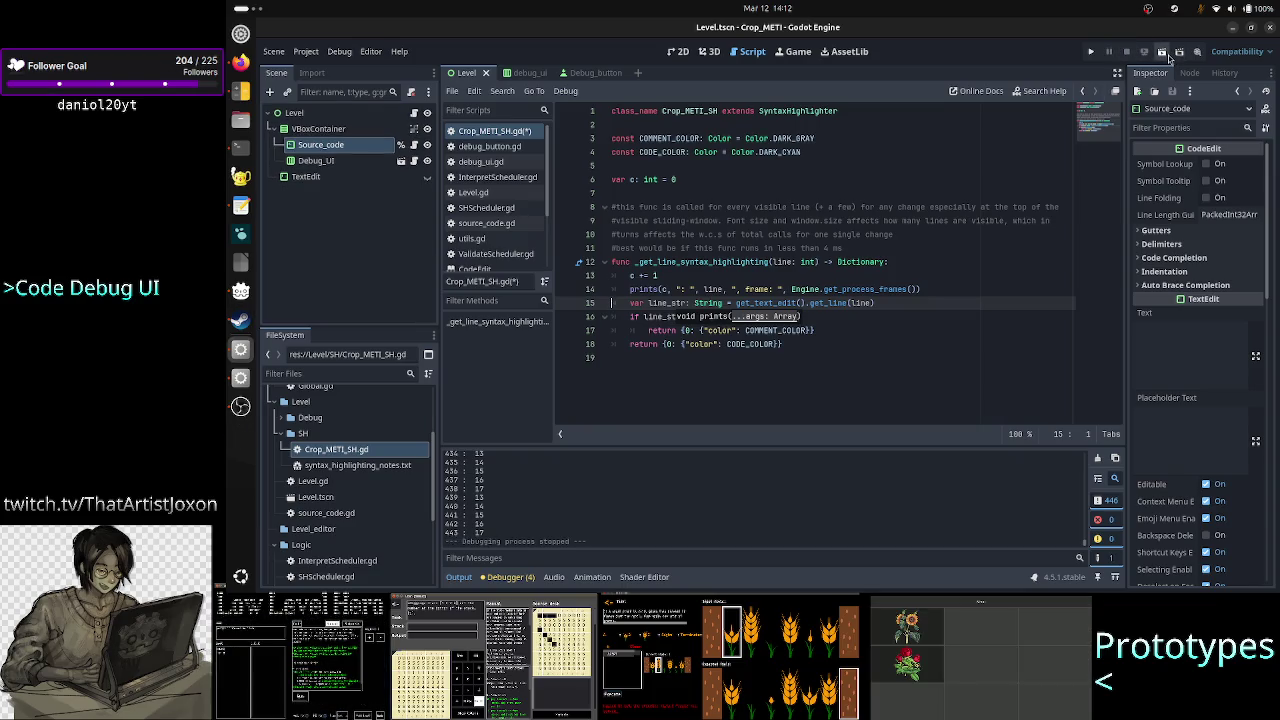
{"action": "left_click", "coordinate": [1163, 52]}
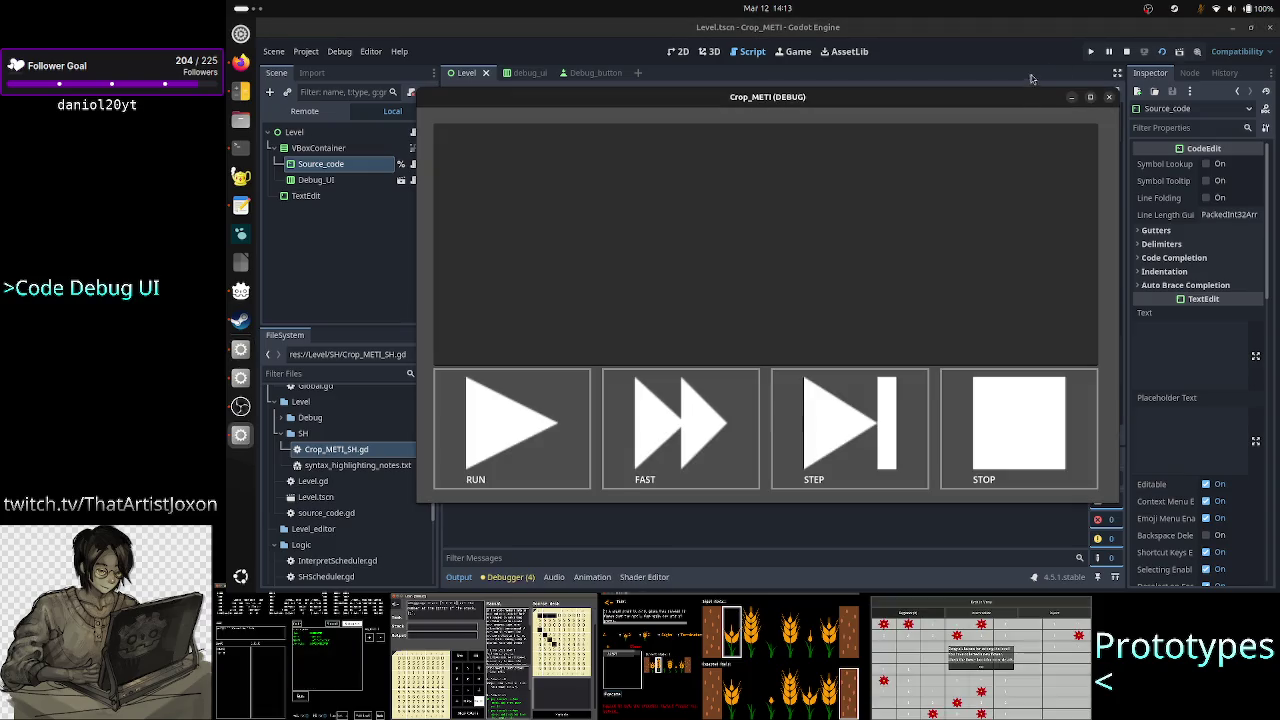
{"action": "mouse_move", "coordinate": [1006, 100]}
{"action": "left_mouse_down"}
{"action": "mouse_move", "coordinate": [1123, 88]}
{"action": "mouse_move", "coordinate": [1175, 66]}
{"action": "mouse_move", "coordinate": [1139, 47]}
{"action": "left_mouse_up"}
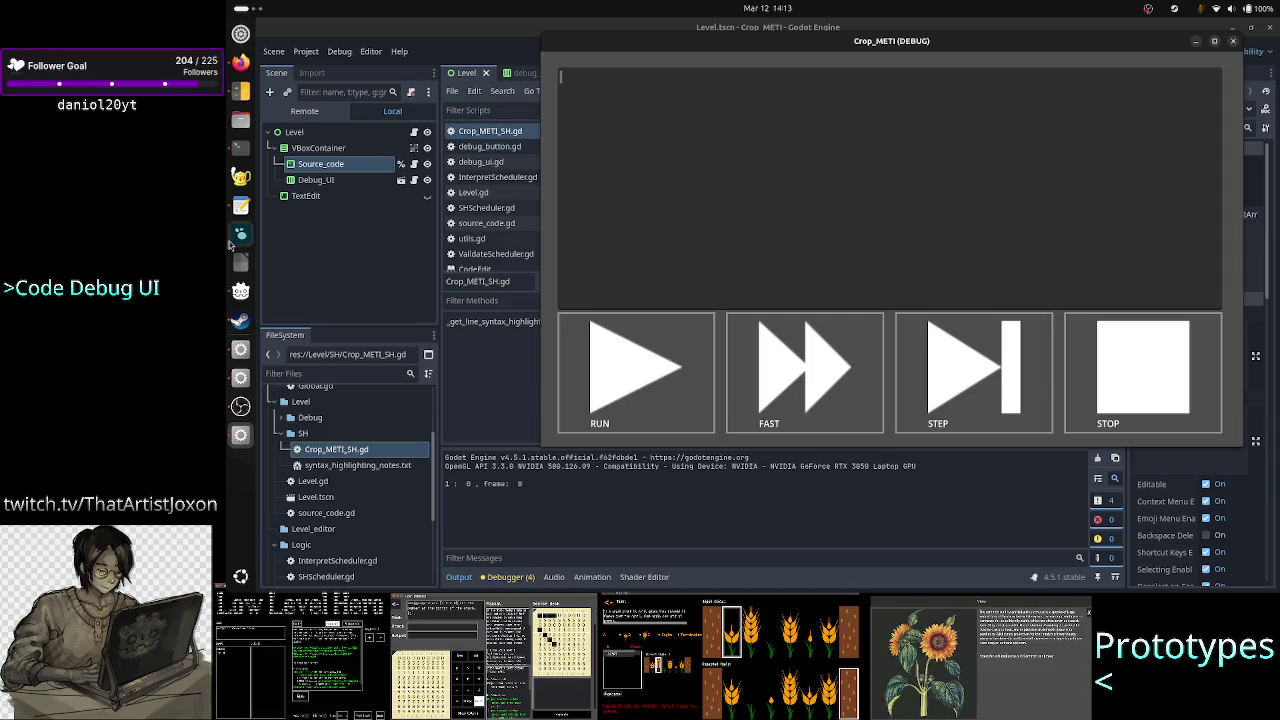
Enter the letters p, p, k, d, w, k on separate lines in the game's text box
{"action": "type", "text": "p"}
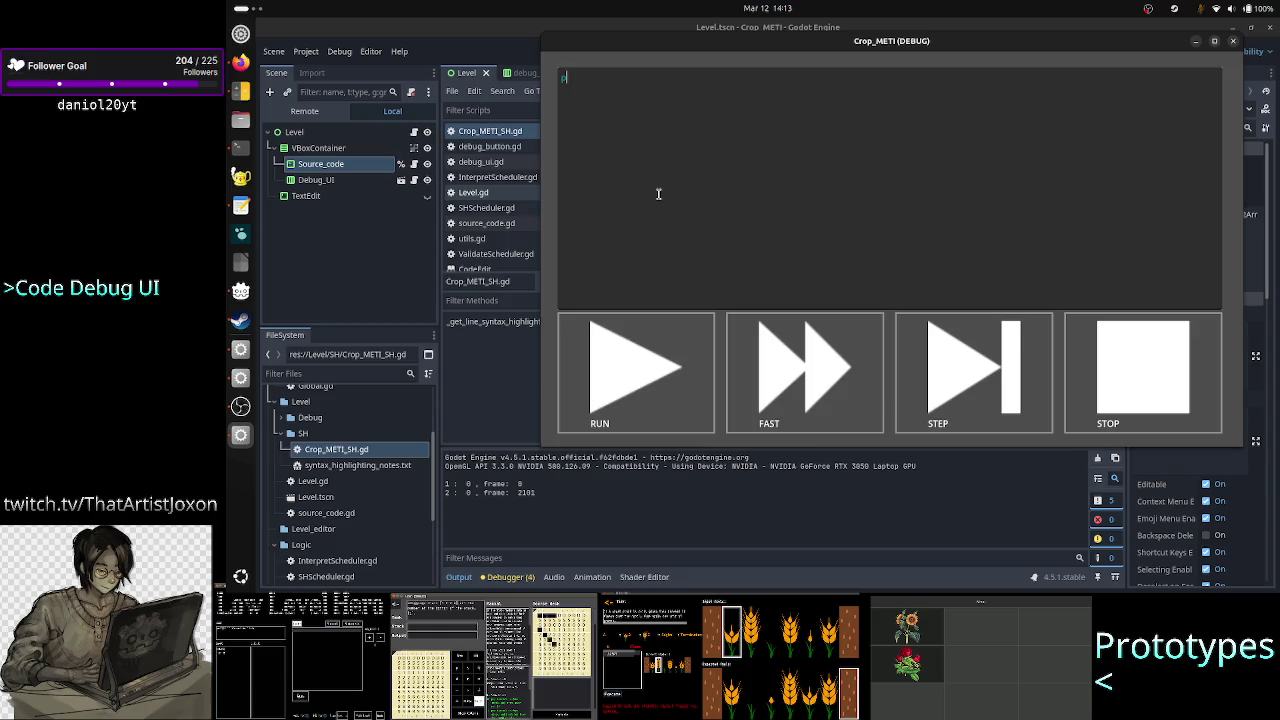
{"action": "key", "text": "Return"}
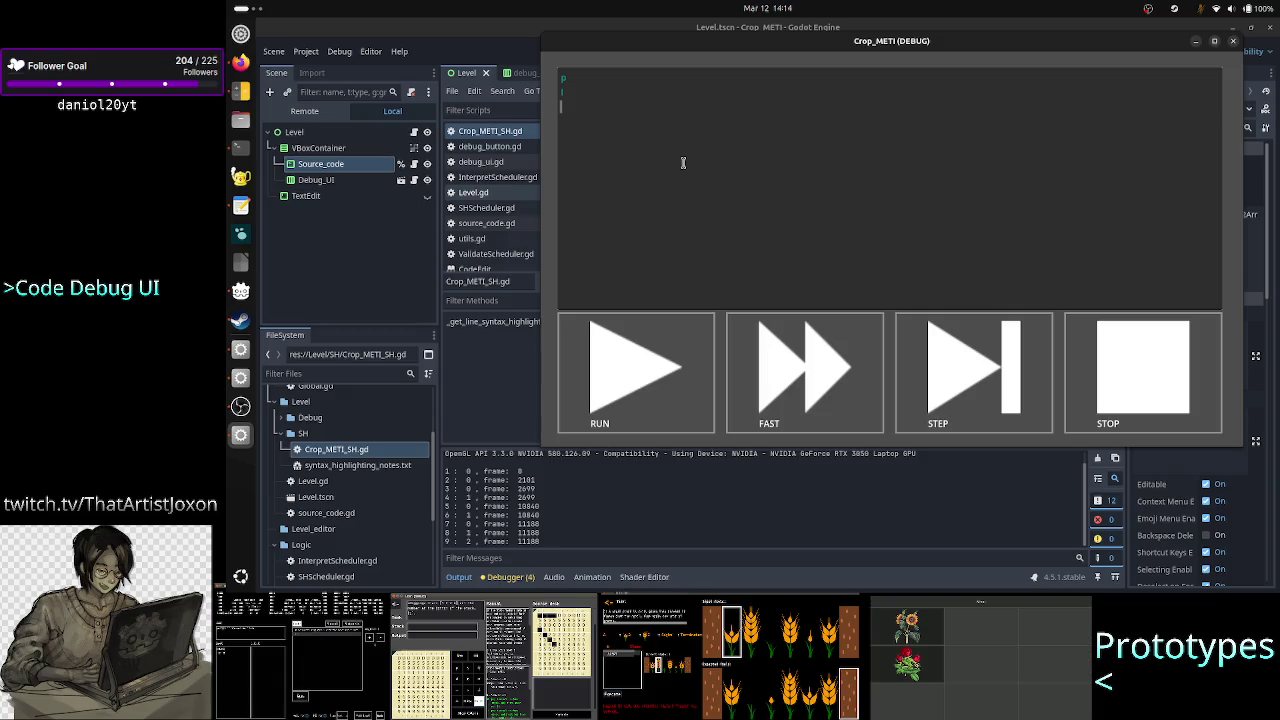
{"action": "type", "text": "p"}
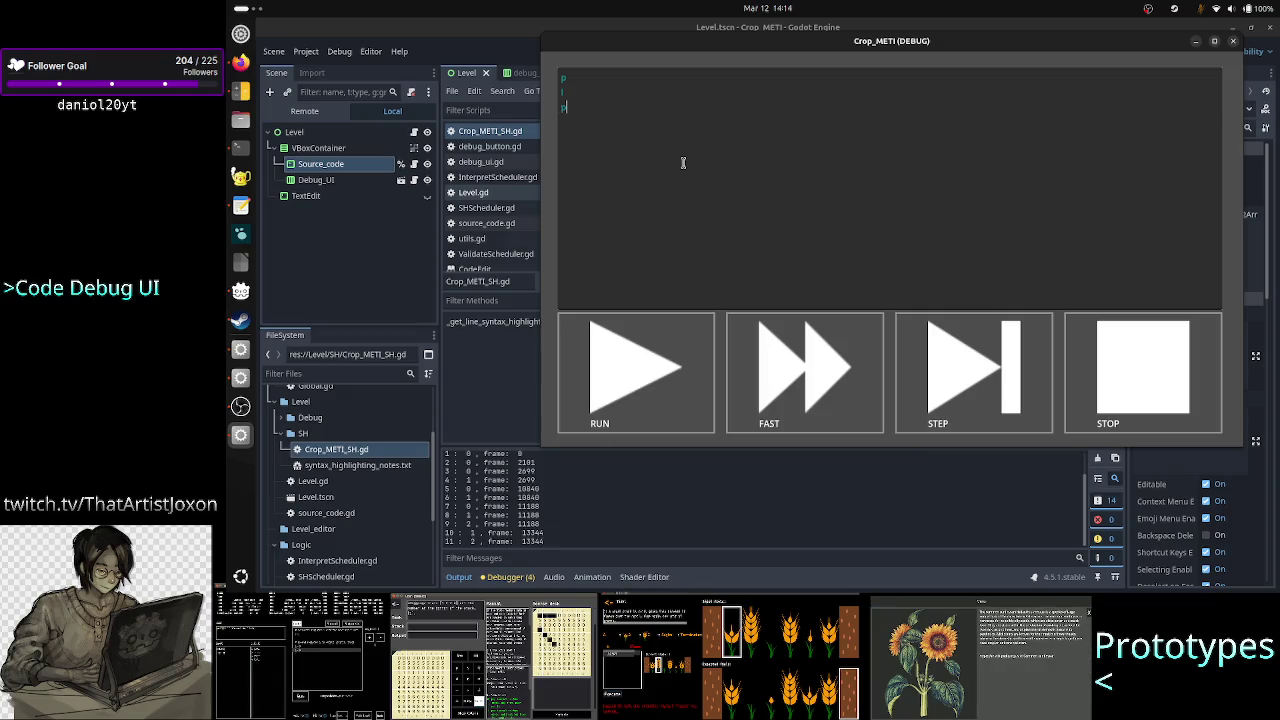
{"action": "key", "text": "Return"}
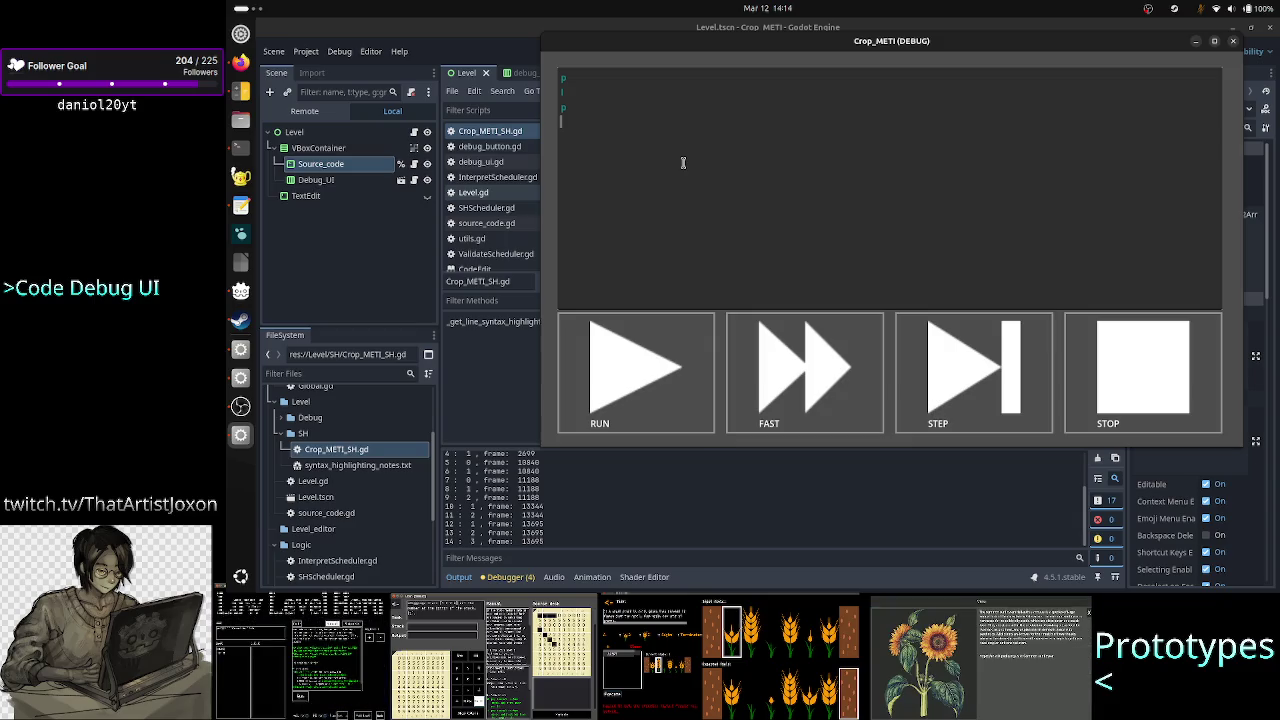
{"action": "type", "text": "k"}
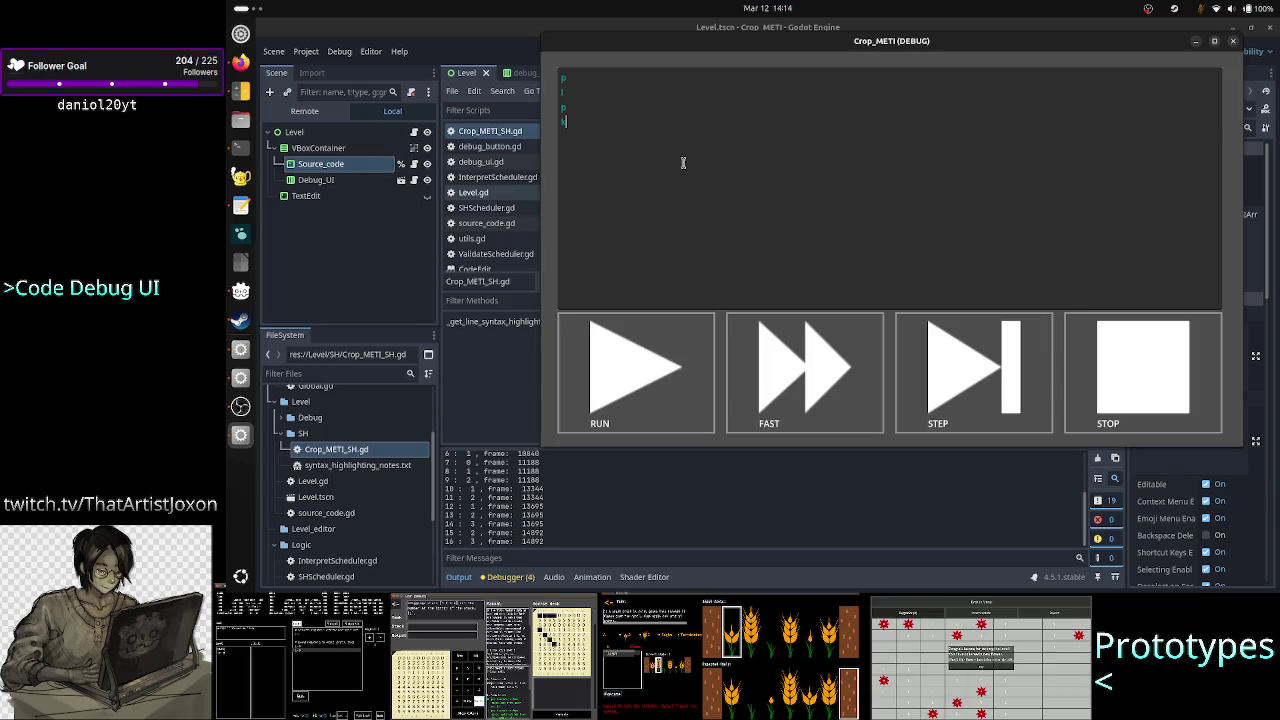
{"action": "key", "text": "Return"}
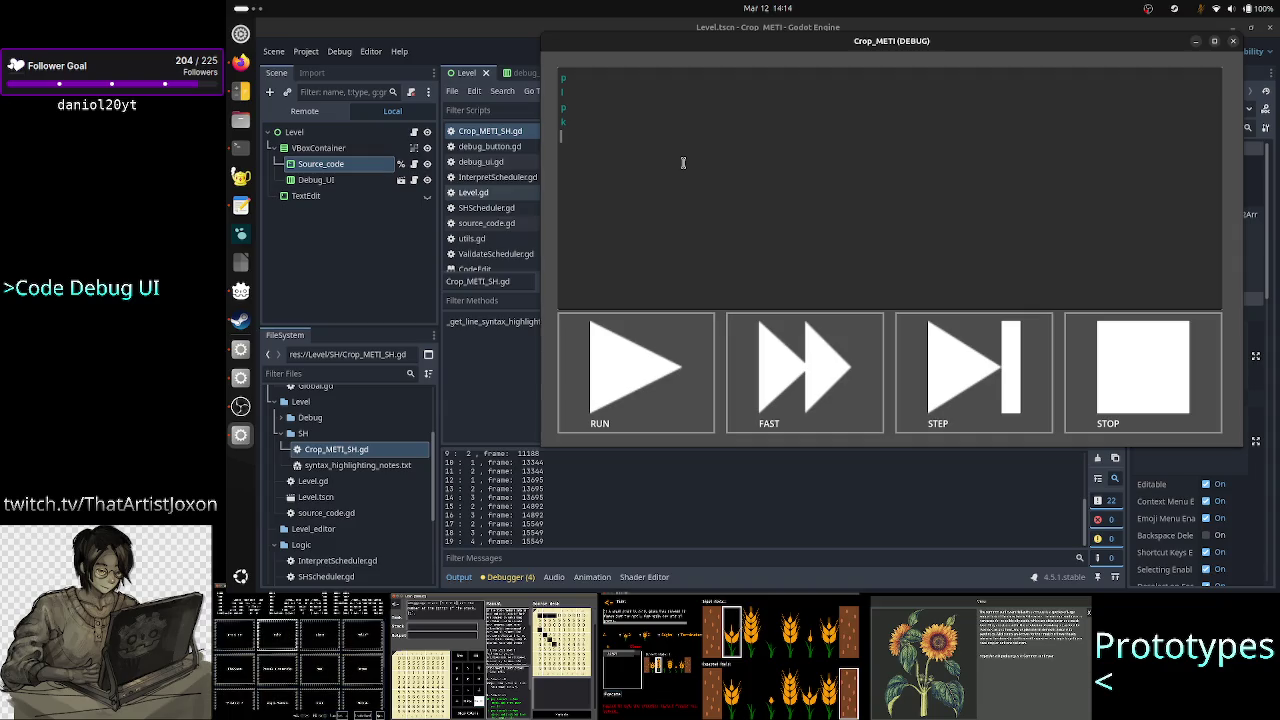
{"action": "type", "text": "d"}
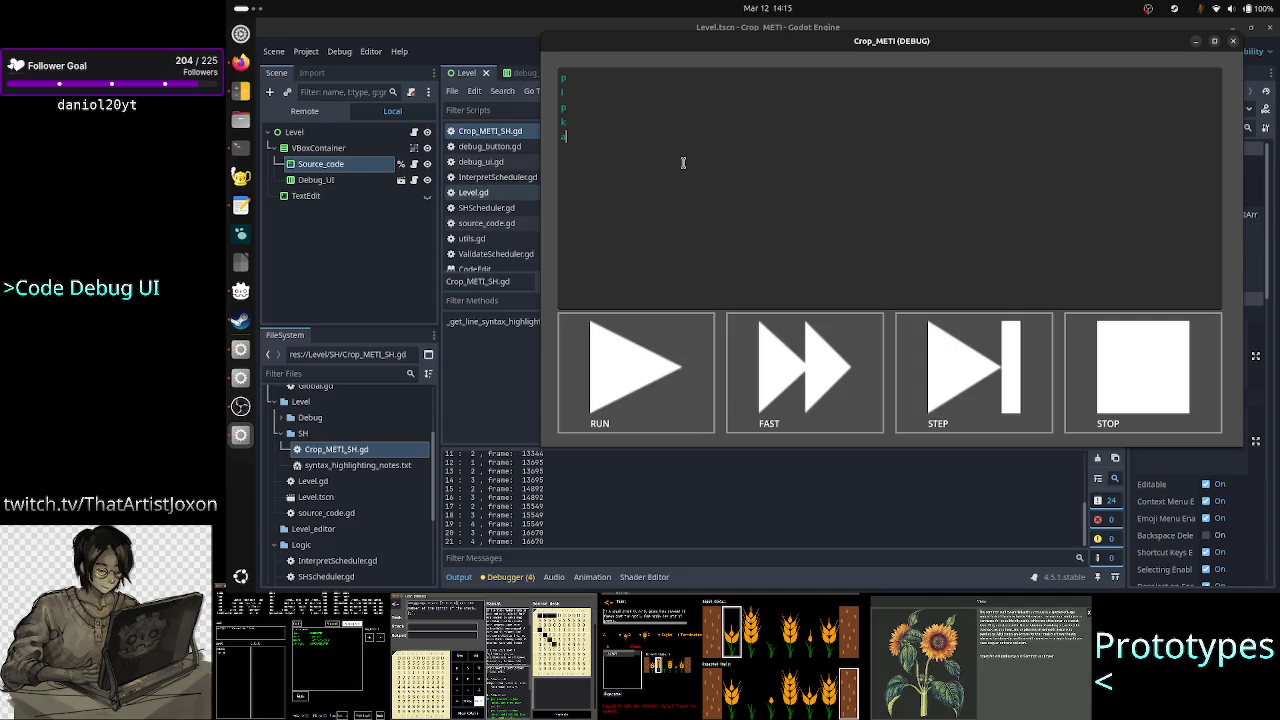
{"action": "key", "text": "Return"}
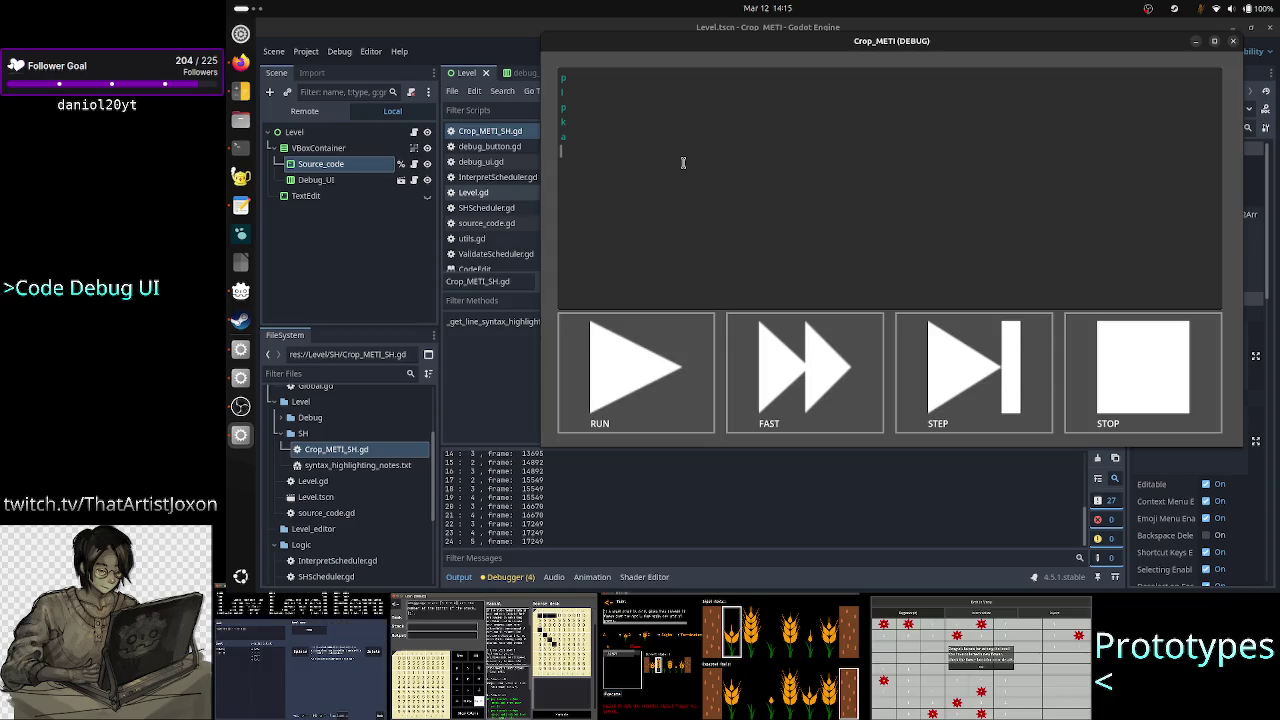
{"action": "type", "text": "w"}
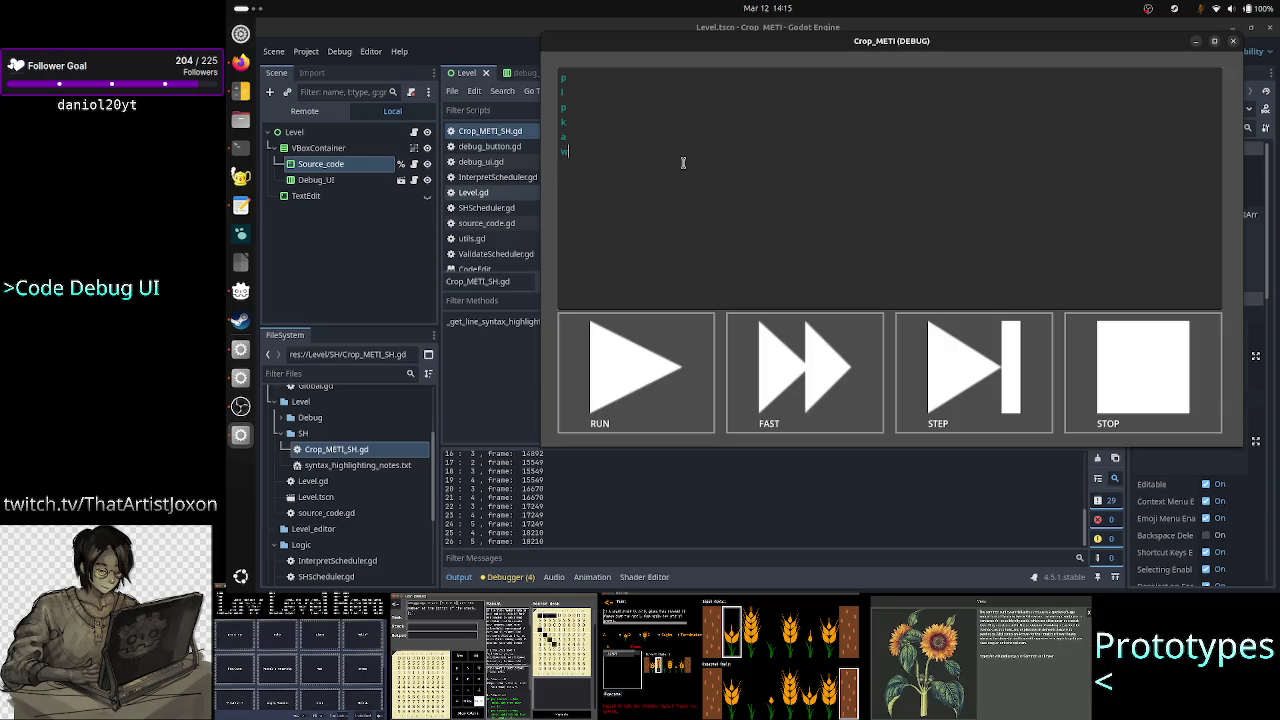
{"action": "key", "text": "Return"}
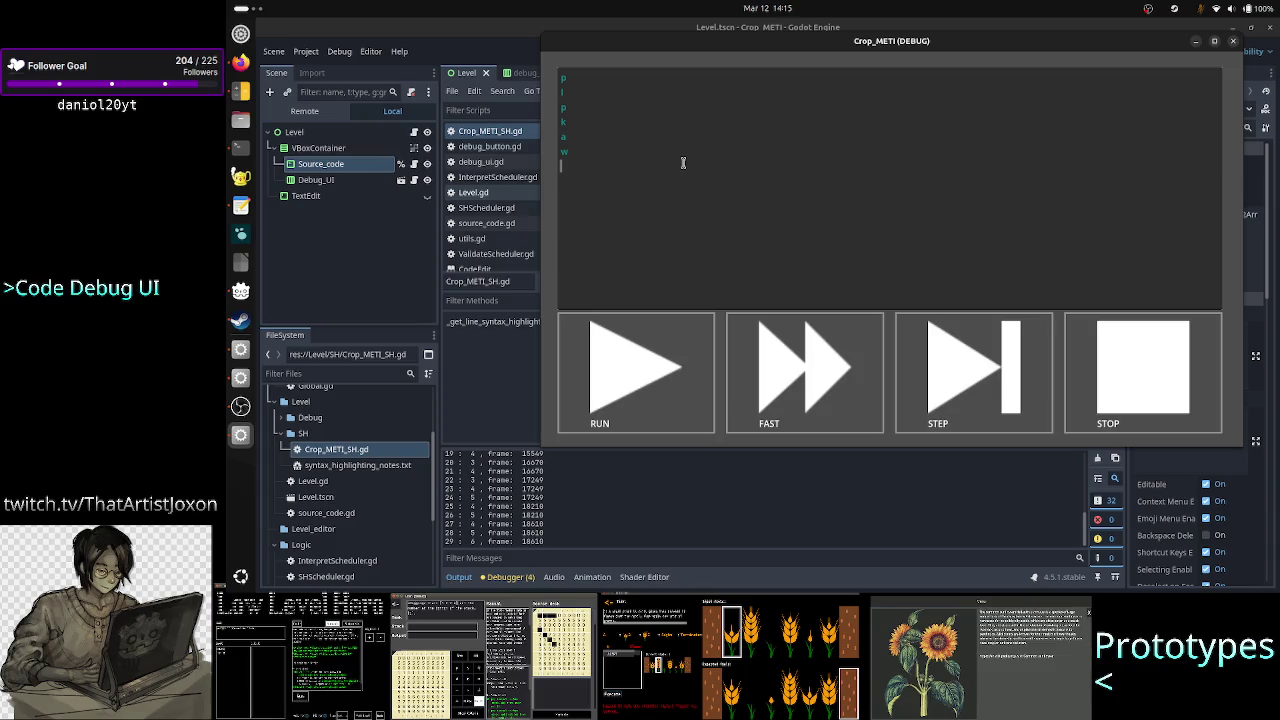
{"action": "type", "text": "k"}
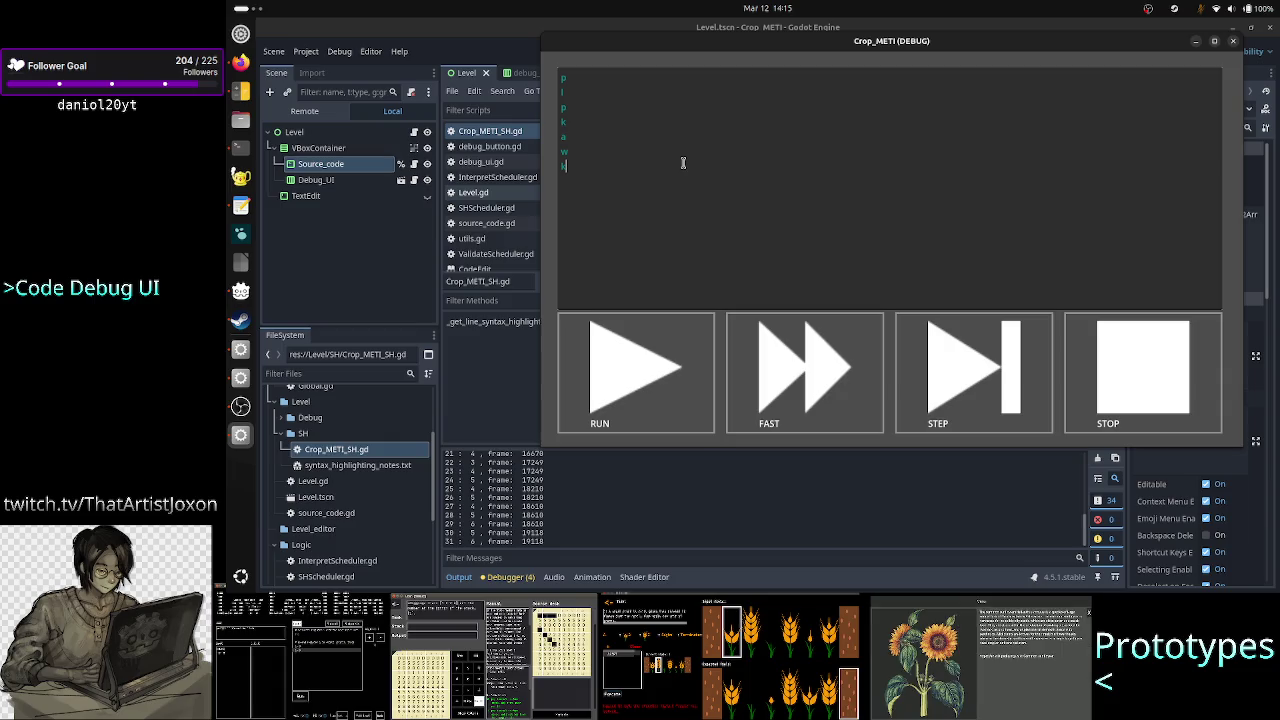
{"action": "left_click", "coordinate": [535, 492]}
Select the Output log entries from call 25 through call 31 at frame 19118
{"action": "mouse_move", "coordinate": [447, 488]}
{"action": "left_mouse_down"}
{"action": "mouse_move", "coordinate": [565, 503]}
{"action": "mouse_move", "coordinate": [570, 521]}
{"action": "left_mouse_up"}
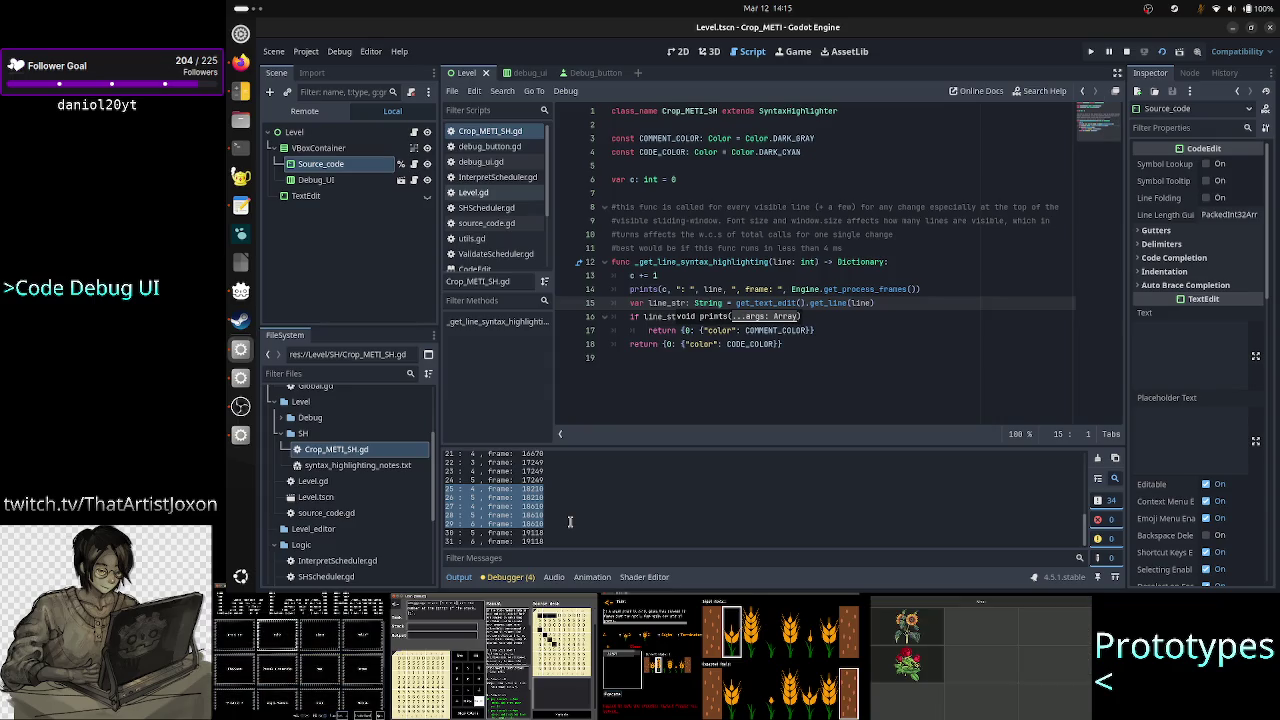